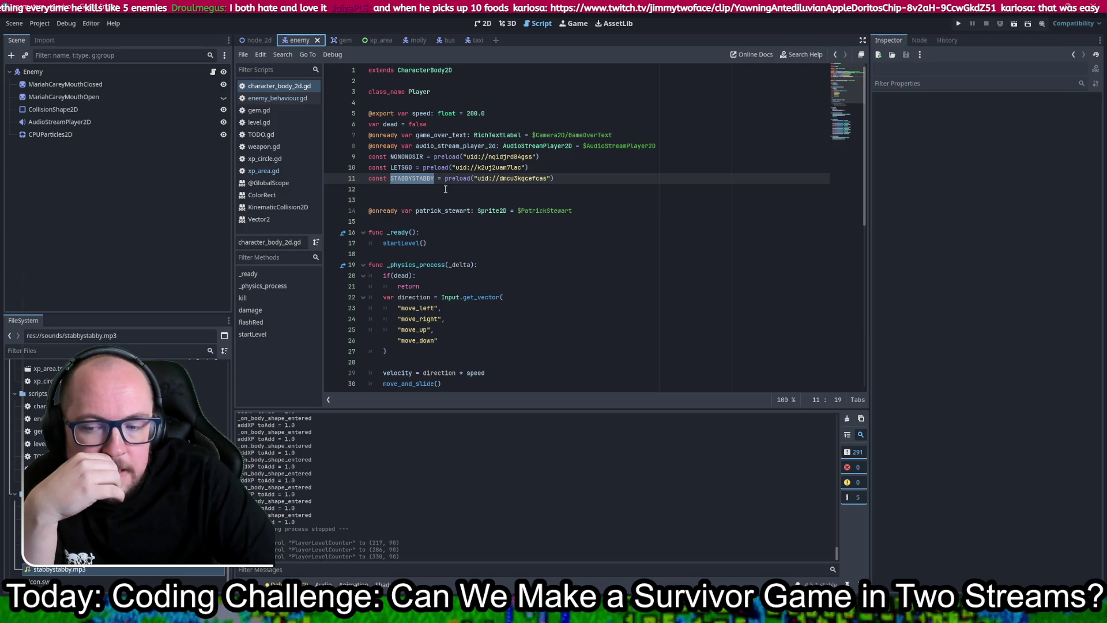
Delete the blank line under the STABBYSTABBY constant and switch to the node_2d main scene.
click(597, 197)
key(BackSpace)
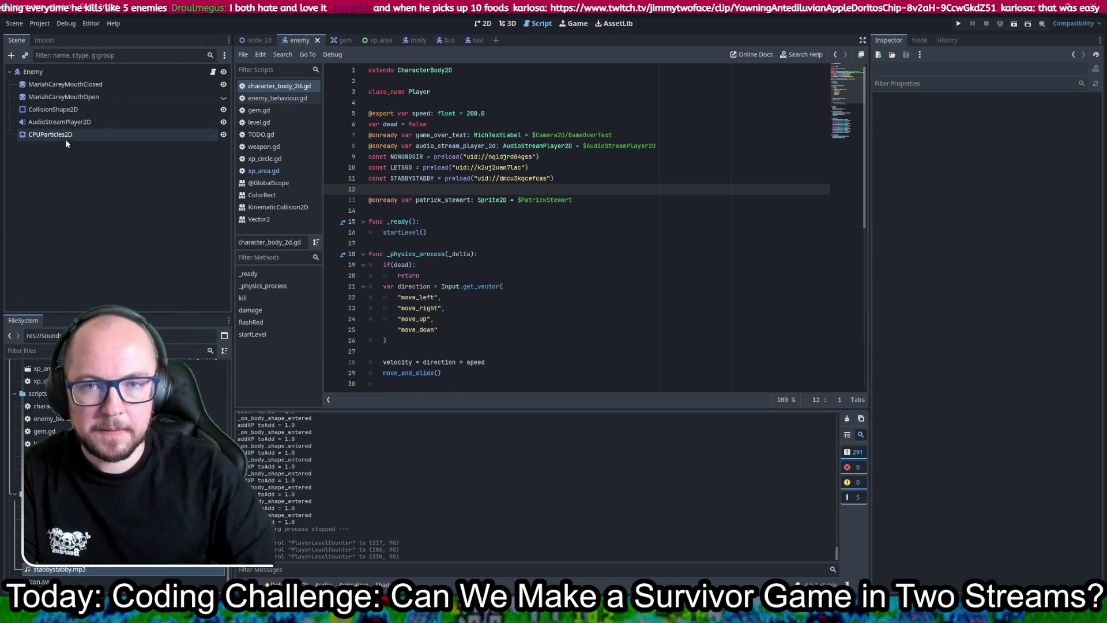
click(256, 40)
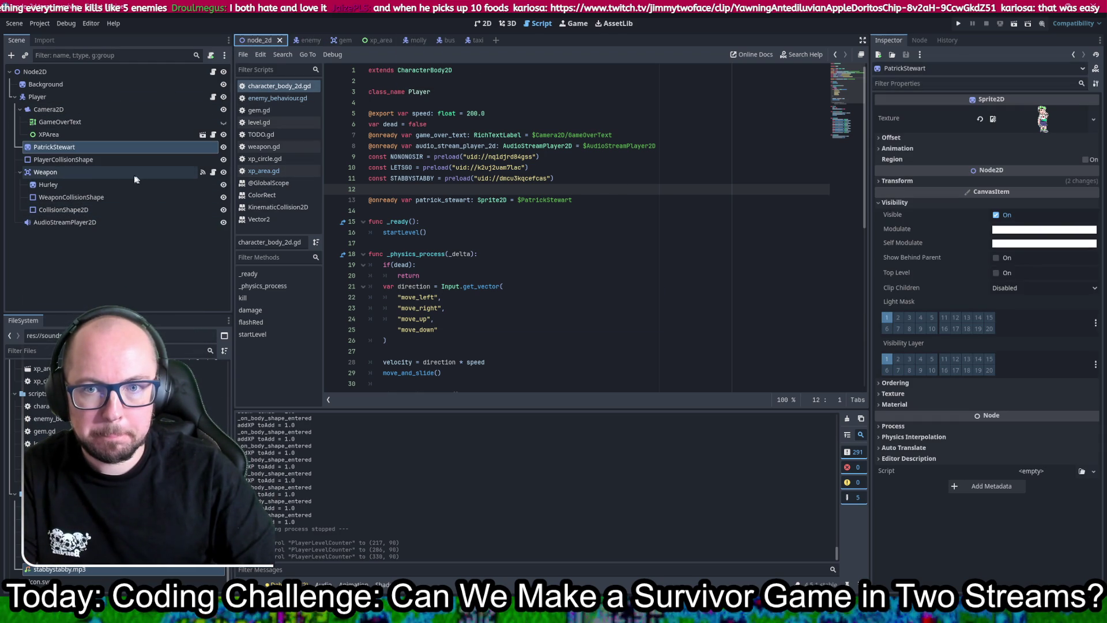
click(213, 134)
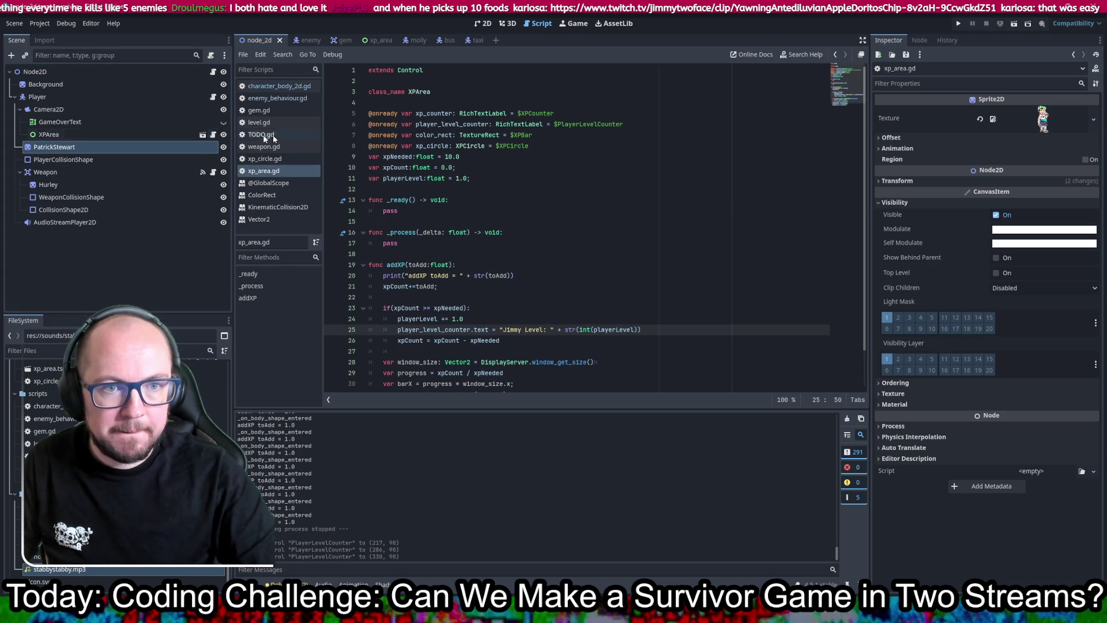
click(503, 176)
key(Return)
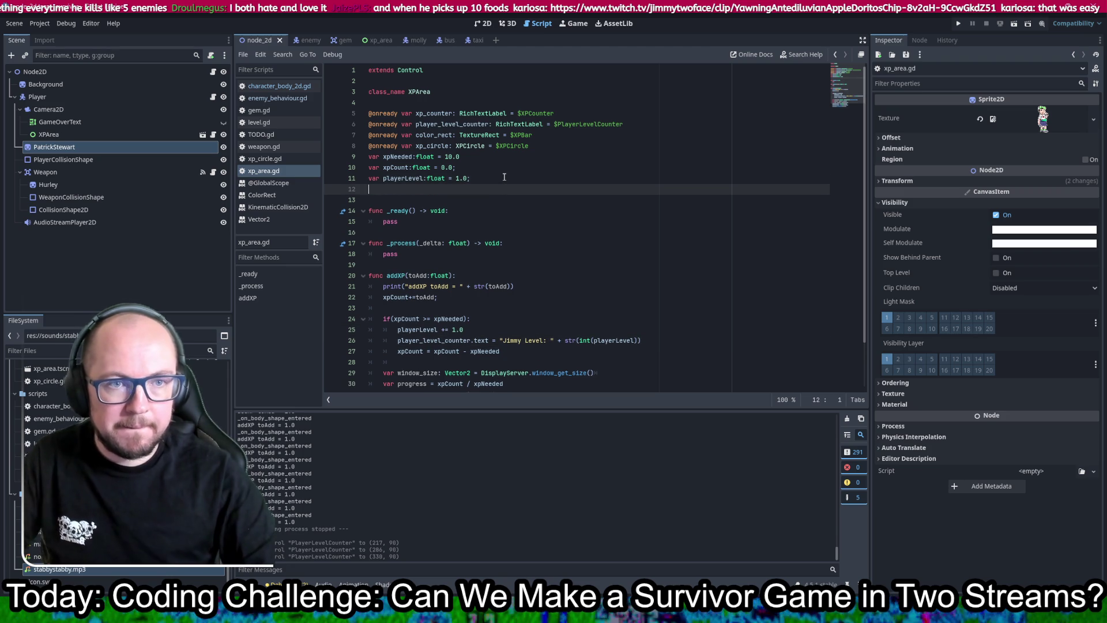
text(@e)
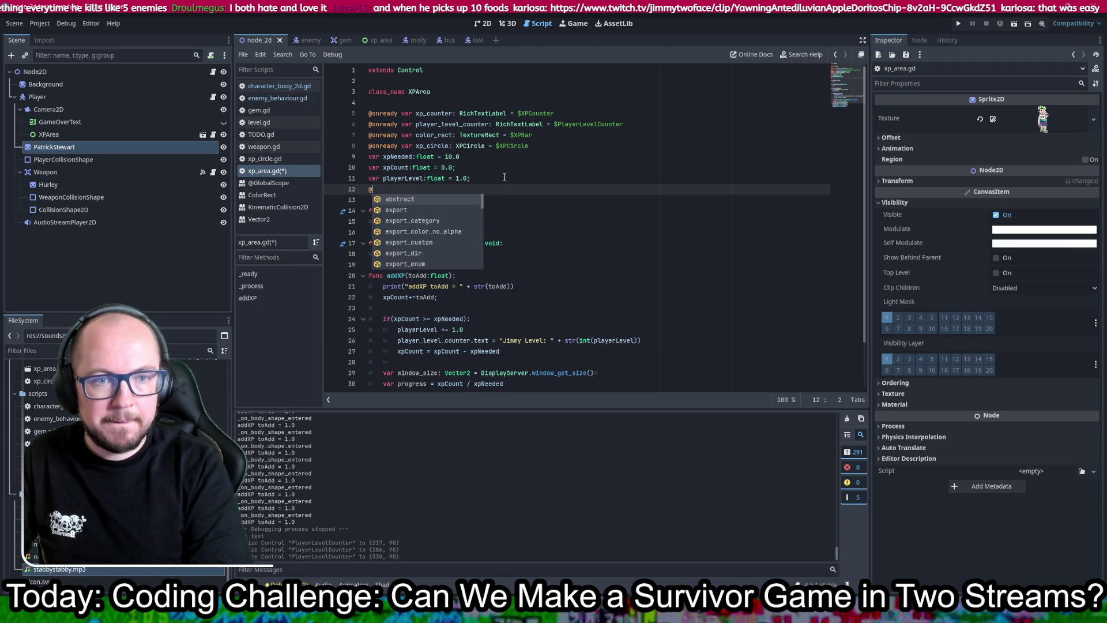
key(Return)
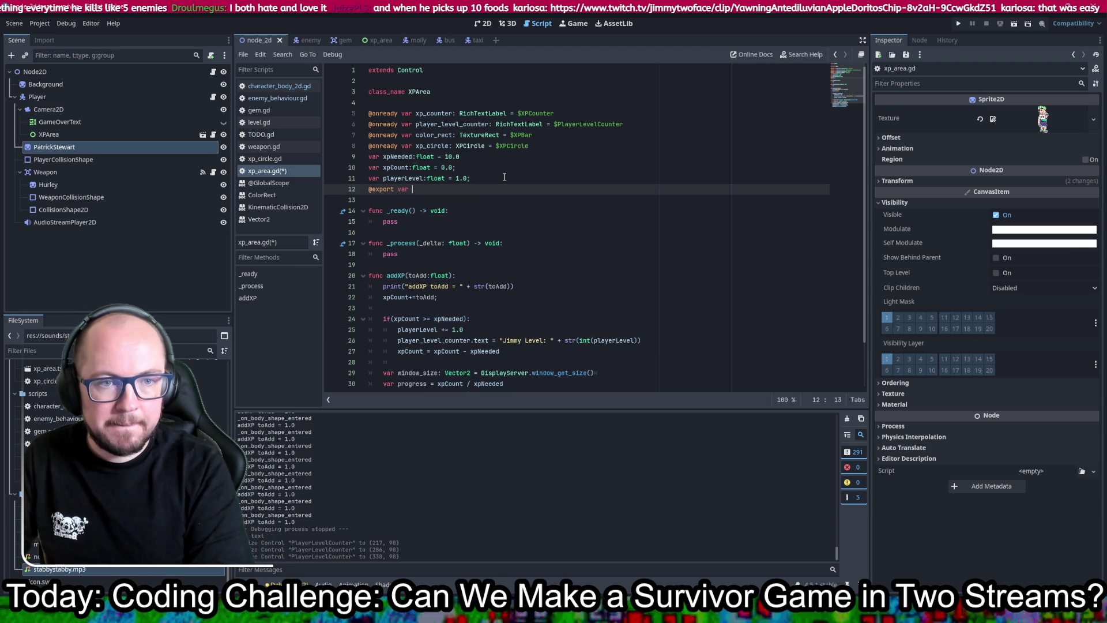
text(ayer:P)
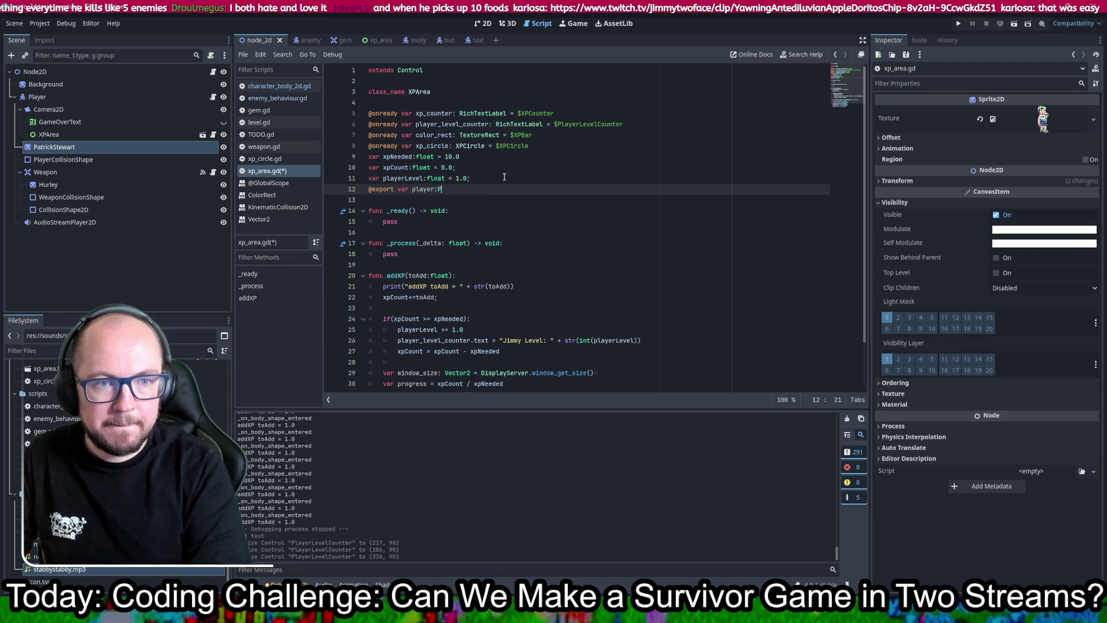
text(layer;)
key(ctrl+s)
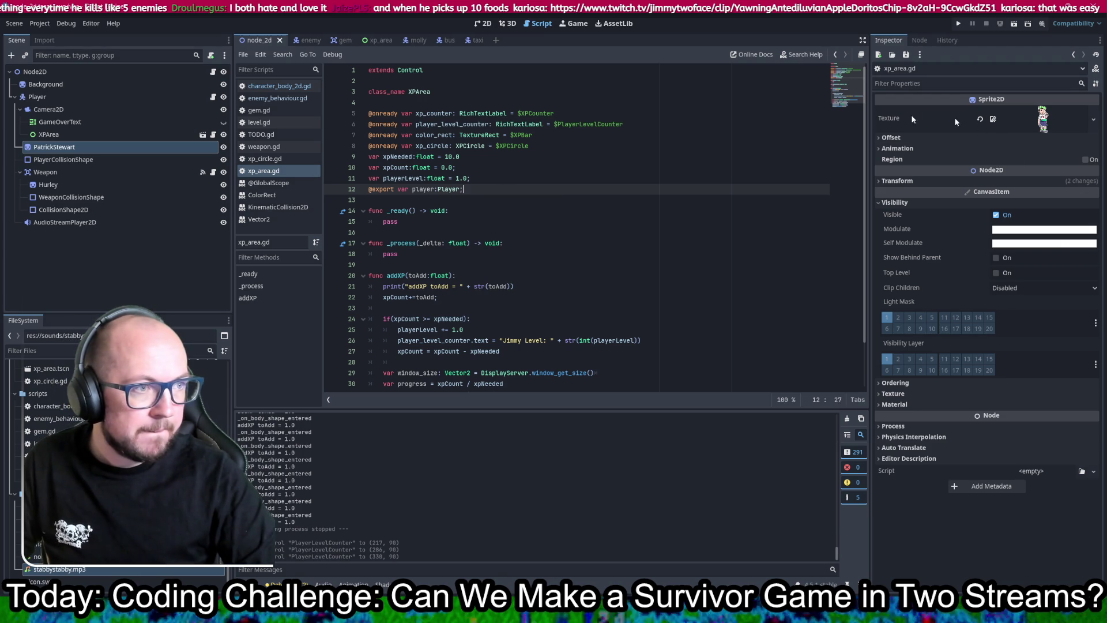
Assign the Player node to the XPArea node's Player property in the Inspector.
click(50, 133)
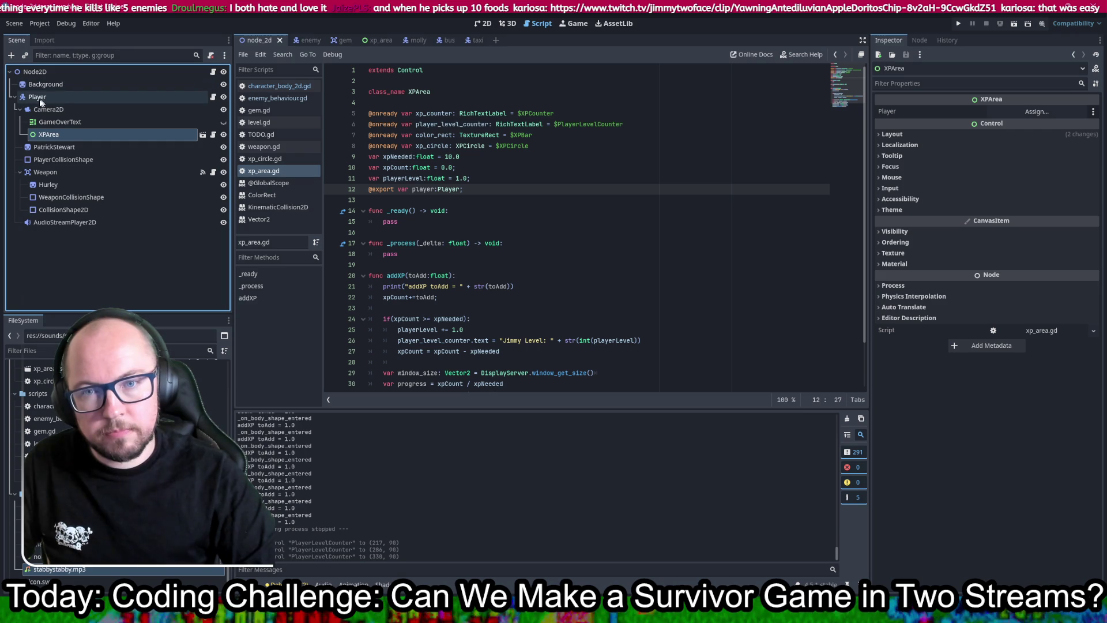
drag(37, 99, 1035, 114)
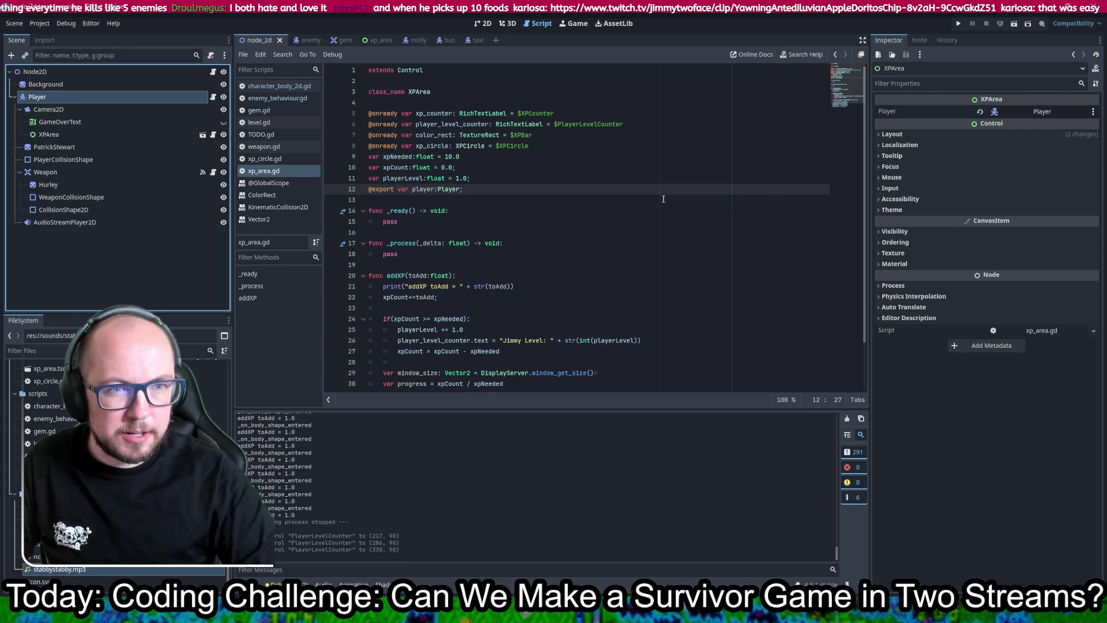
double_click(421, 190)
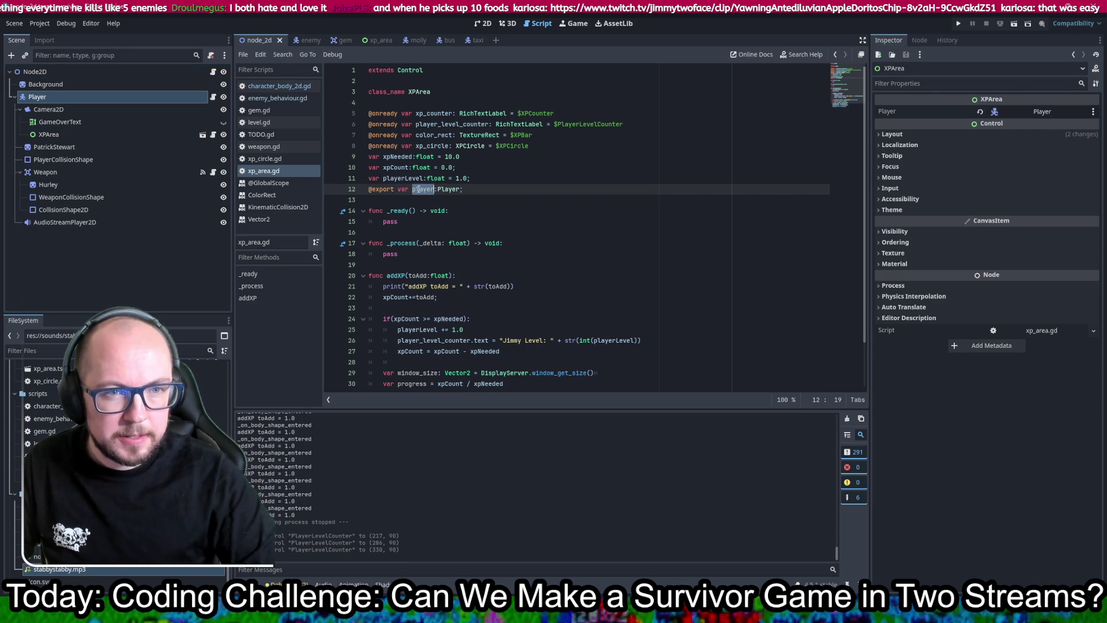
scroll(588, 205, down, 2)
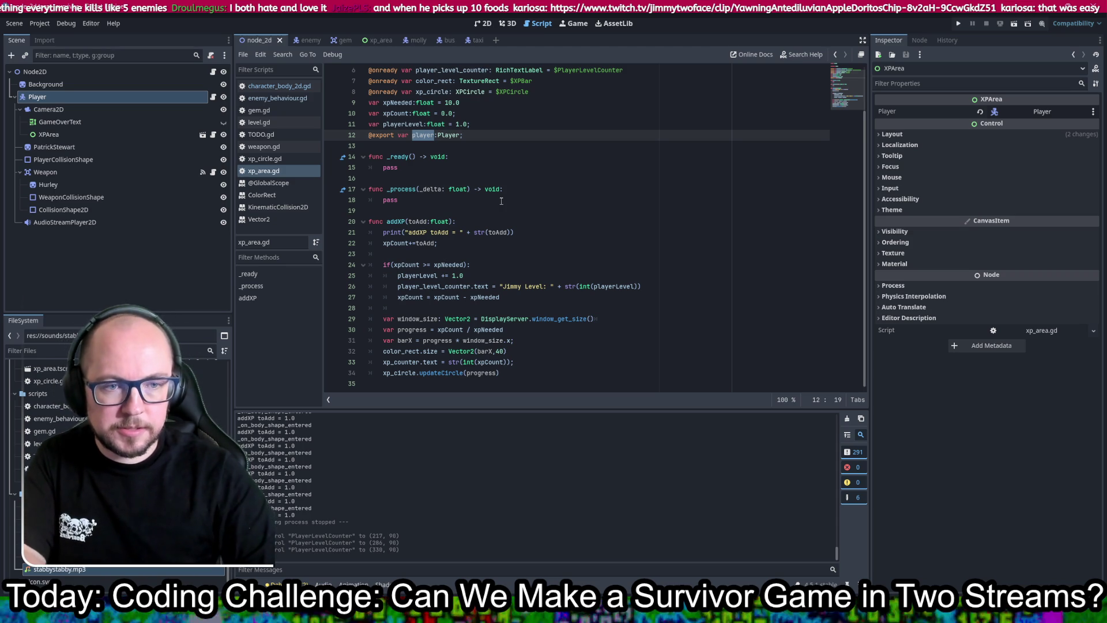
In addXP, add 'if(xpCount == 5):' followed by a player.celebrate call, and save.
click(500, 306)
key(Return)
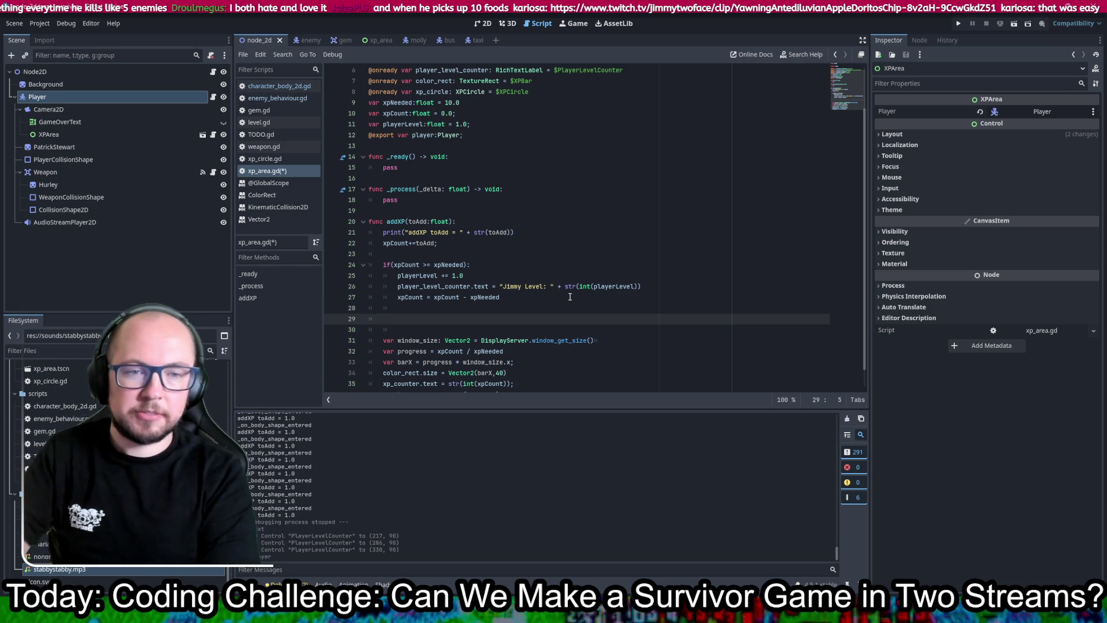
text(id()
key(BackSpace)
key(BackSpace)
text(f()
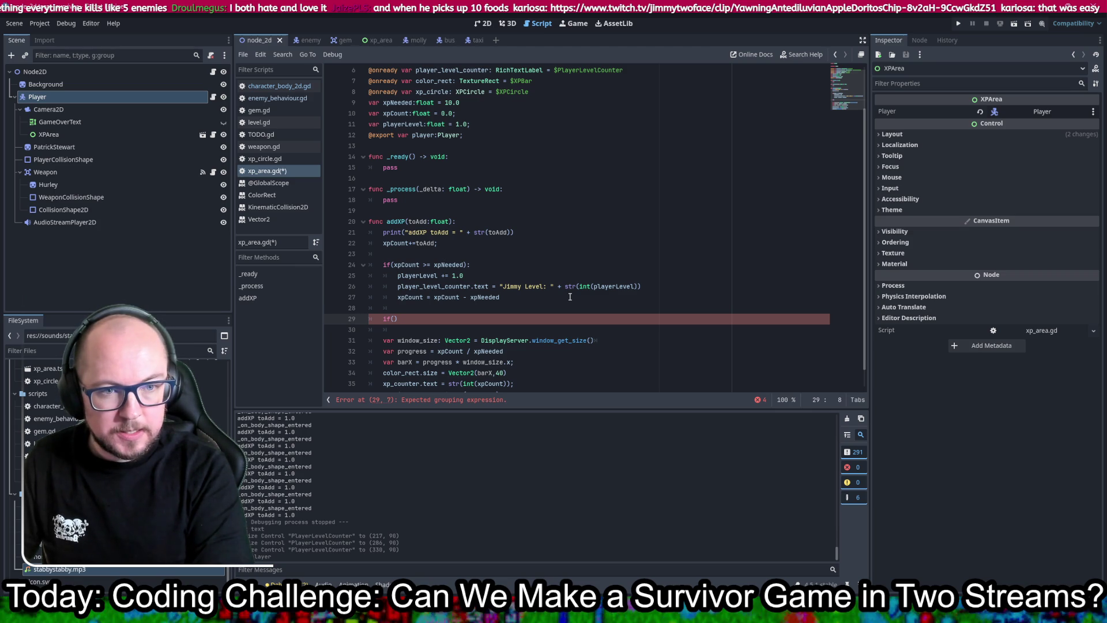
text(Count == 5)
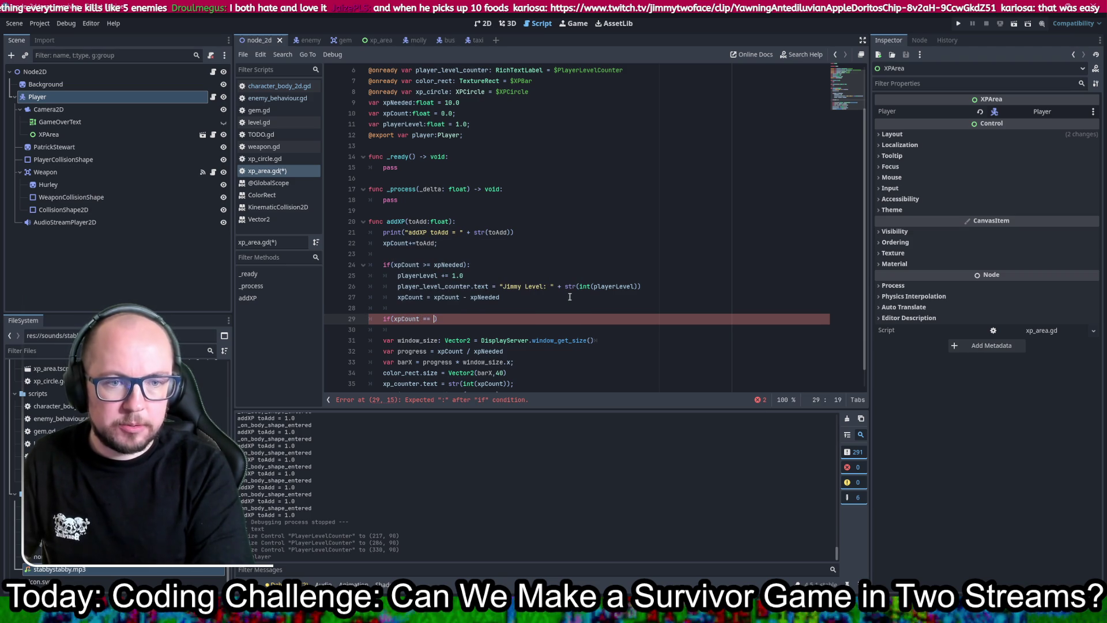
text():)
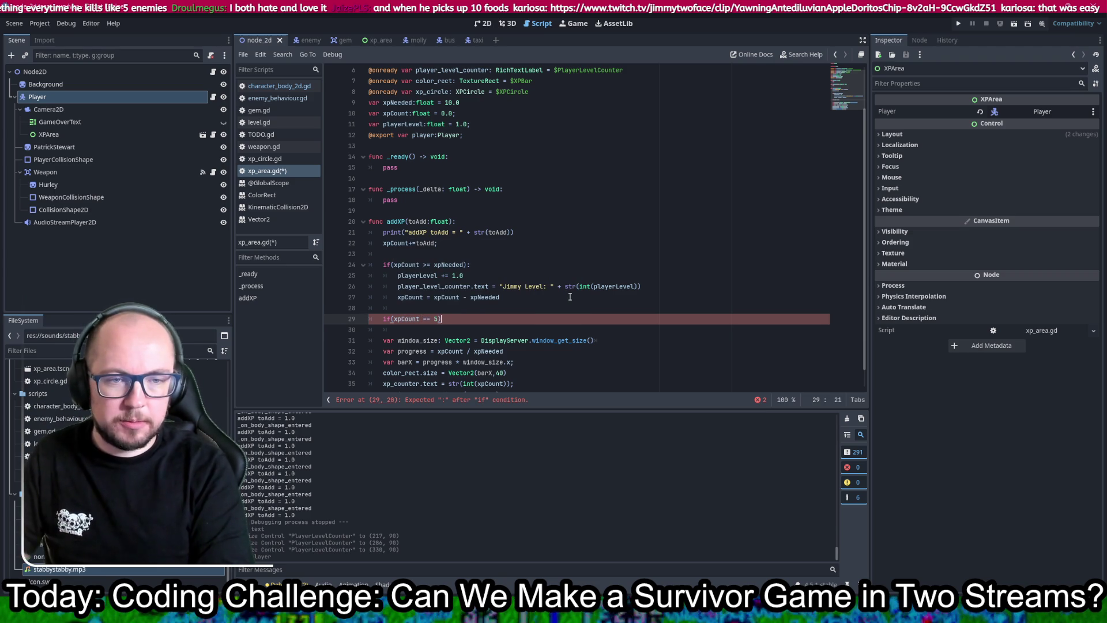
key(Return)
text(player.)
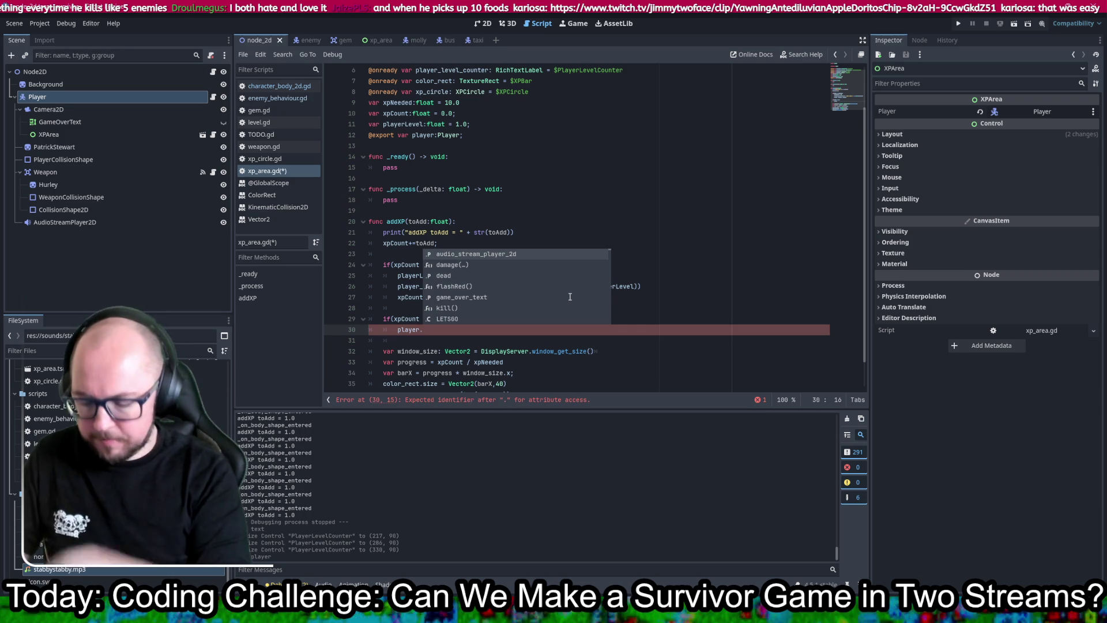
text(celbrat)
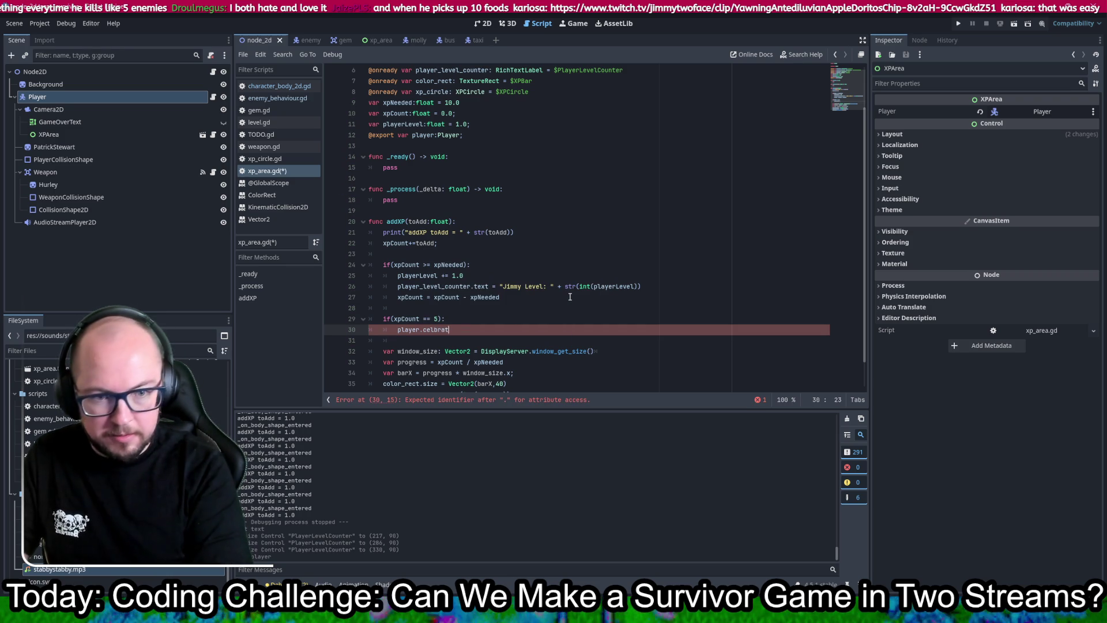
text(e_)
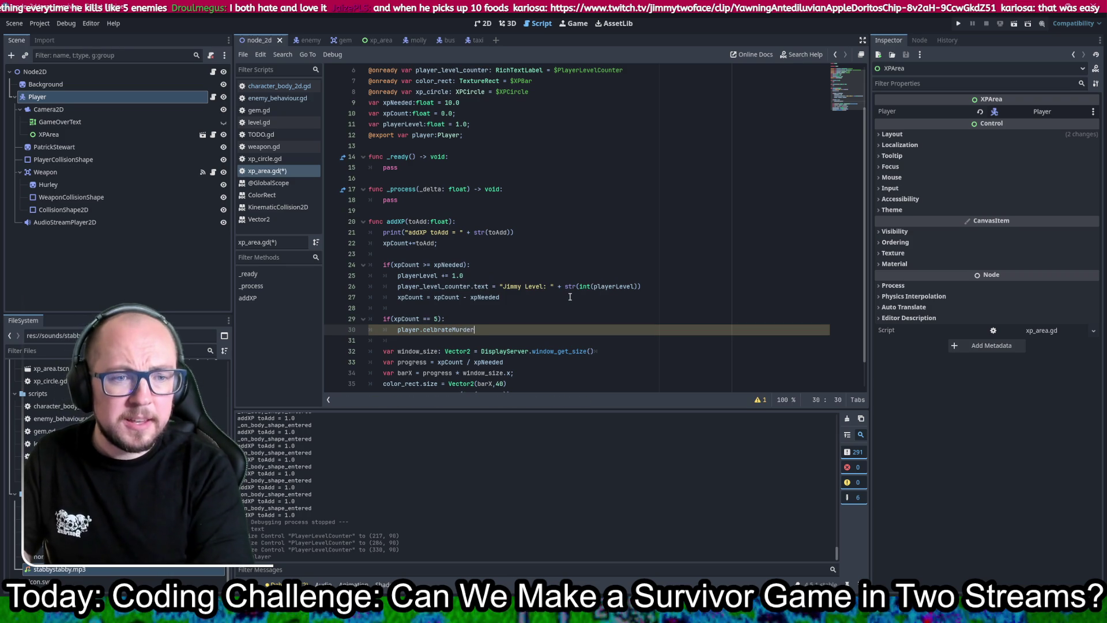
text(())
key(ctrl+s)
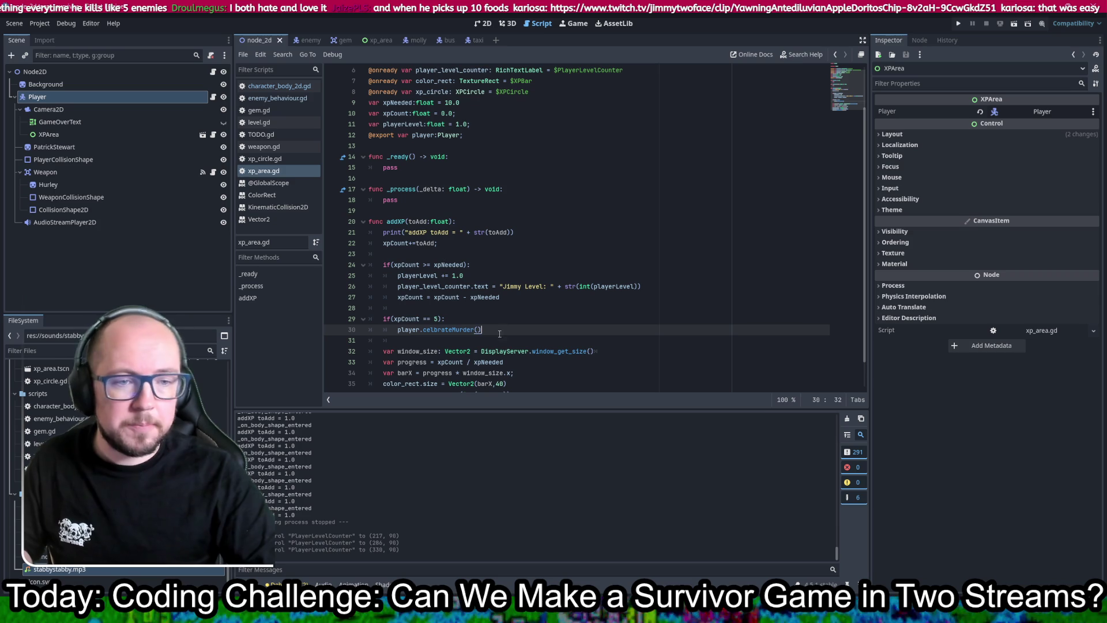
Correct the misspelled call to player.celebrateMurder() and save xp_area.gd.
drag(507, 334, 436, 330)
click(436, 330)
text(e)
key(ctrl+s)
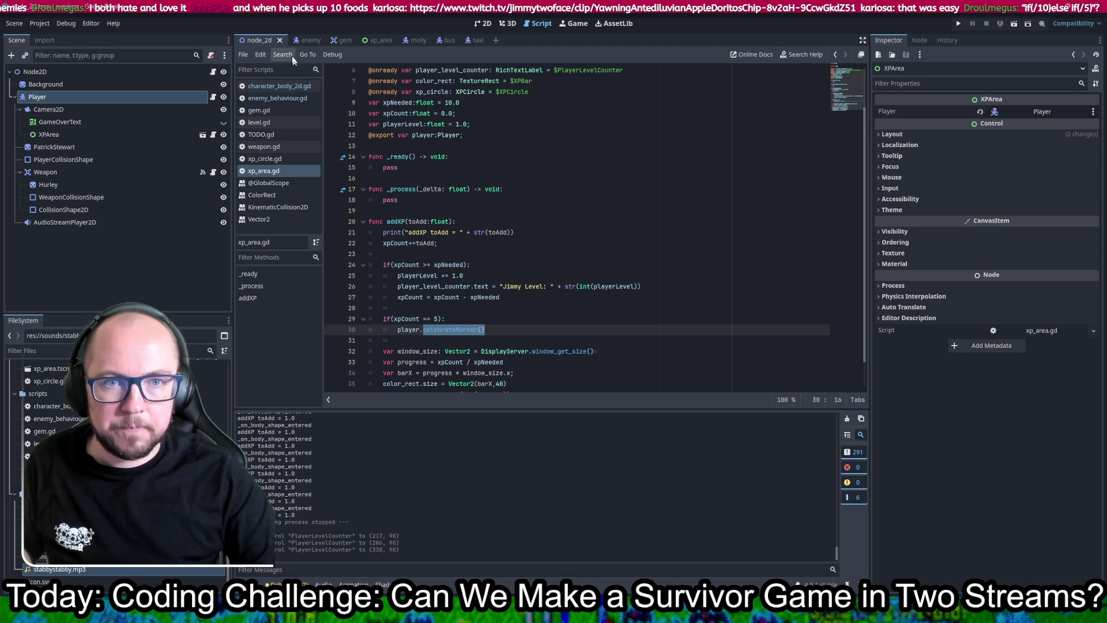
click(282, 89)
Add a celebrateMurder() function declaration after startLevel in character_body_2d.gd.
scroll(534, 312, down, 10)
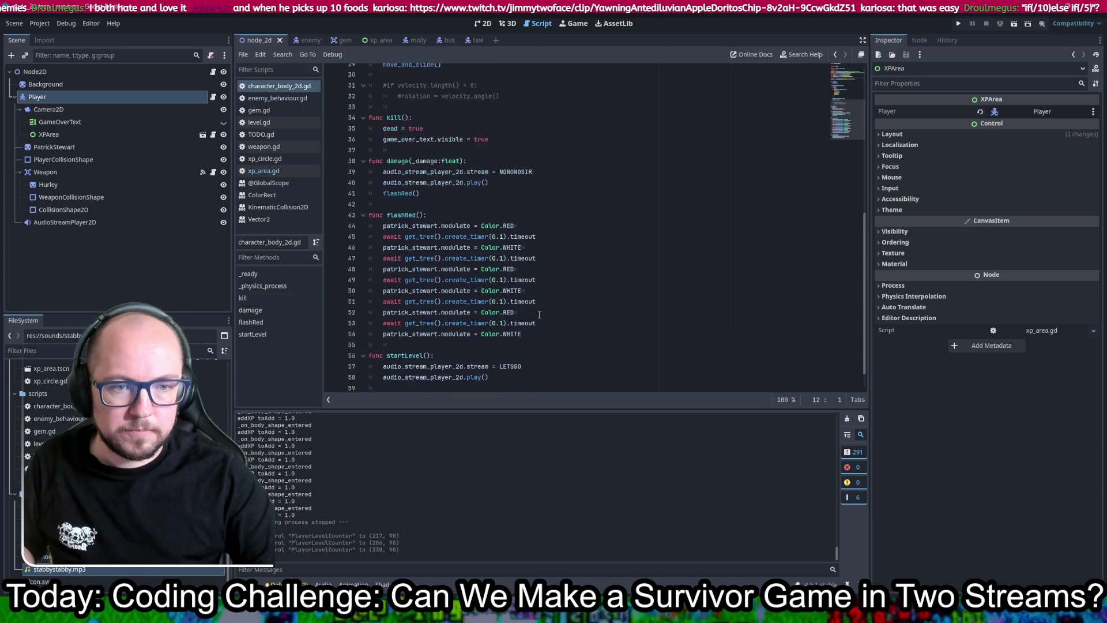
click(508, 350)
key(Down)
key(Down)
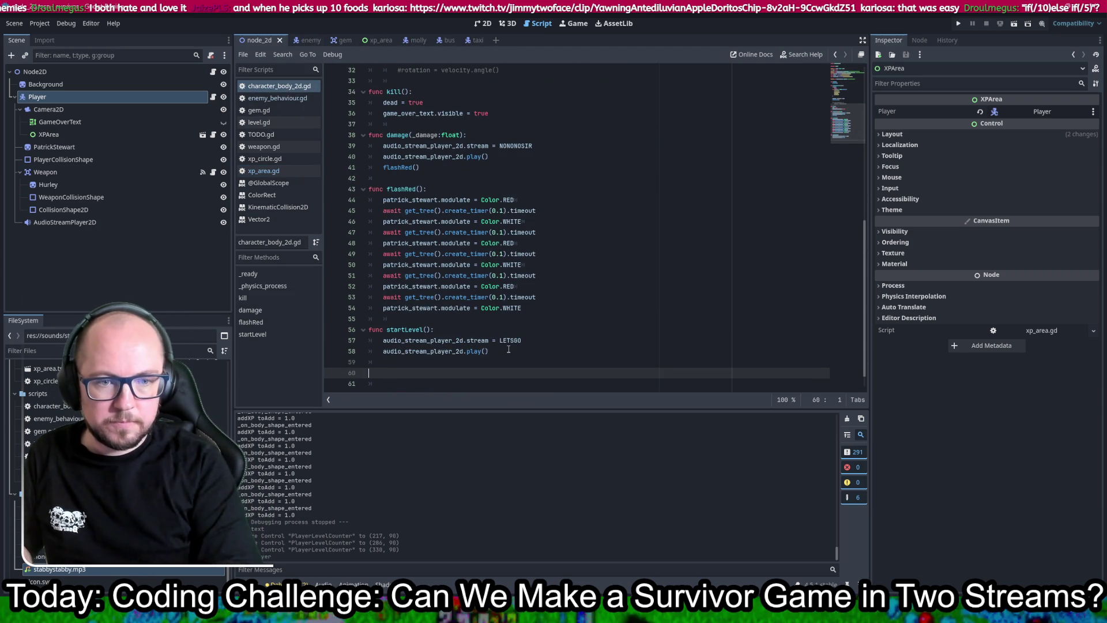
text(celebrateMurder())
click(375, 373)
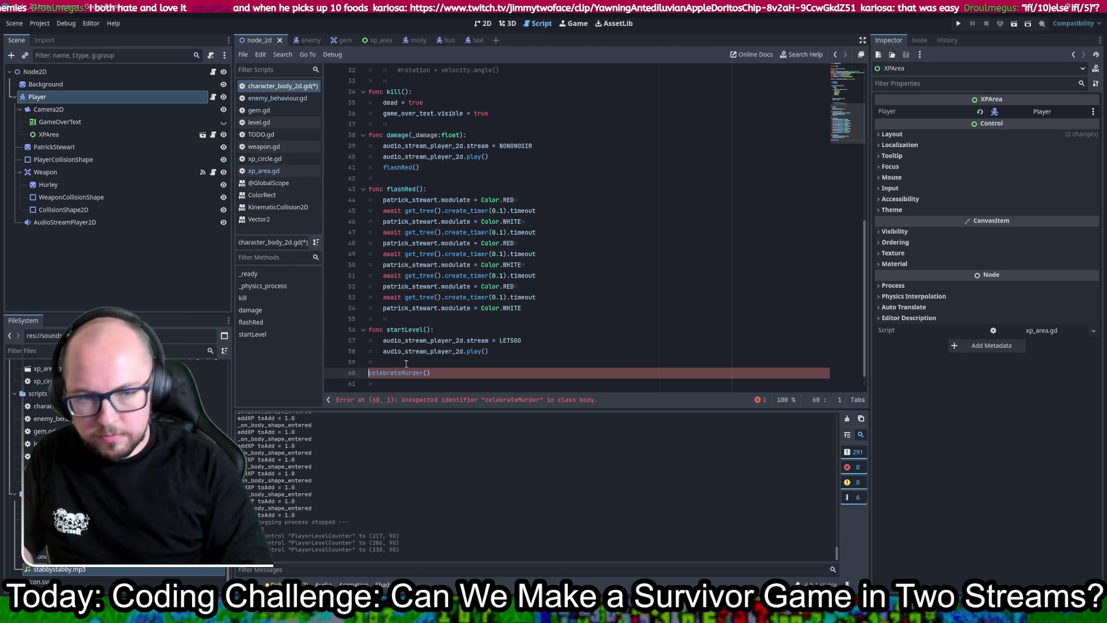
text(c)
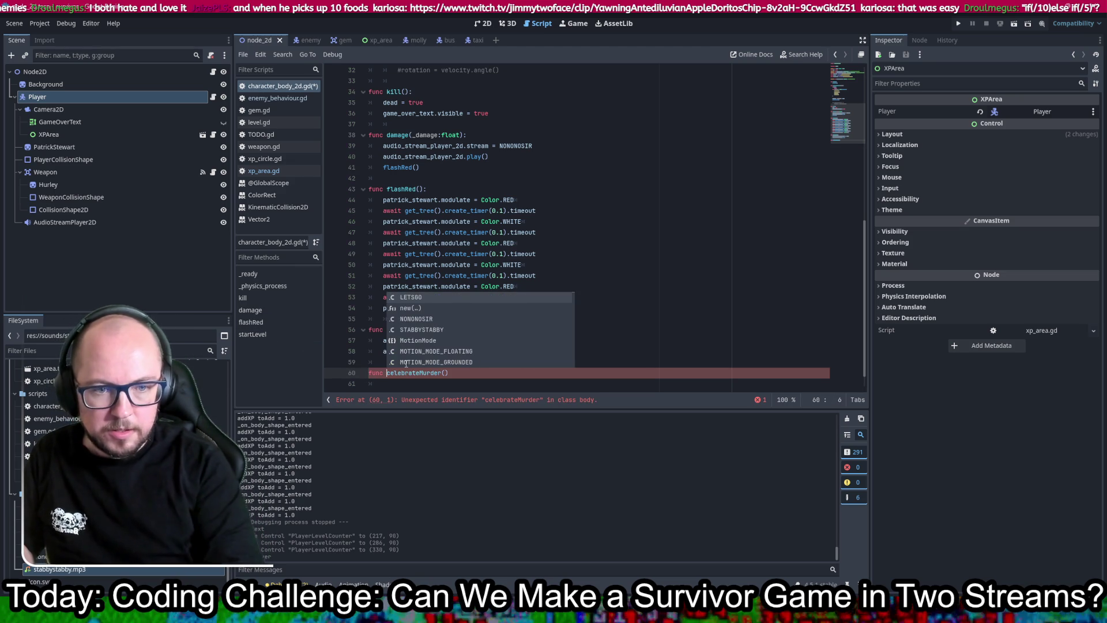
key(ctrl+s)
click(631, 222)
Copy startLevel's sound-playing lines into celebrateMurder, using STABBYSTABBY instead of LETSGO, and save.
drag(523, 356, 524, 329)
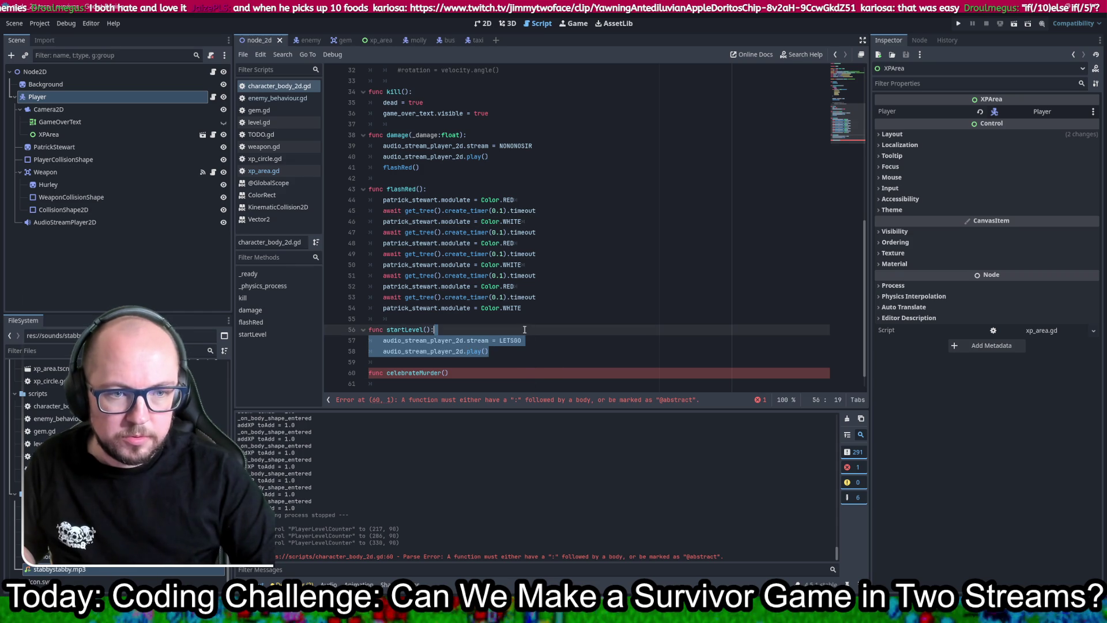
key(ctrl+c)
click(467, 372)
key(ctrl+v)
double_click(510, 373)
text(ST)
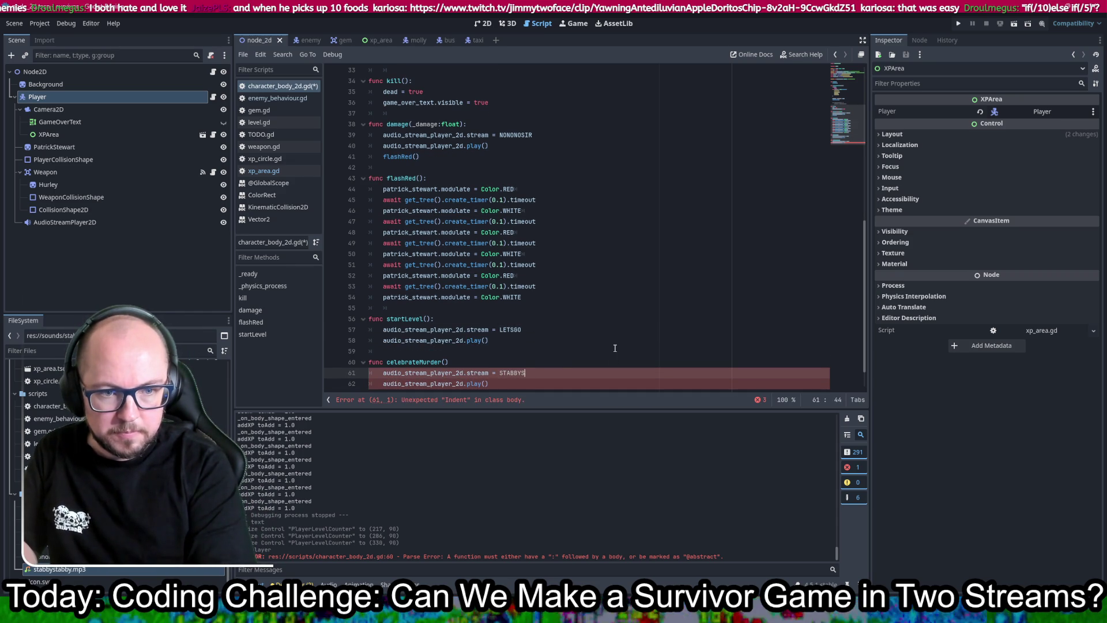
key(ctrl+s)
Add the missing colon to the celebrateMurder declaration and run the game.
click(616, 339)
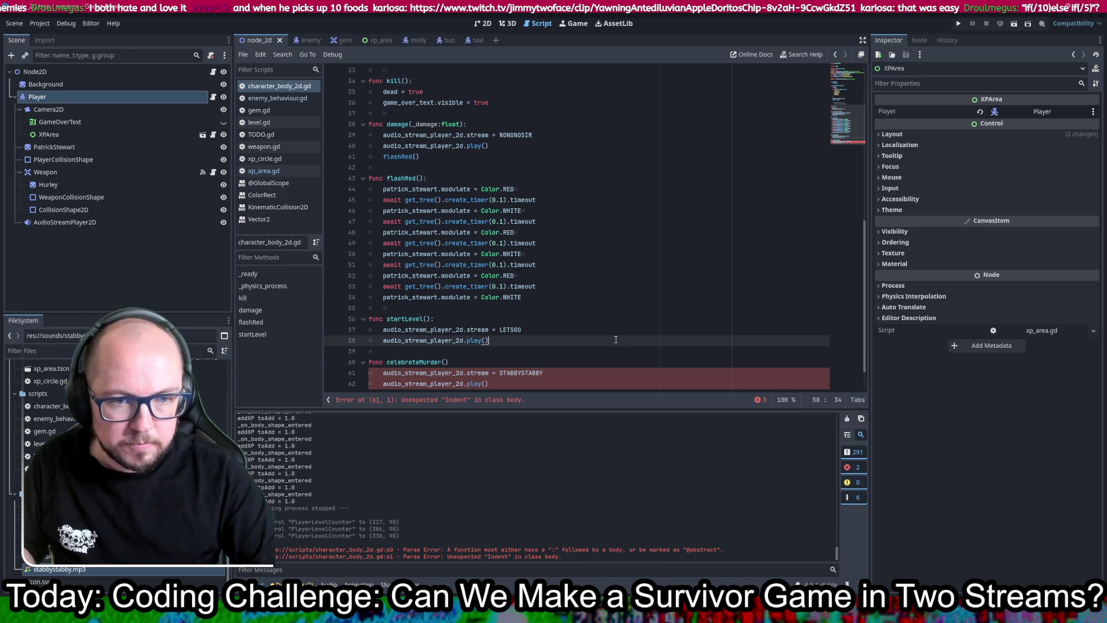
scroll(659, 325, down, 1)
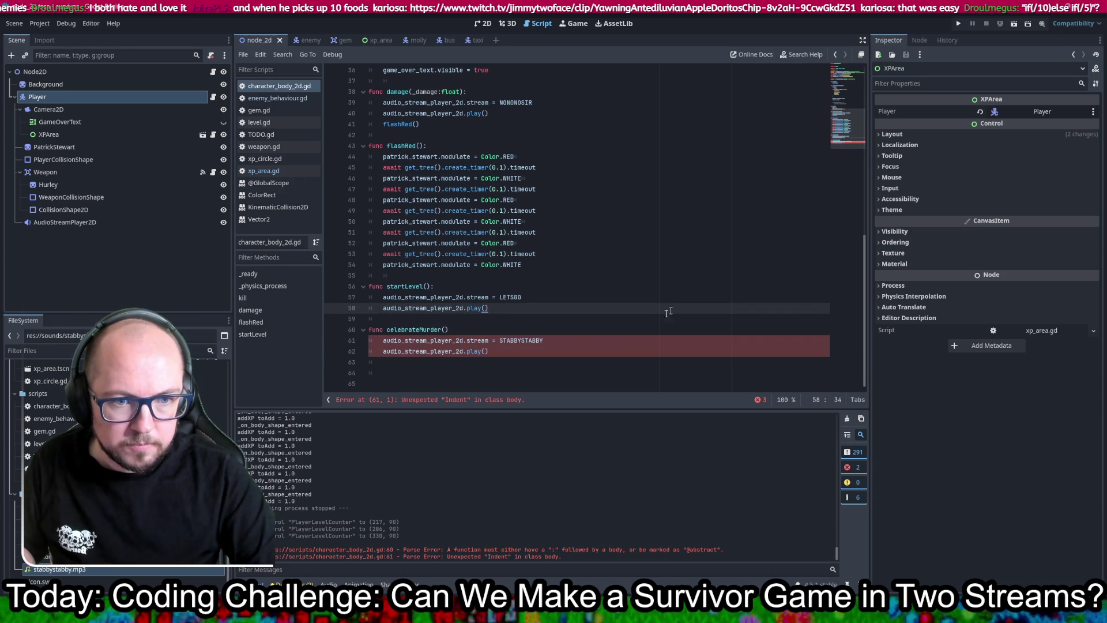
key(Down)
key(Down)
text(:)
click(573, 264)
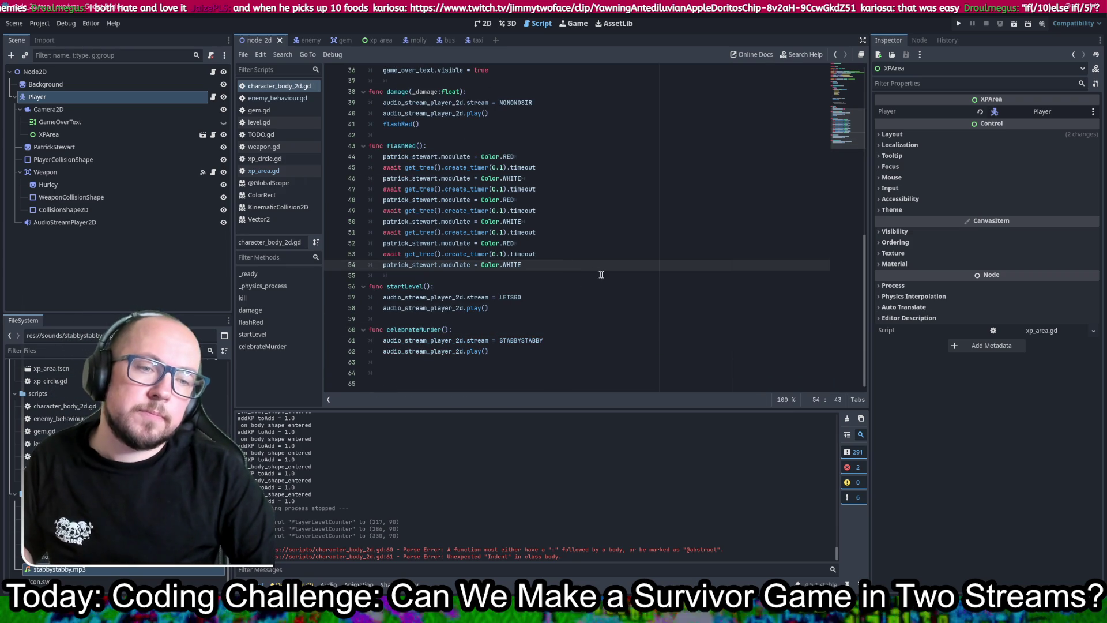
click(958, 23)
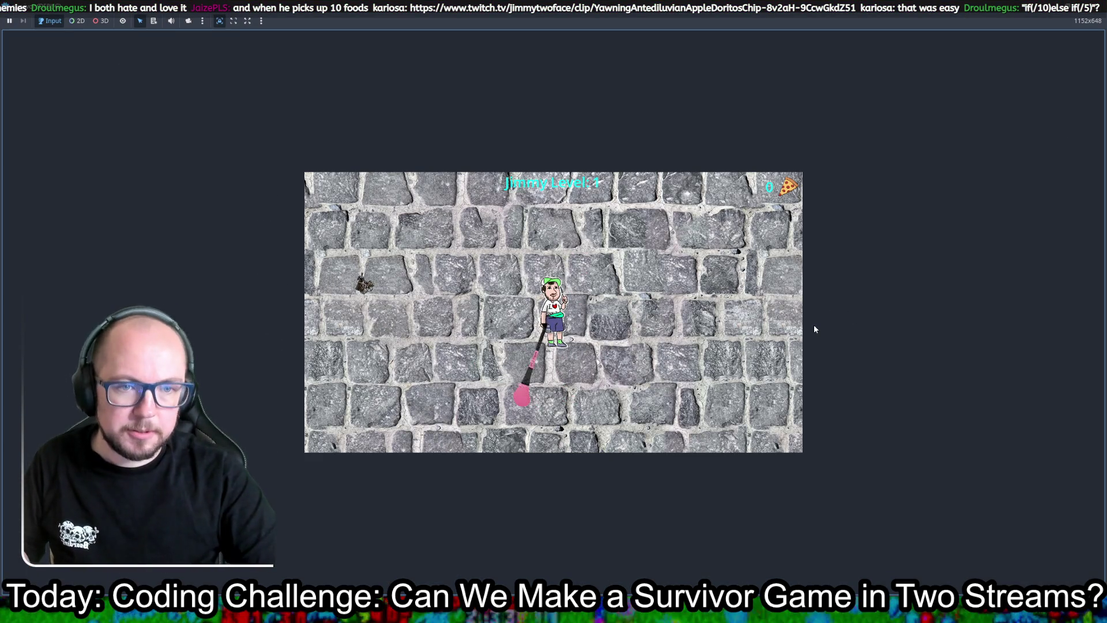
key(d)
key(d)
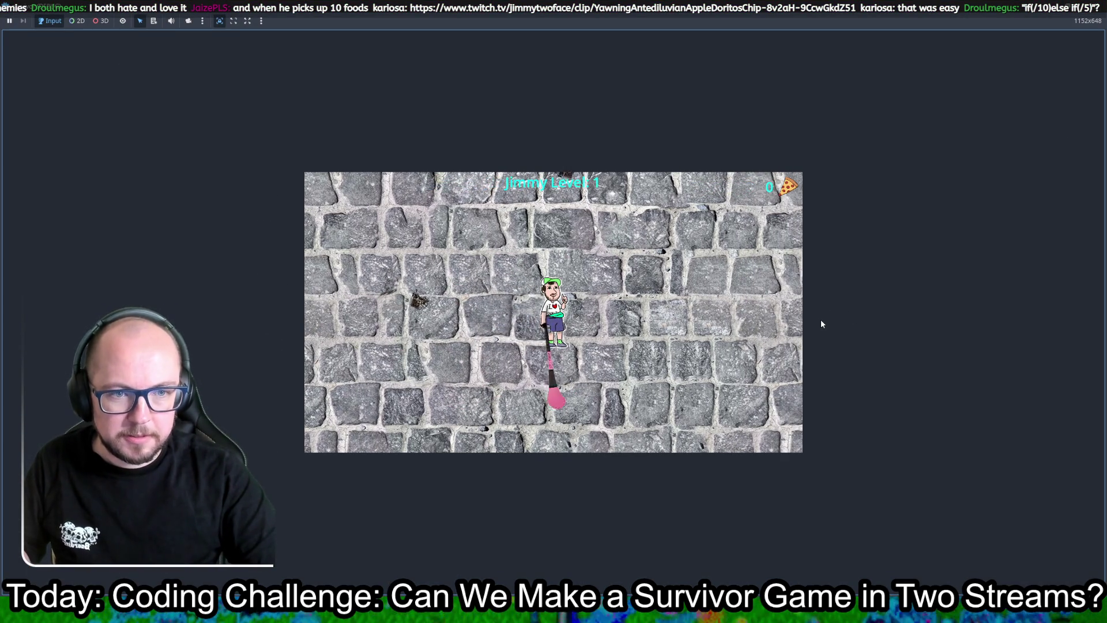
key(w)
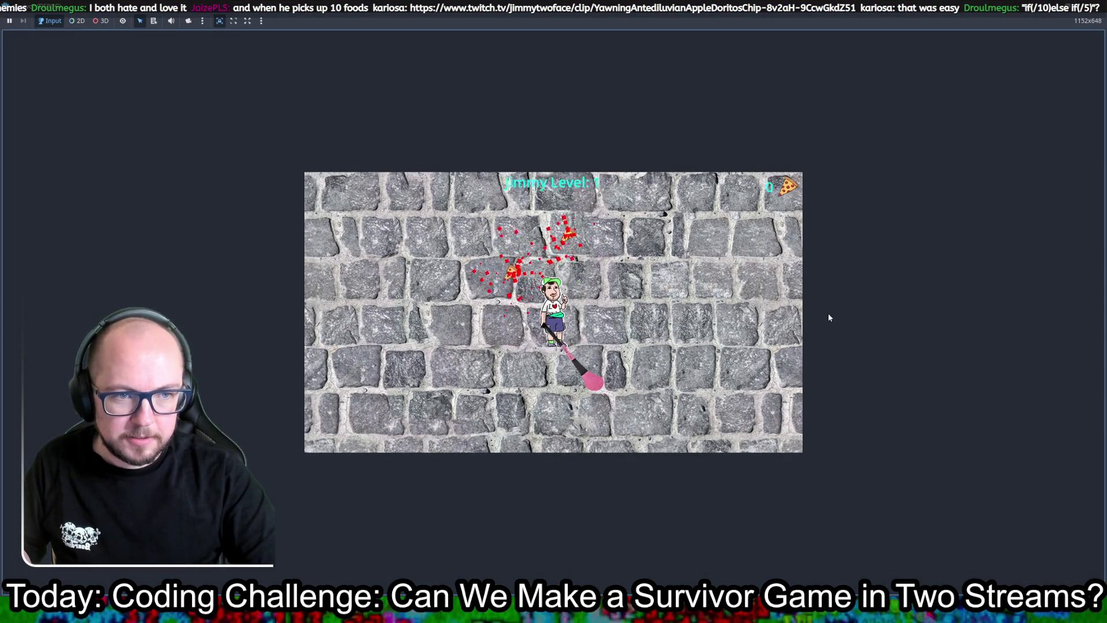
key(w)
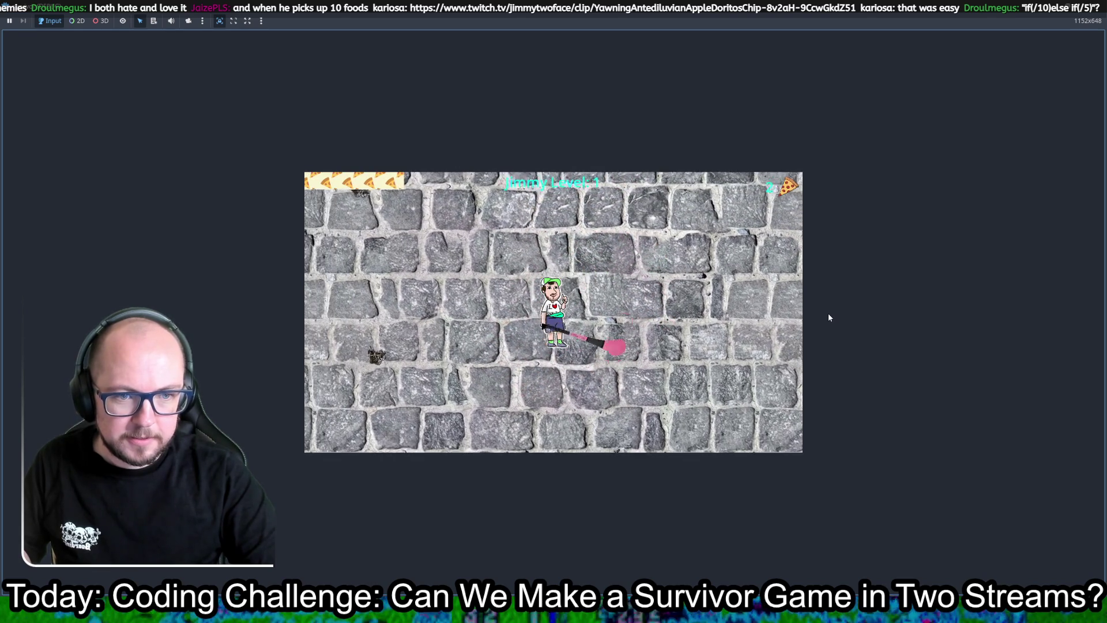
key(w)
key(d)
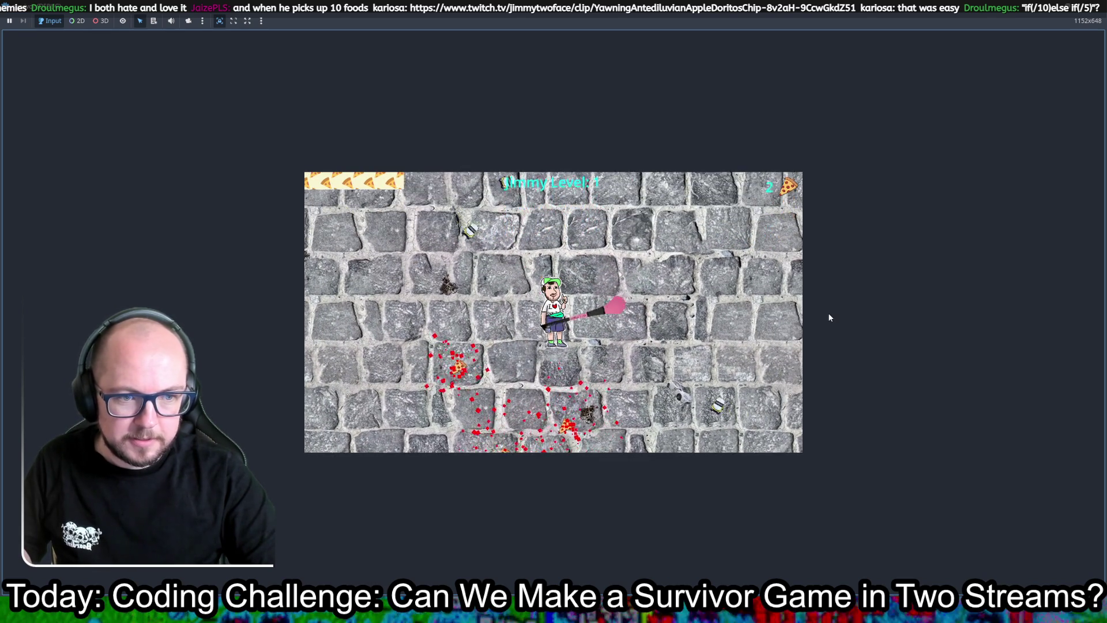
key(w)
key(d)
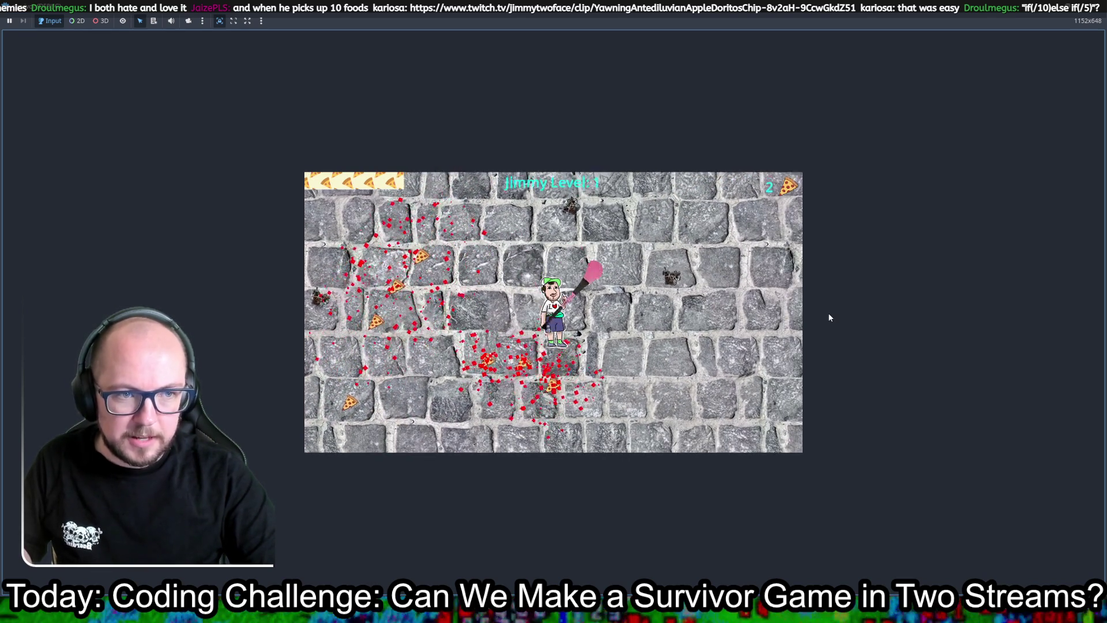
key(w)
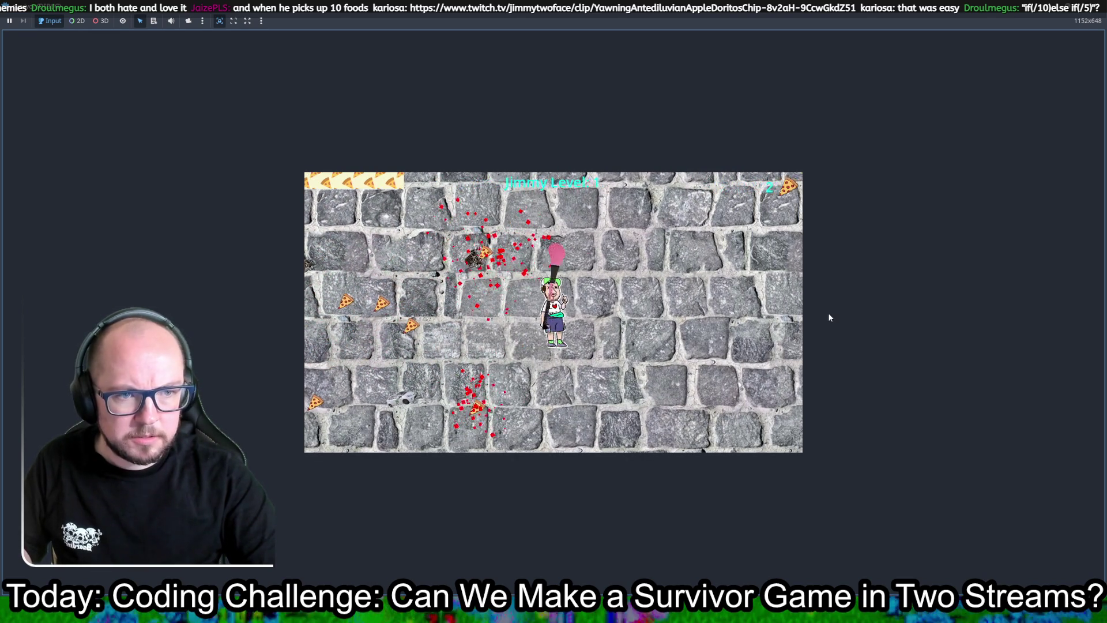
key(s)
key(d)
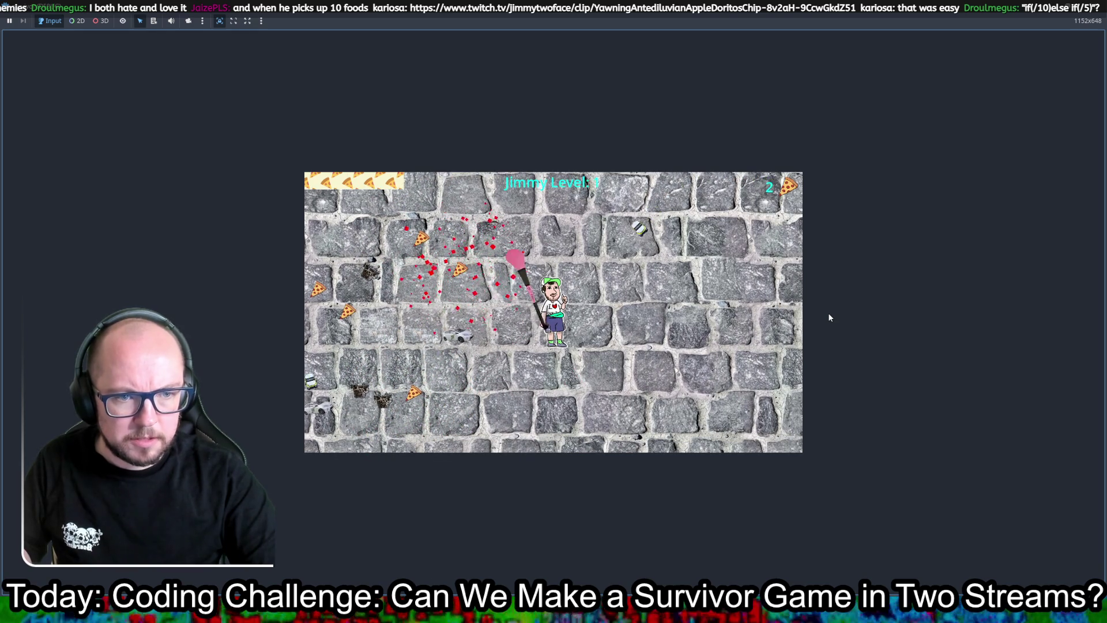
key(F8)
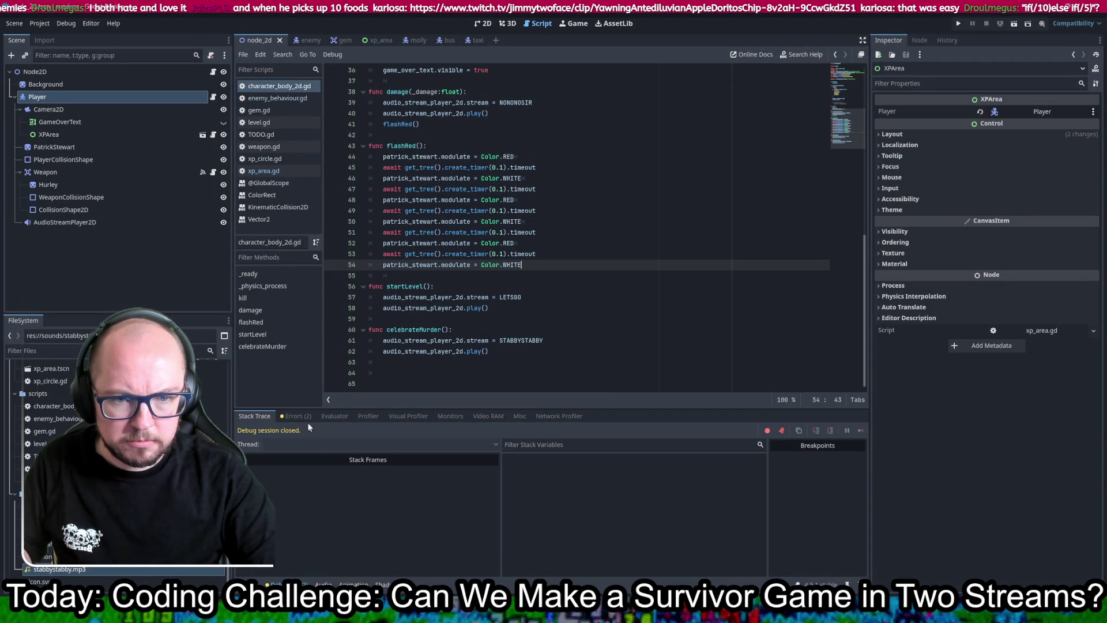
Read the warnings in the Debugger's Errors (2) tab, then run the game again.
click(297, 415)
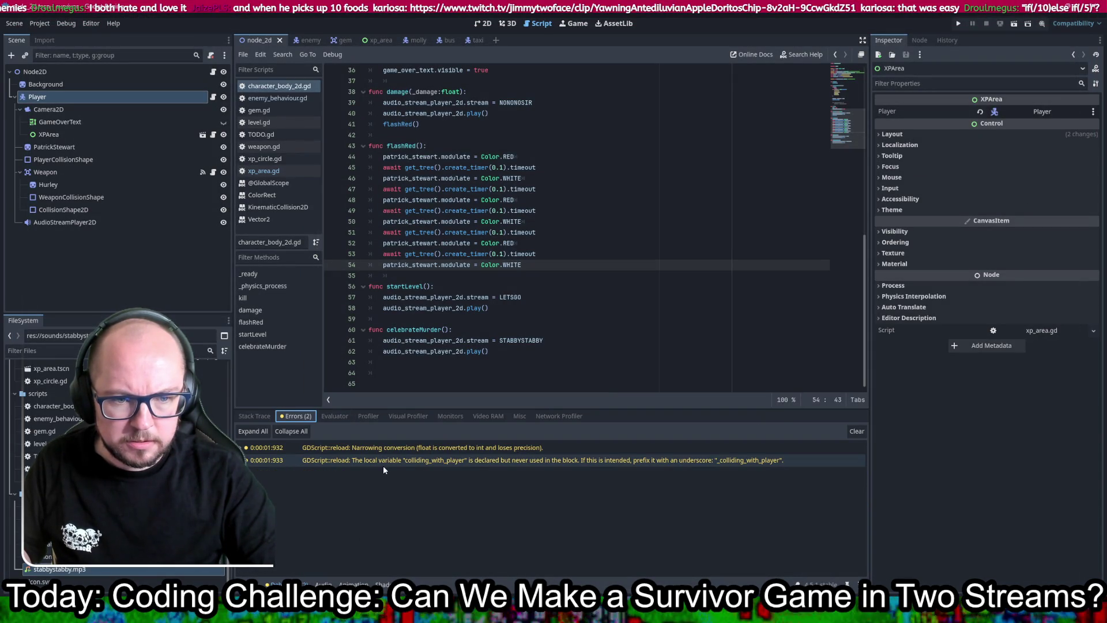
mouse_move(383, 467)
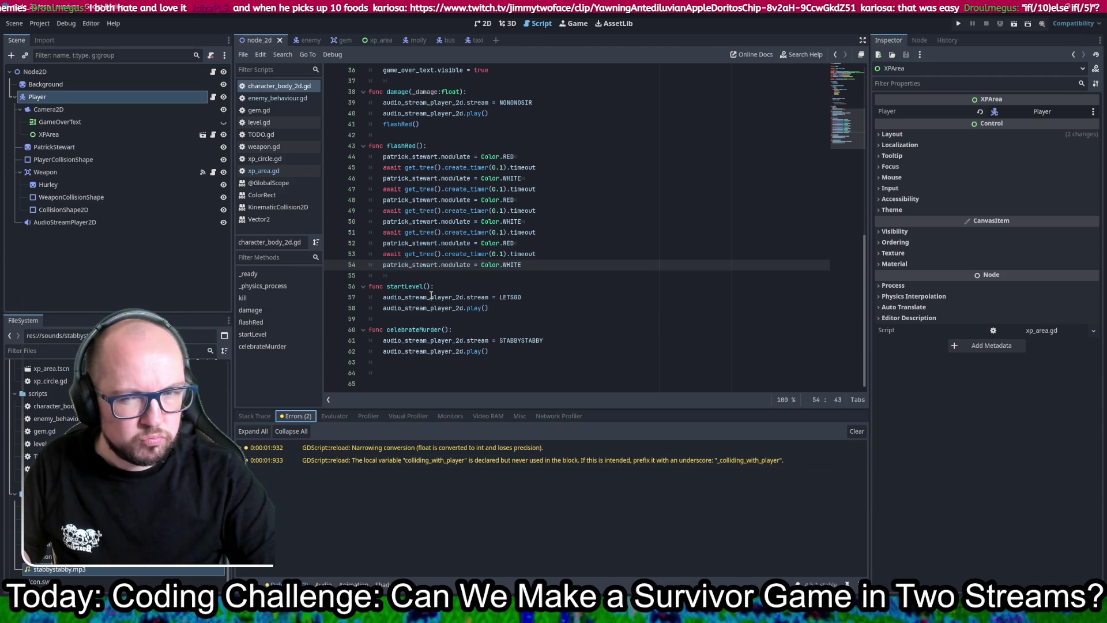
click(960, 24)
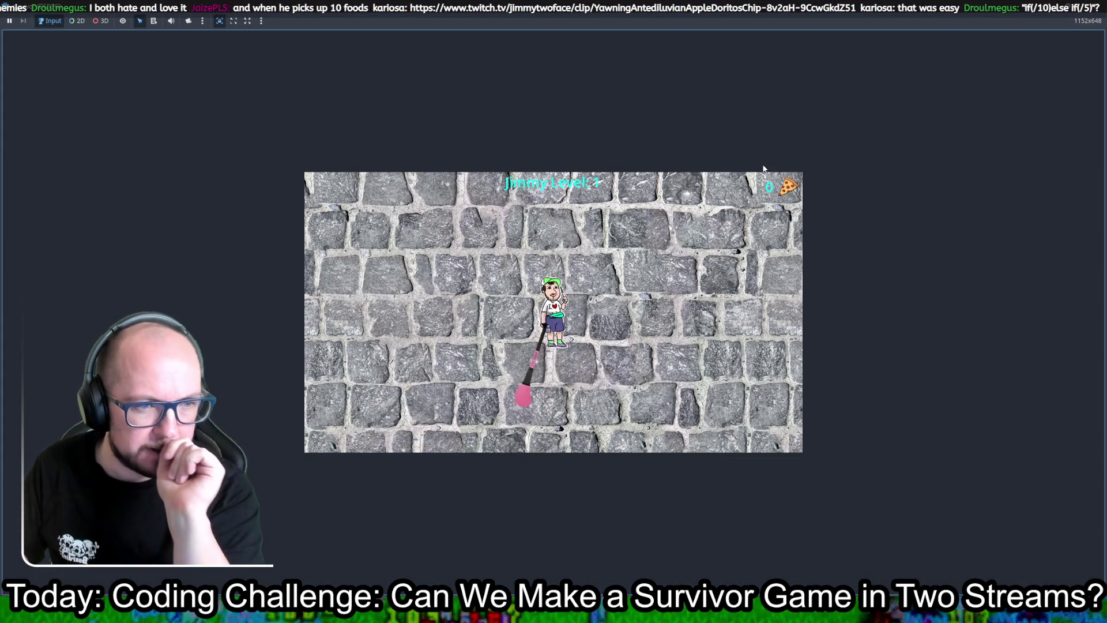
Walk Jimmy right into the enemies to slay several, then stop the game with F8.
key(d)
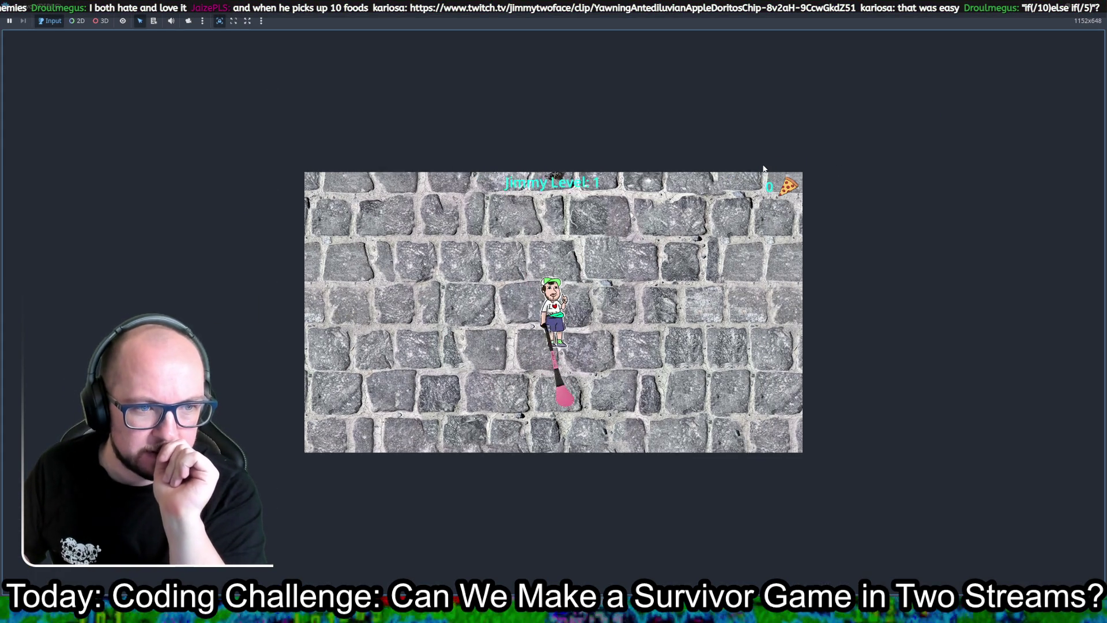
key(d)
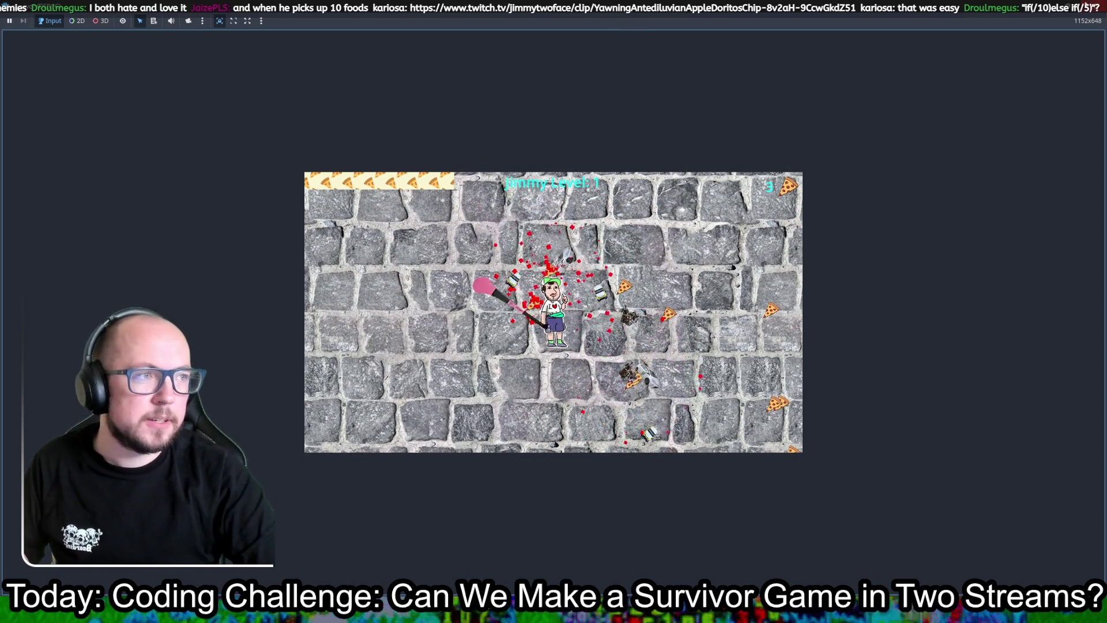
key(F8)
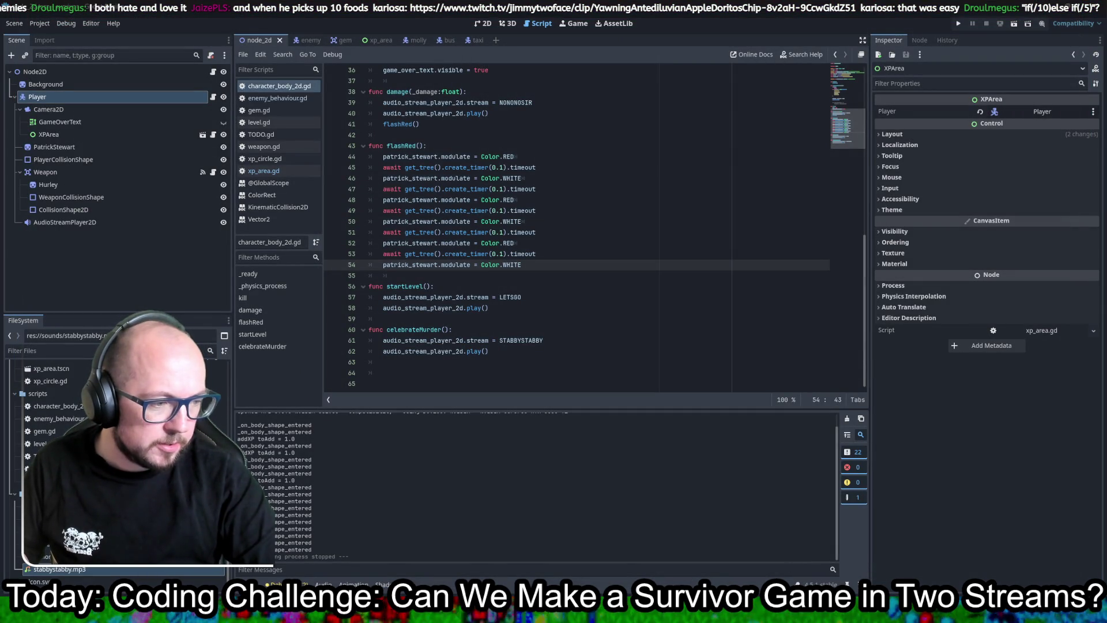
Switch Windows sound output to Headphones (Realtek(R) Audio) and return to Godot's Enemy scene.
key(super+a)
click(1081, 544)
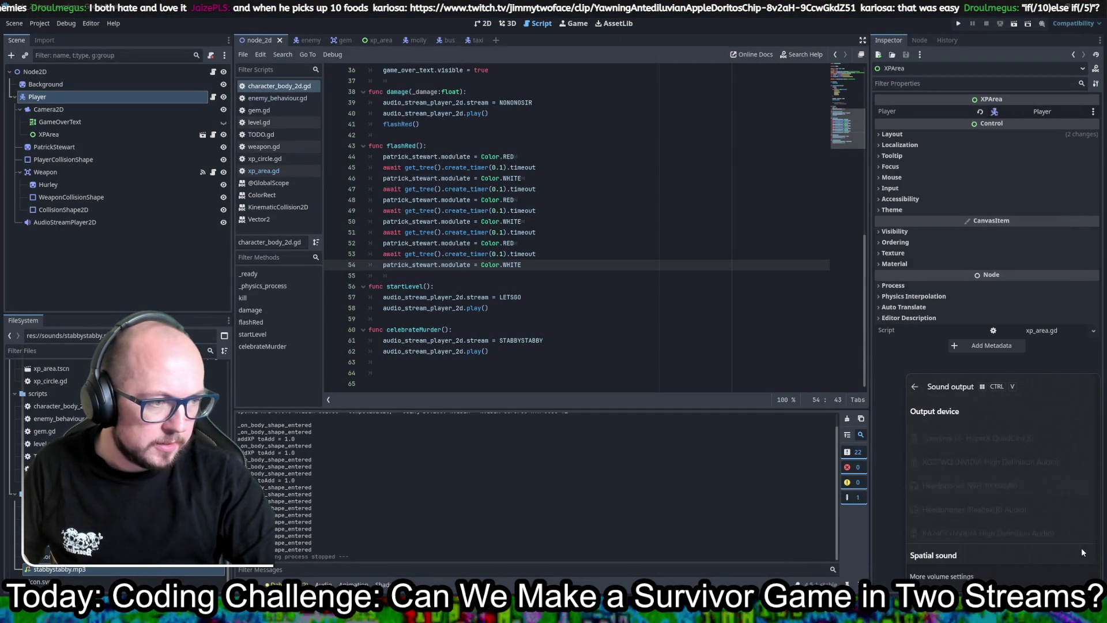
click(980, 503)
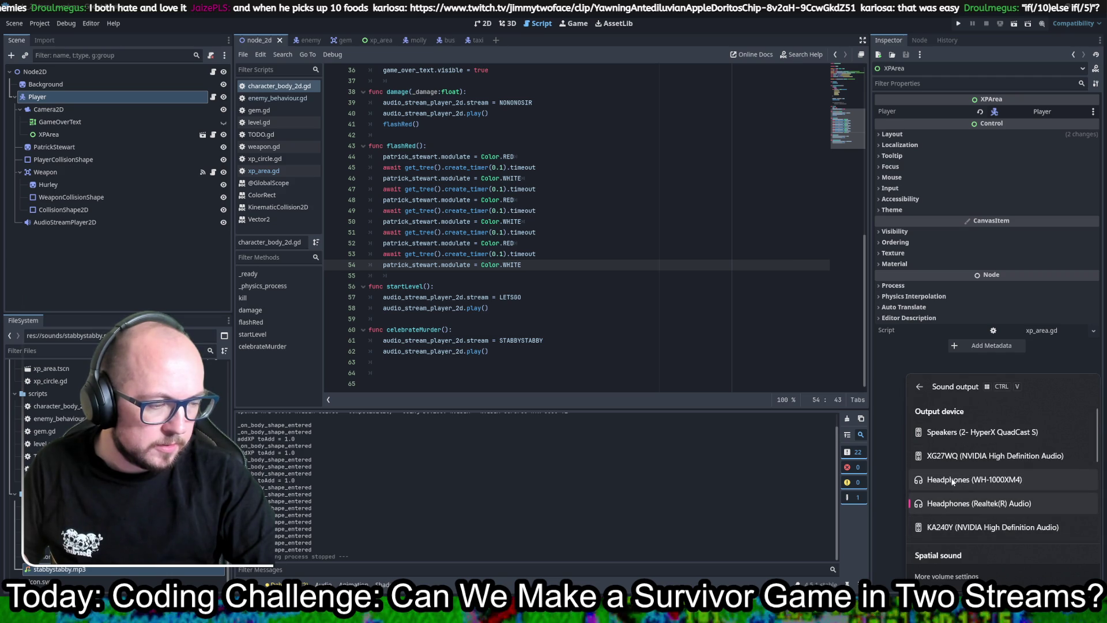
click(548, 253)
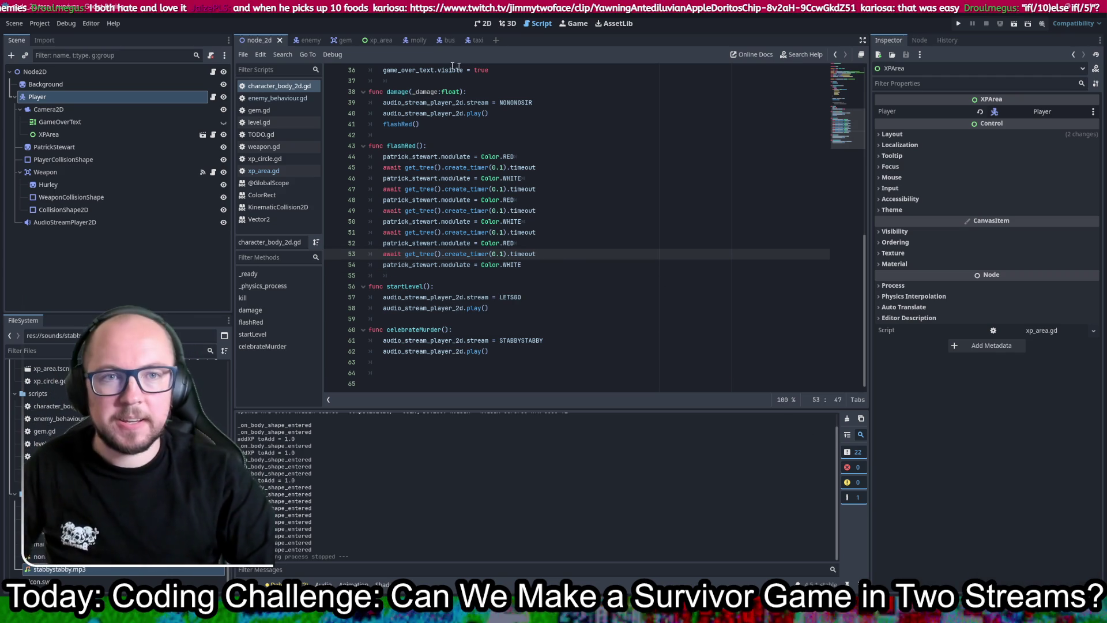
click(300, 40)
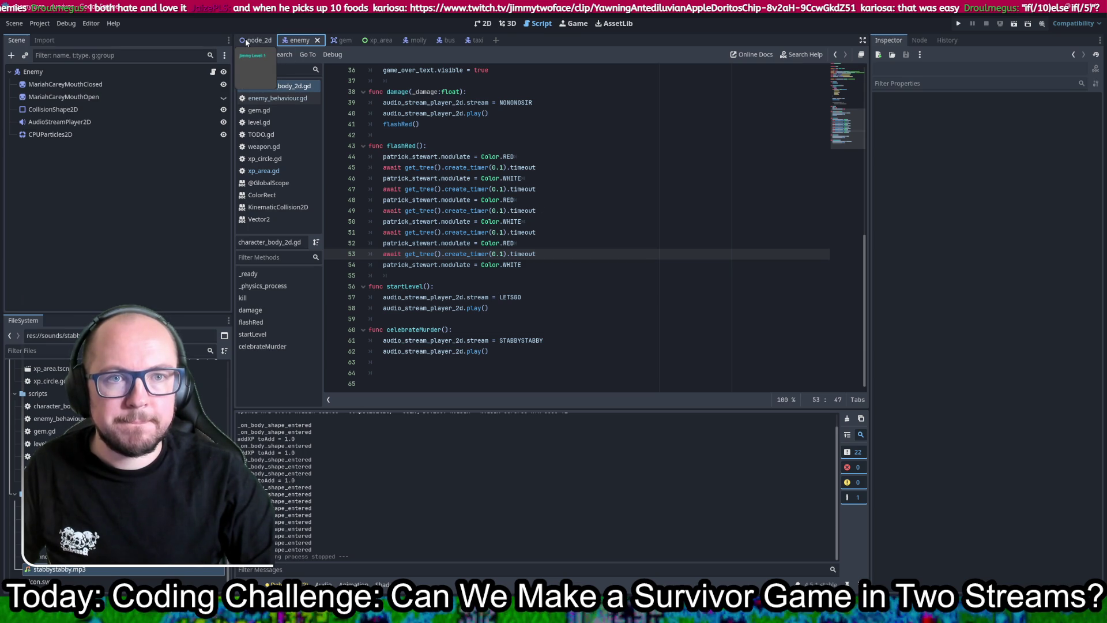
Insert 'const killCount = 0' on a new line below the STABBYSTABBY constant.
scroll(570, 294, up, 10)
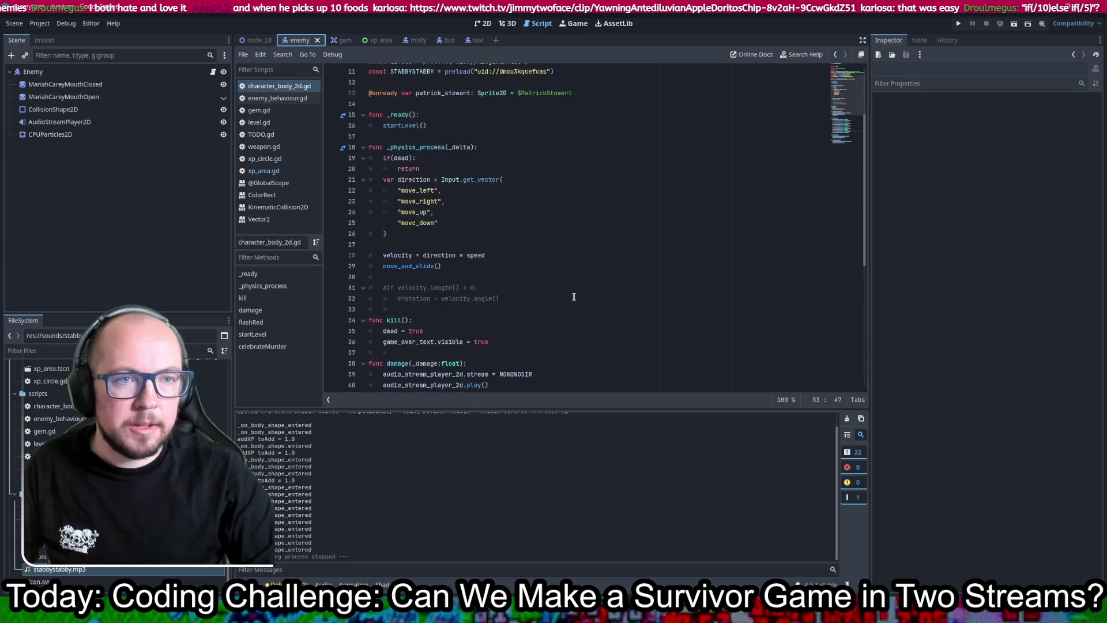
click(592, 176)
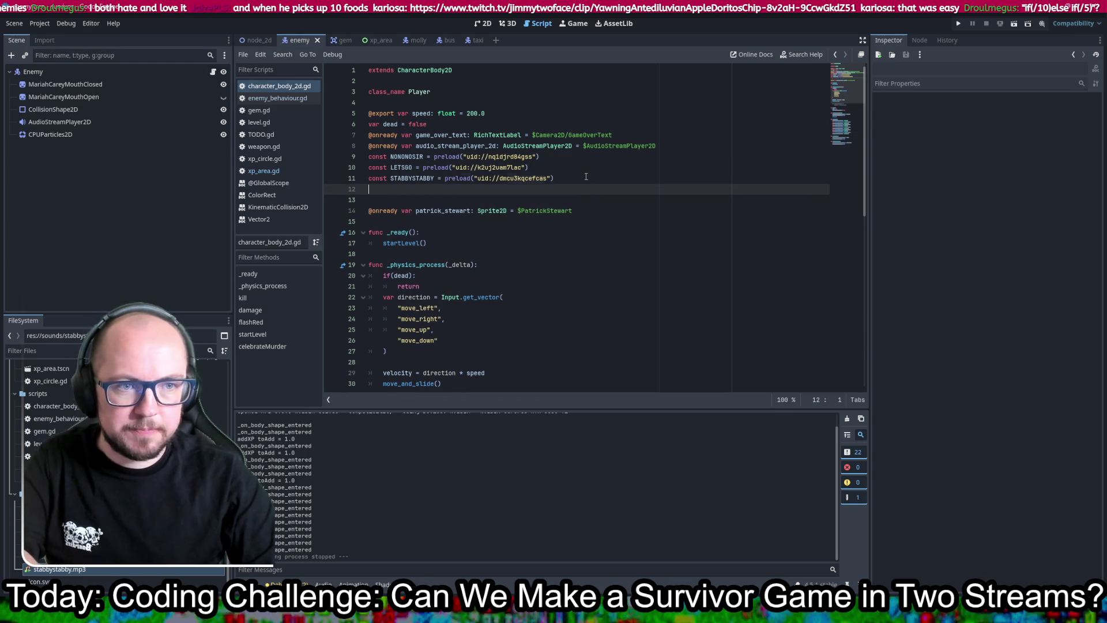
key(Return)
text(const k)
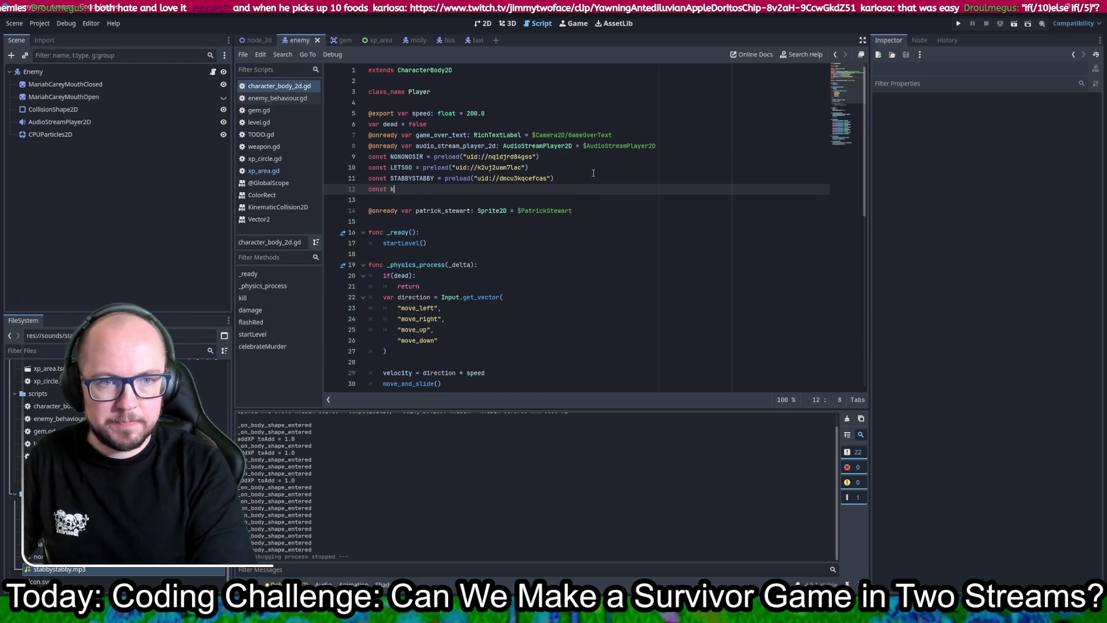
text(illCount = 0)
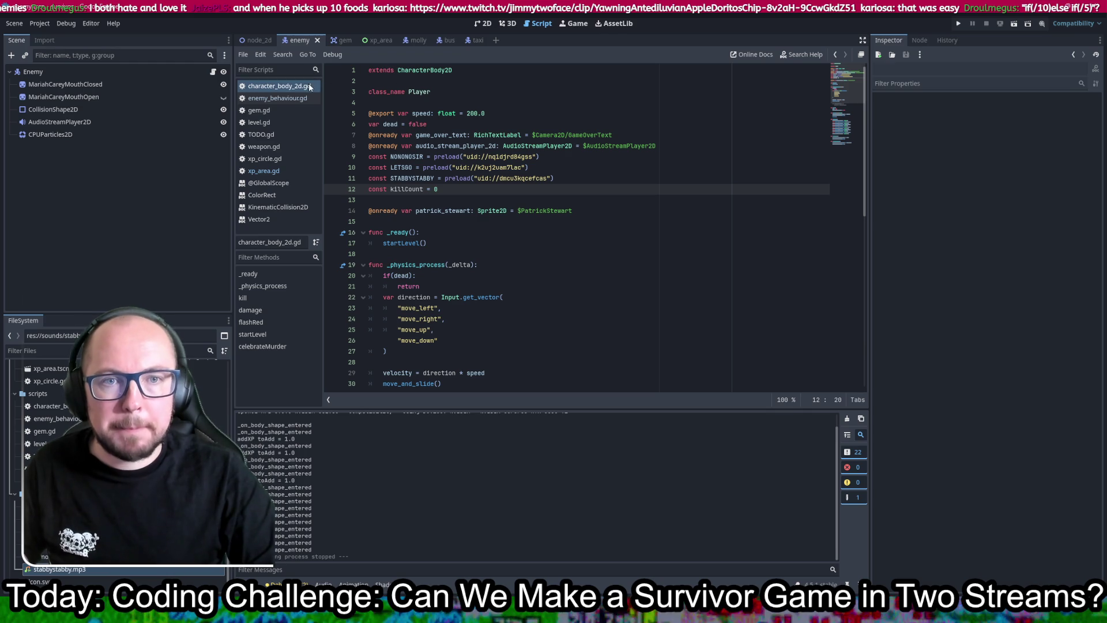
scroll(590, 260, down, 12)
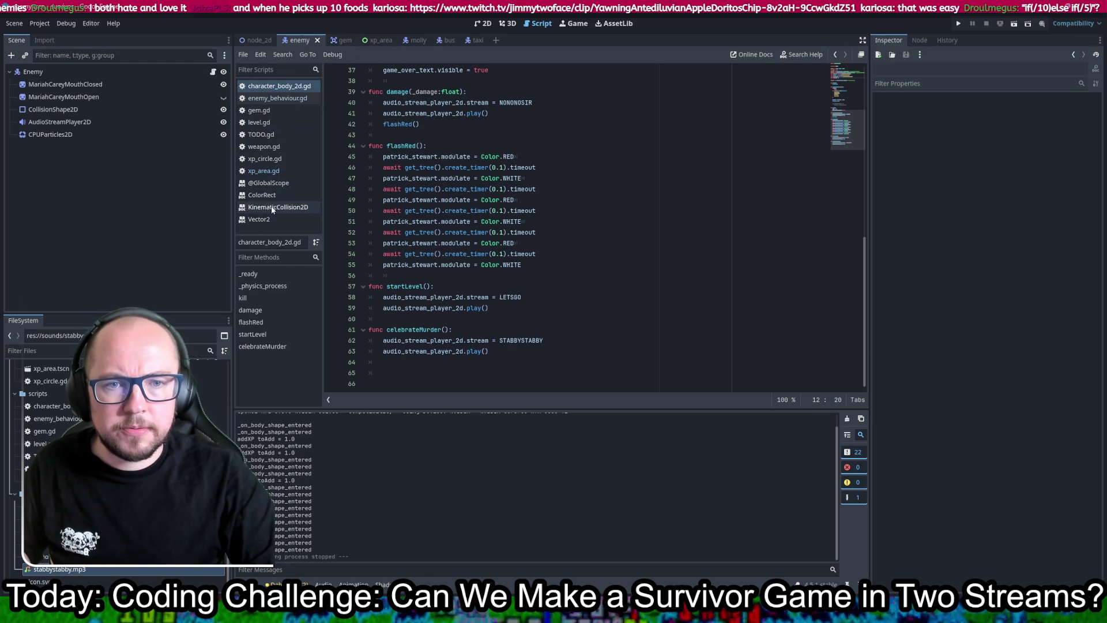
Remove the xpCount == 5 celebrateMurder() check from addXP, then return to character_body_2d.gd.
mouse_move(281, 170)
mouse_down()
mouse_move(562, 297)
mouse_move(578, 339)
mouse_move(524, 273)
mouse_up()
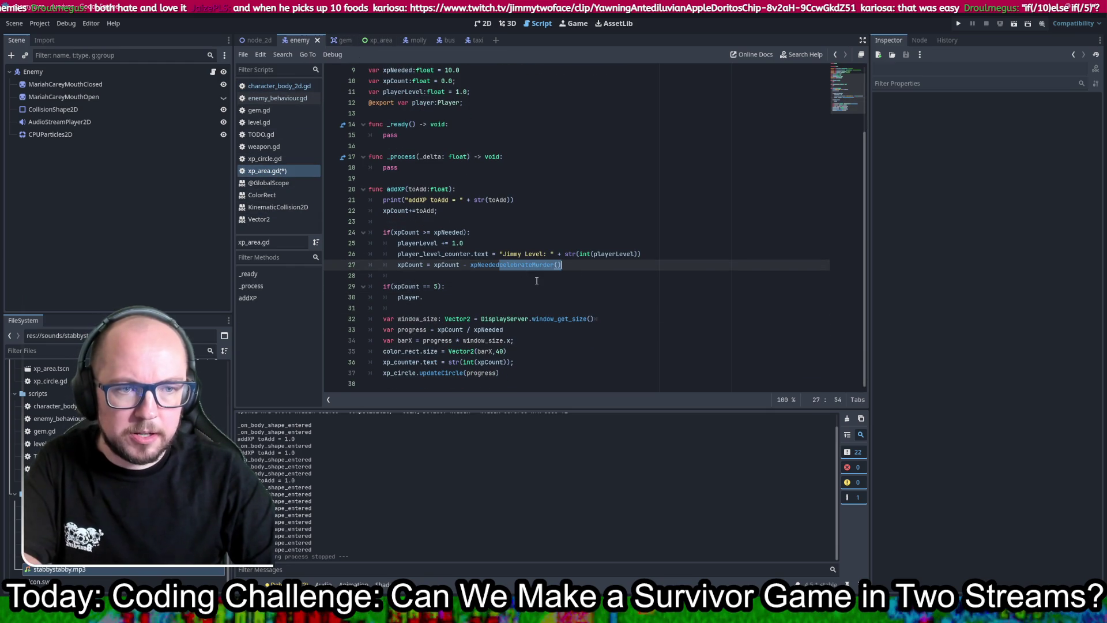
key(ctrl+z)
click(455, 285)
shift+click(496, 297)
key(BackSpace)
click(512, 267)
shift+click(445, 286)
key(BackSpace)
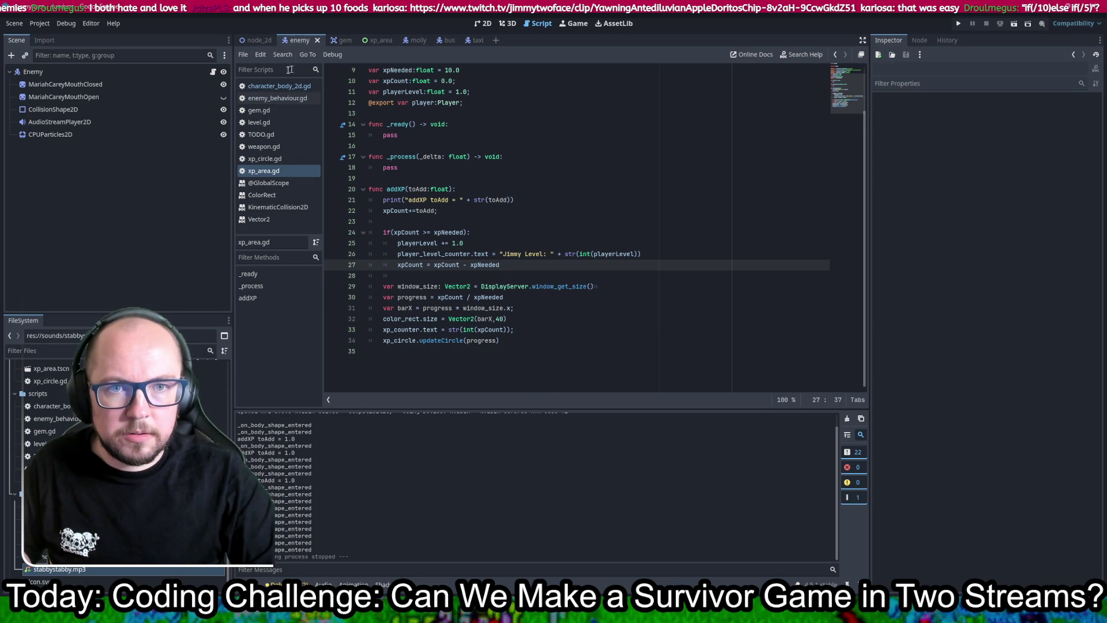
click(271, 86)
click(490, 351)
Add a killedEnemy() function whose body is killCount+=1, and save.
click(614, 374)
text(func)
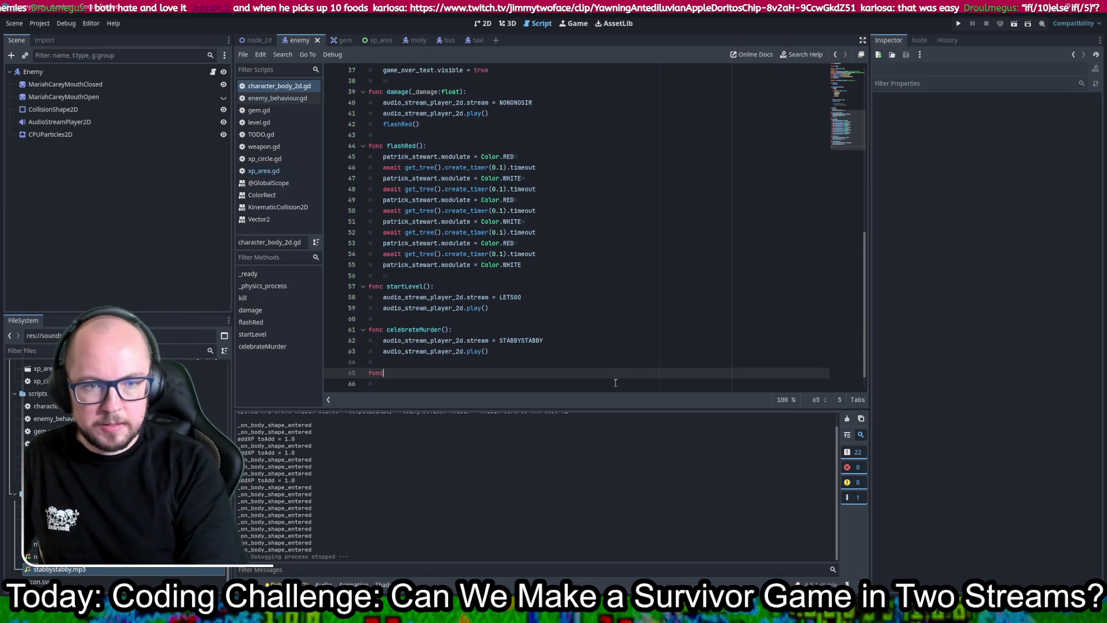
text( killed)
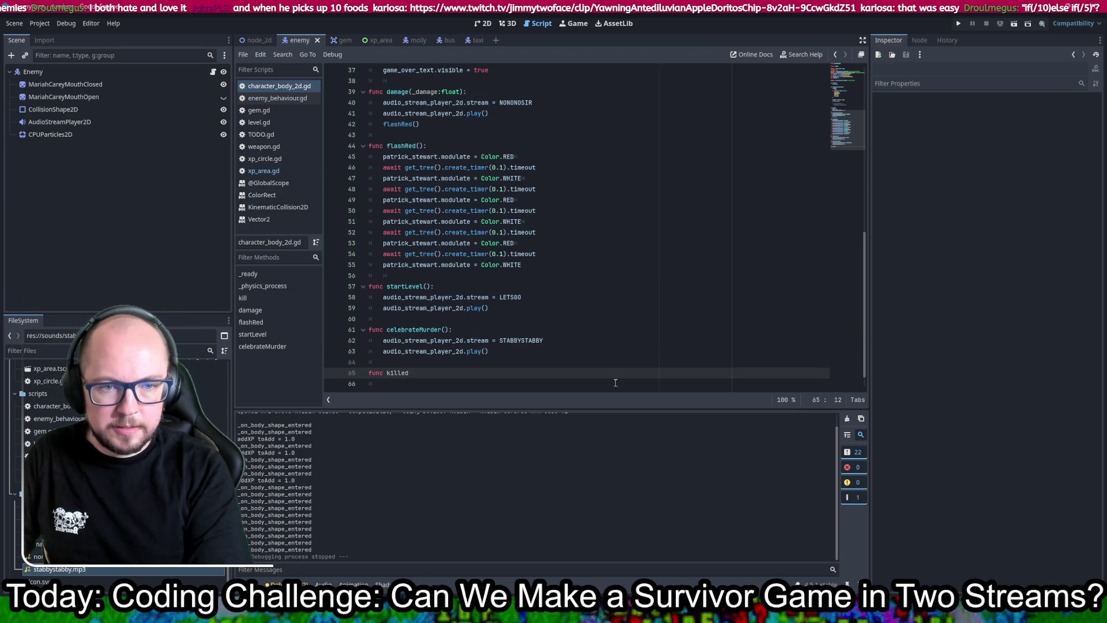
text(Enemy():)
key(Return)
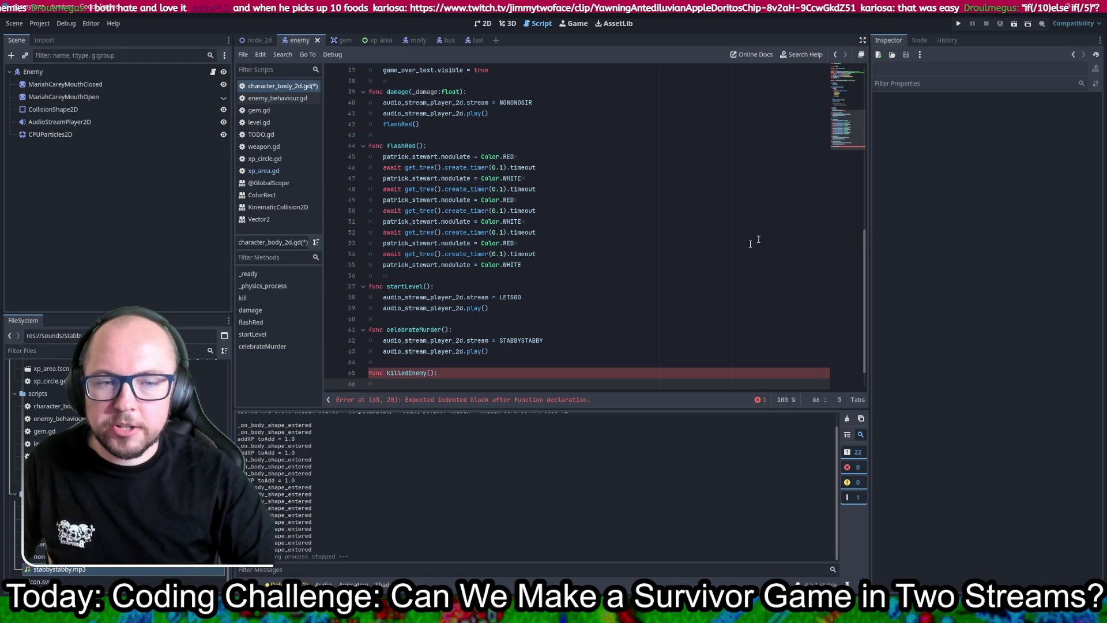
scroll(696, 255, down, 1)
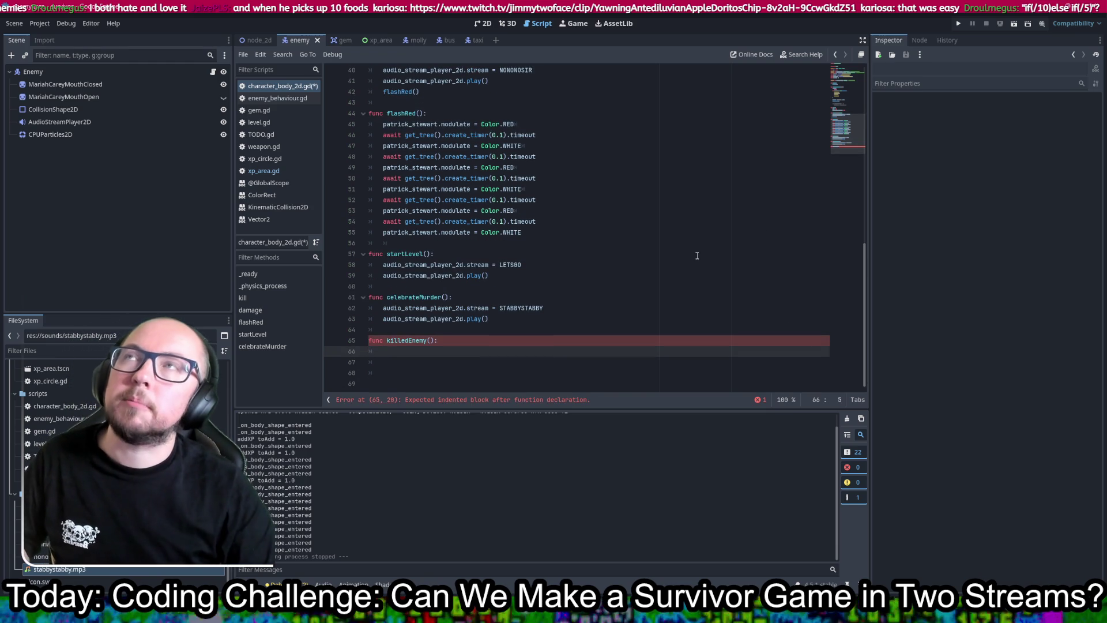
text(killCount++;)
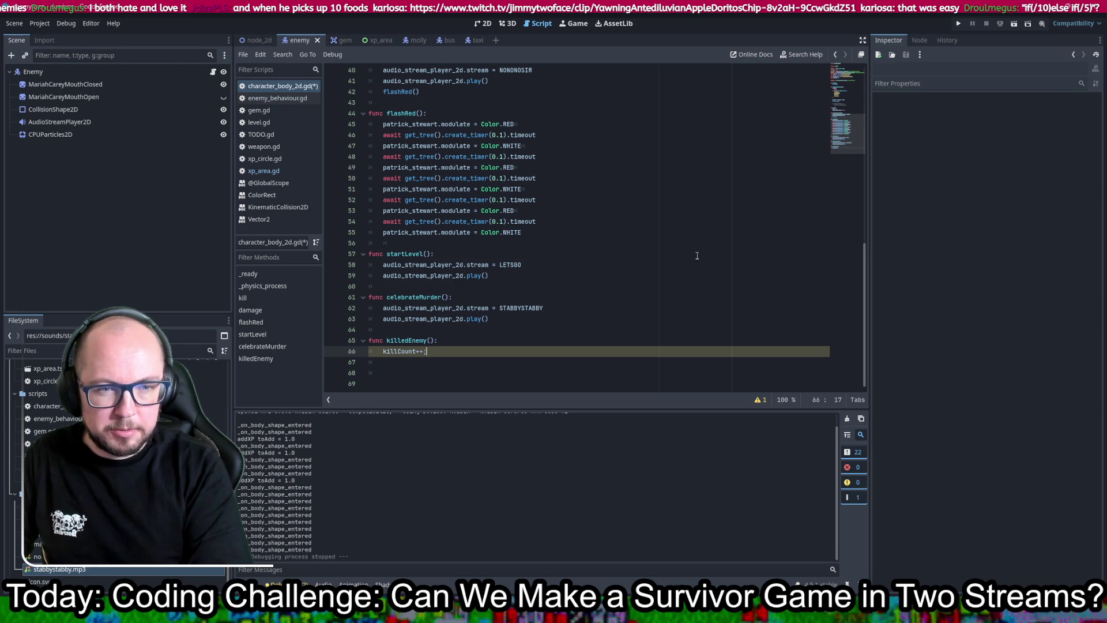
key(BackSpace)
key(ctrl+s)
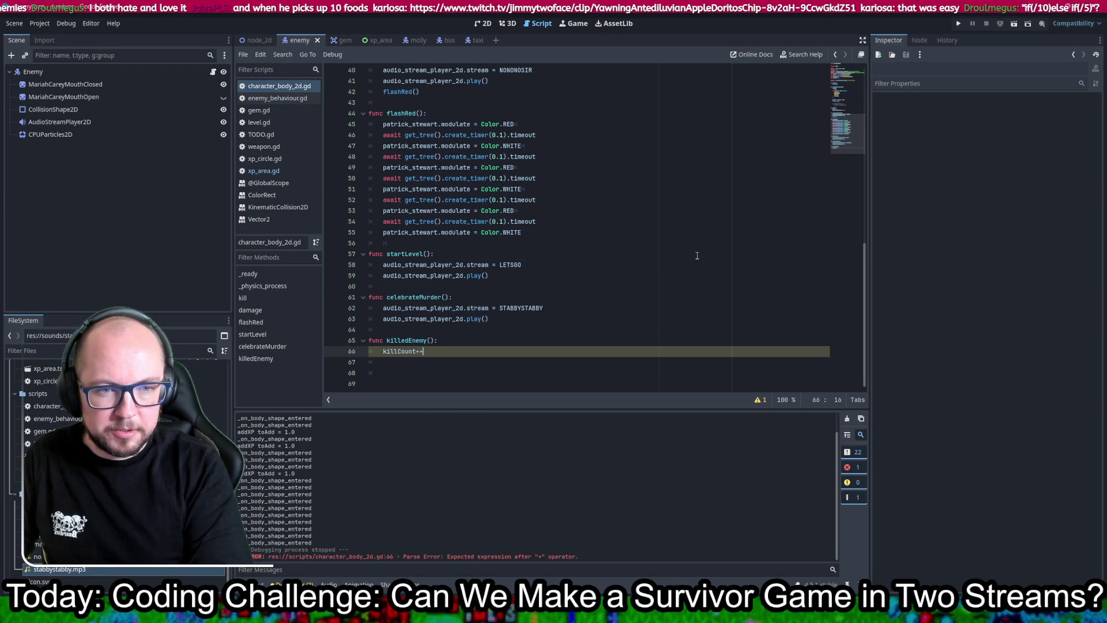
key(ctrl+s)
text(=1)
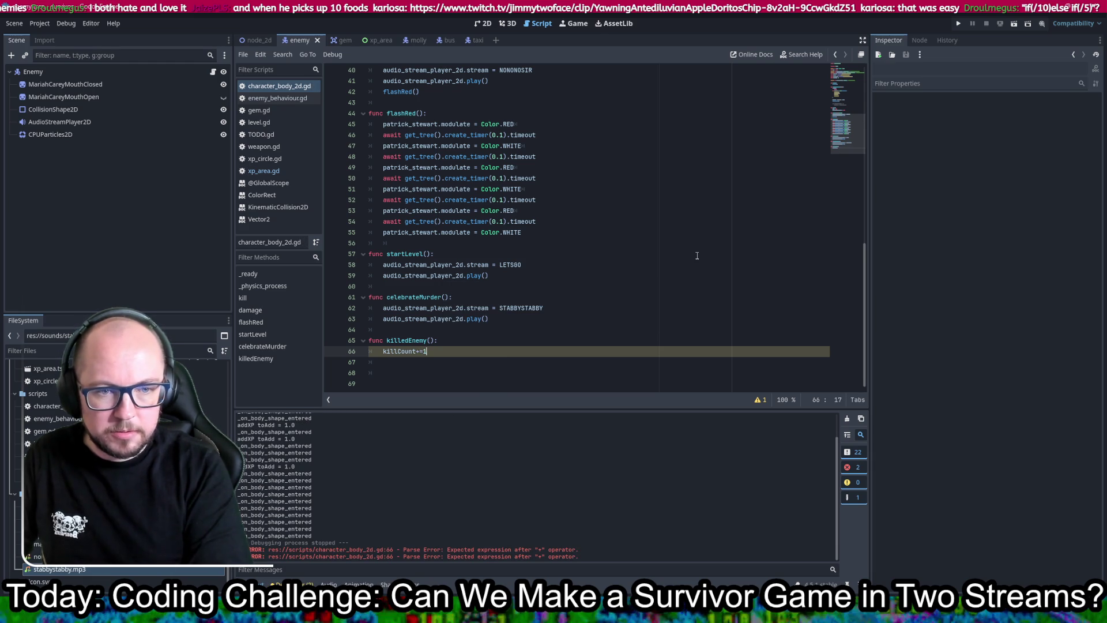
key(ctrl+s)
key(Down)
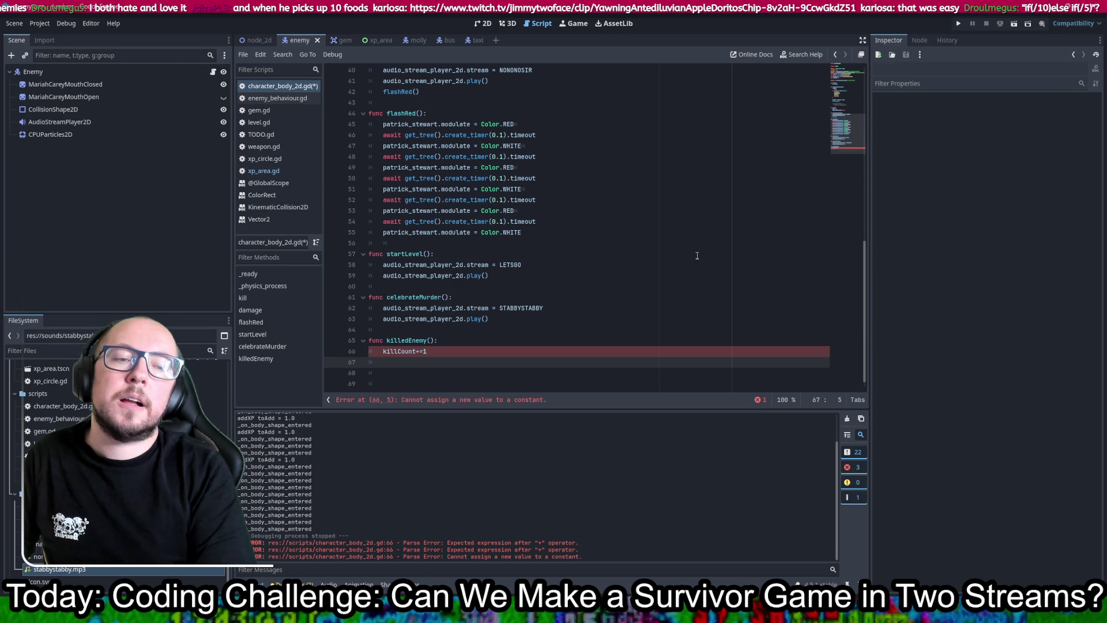
Change killCount on line 12 from const to var and save the script.
scroll(629, 232, up, 10)
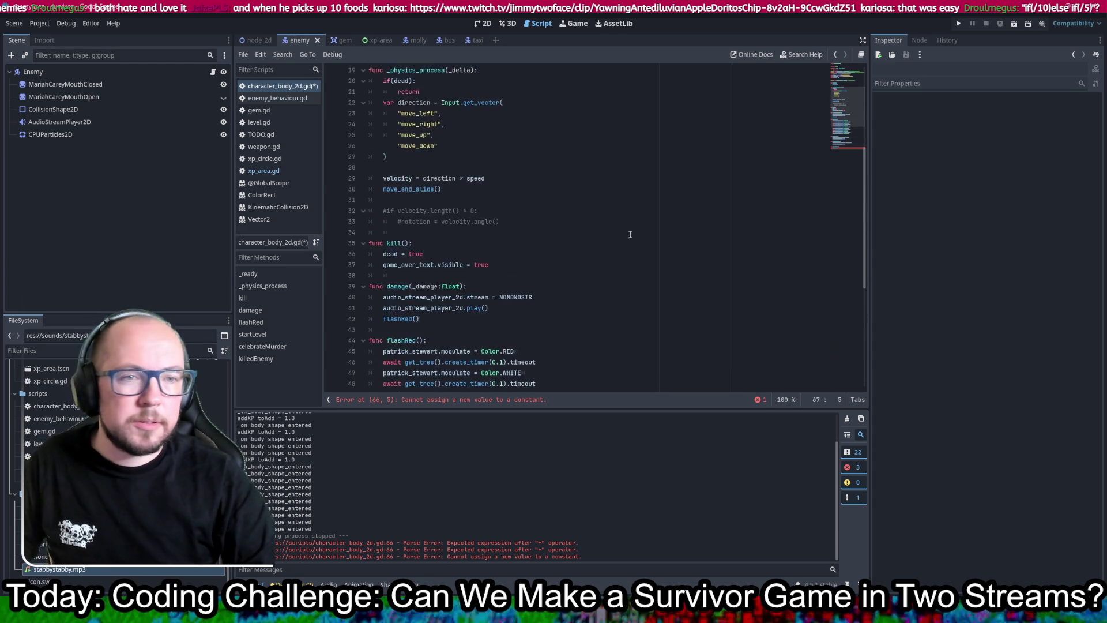
double_click(378, 188)
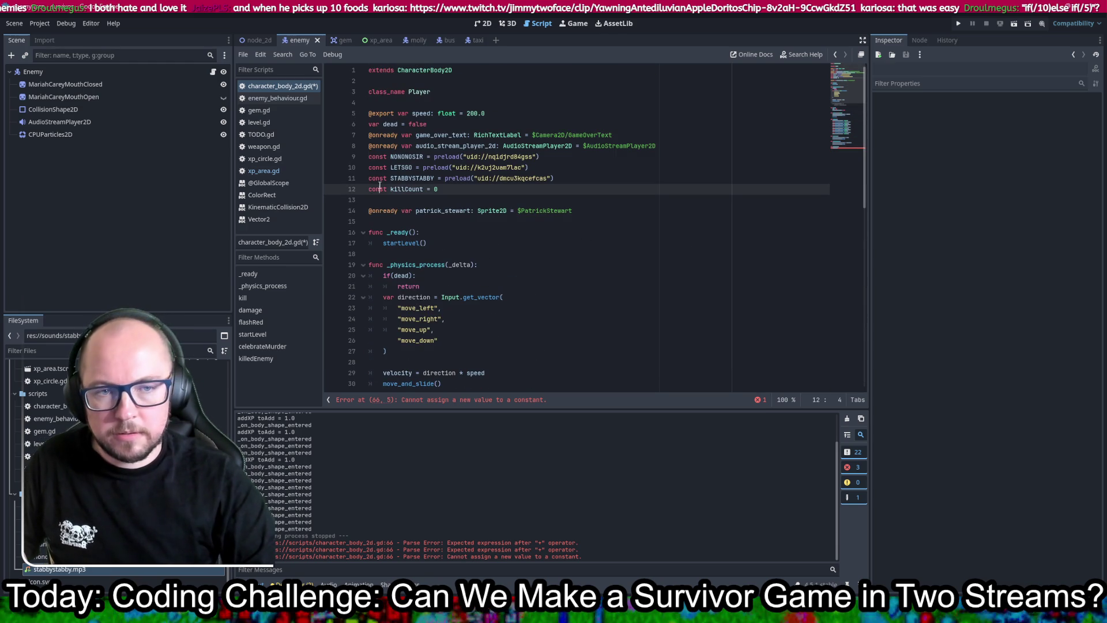
text(var)
key(ctrl+s)
scroll(604, 299, down, 10)
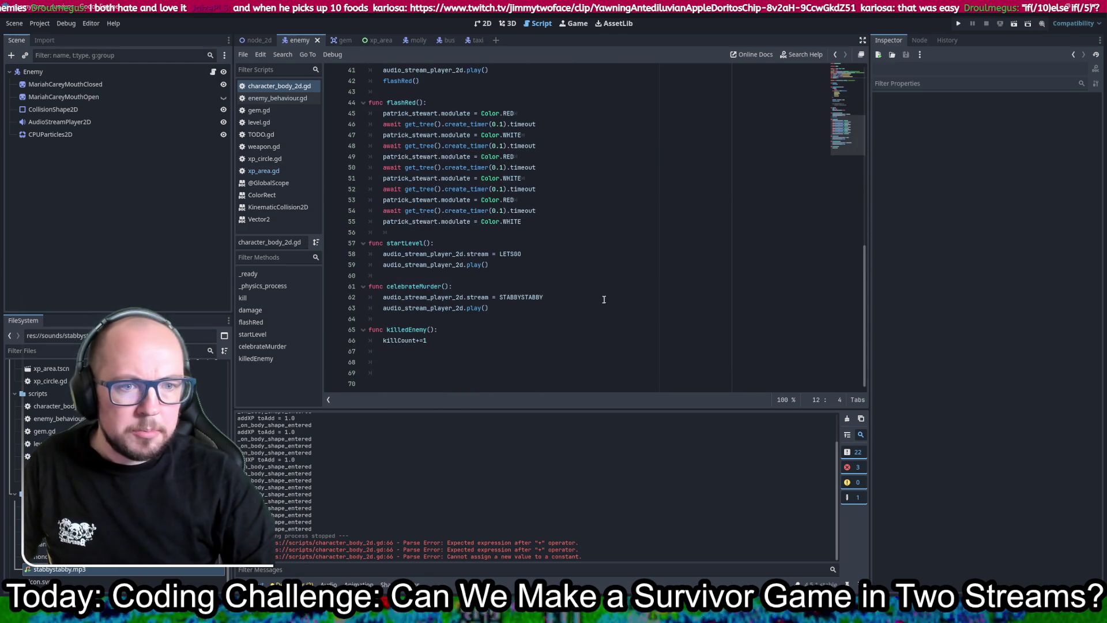
click(476, 345)
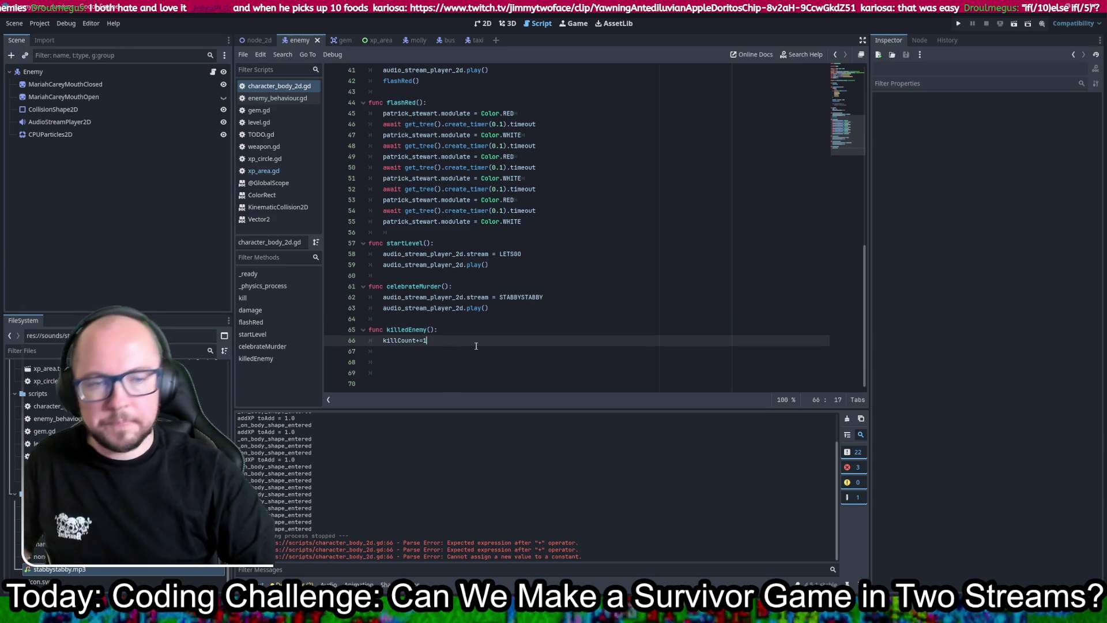
Add an if block testing killCount's remainders by 5 and 10 that calls celebrateMurder().
key(Return)
text(if()
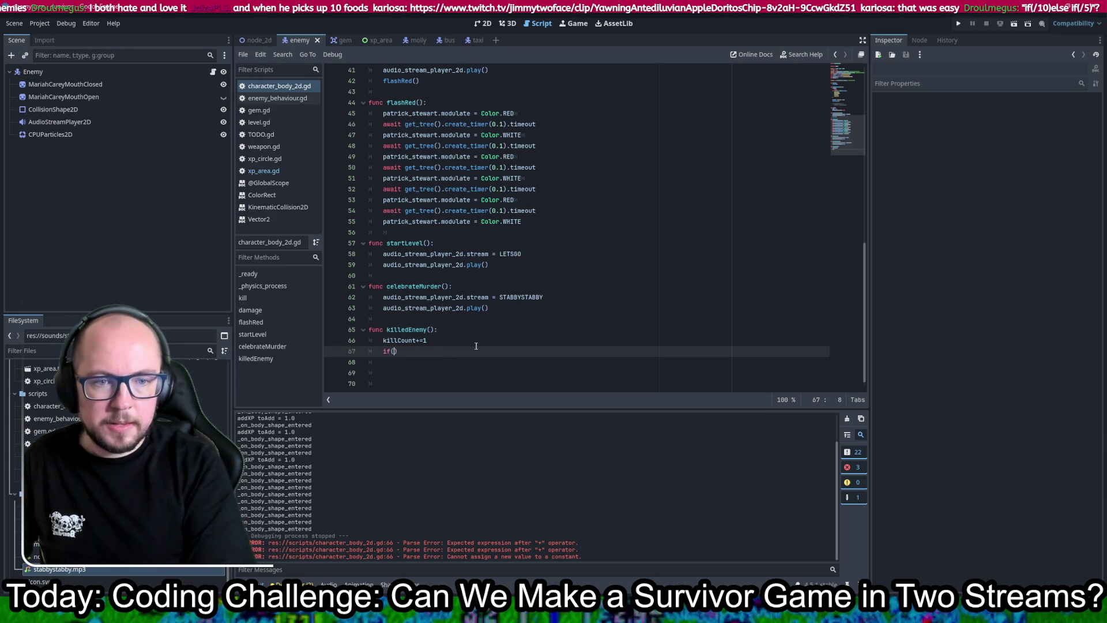
text(kill)
text(Count)
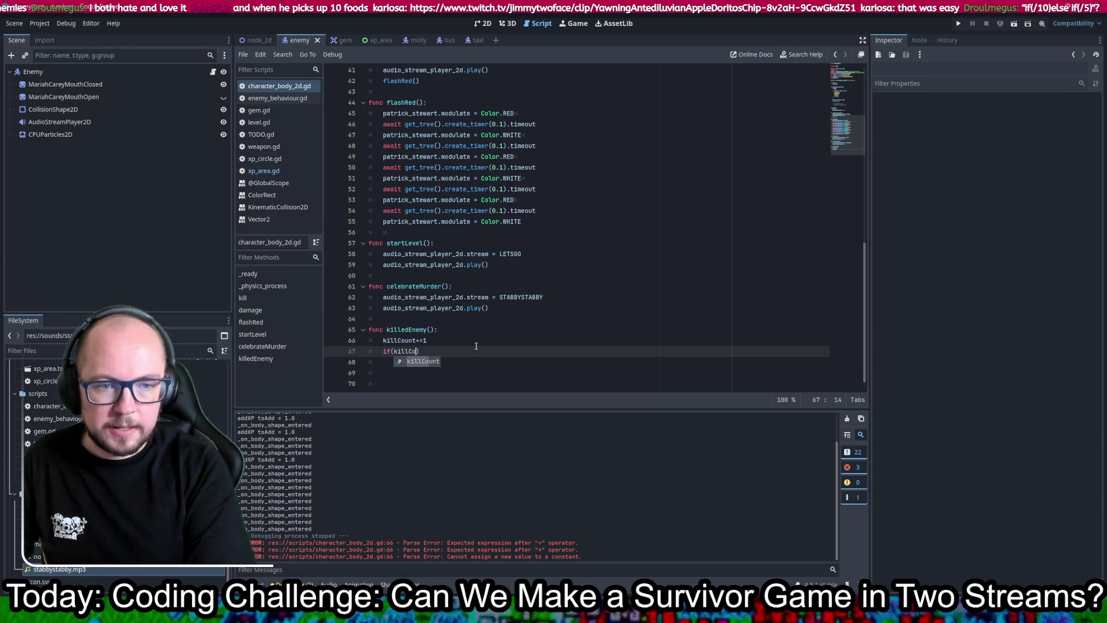
text(%5 = 0)
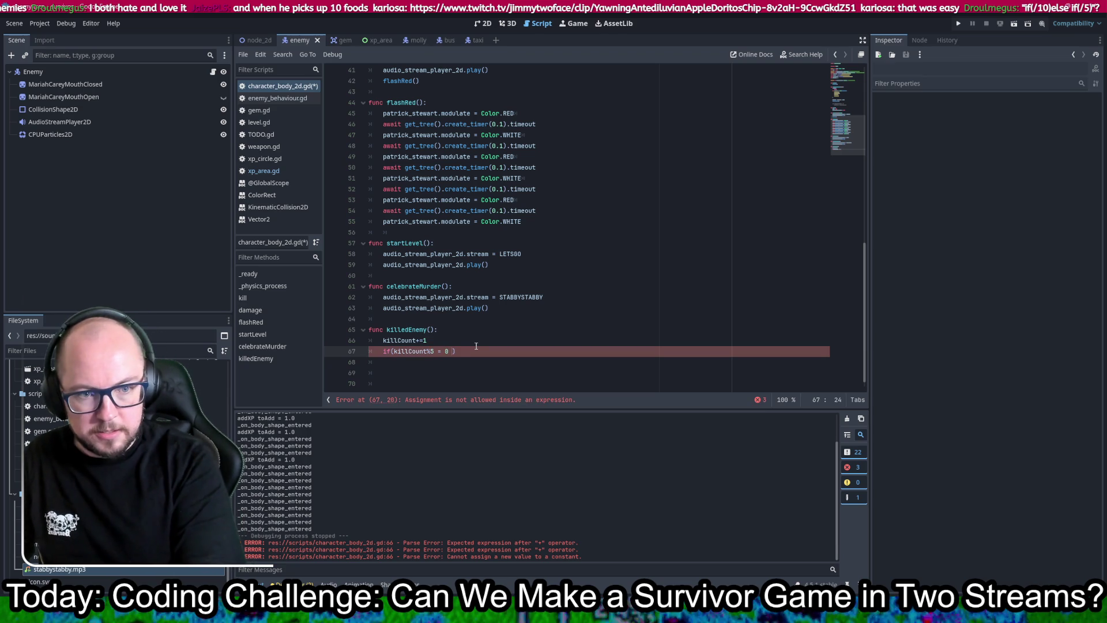
text(& killcou)
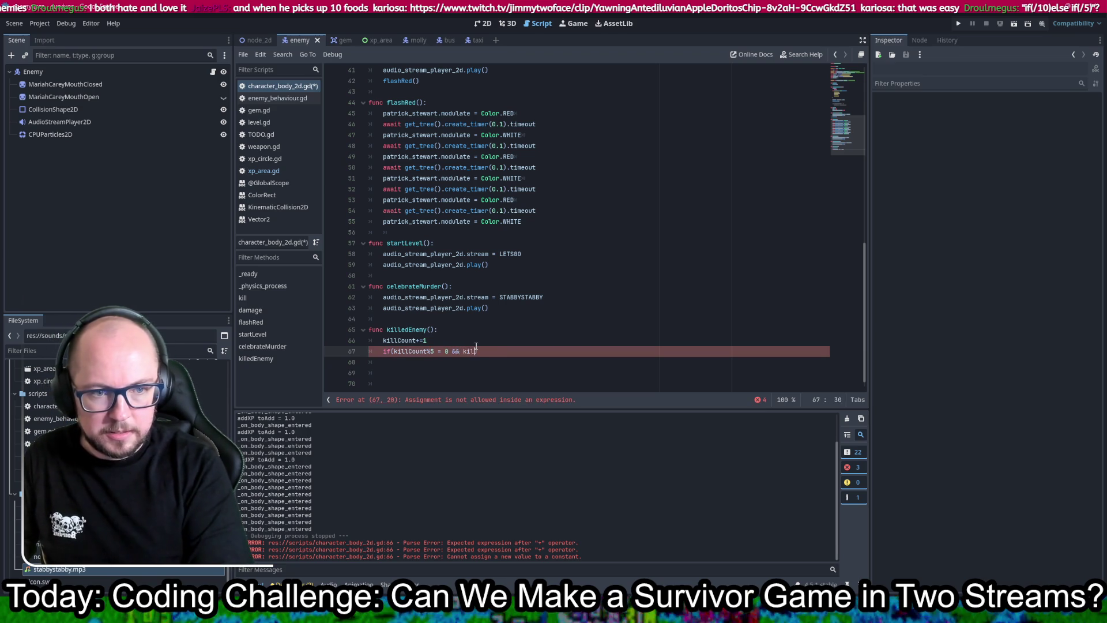
text(nt&)
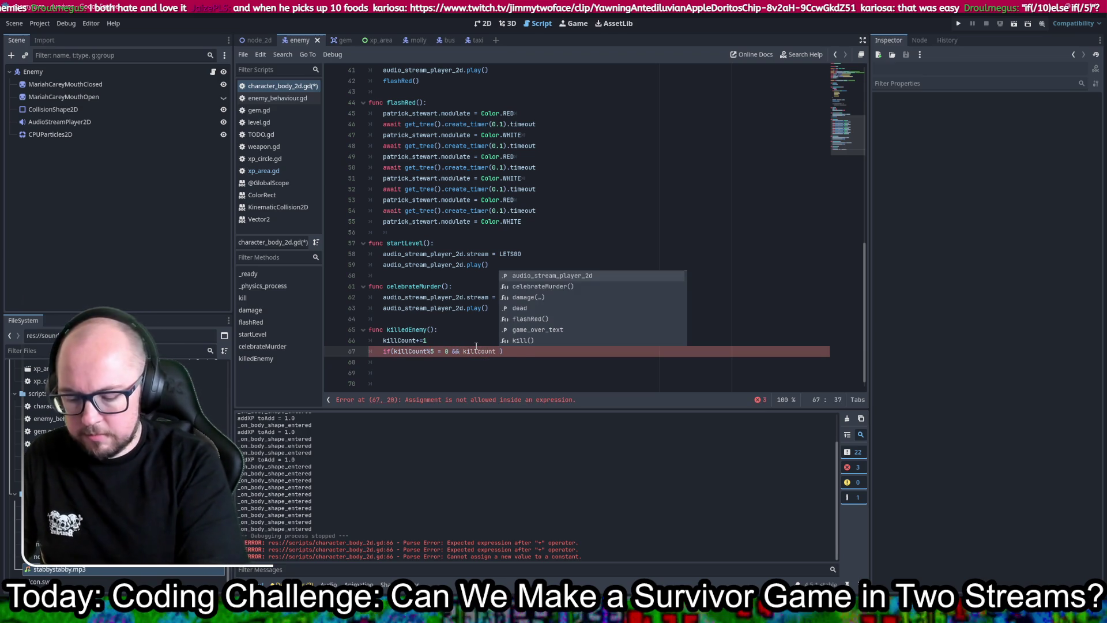
text(10)
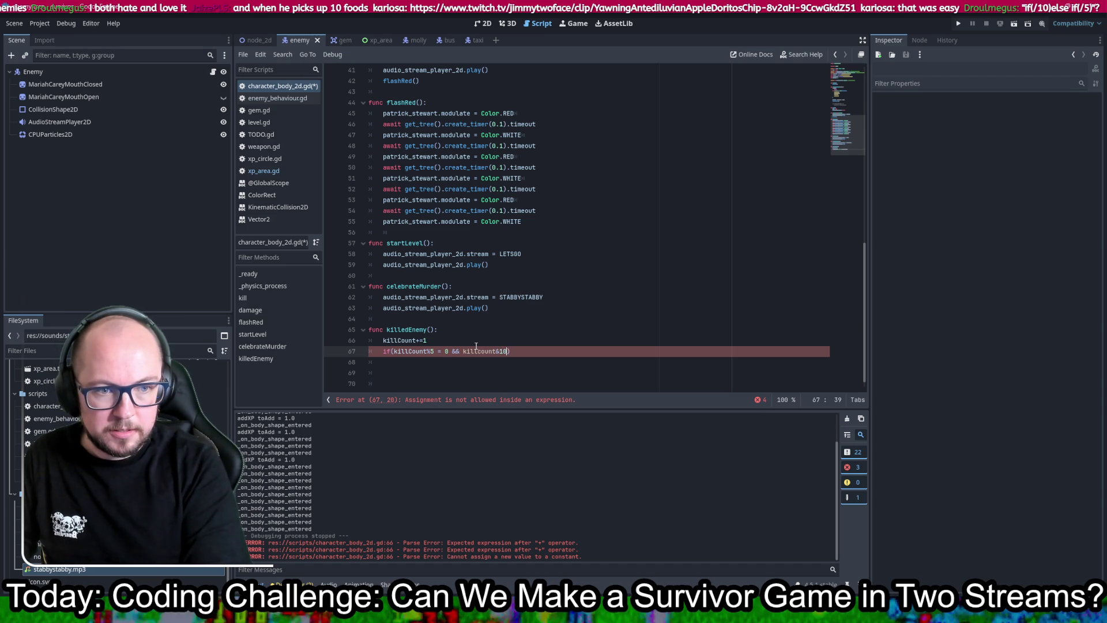
text( != 0))
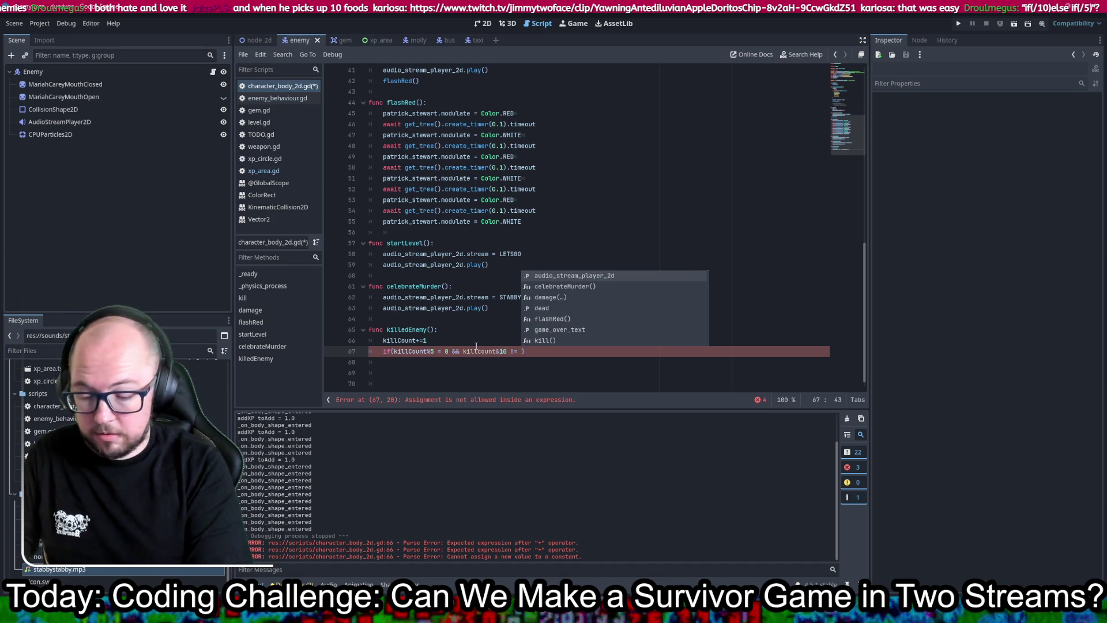
key(ctrl+s)
key(Return)
key(Return)
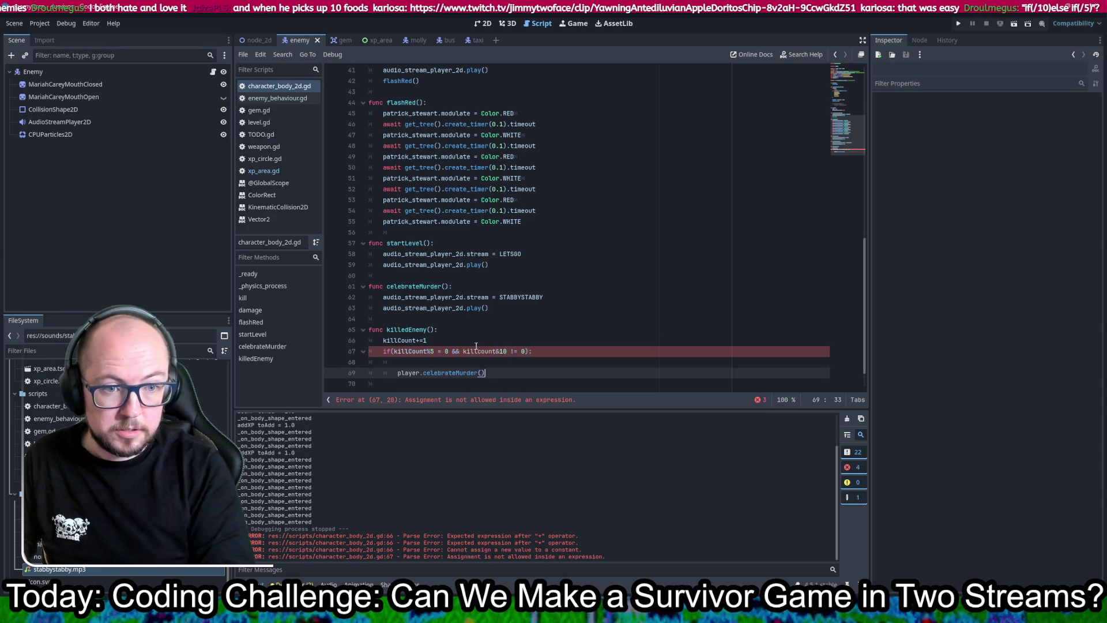
text(player.celebrateMurder())
click(578, 350)
key(Delete)
drag(424, 362, 397, 362)
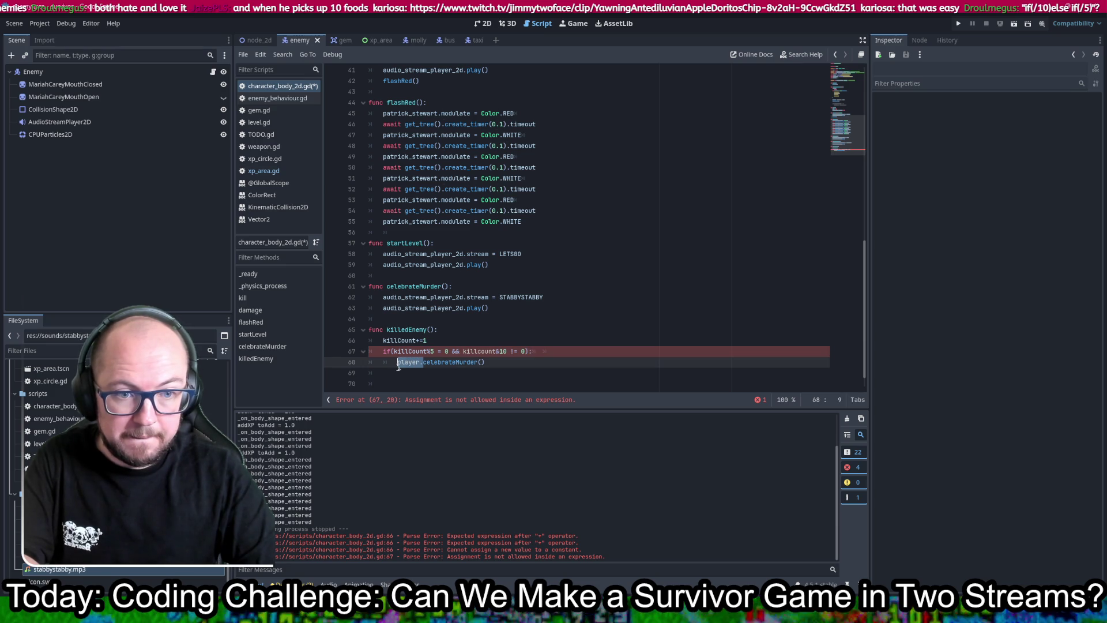
key(BackSpace)
click(564, 312)
key(ctrl+s)
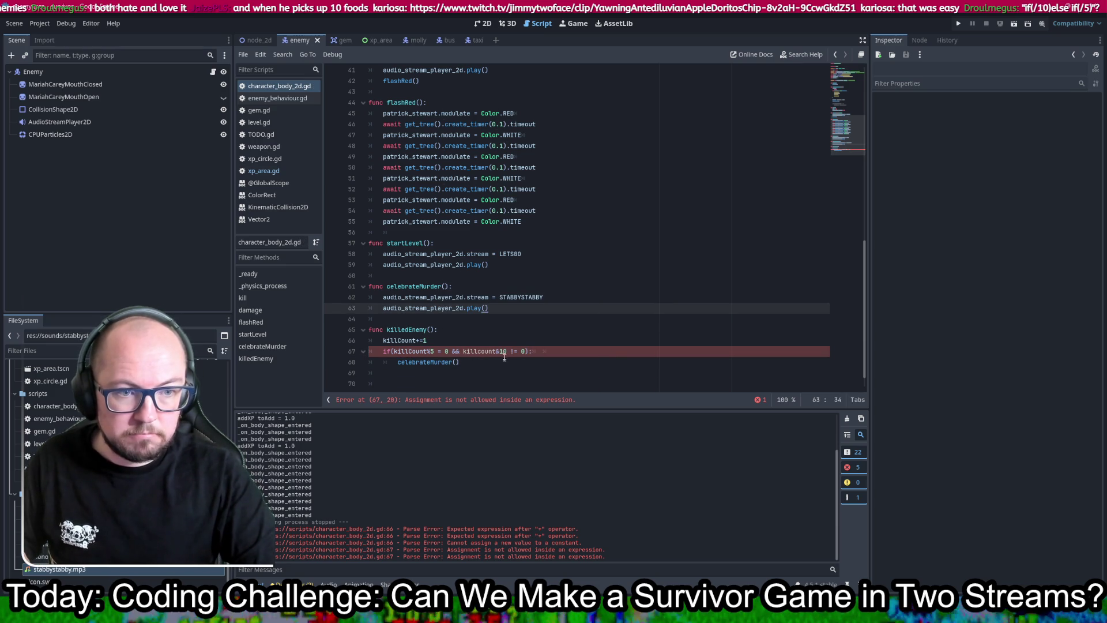
Change the single = in the line 67 condition to a == comparison.
click(503, 351)
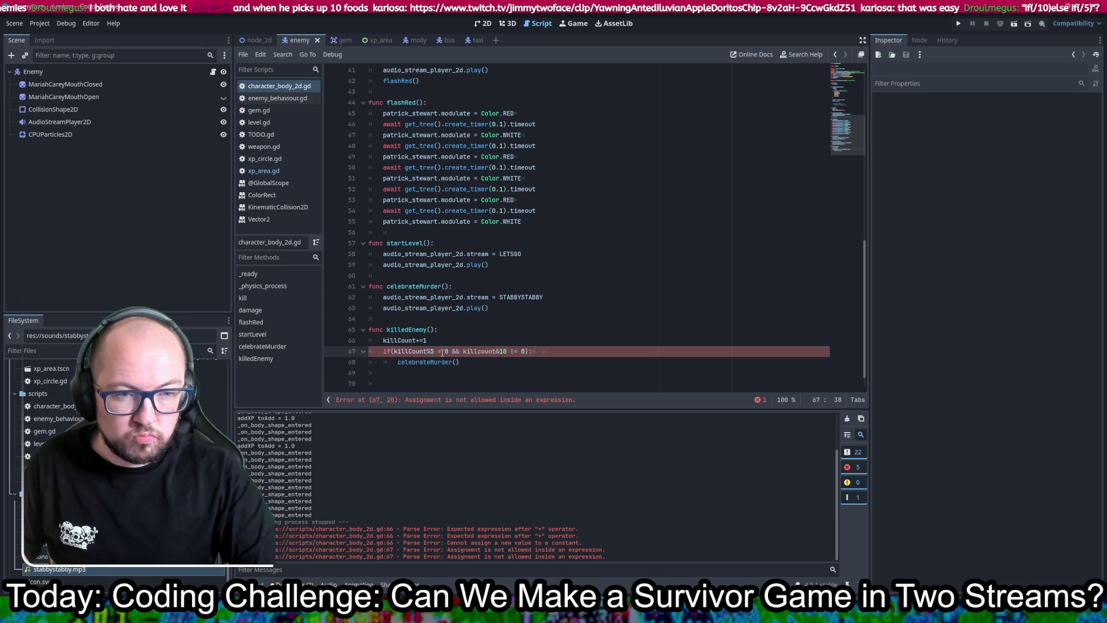
click(441, 351)
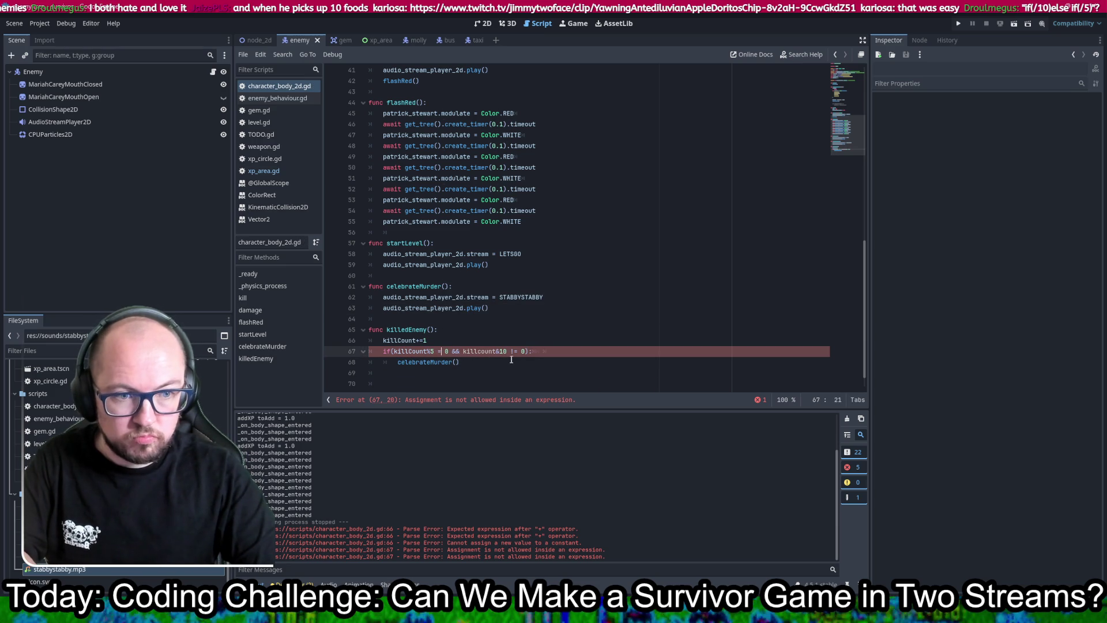
text(=)
key(ctrl+s)
click(800, 320)
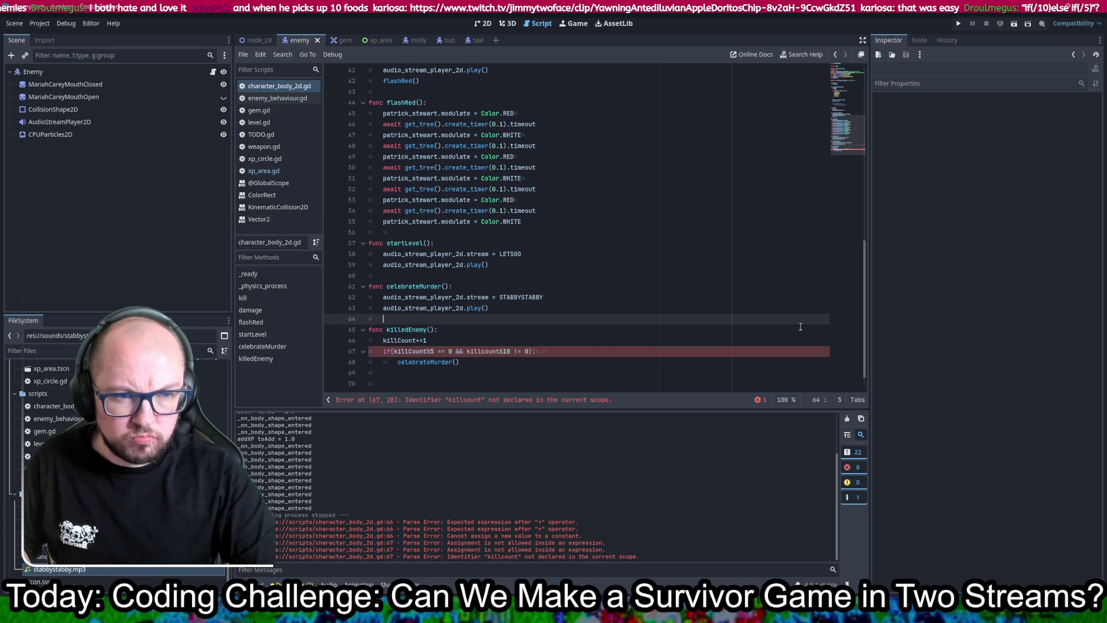
scroll(505, 318, up, 10)
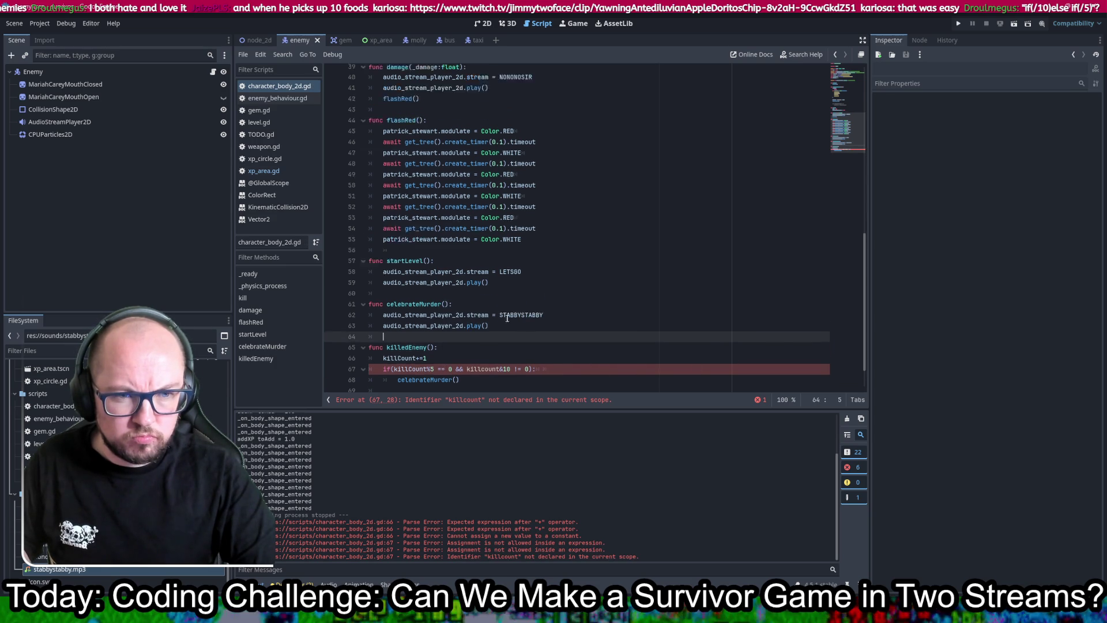
scroll(499, 313, down, 10)
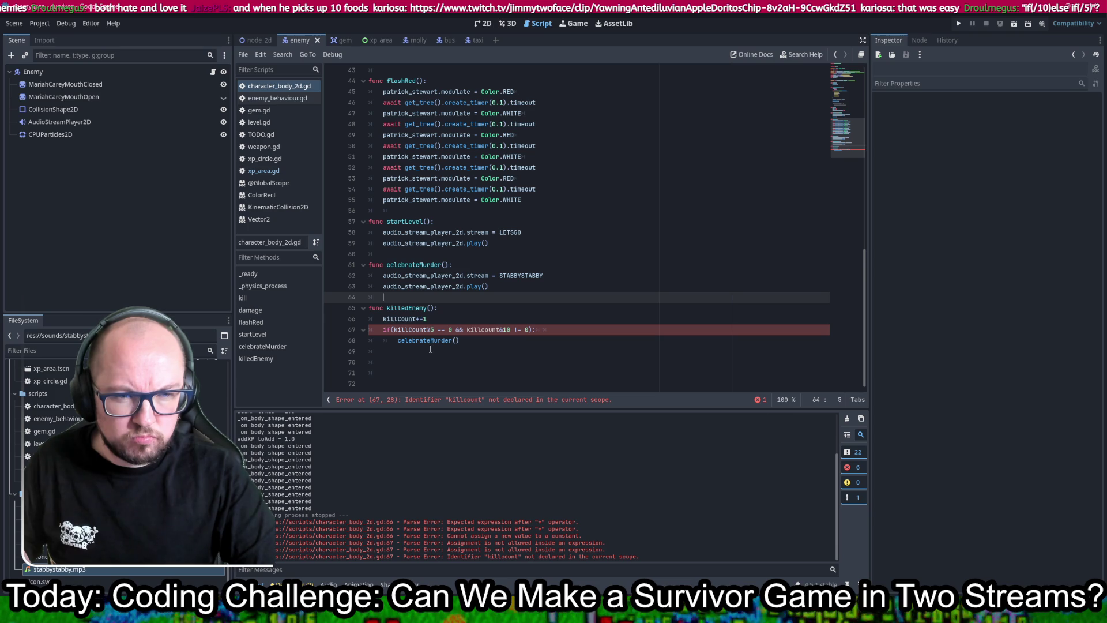
Capitalize both killcount names to killCount and add spaces around % and +=.
click(482, 330)
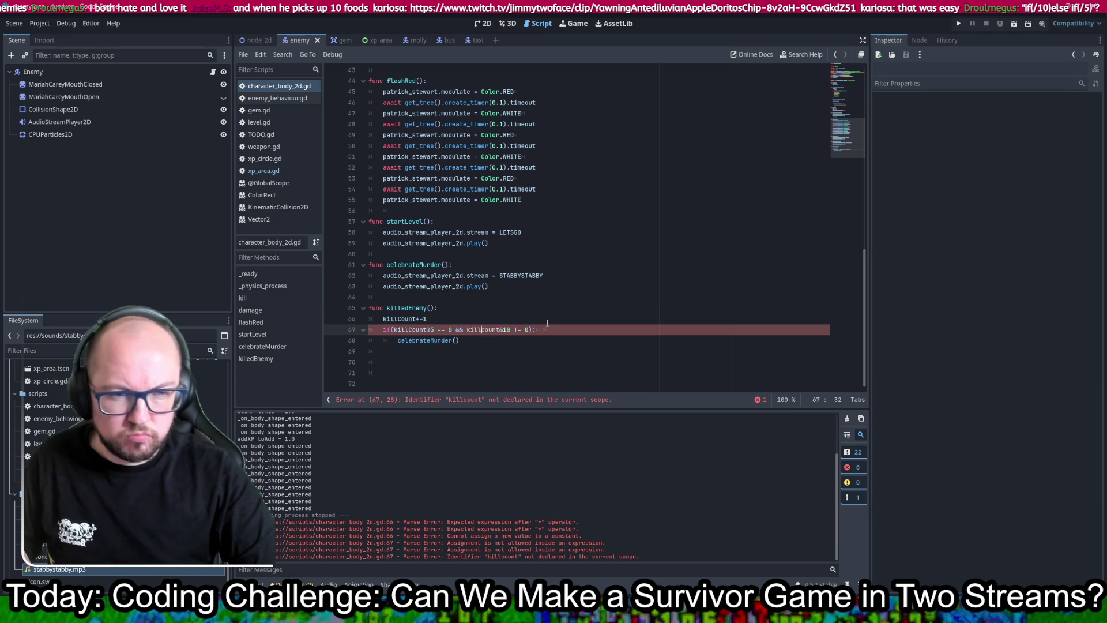
key(Delete)
text(C)
key(ctrl+s)
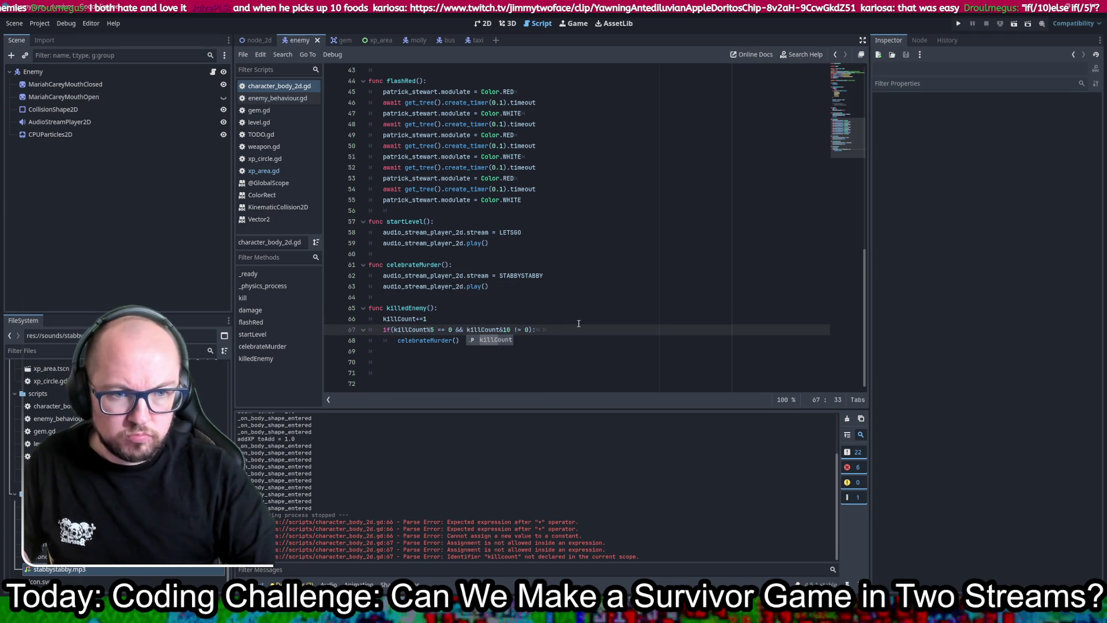
click(503, 329)
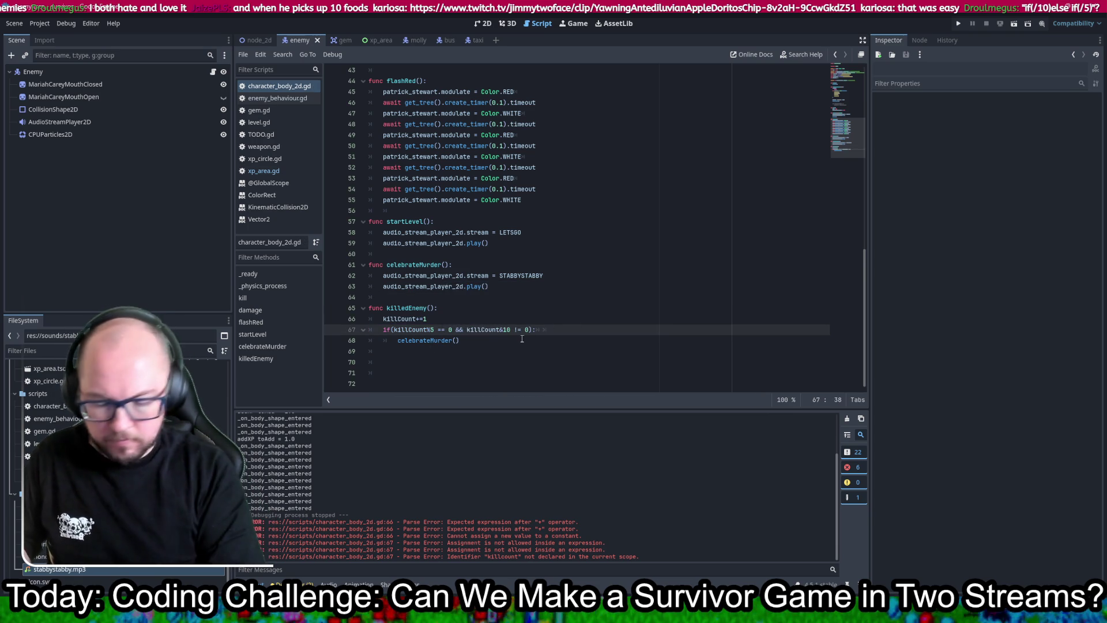
key(ctrl+s)
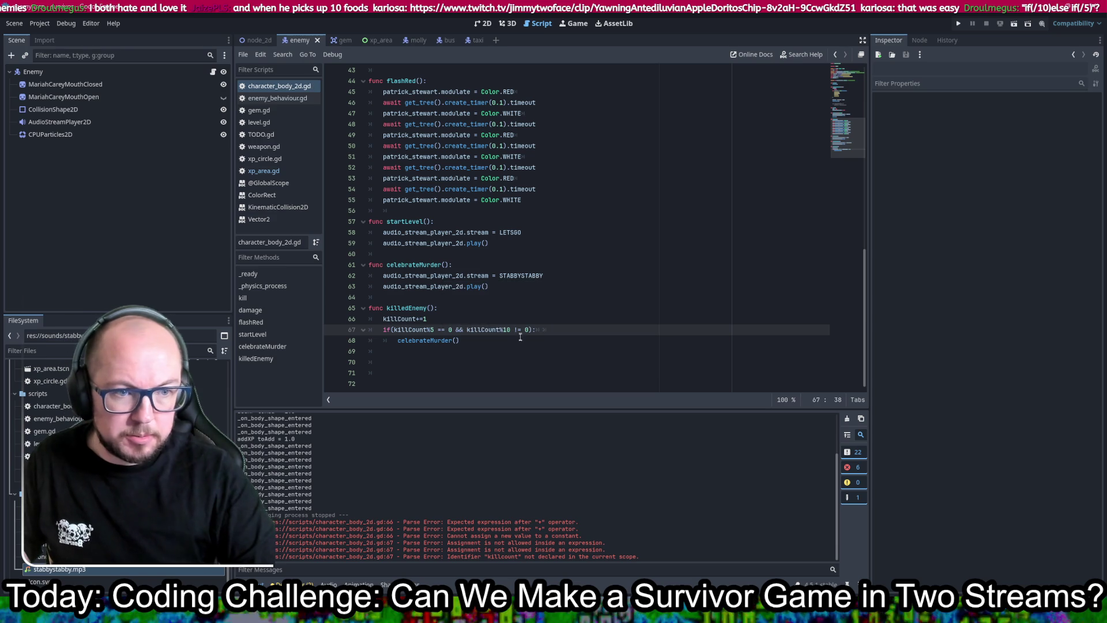
click(522, 339)
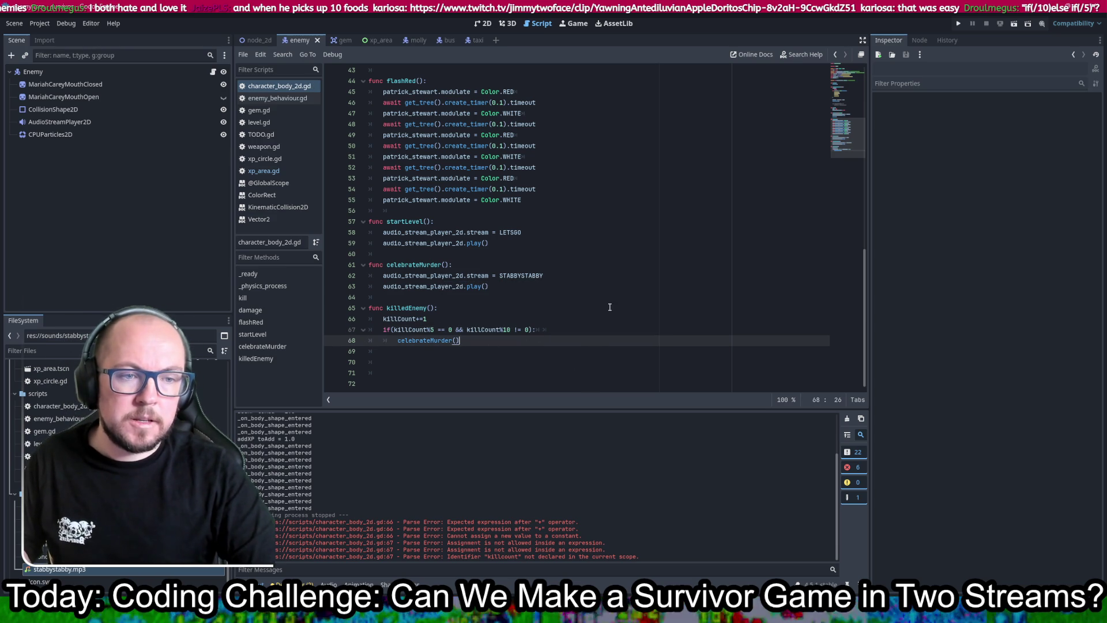
click(633, 331)
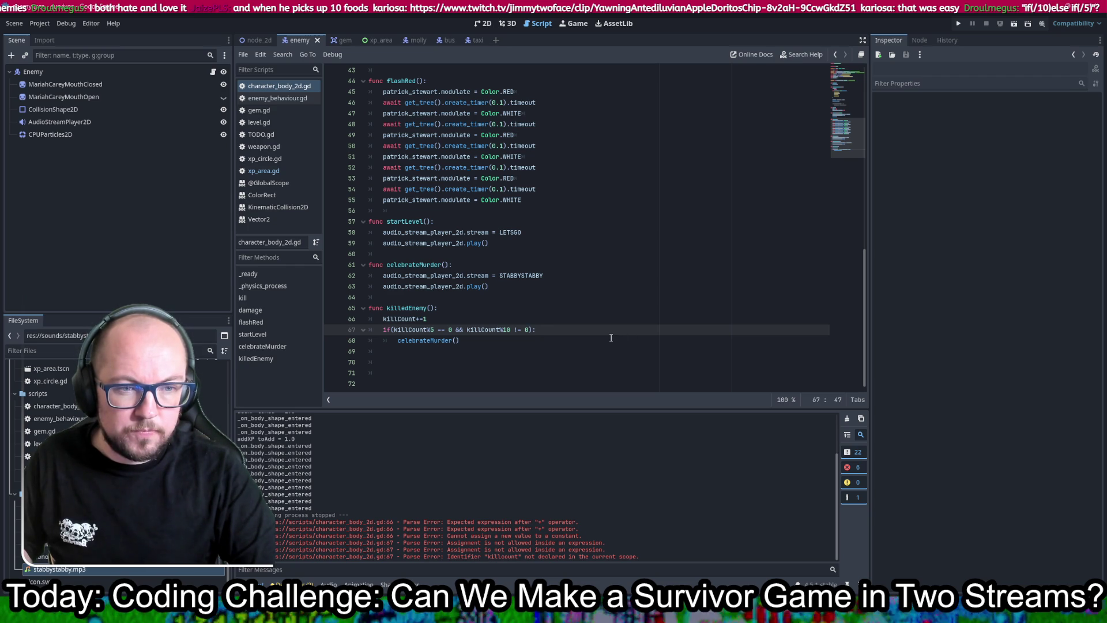
click(427, 329)
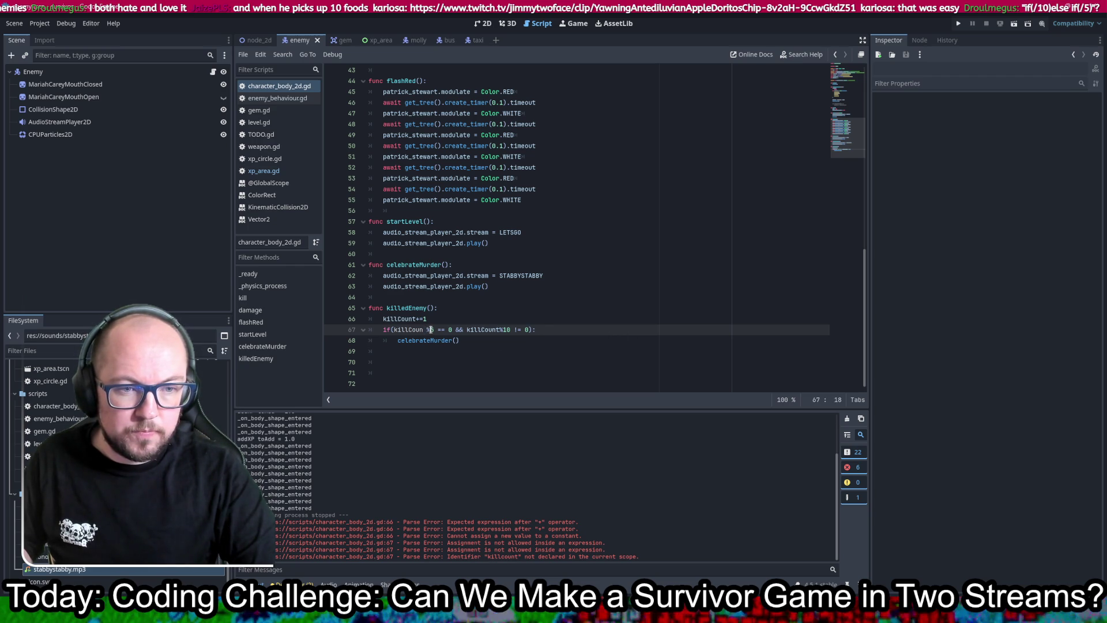
click(419, 319)
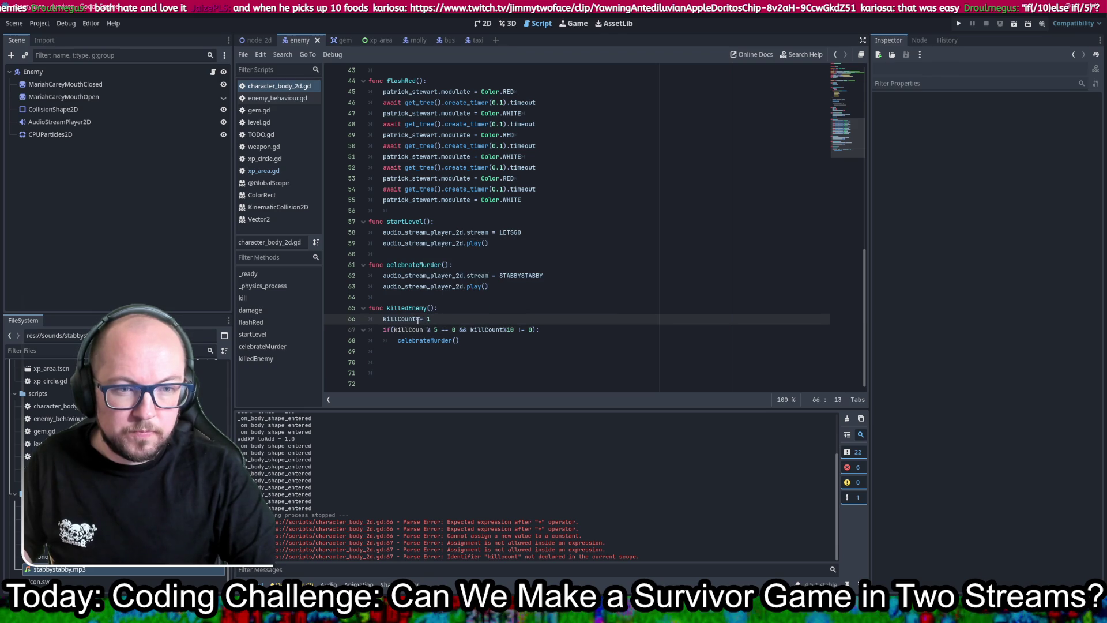
key(Up)
key(Up)
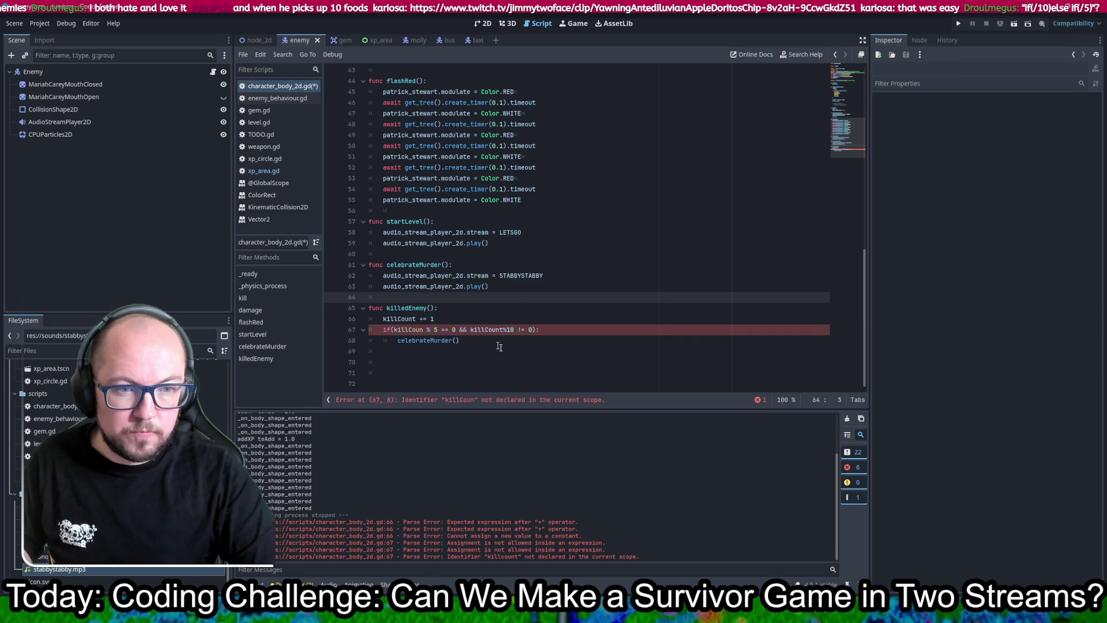
key(ctrl+s)
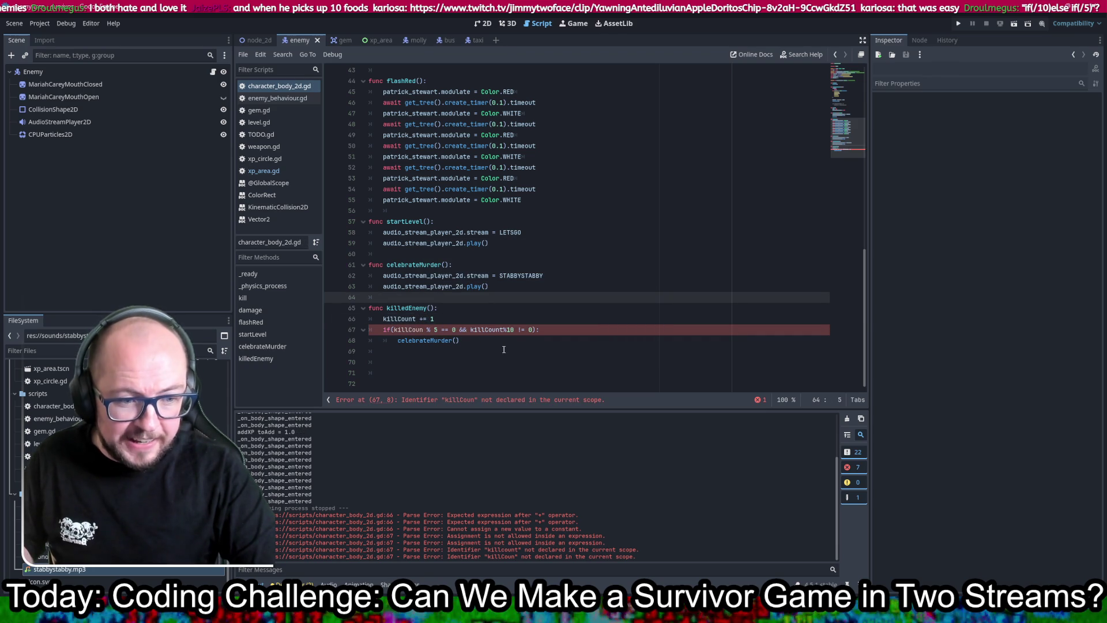
Fix the truncated killCoun and replace the condition's trailing ';' with ':', then save.
click(420, 330)
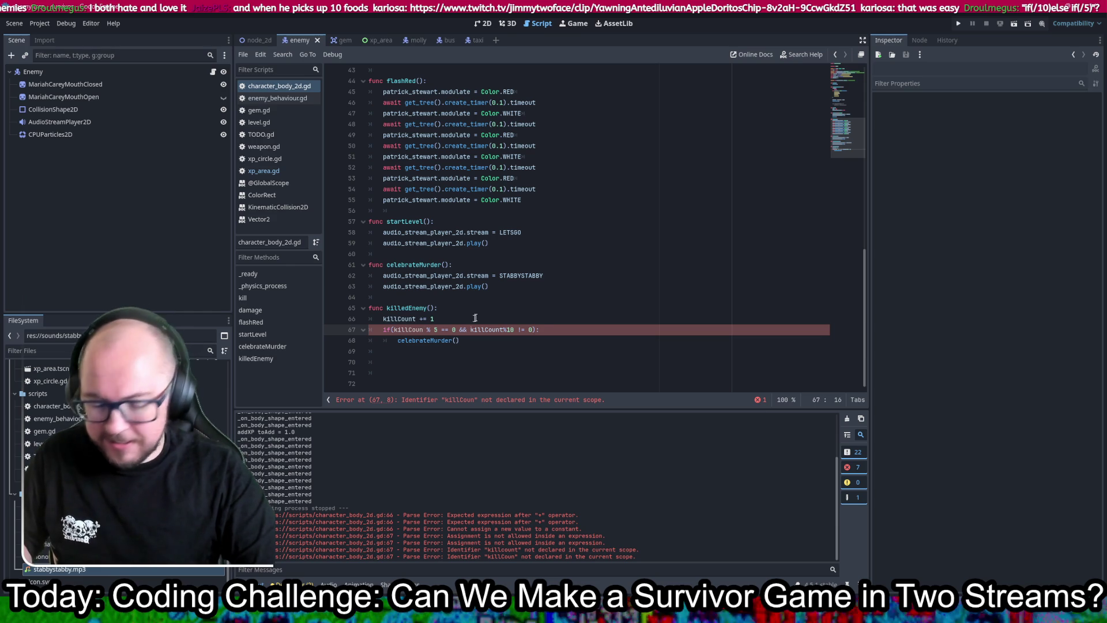
text(t)
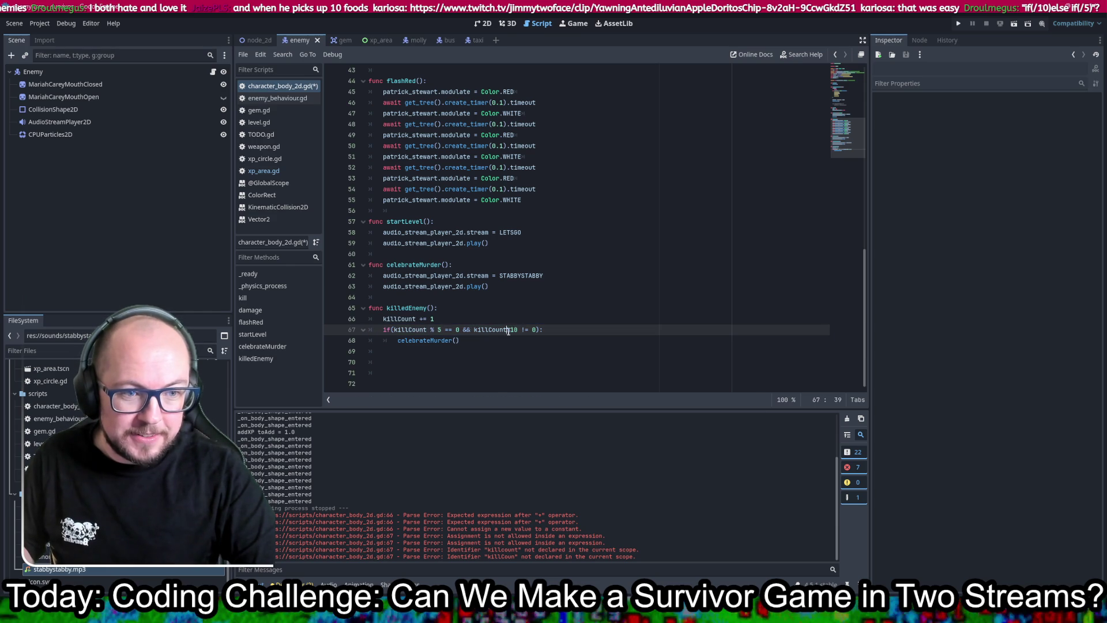
click(544, 334)
key(BackSpace)
text(:)
key(ctrl+s)
click(595, 337)
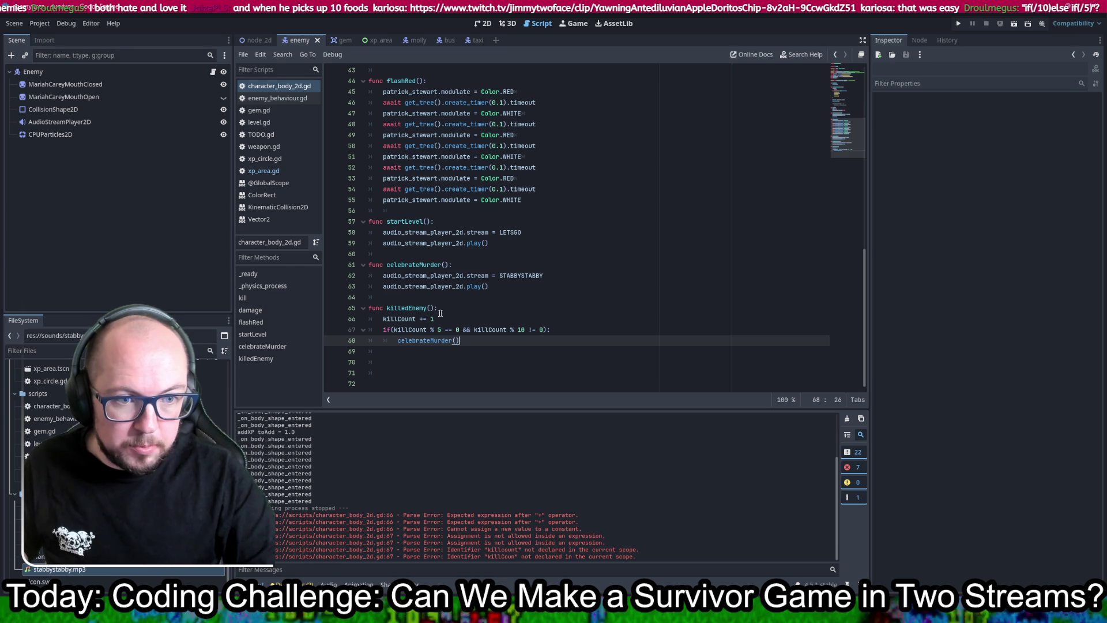
drag(434, 308, 418, 309)
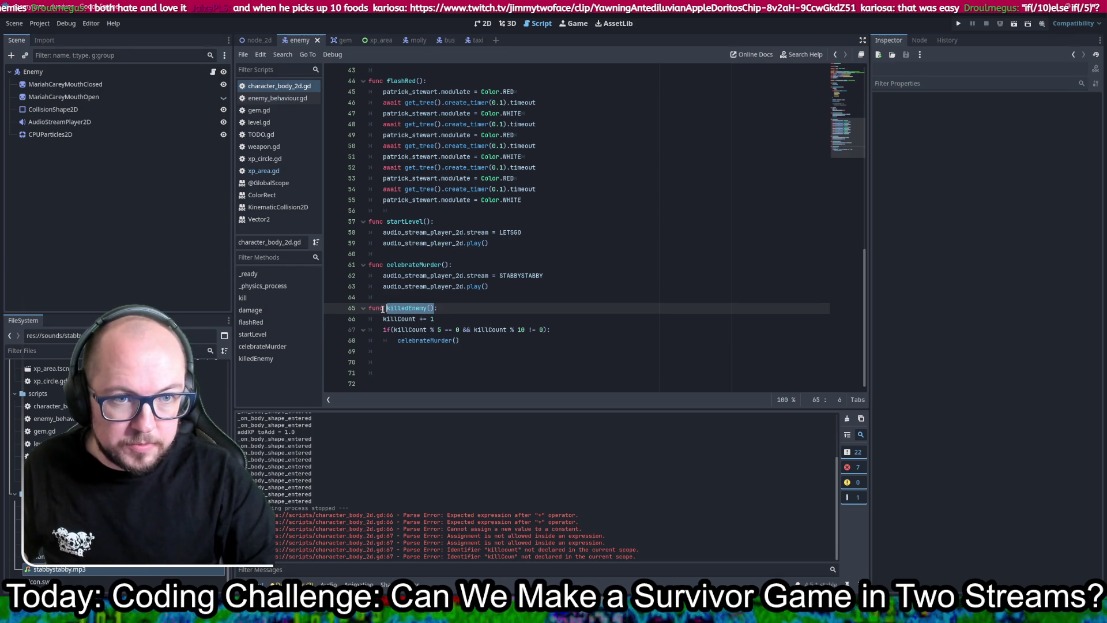
In enemy_behaviour.gd, add player.killedEnemy() in the dead branch above spawn_gem().
click(275, 99)
click(641, 287)
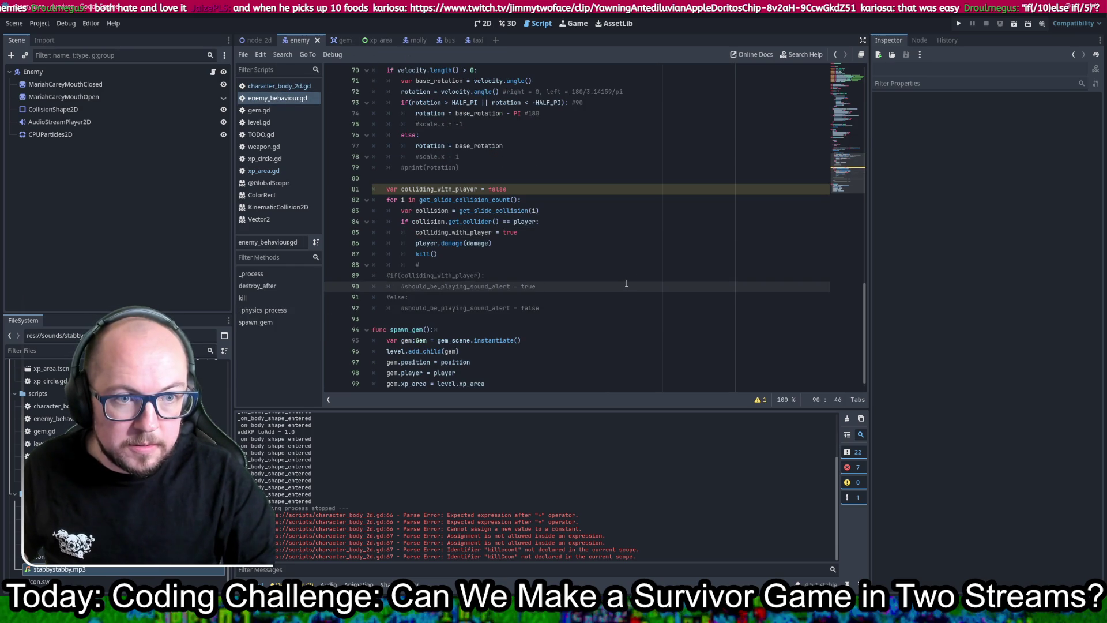
ctrl+click(423, 256)
scroll(579, 238, up, 7)
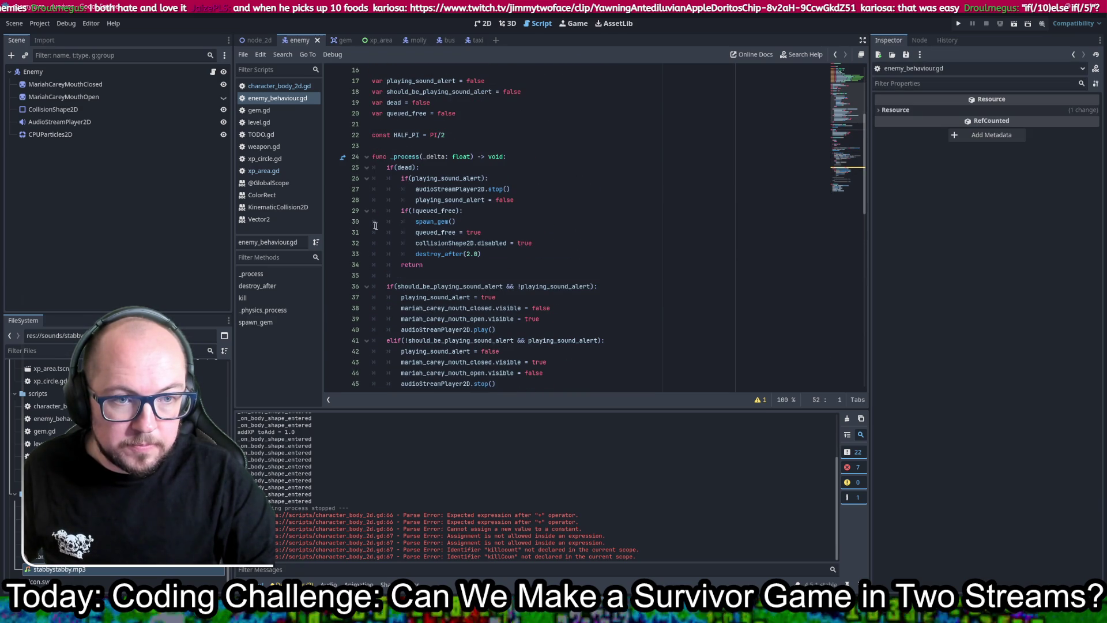
click(551, 214)
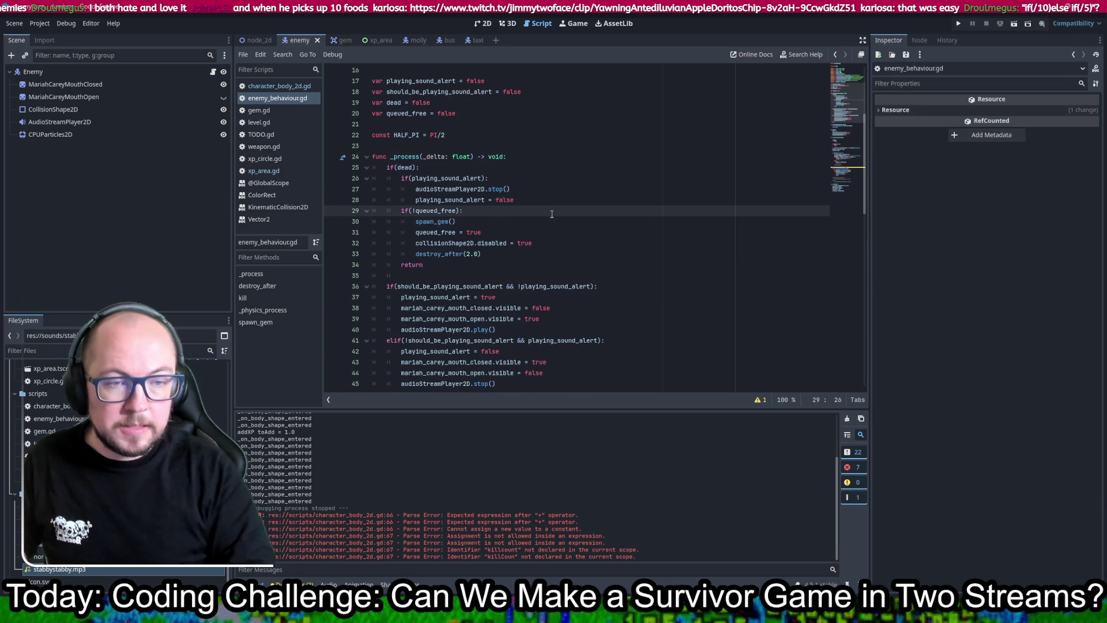
key(Return)
text(killedEnemy())
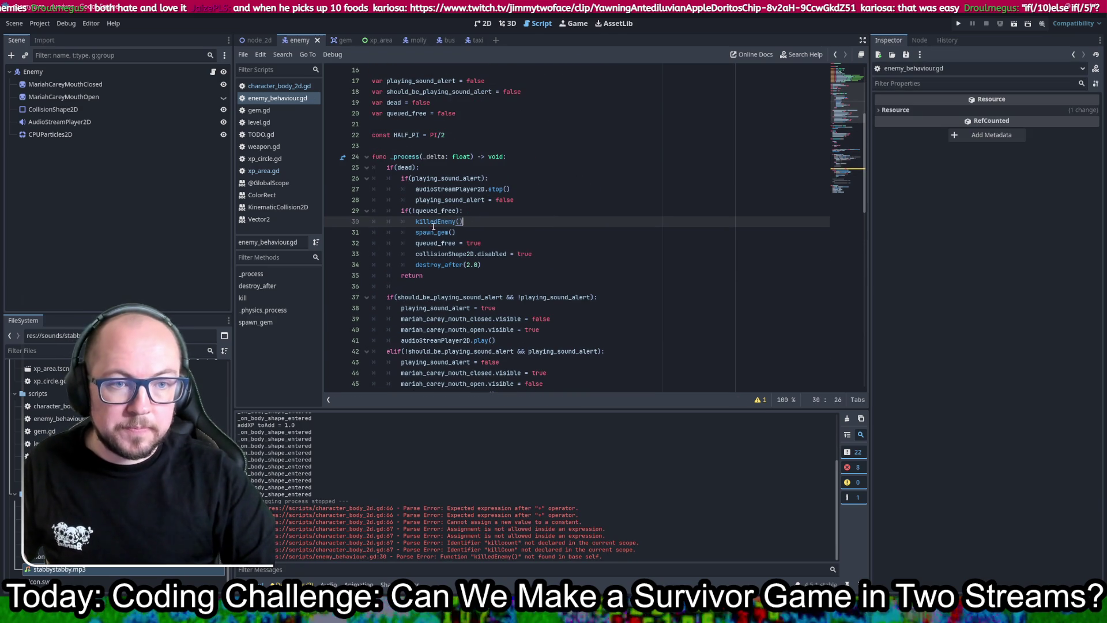
key(Home)
text(player)
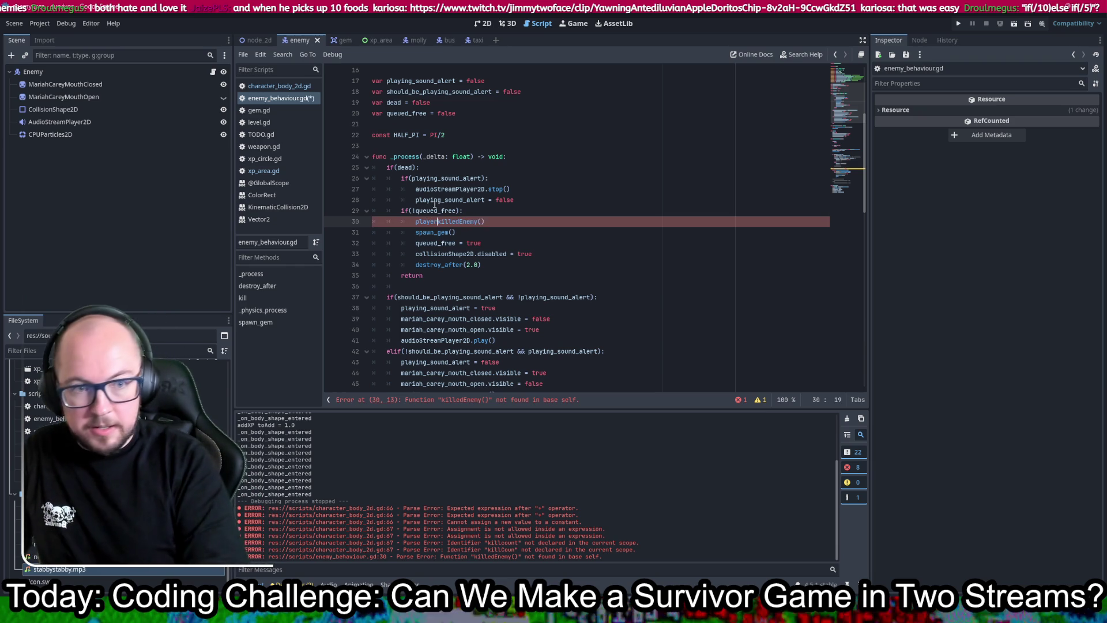
text(.)
Jump to killedEnemy in the player script and run the game.
click(456, 223)
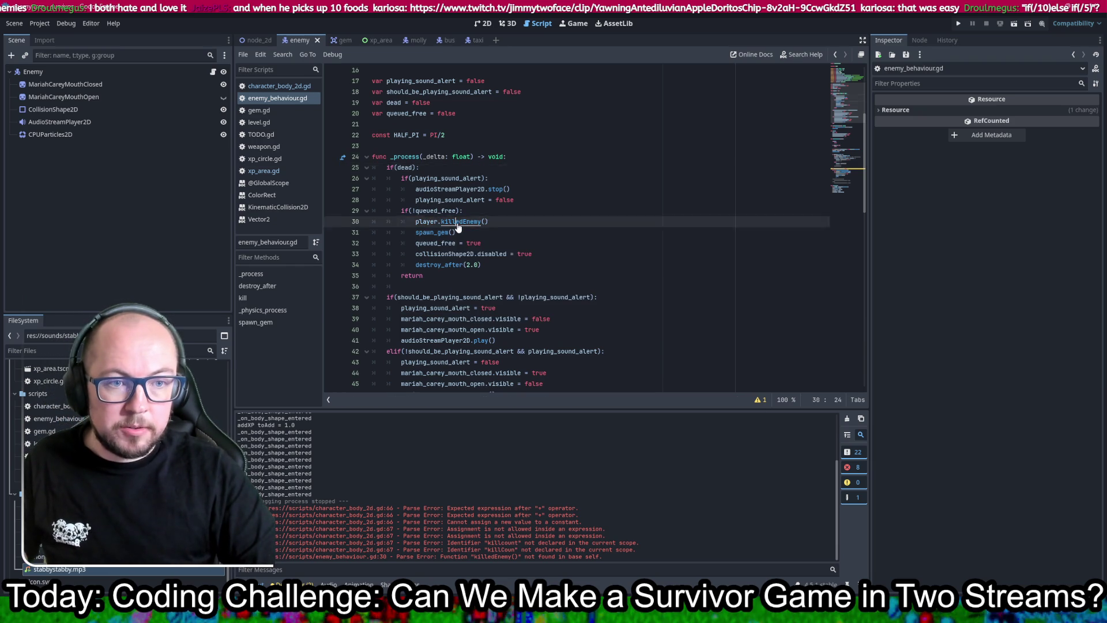
ctrl+click(457, 224)
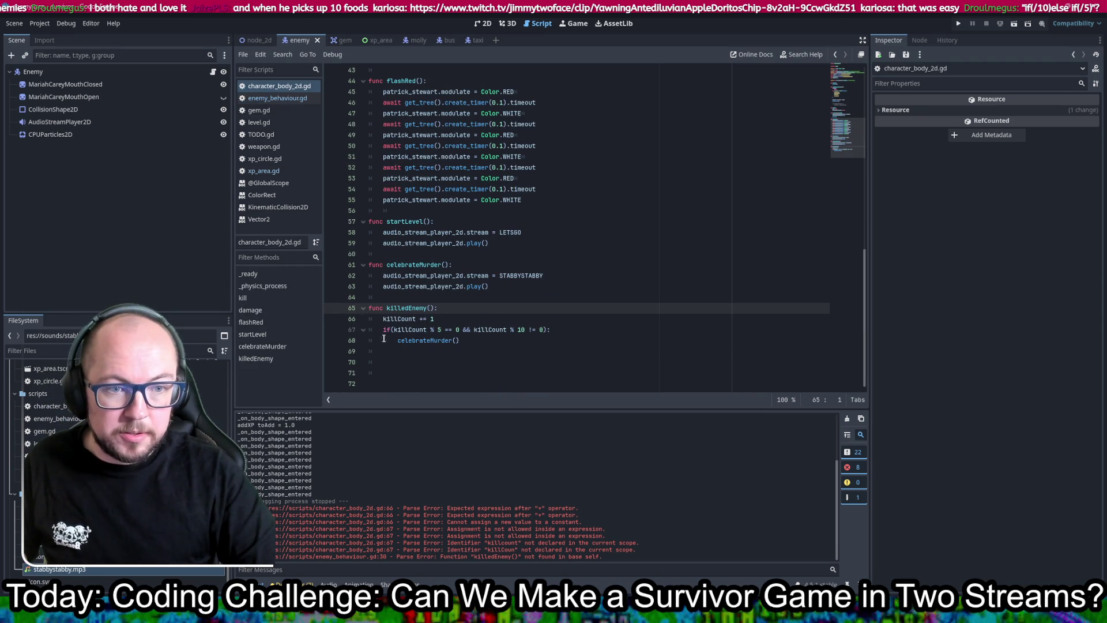
click(526, 320)
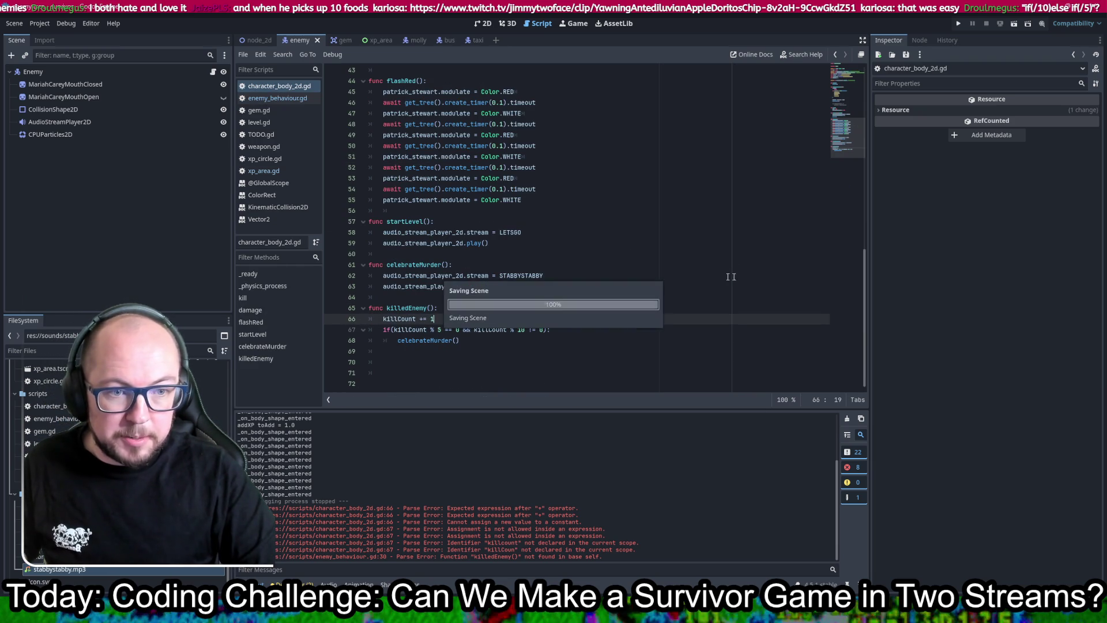
click(958, 24)
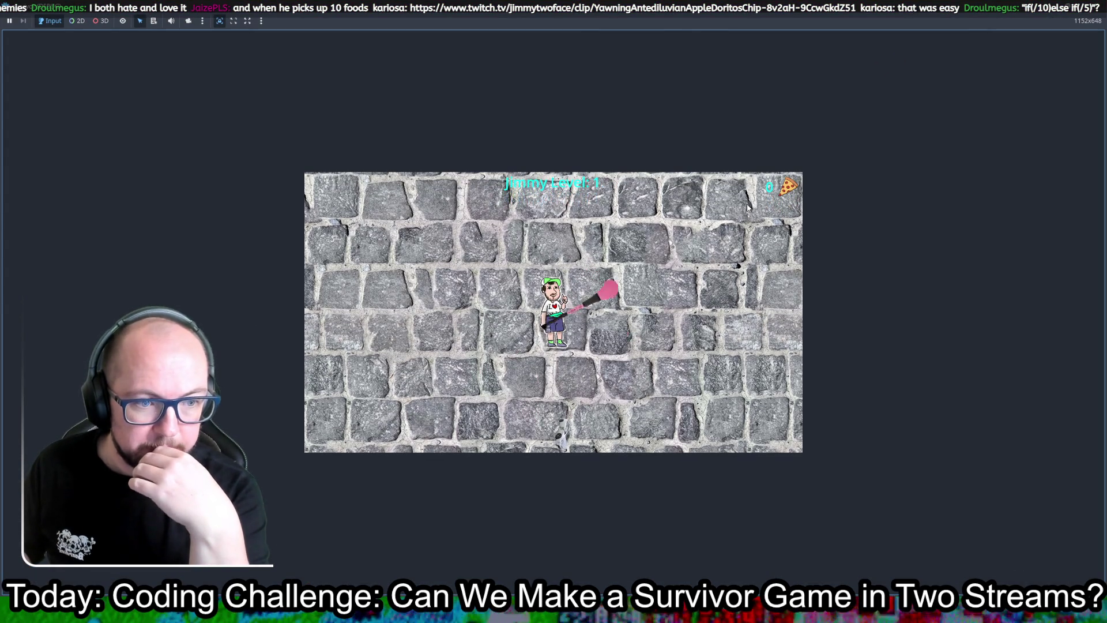
Walk the character around the level with WASD, killing enemies and grabbing pizzas.
key(a)
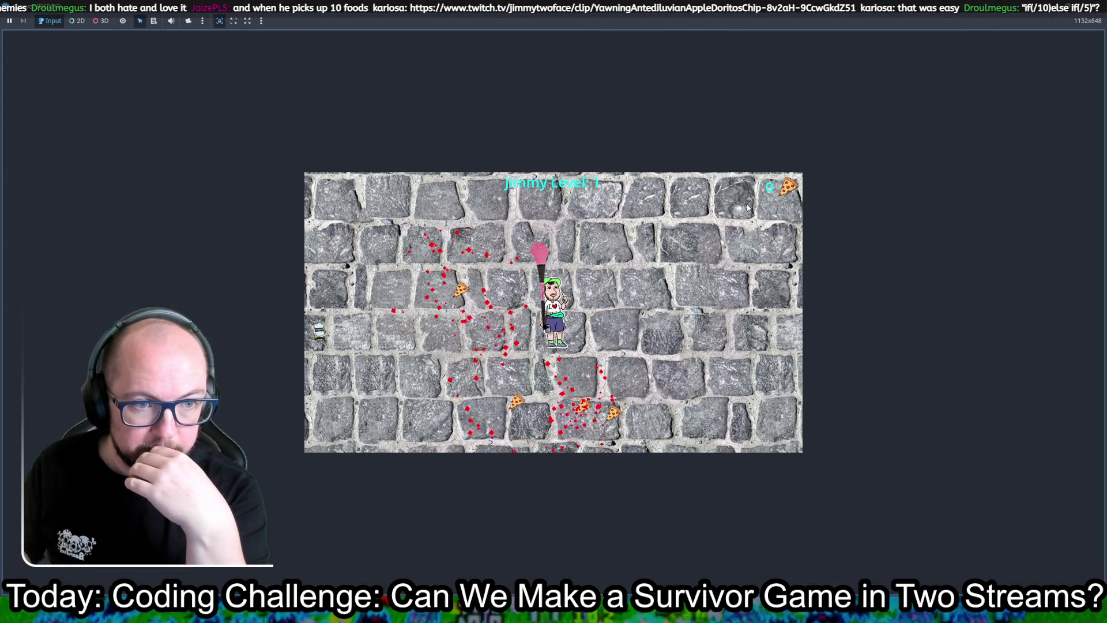
key(a)
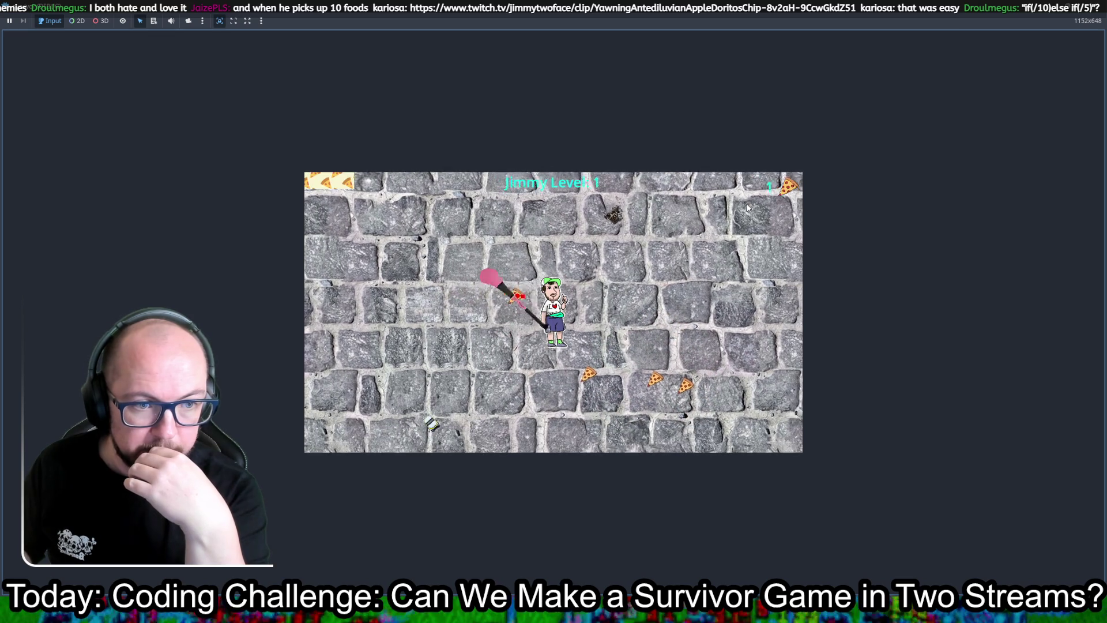
key(s)
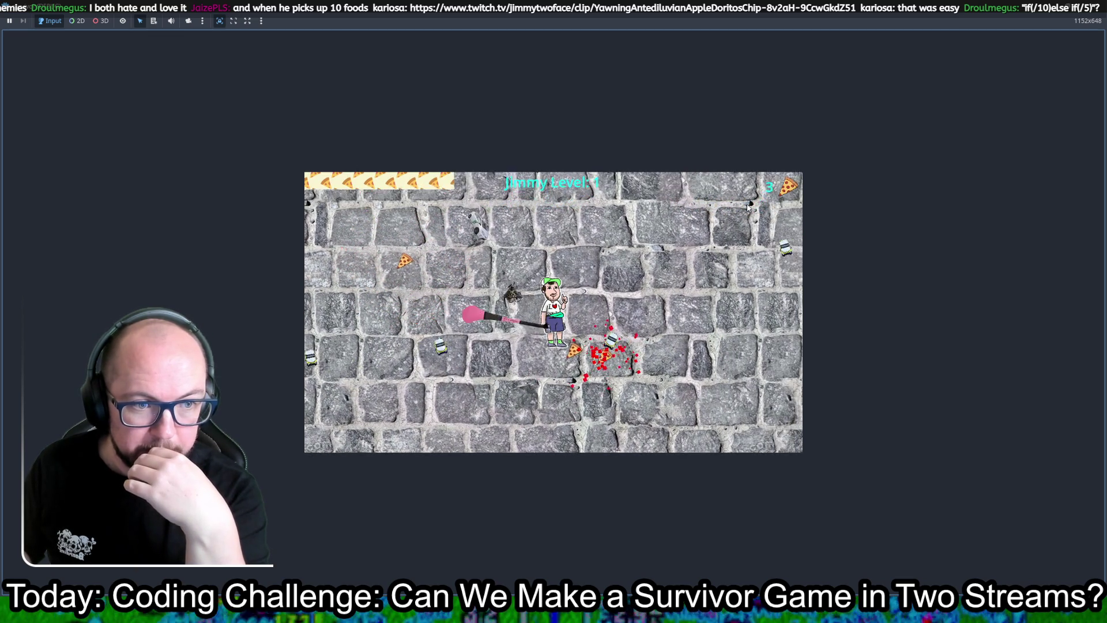
key(a)
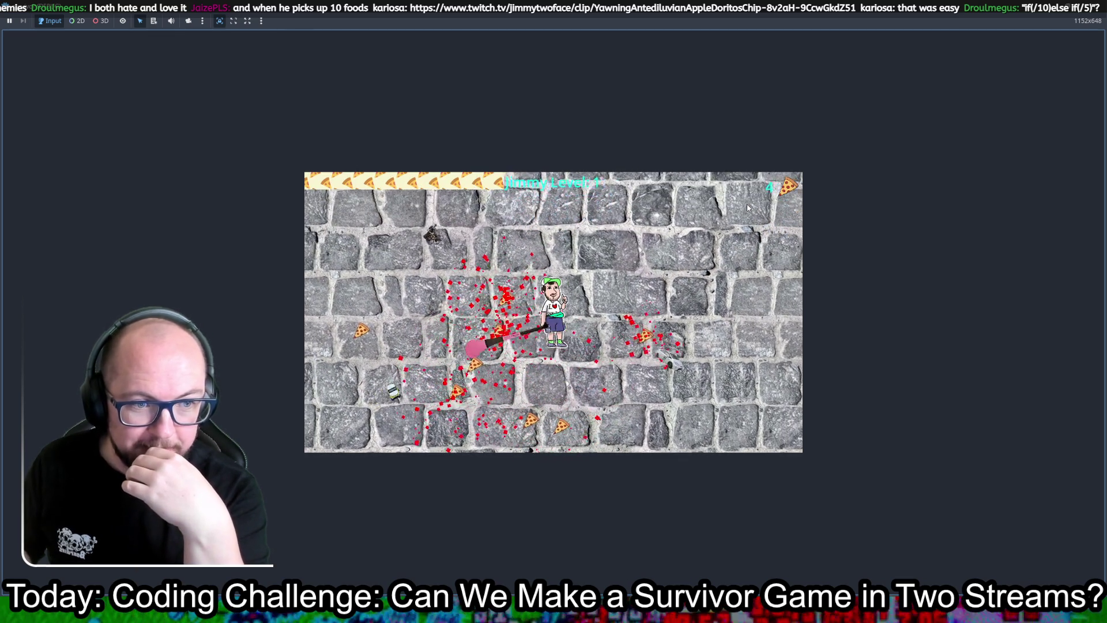
key(w)
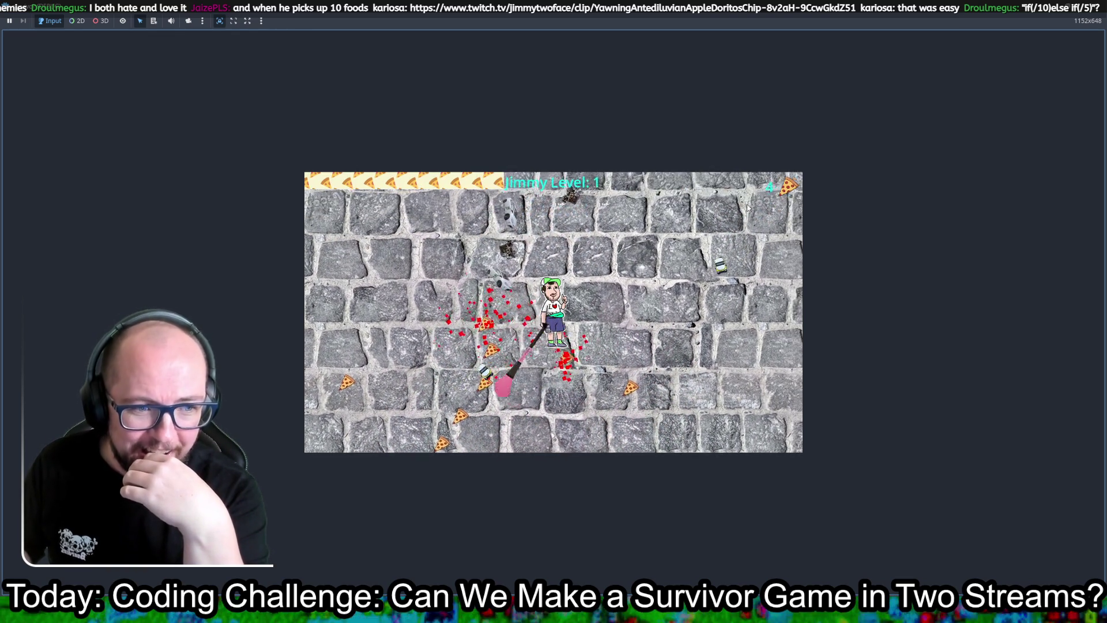
key(s)
key(a)
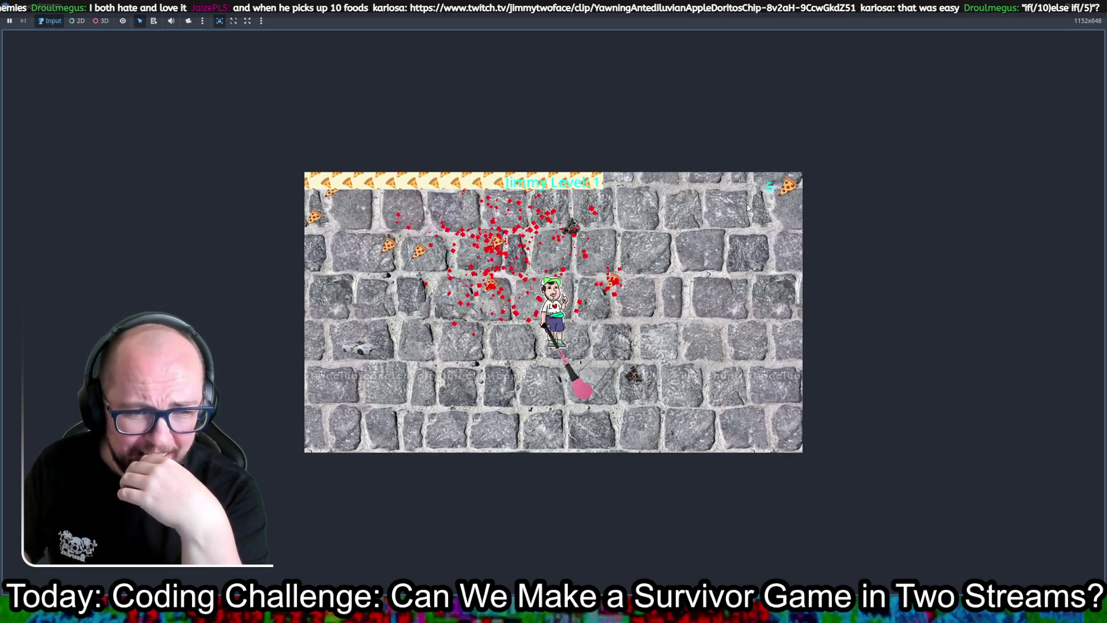
key(a)
key(a)
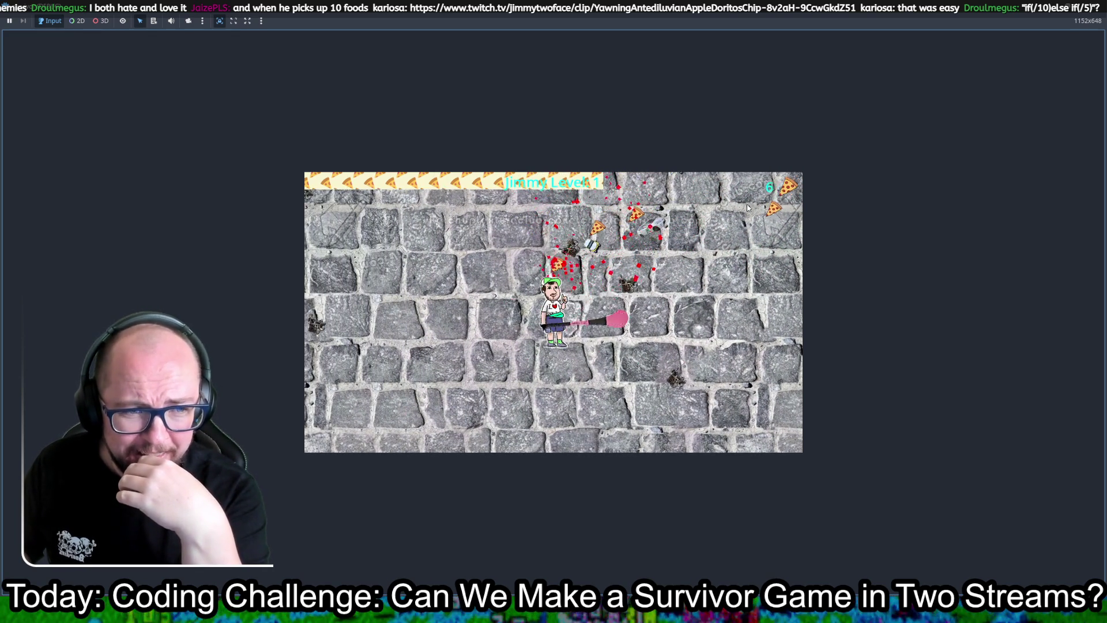
key(s)
key(s)
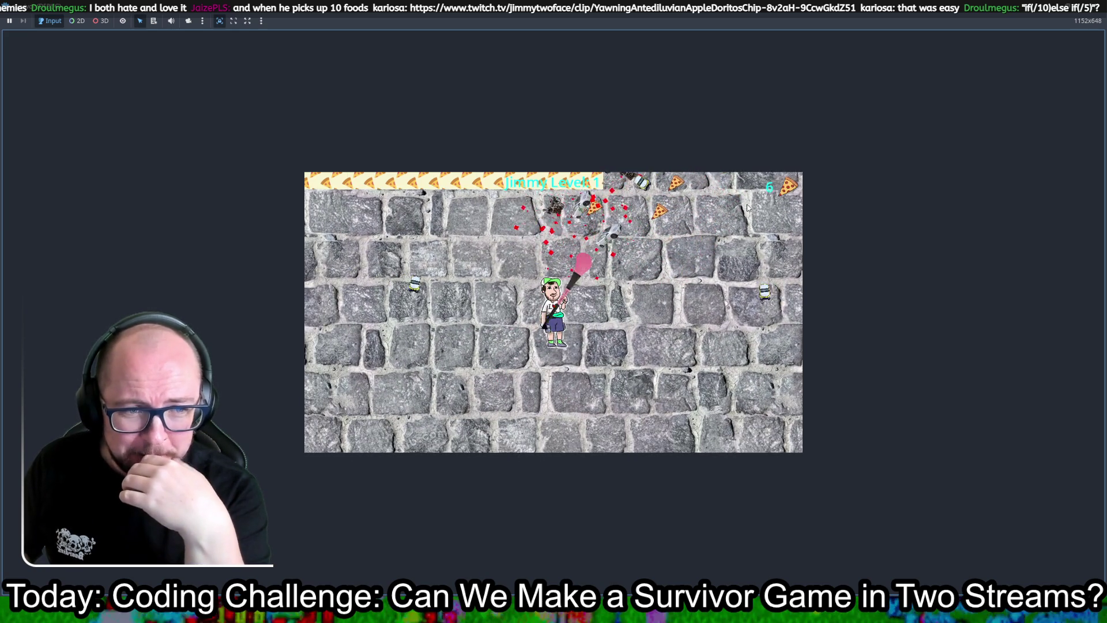
key(s)
key(d)
key(d)
key(w)
key(w)
key(d)
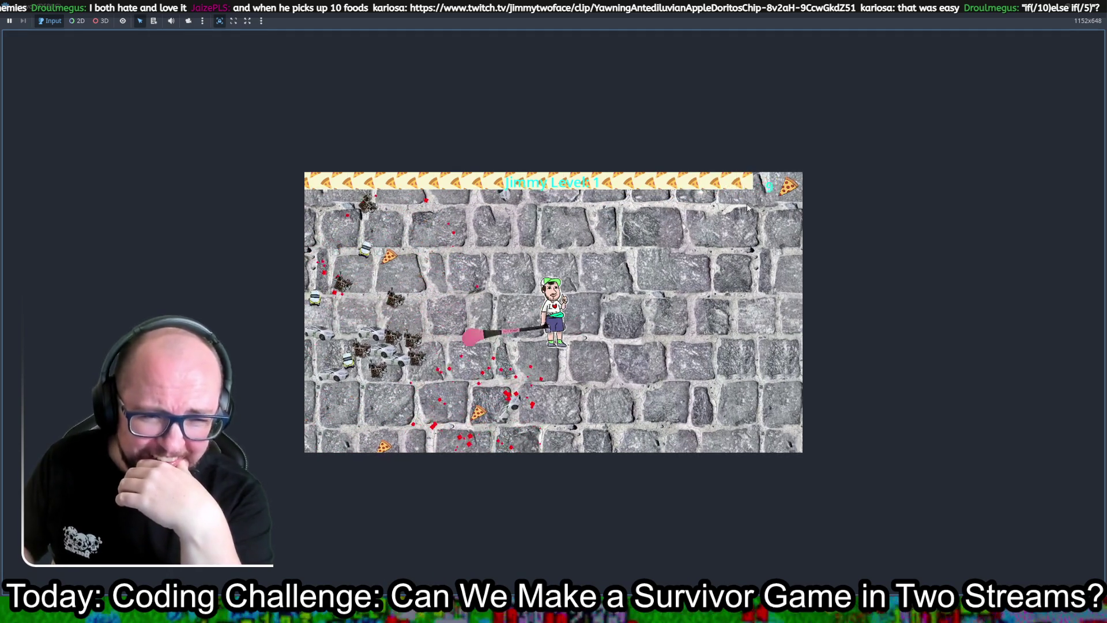
key(d)
key(s)
key(d)
key(d)
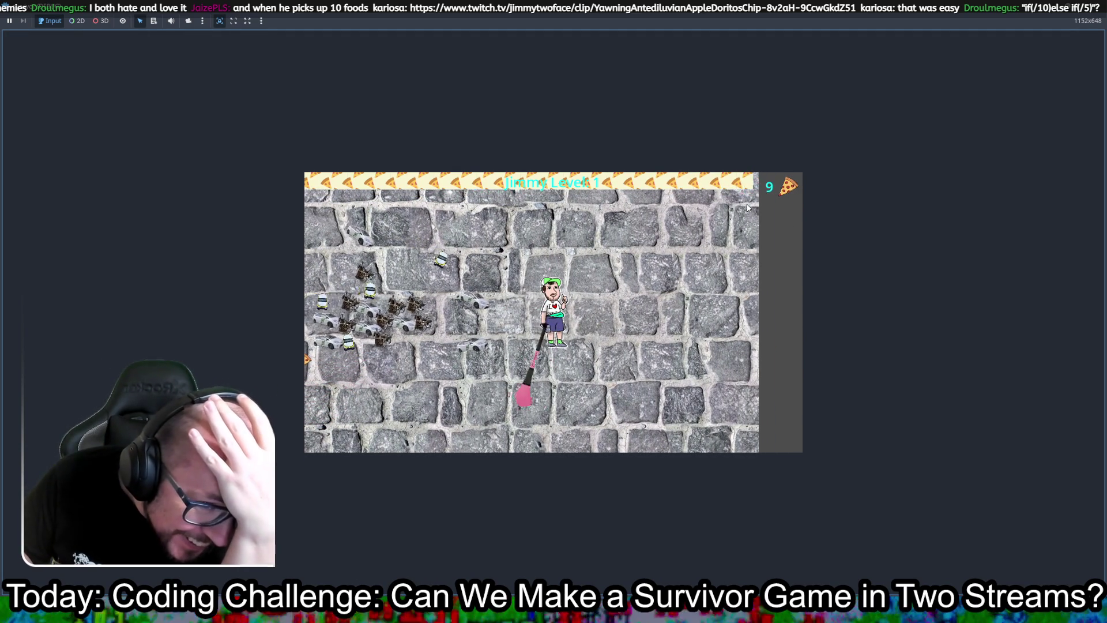
key(d)
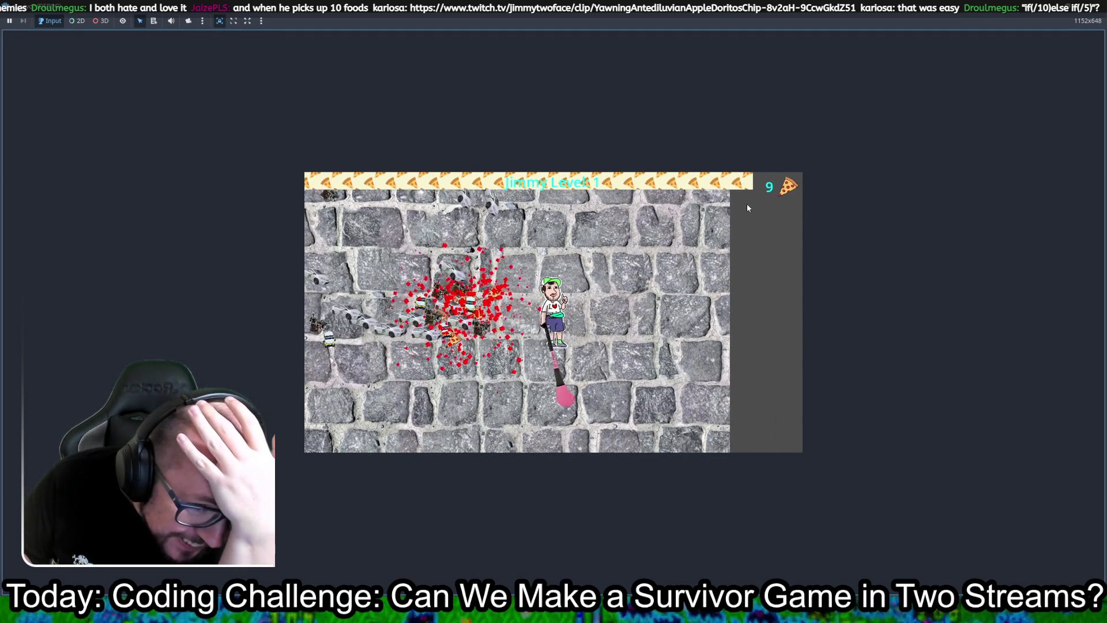
Keep collecting pizzas until Jimmy reaches Level 7, then stop the game.
key(a)
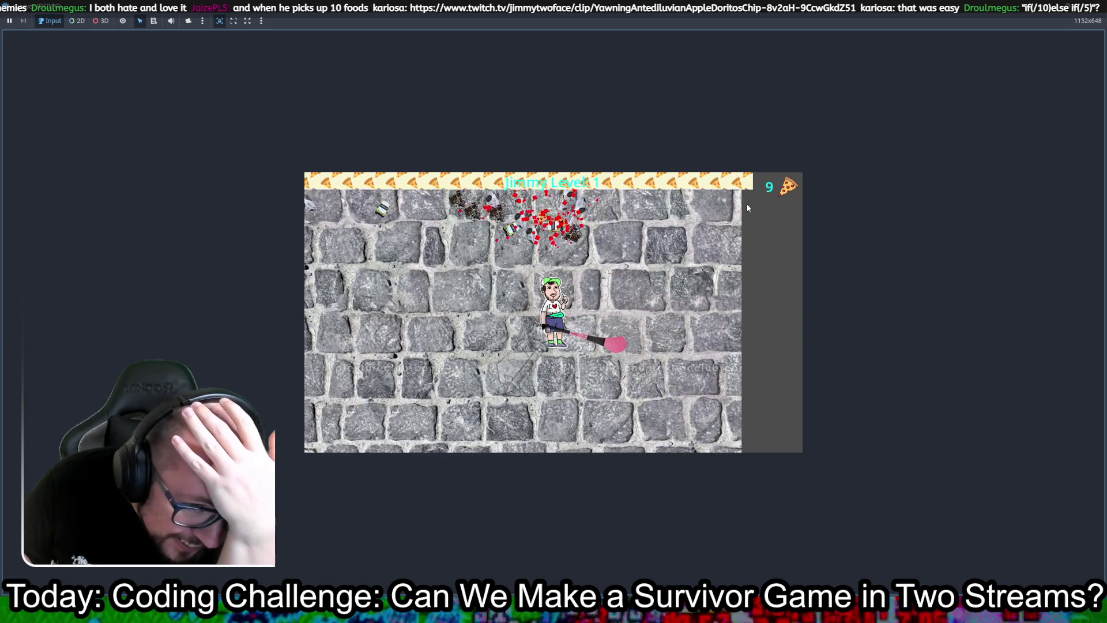
key(a)
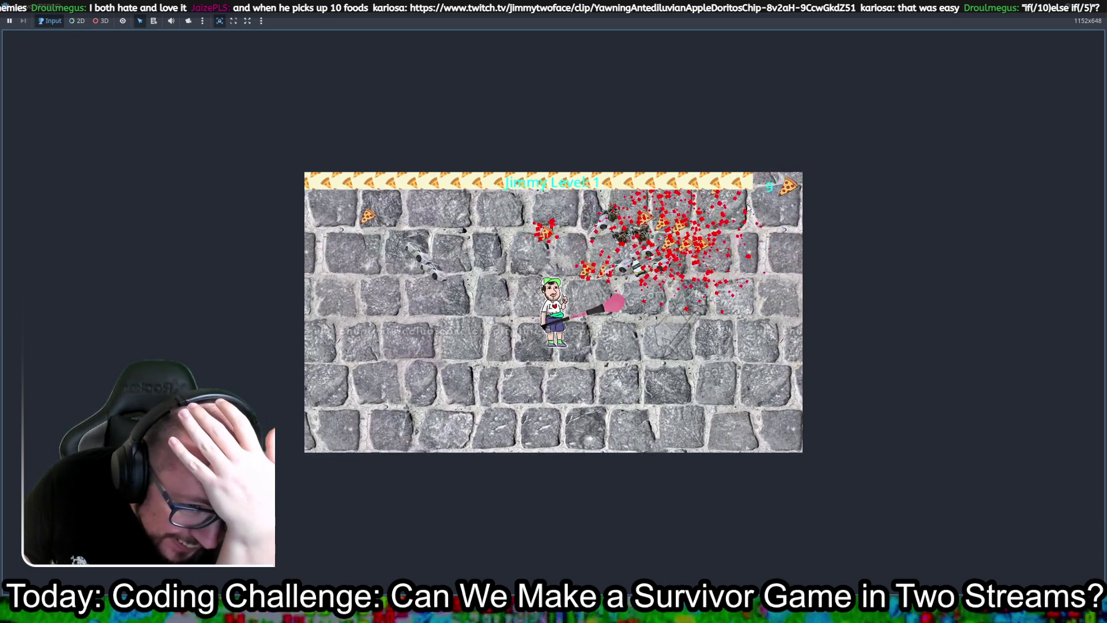
key(s)
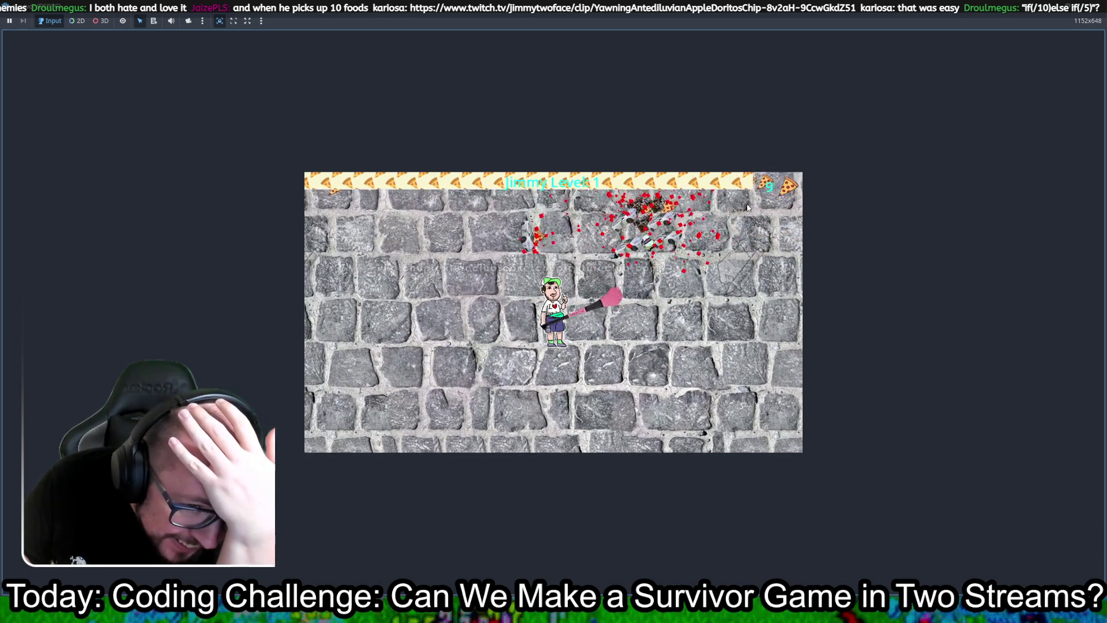
key(a)
key(w)
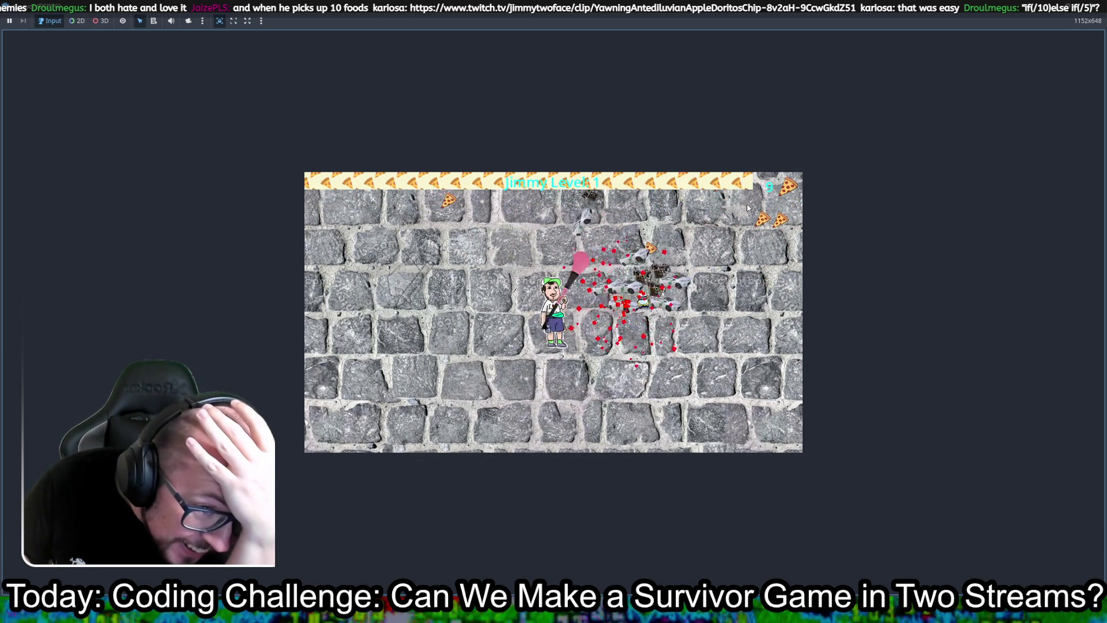
key(a)
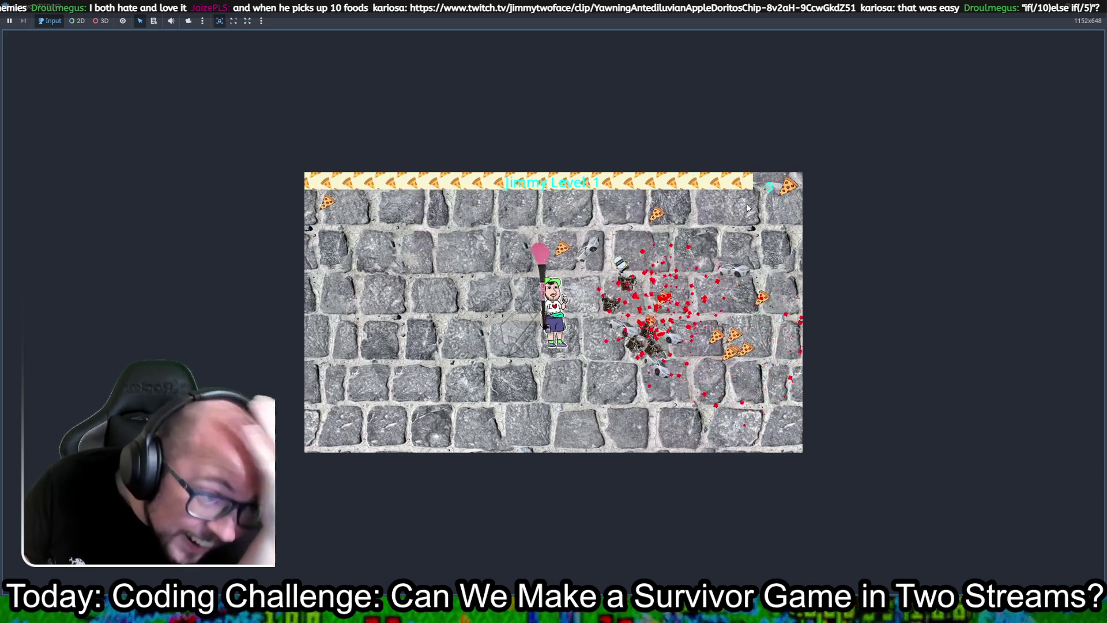
key(a)
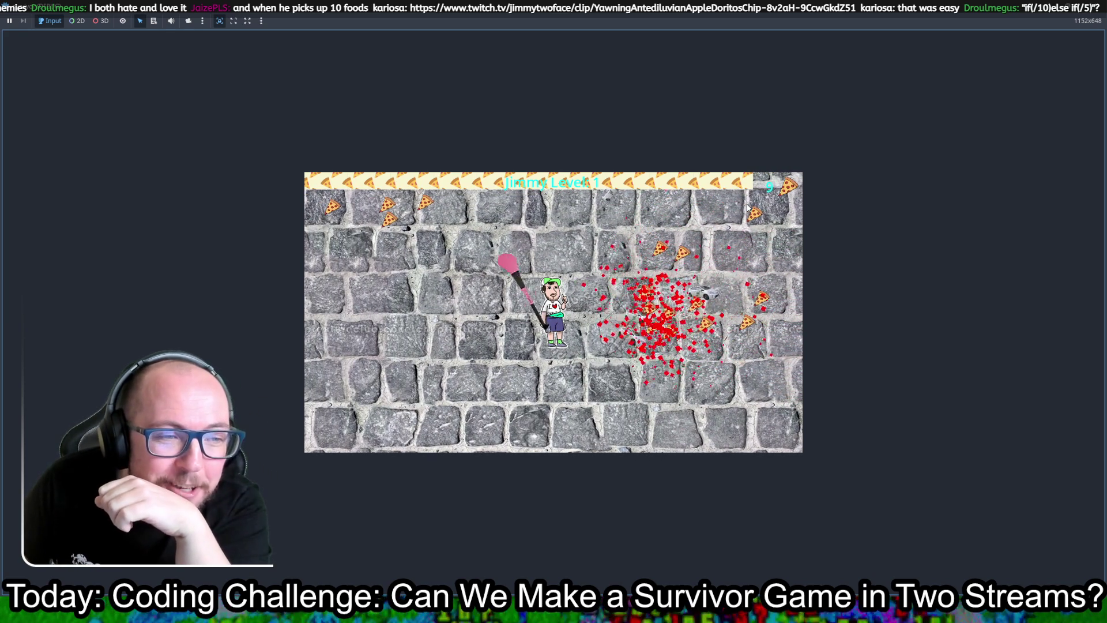
key(a)
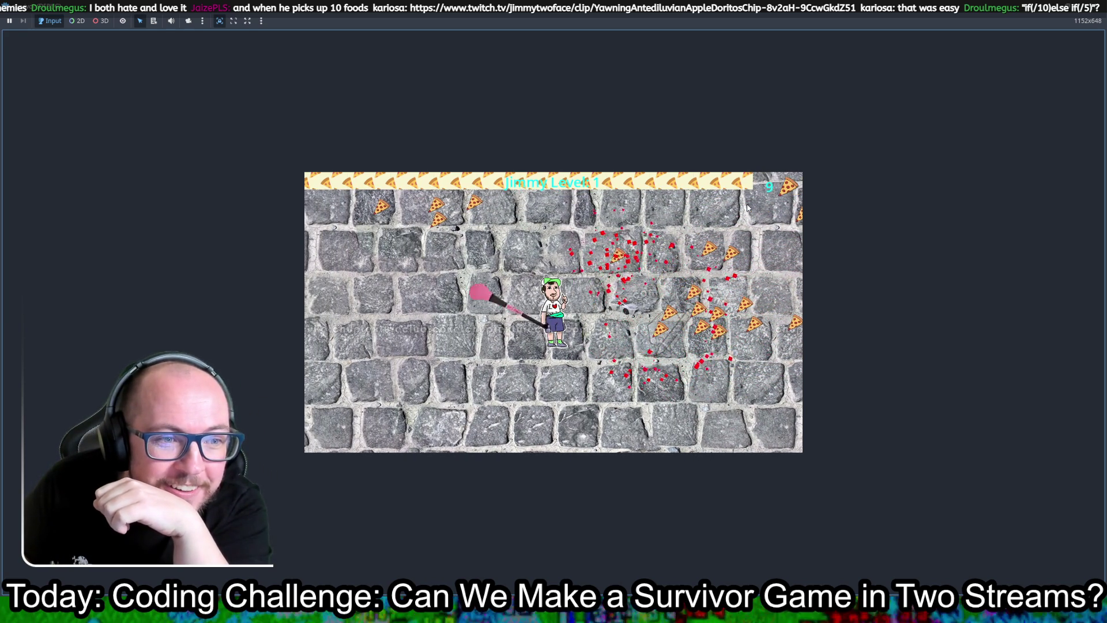
key(a)
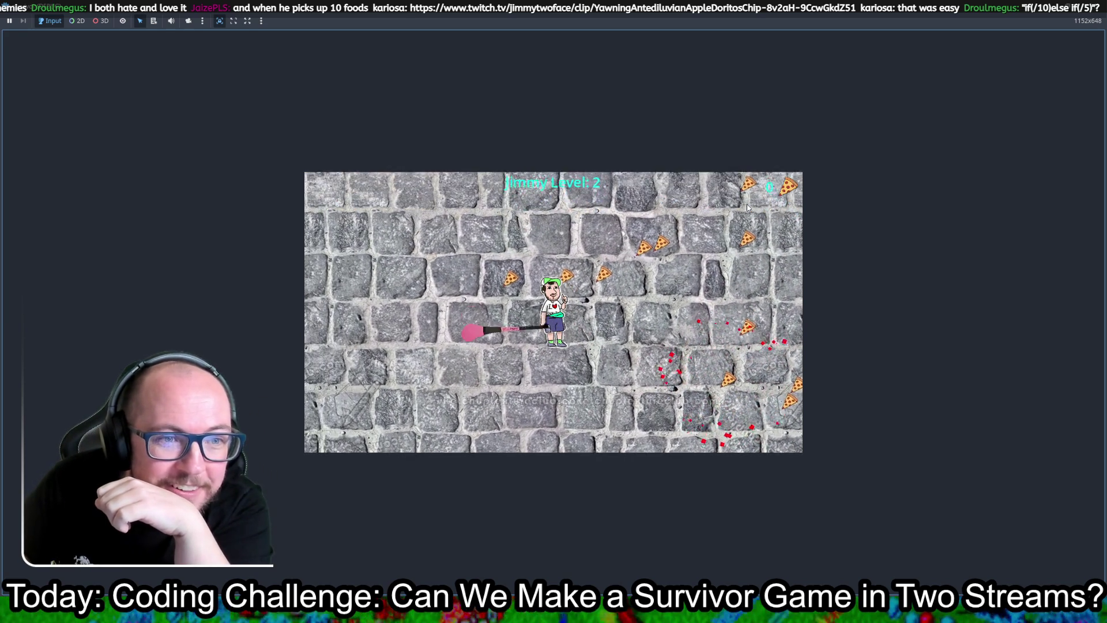
key(d)
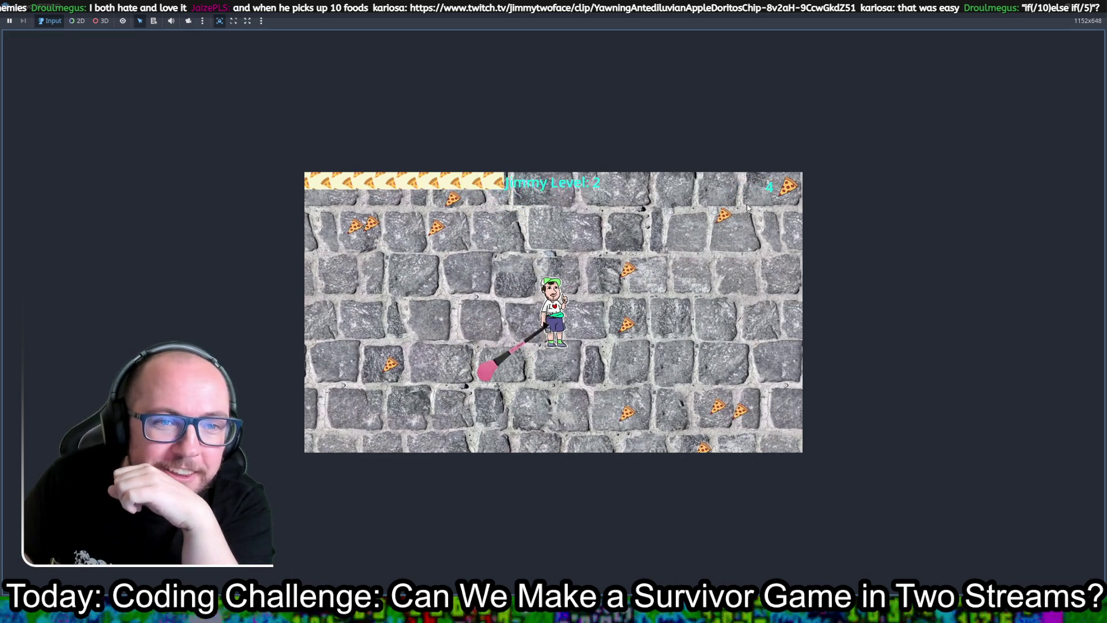
key(d)
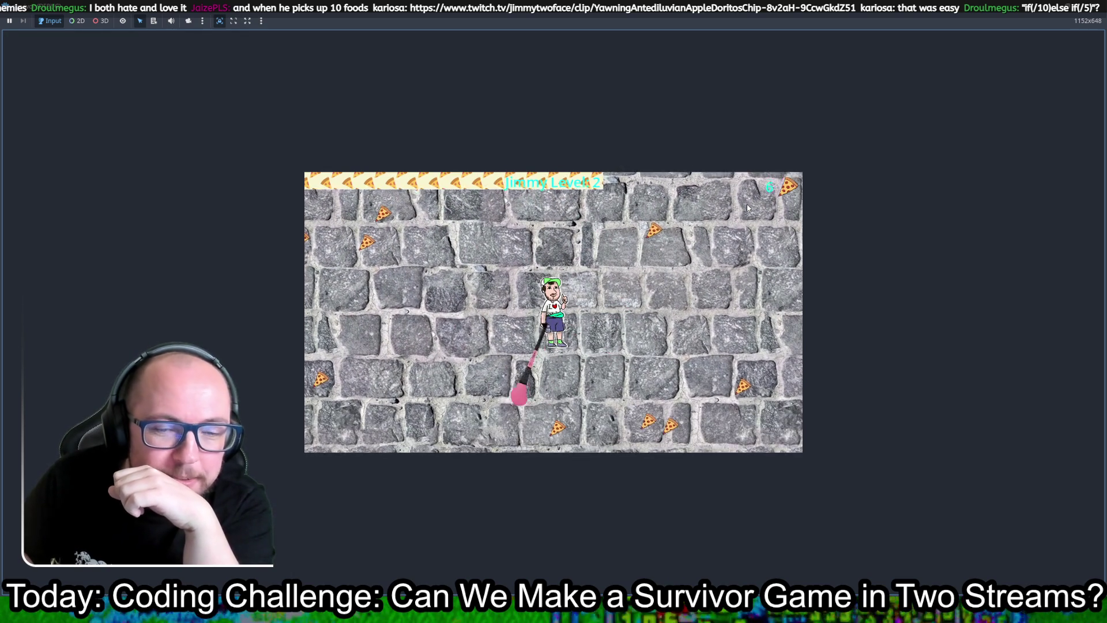
key(s)
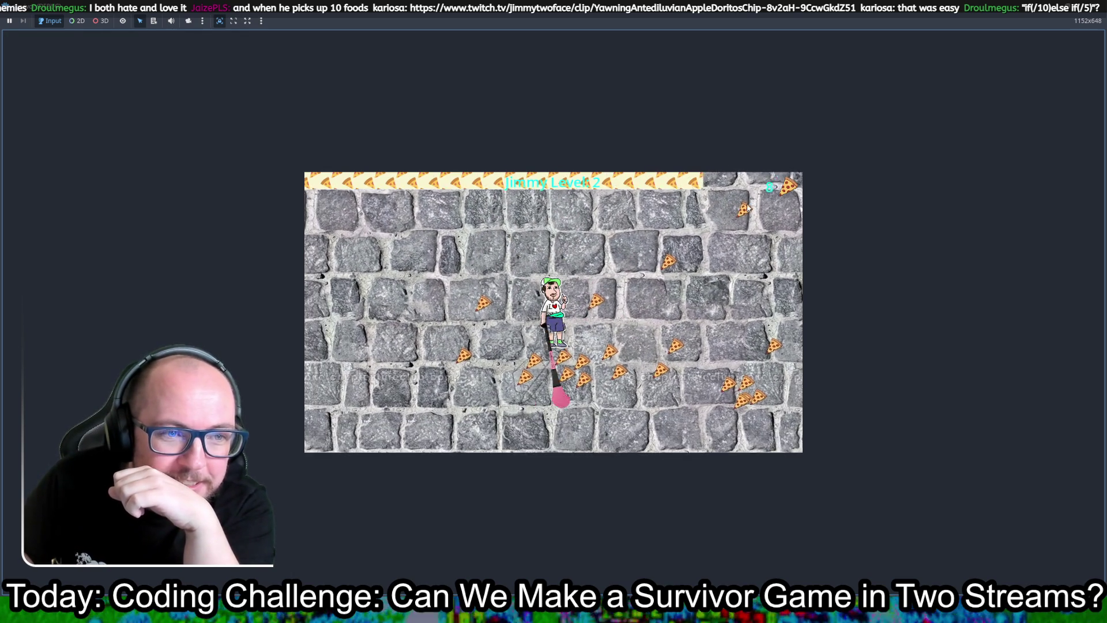
key(d)
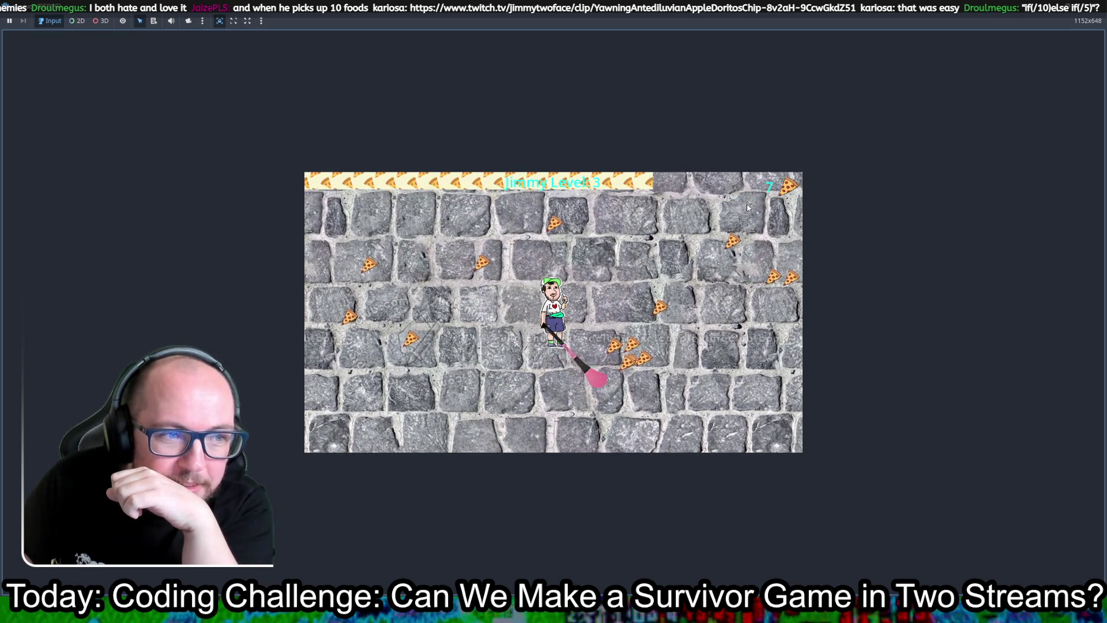
key(d)
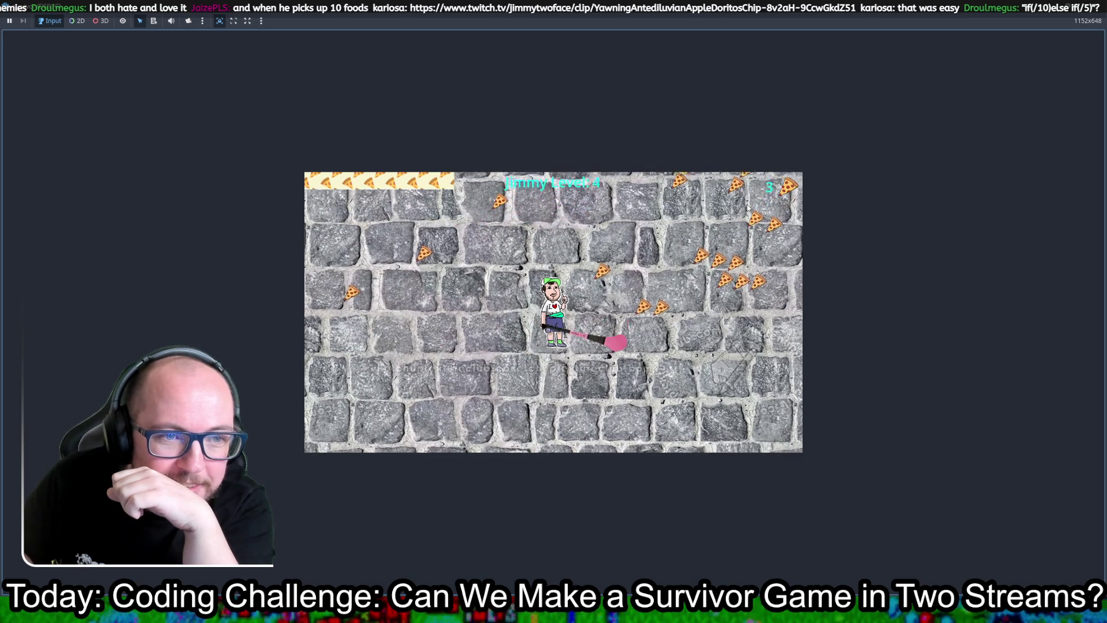
key(d)
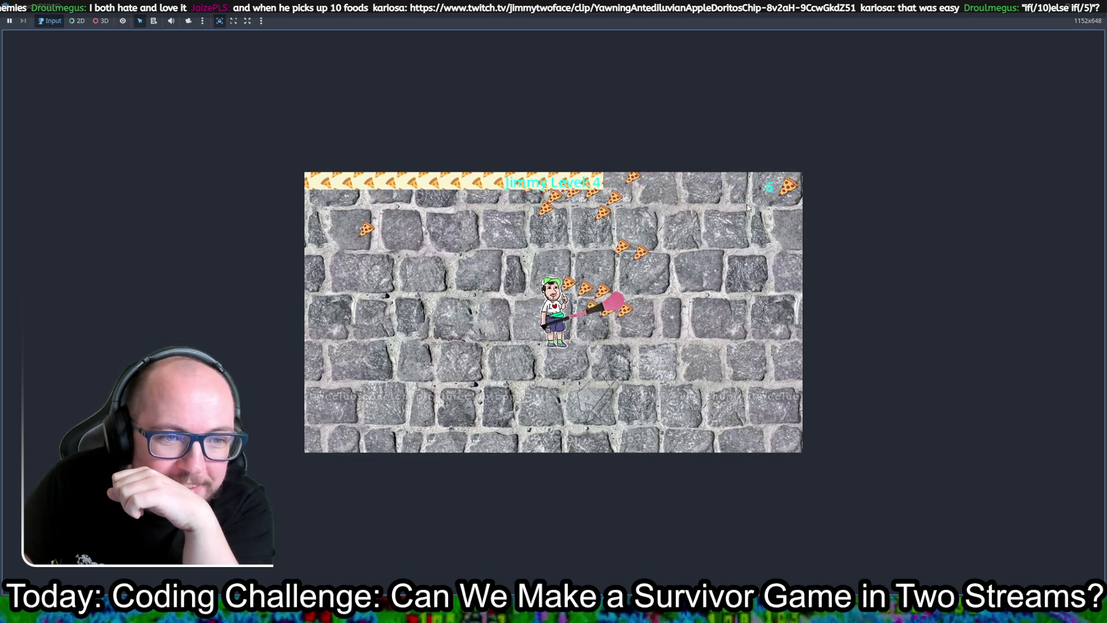
key(w)
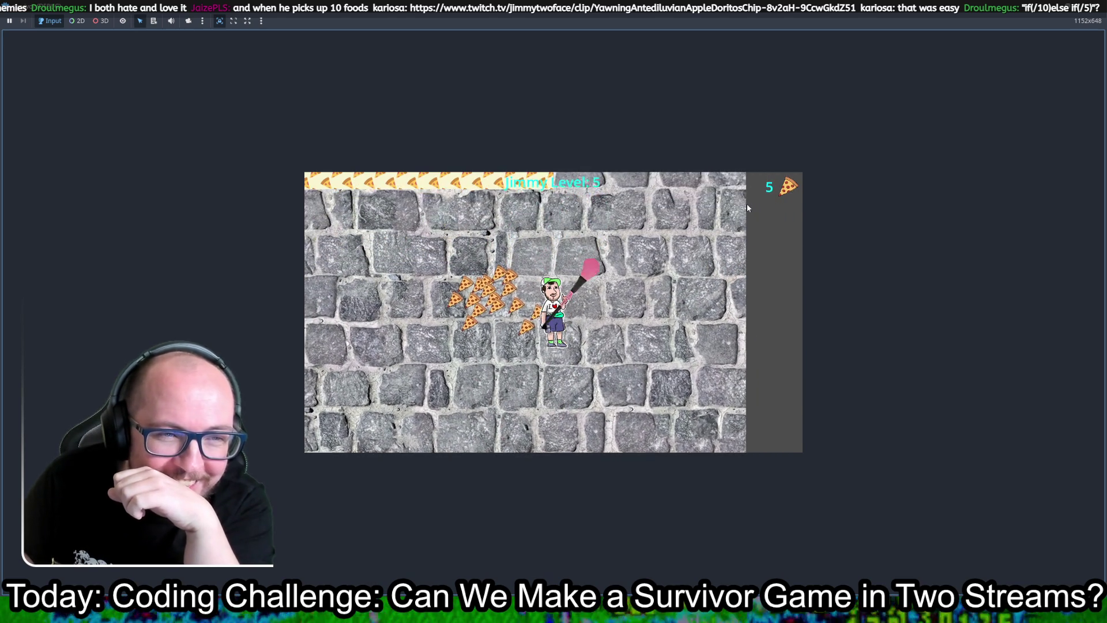
key(a)
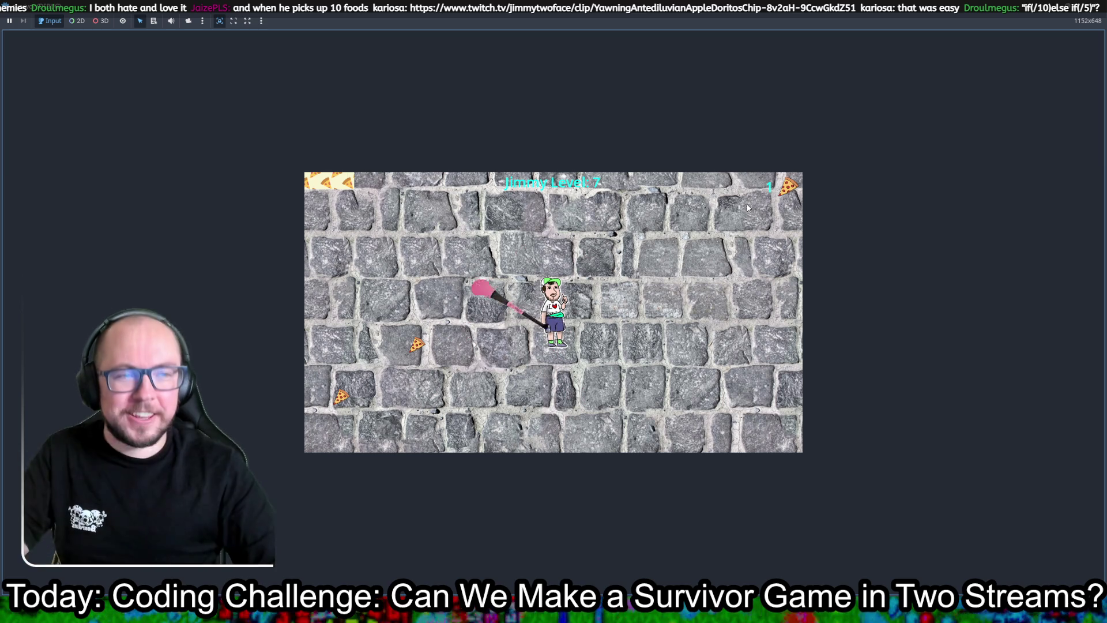
click(1091, 5)
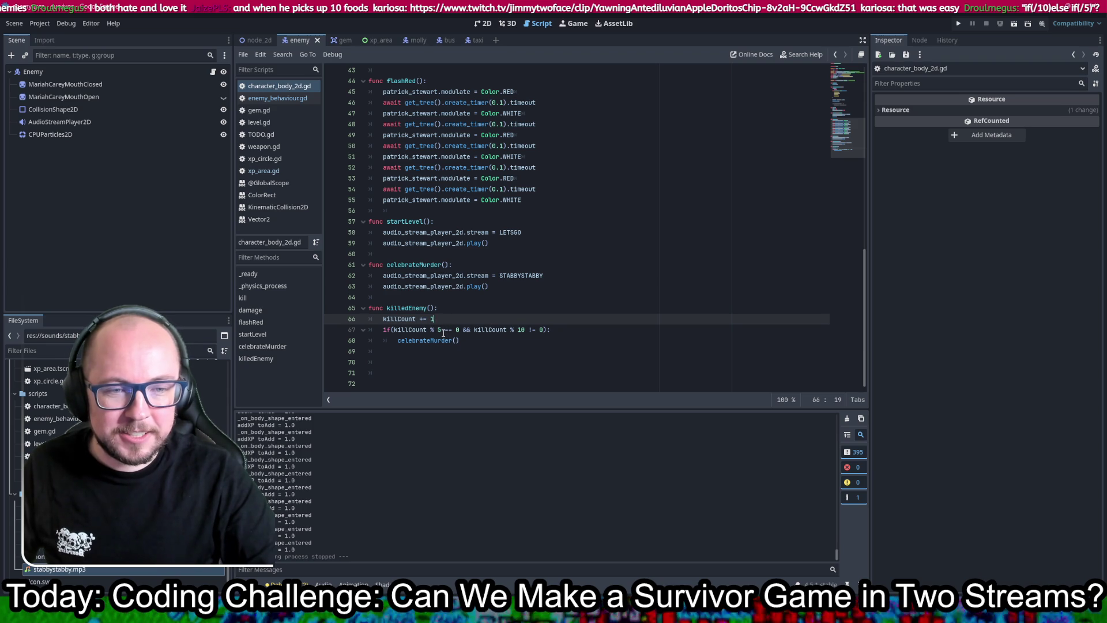
Change the kill celebration interval from 5 to 20, and duplicate celebrateMurder as celebrateLevelUp.
click(435, 329)
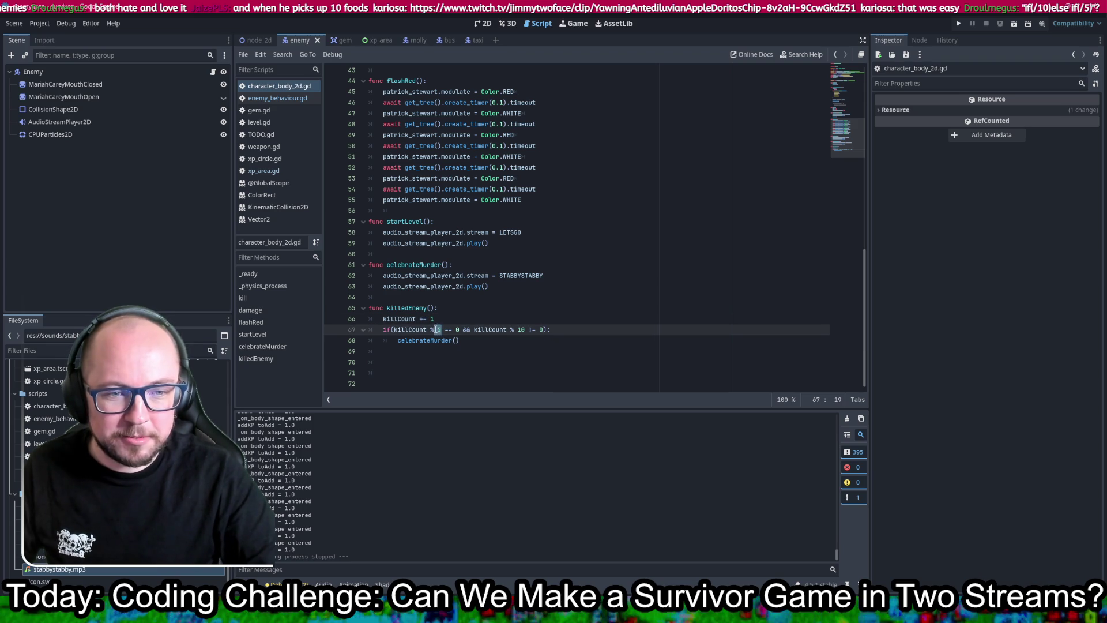
text(20 =)
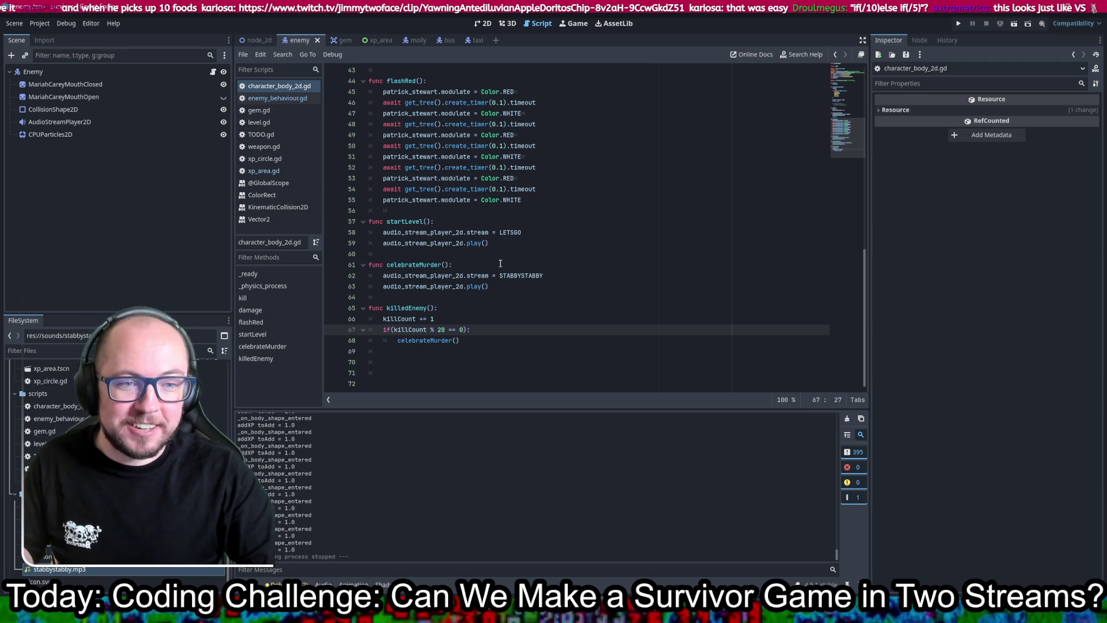
drag(504, 282, 509, 243)
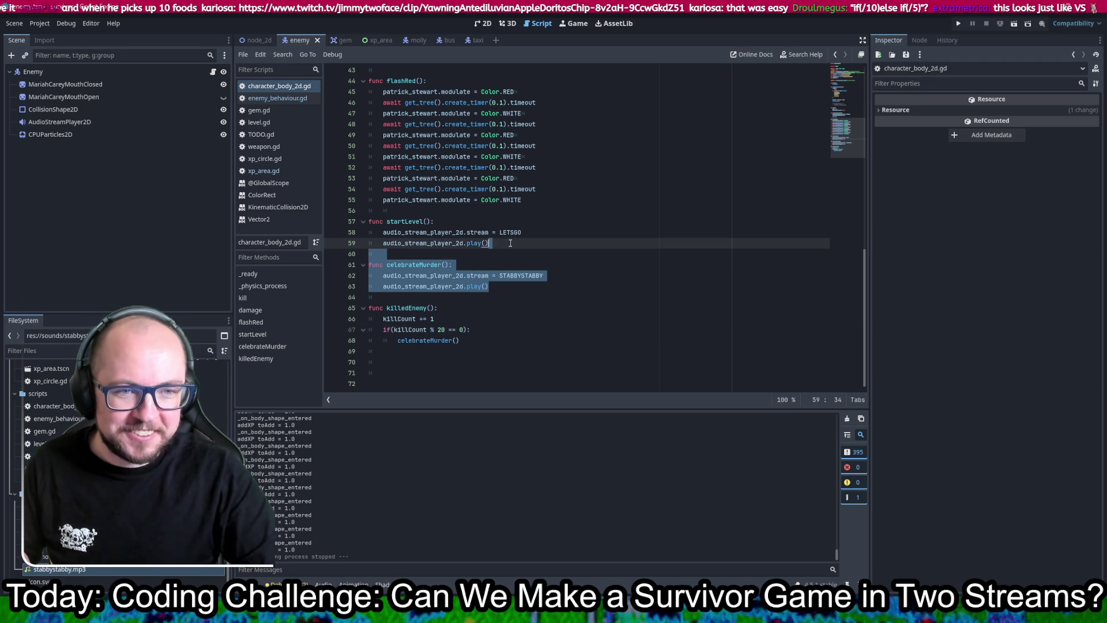
key(ctrl+shift+d)
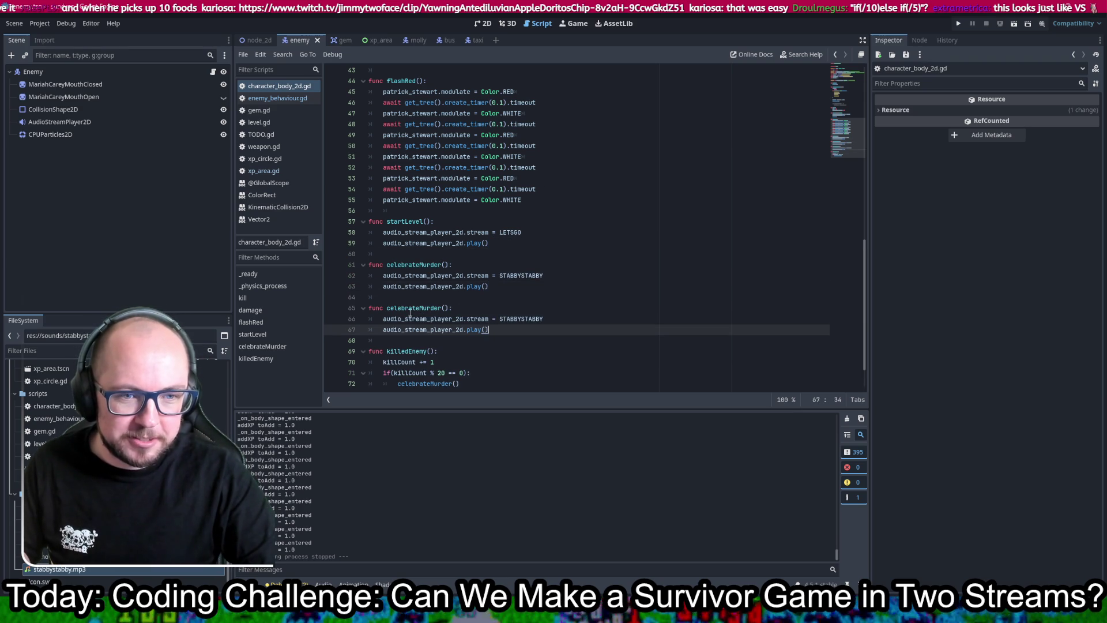
drag(442, 308, 426, 310)
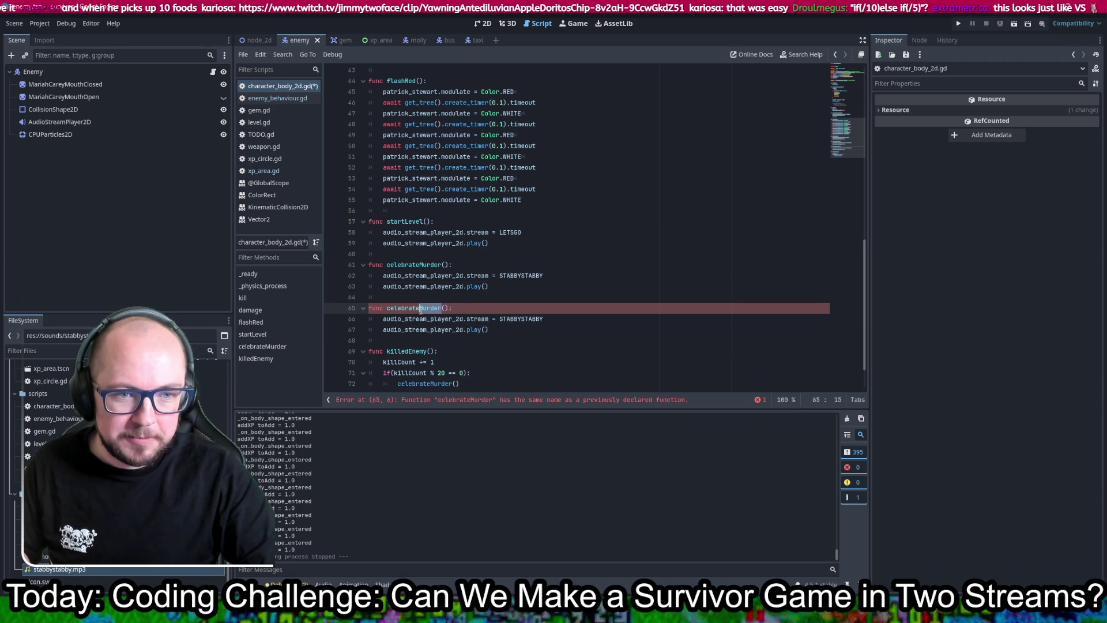
text(LevelUp)
key(ctrl+s)
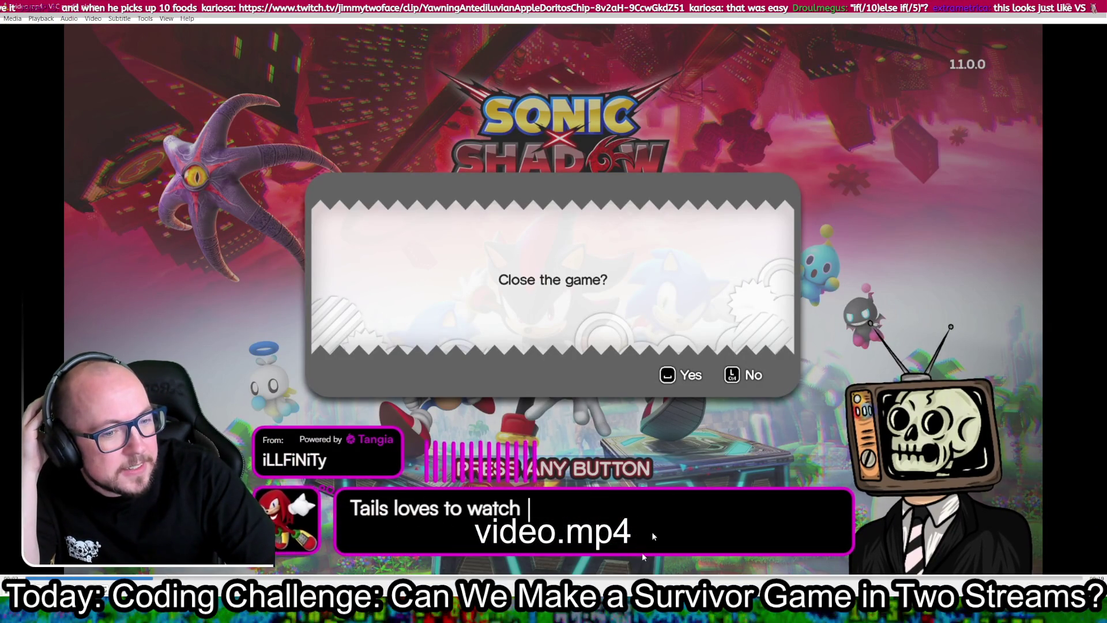
Skip ahead twice in the Sonic video, then close both VLC video windows.
click(729, 577)
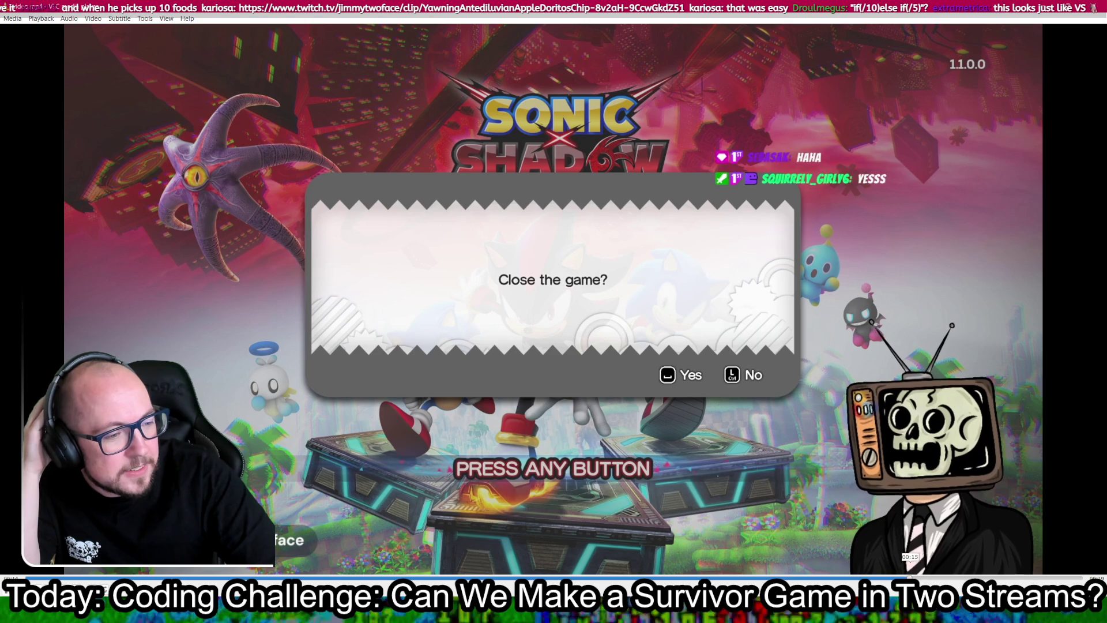
click(908, 578)
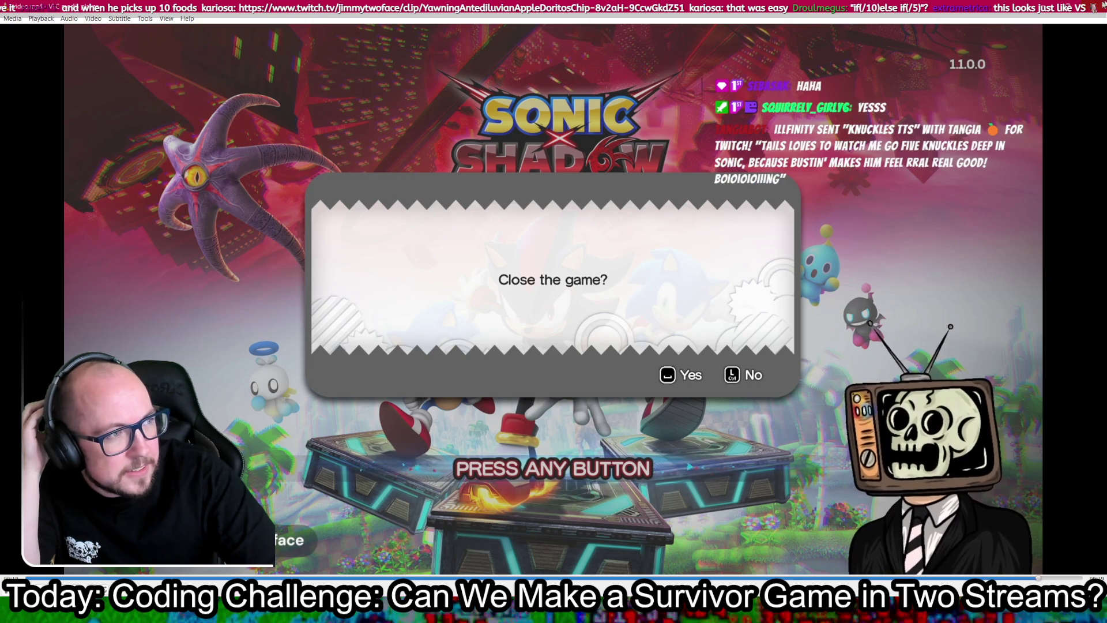
click(1096, 5)
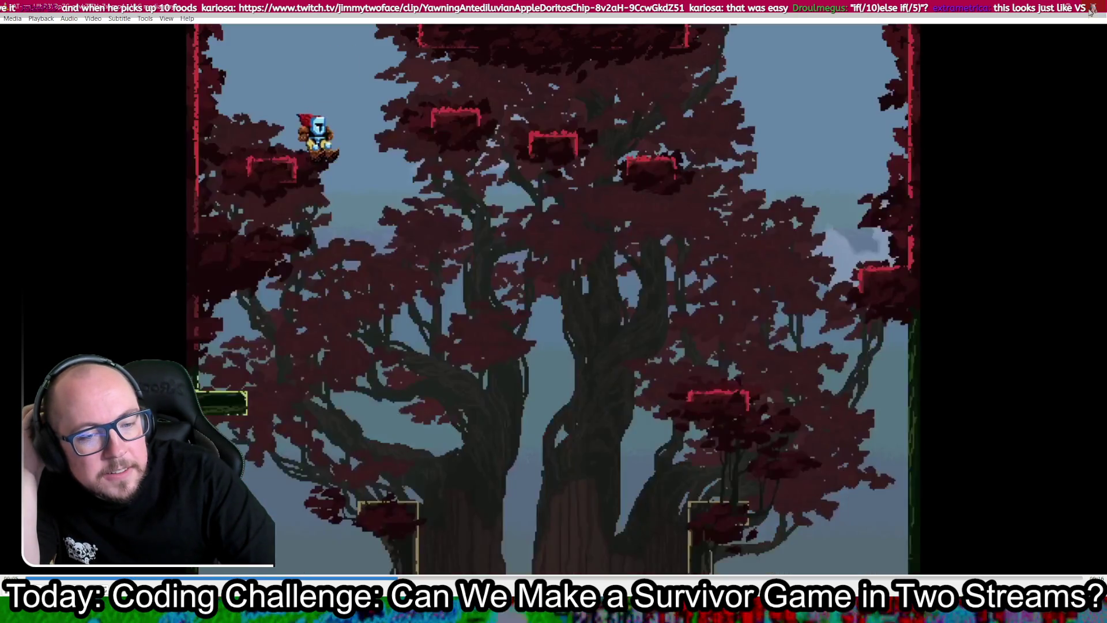
click(1091, 8)
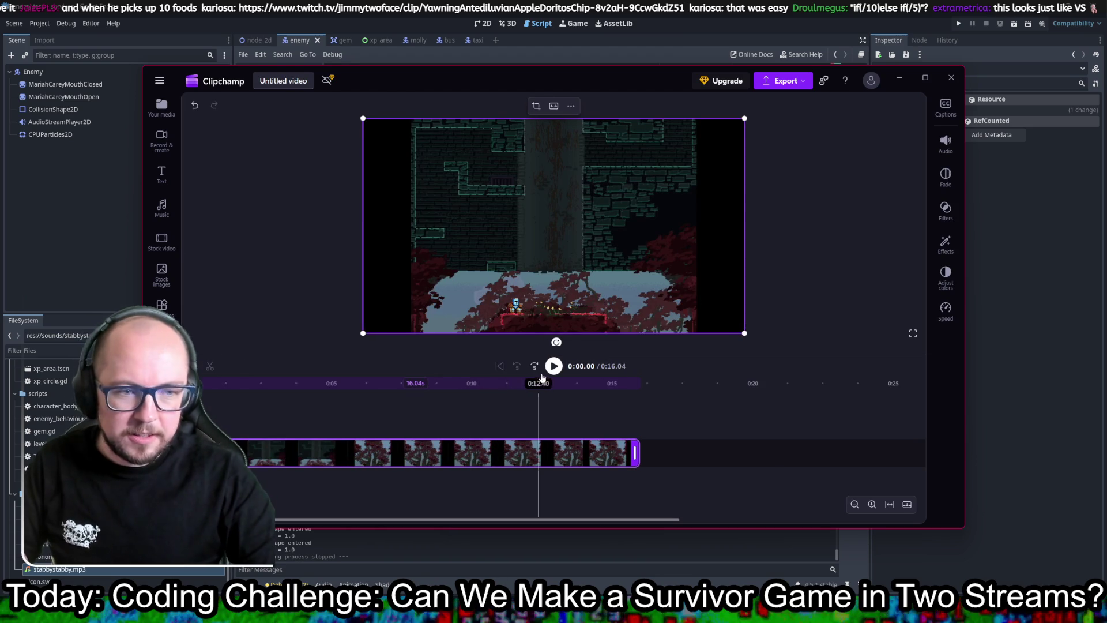
Trim the start off the pixel-art clip, previewing playback around four seconds.
click(553, 369)
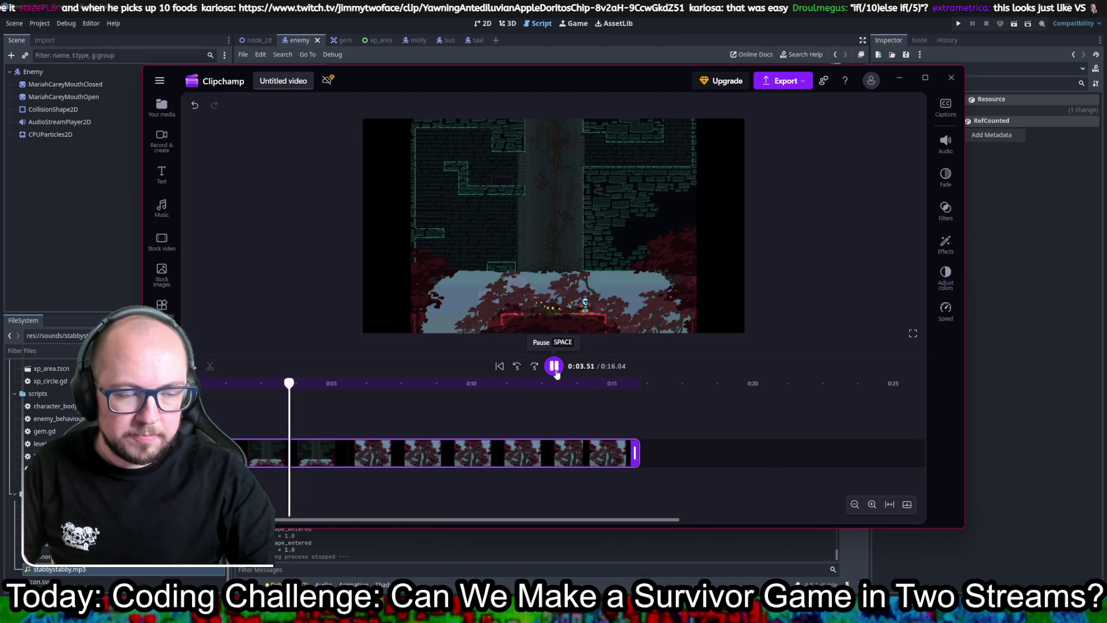
click(553, 365)
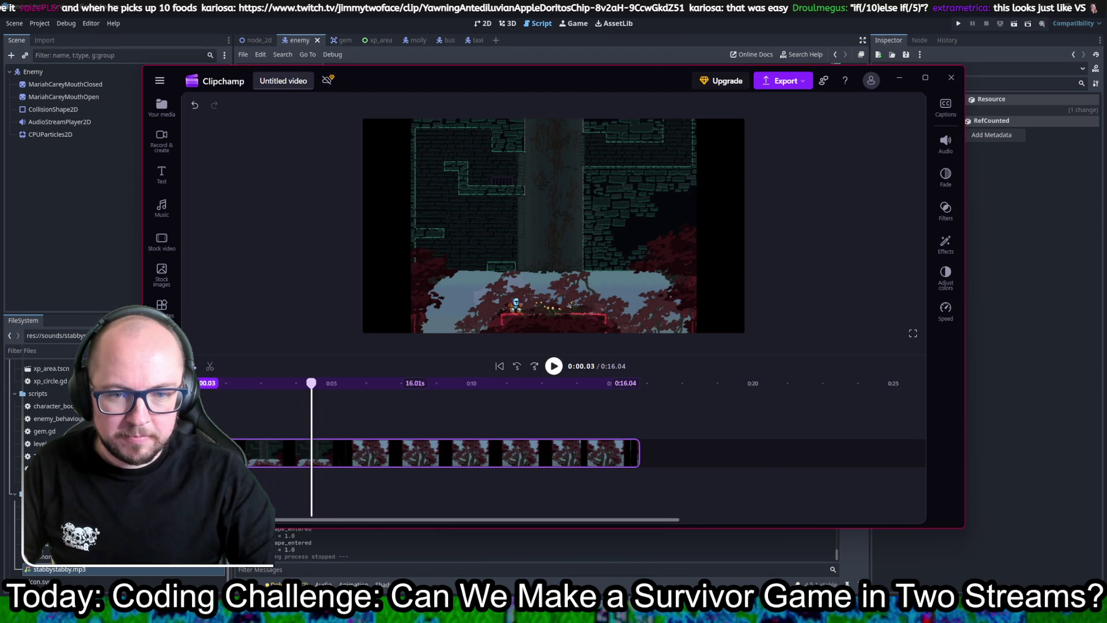
drag(270, 451, 275, 451)
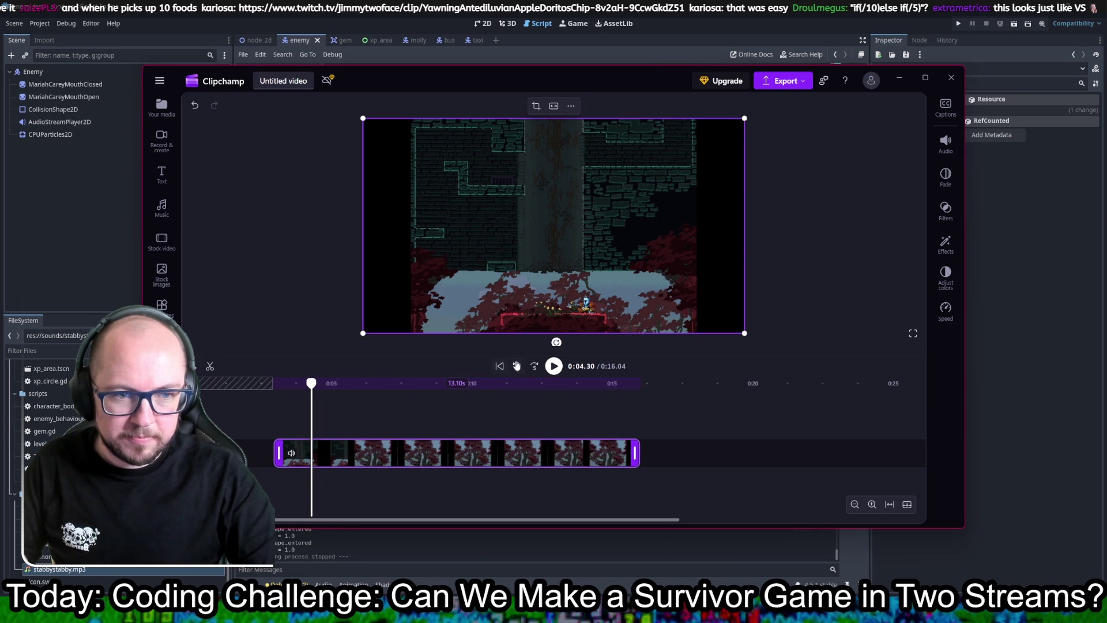
click(516, 366)
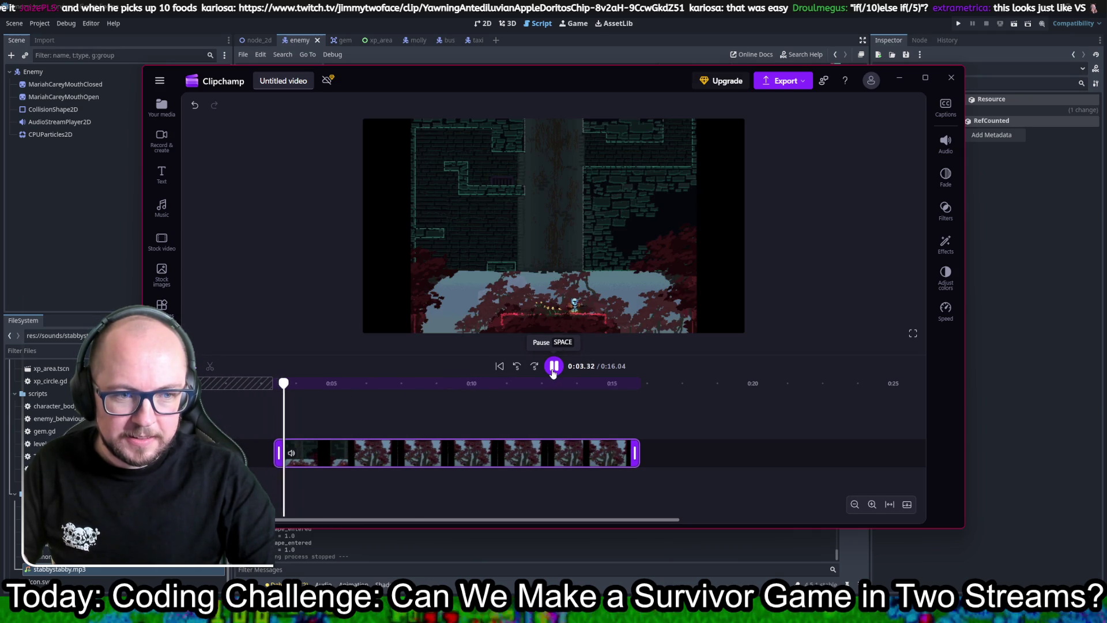
click(553, 367)
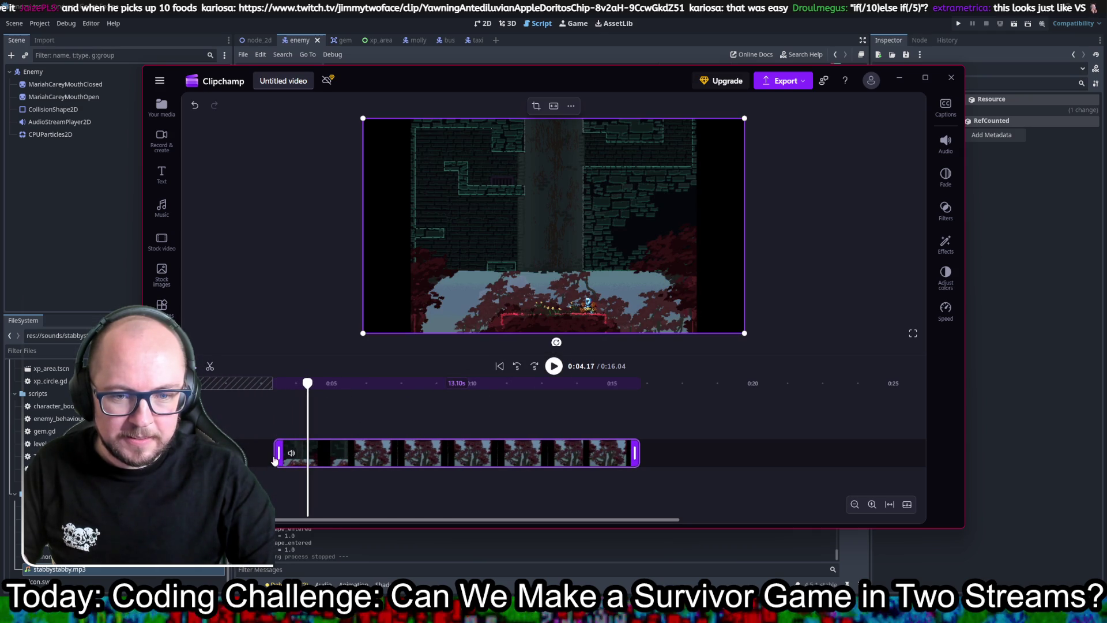
drag(278, 454, 277, 455)
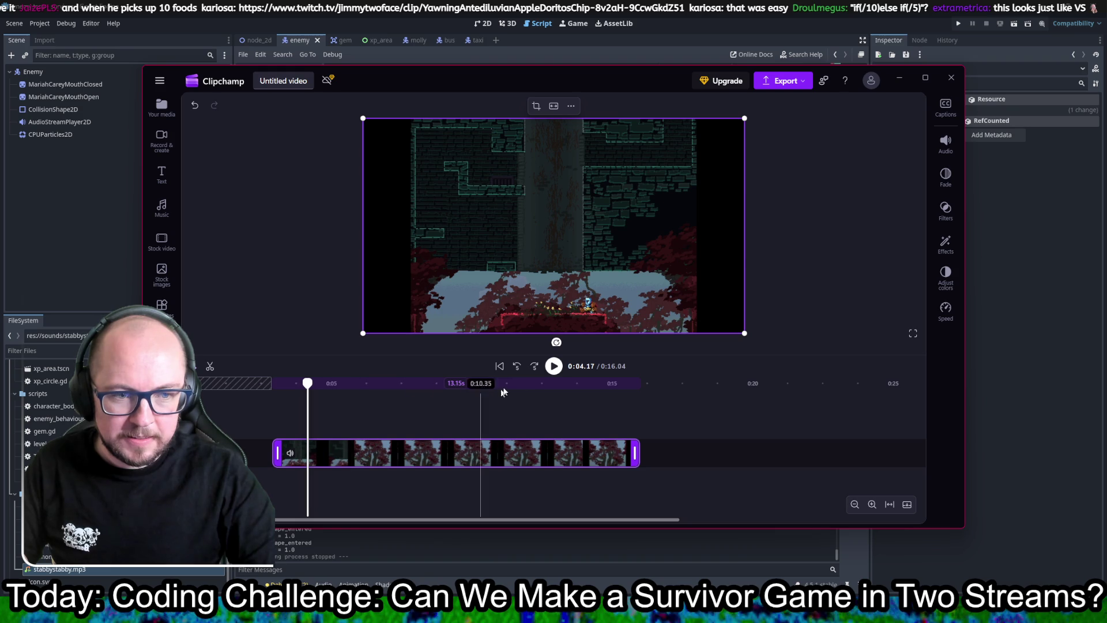
drag(307, 383, 259, 385)
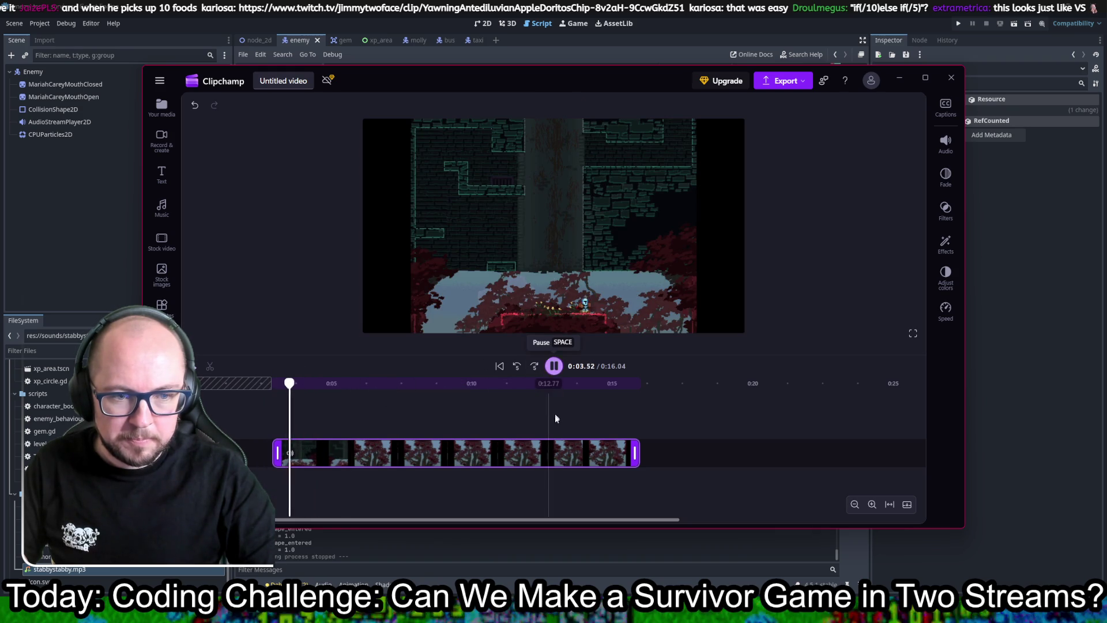
Slide the trimmed clip to the timeline start and cut its end to about 1.24 seconds.
drag(483, 461, 402, 463)
click(307, 383)
drag(291, 389, 221, 385)
click(553, 366)
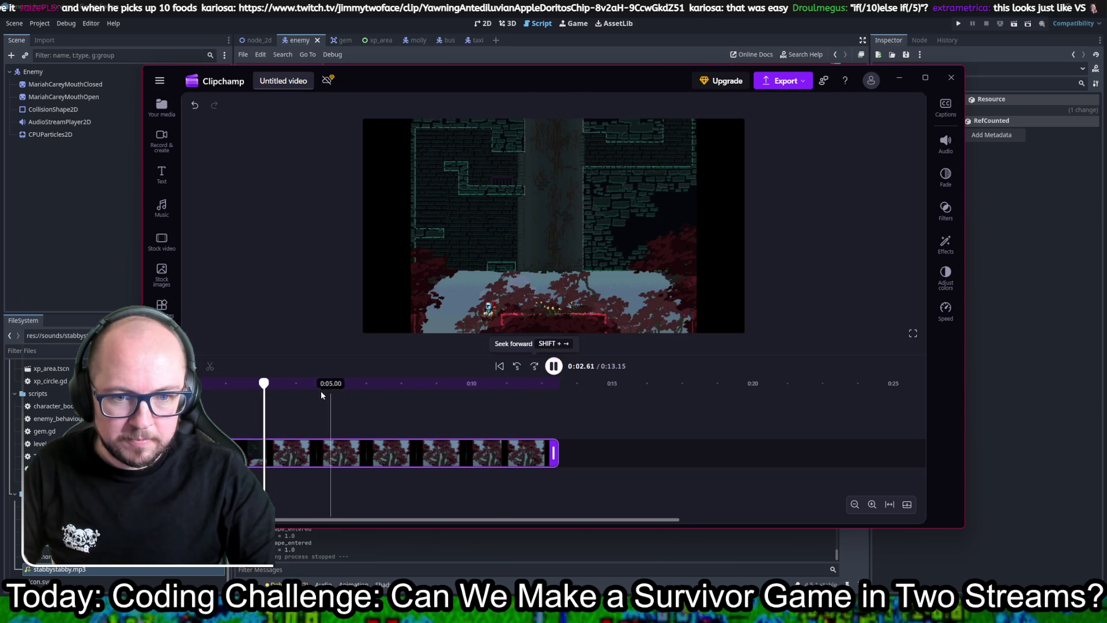
click(265, 383)
click(196, 385)
key(space)
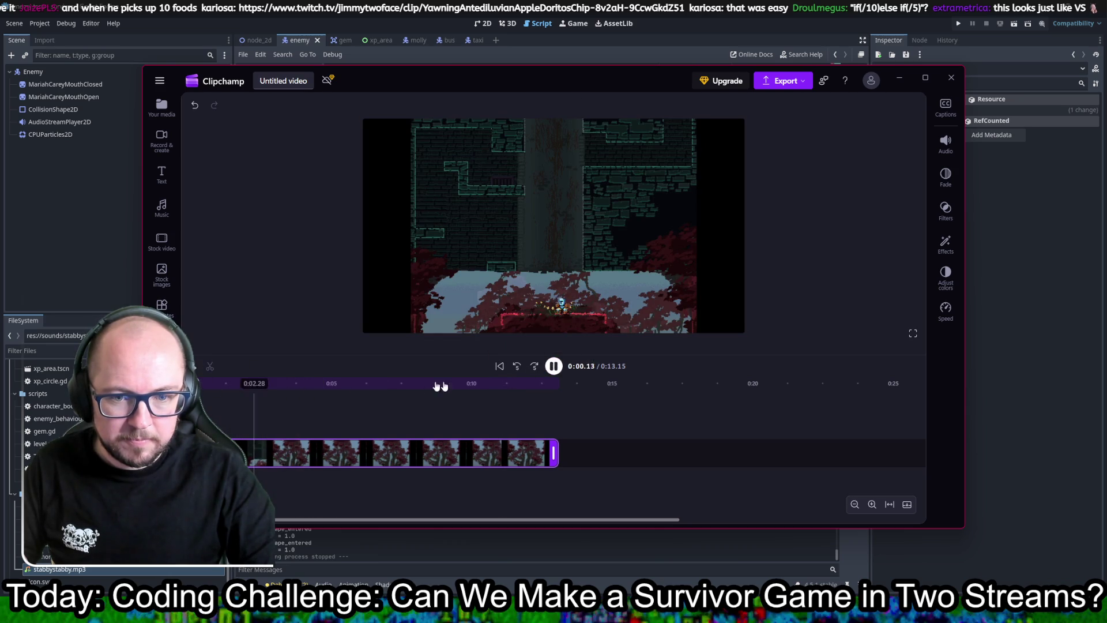
click(552, 366)
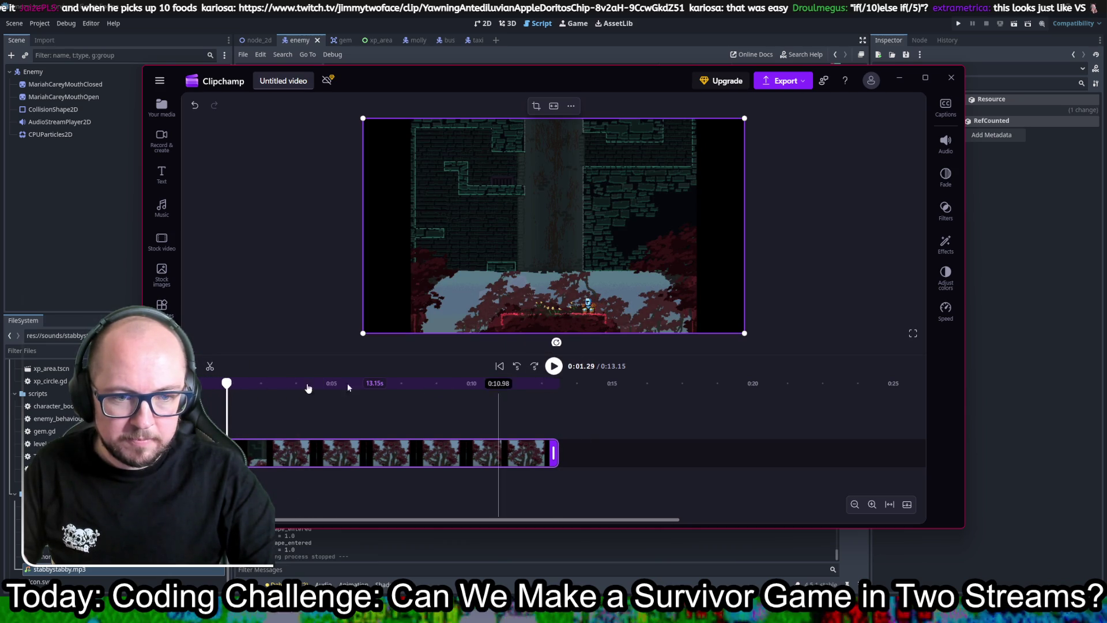
click(194, 384)
click(553, 366)
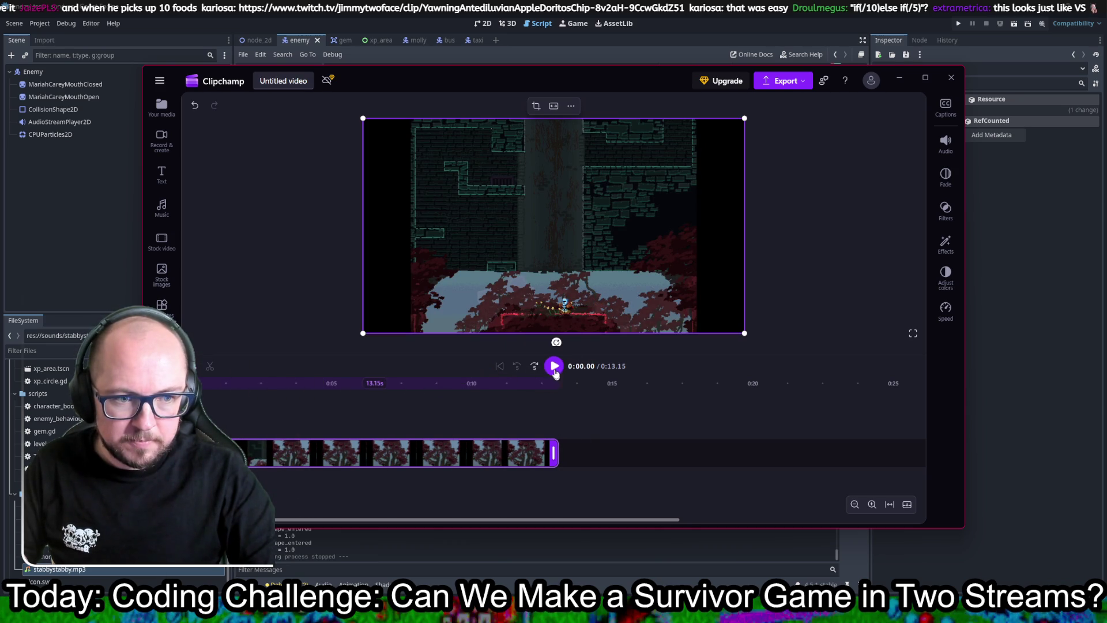
click(553, 366)
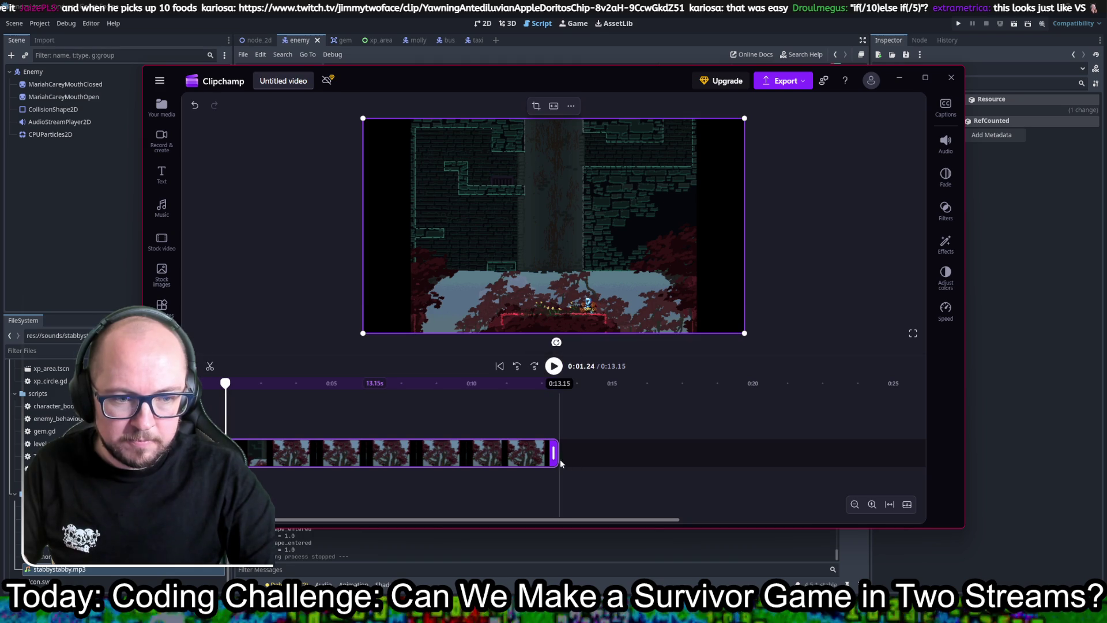
drag(553, 453, 236, 453)
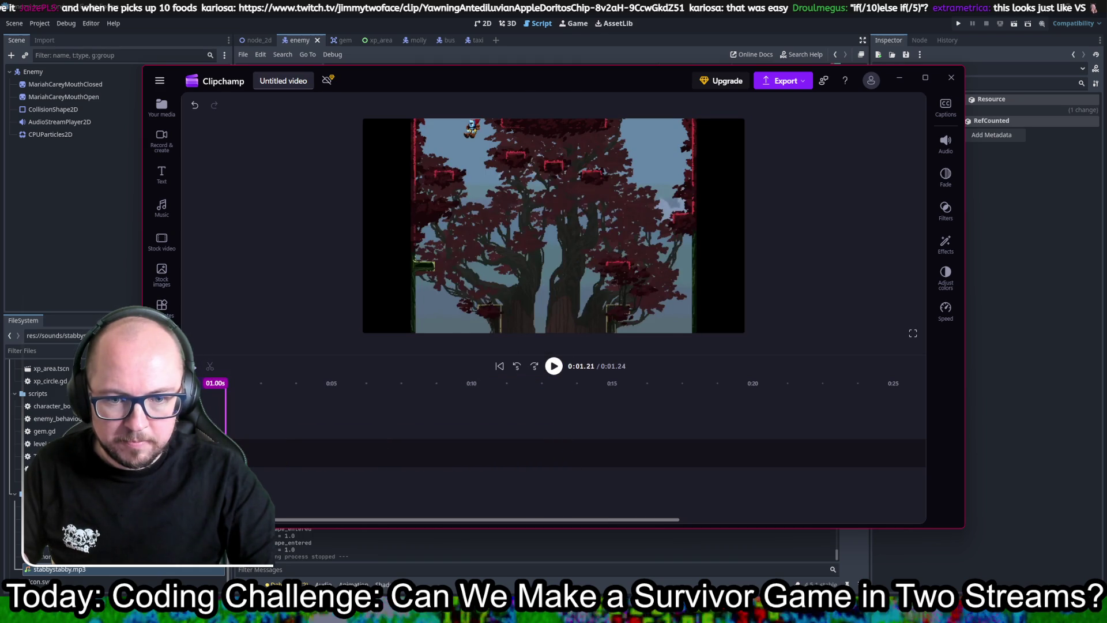
Shorten the clip's end to 0:01.15, play it back, and bring up the Export quality options.
click(554, 366)
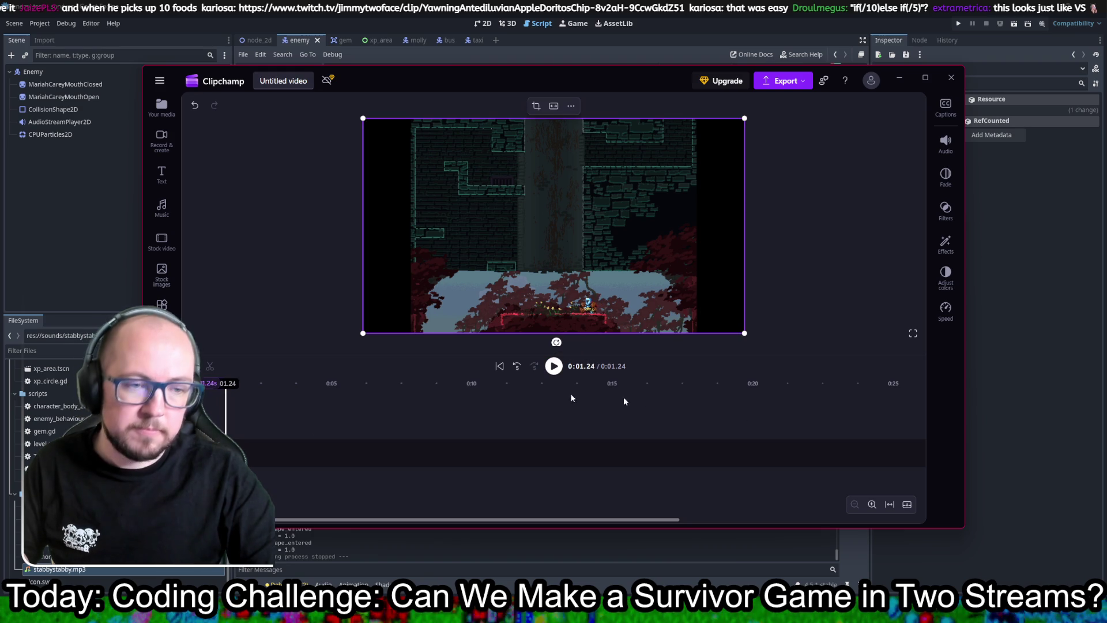
drag(226, 415, 223, 415)
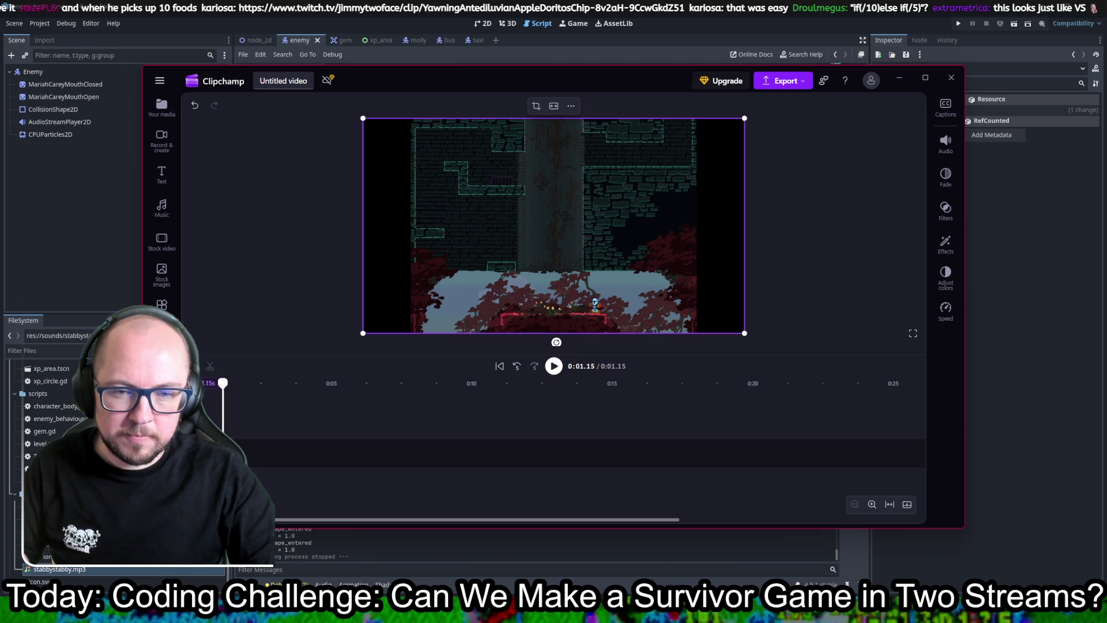
click(554, 366)
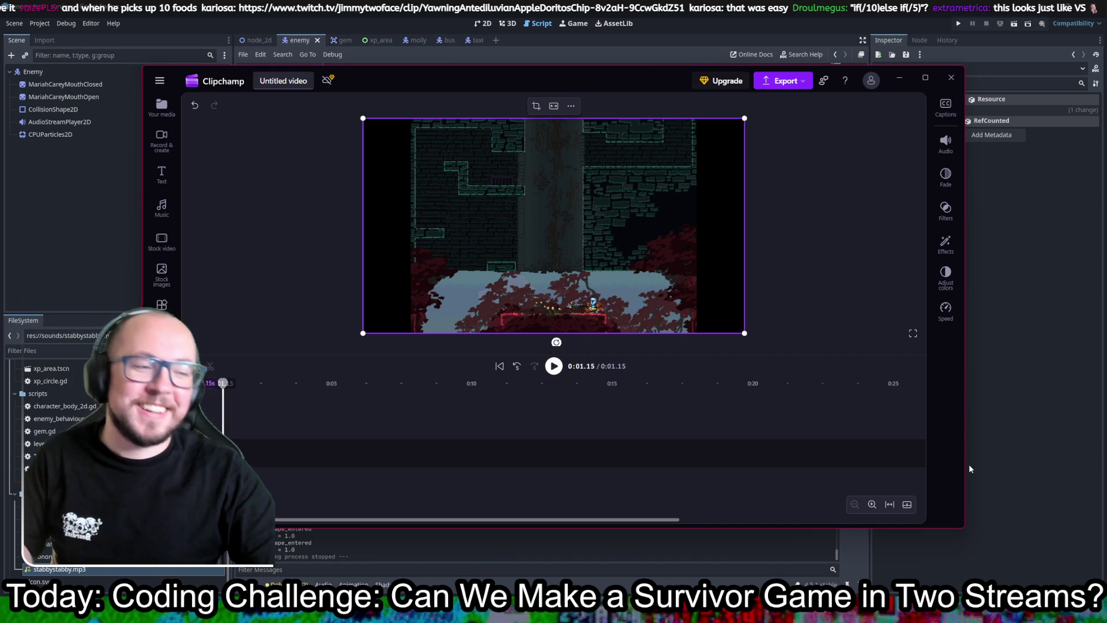
click(786, 81)
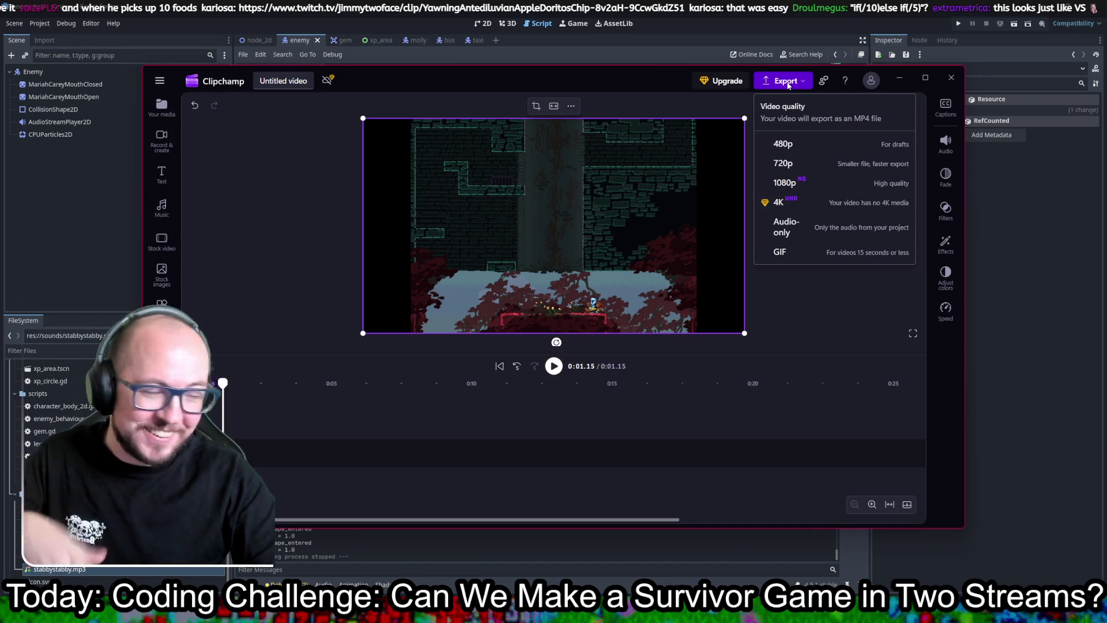
Export the clip as an MP4 at the chosen quality, then close Downloads and Clipchamp.
click(812, 182)
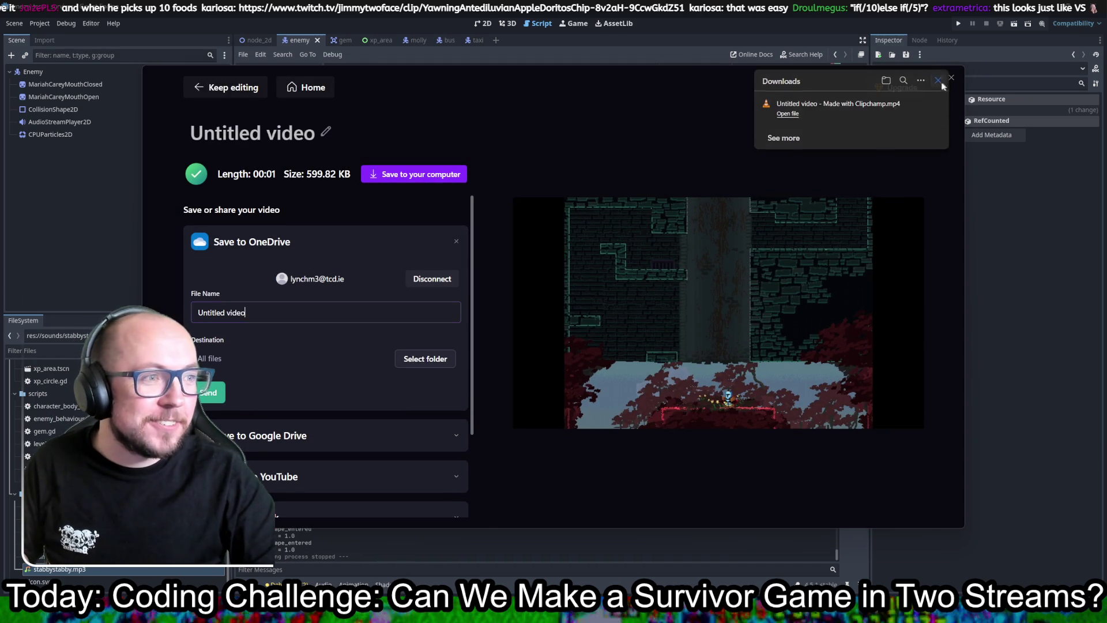
click(937, 82)
click(951, 77)
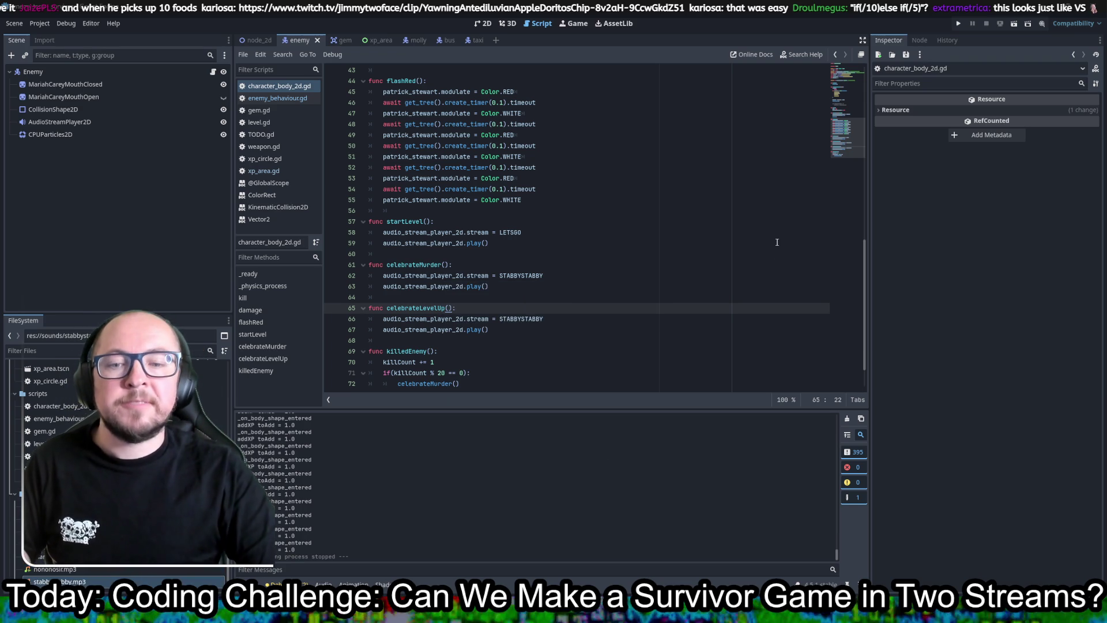
Preload im_making_progress.mp3 as IM_MAKING_PROGRESS below the existing constants and save.
click(569, 223)
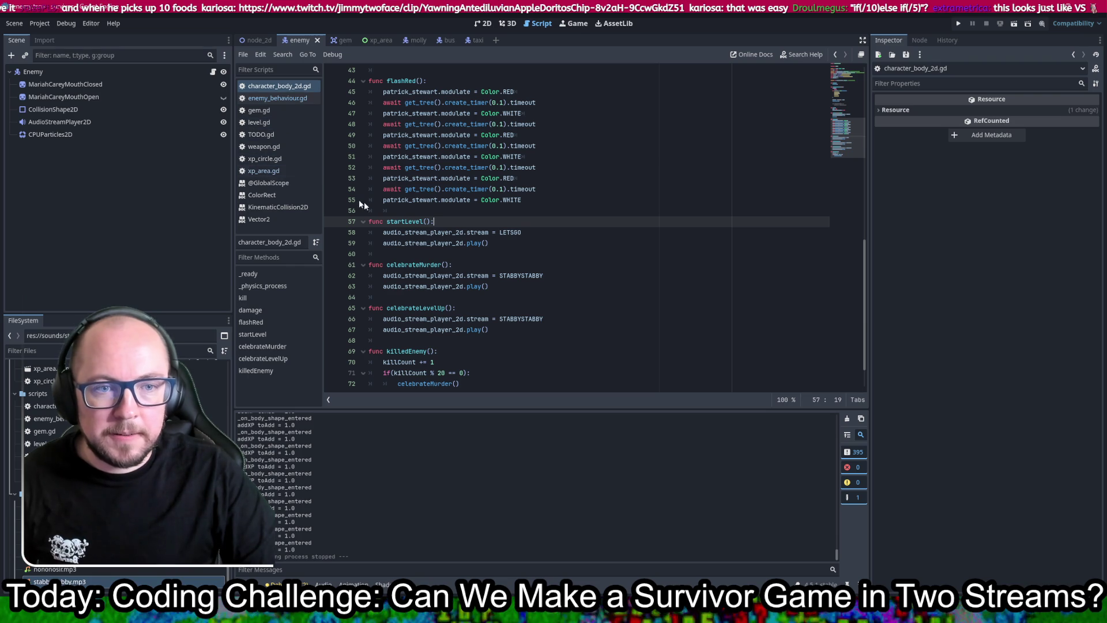
click(400, 263)
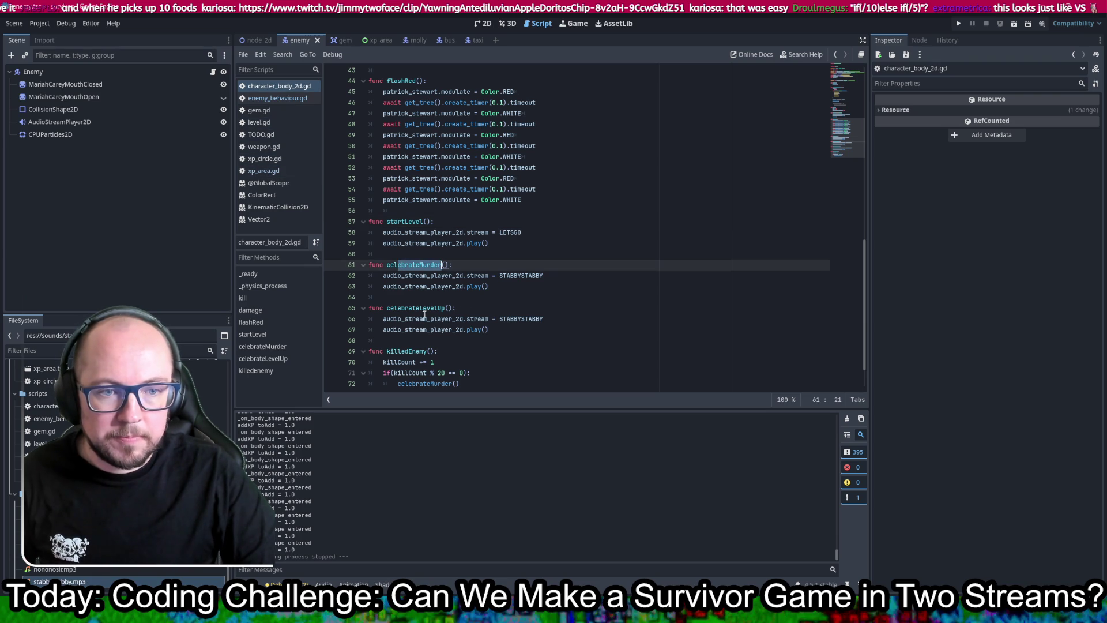
scroll(589, 180, up, 10)
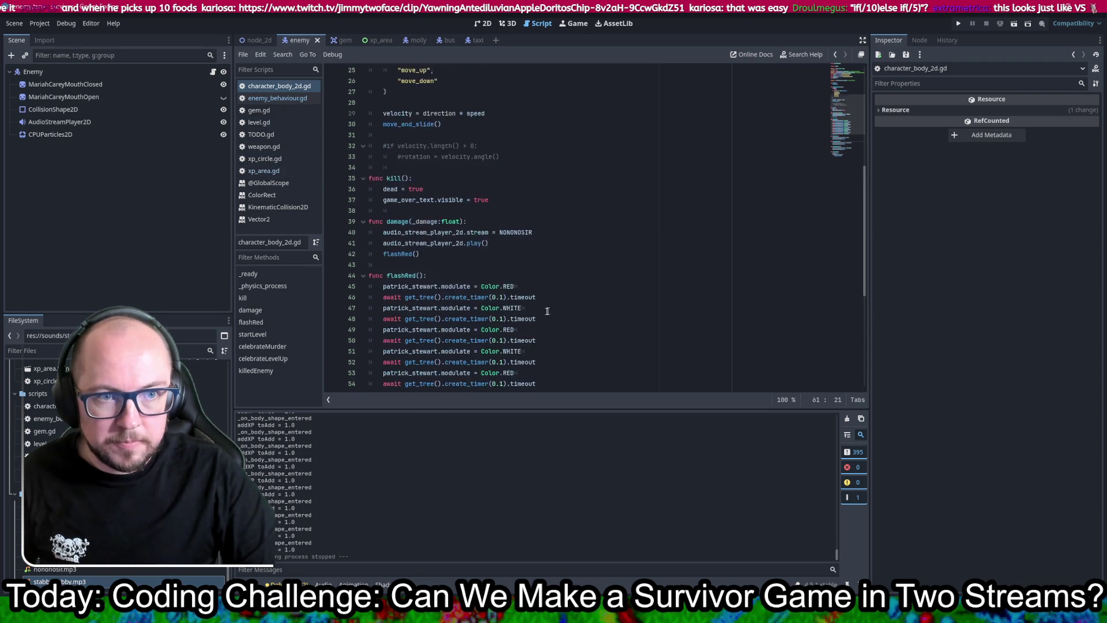
click(588, 180)
key(Return)
key(Return)
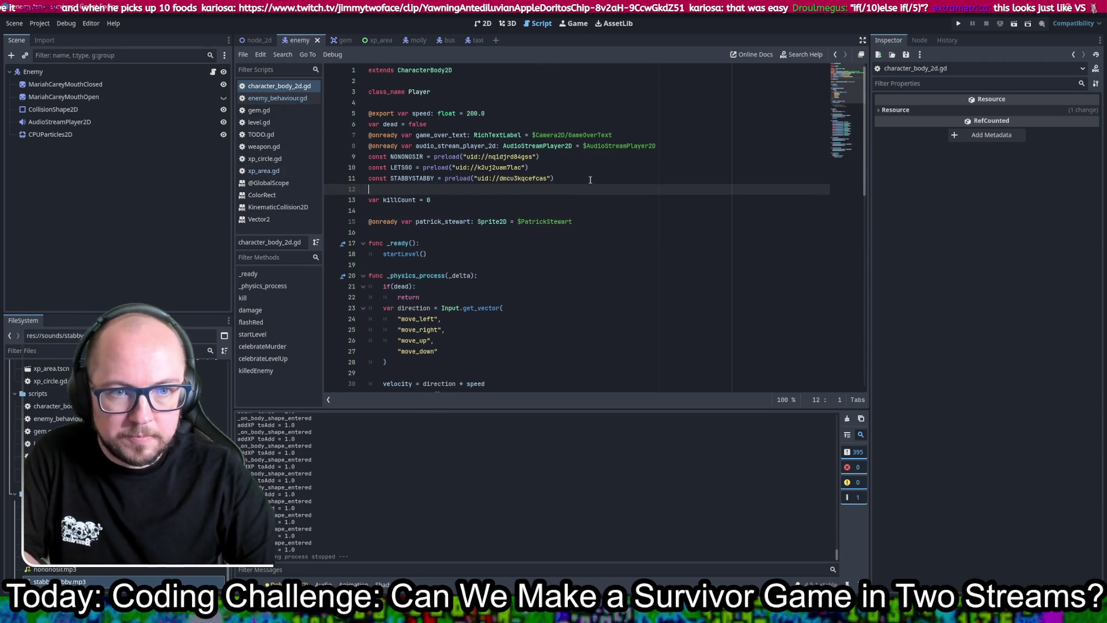
key(Up)
mouse_move(51, 557)
mouse_down()
mouse_move(425, 251)
mouse_move(418, 193)
mouse_up()
key(ctrl+s)
Make celebrateLevelUp play IM_MAKING_PROGRESS instead of STABBYSTABBY, then open the xp_area scene.
scroll(428, 201, down, 15)
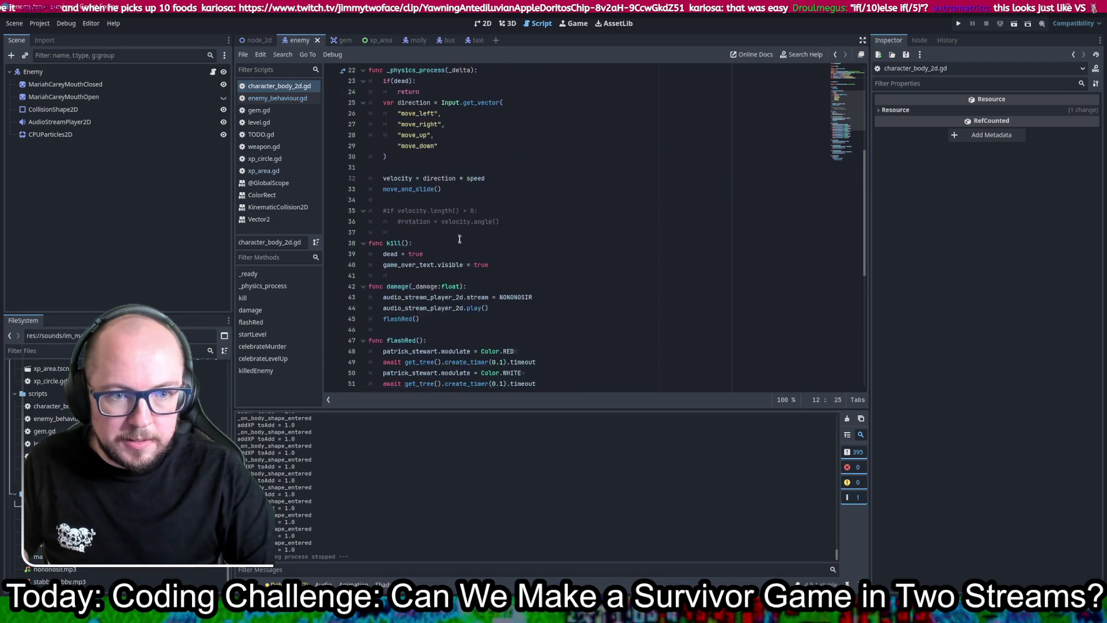
double_click(518, 318)
text(IM_MAKING_PROGRESS)
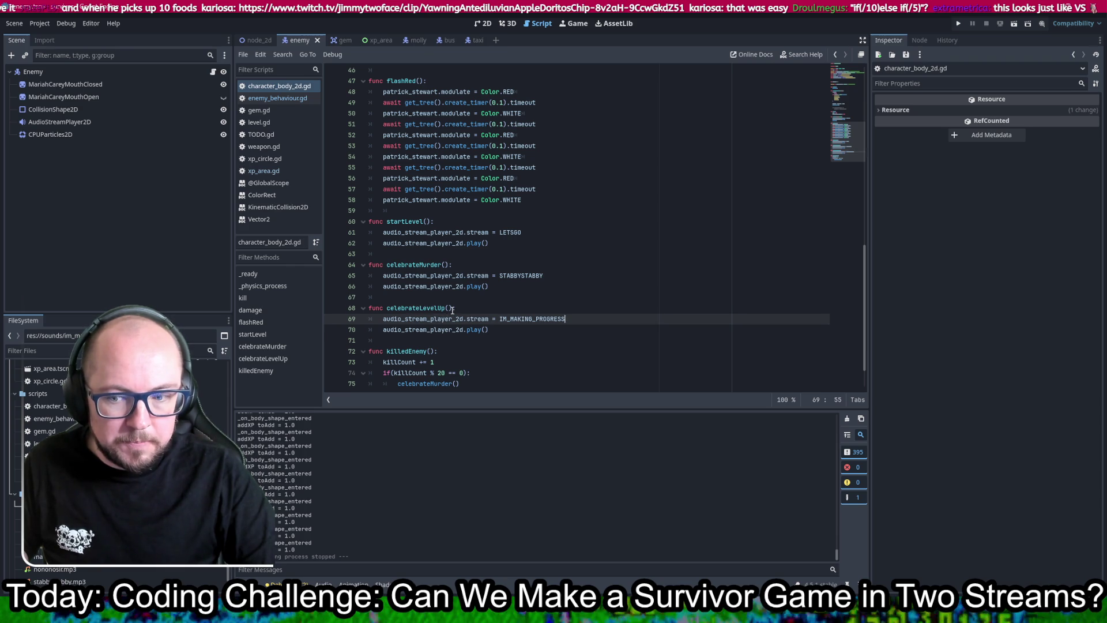
drag(452, 310, 394, 309)
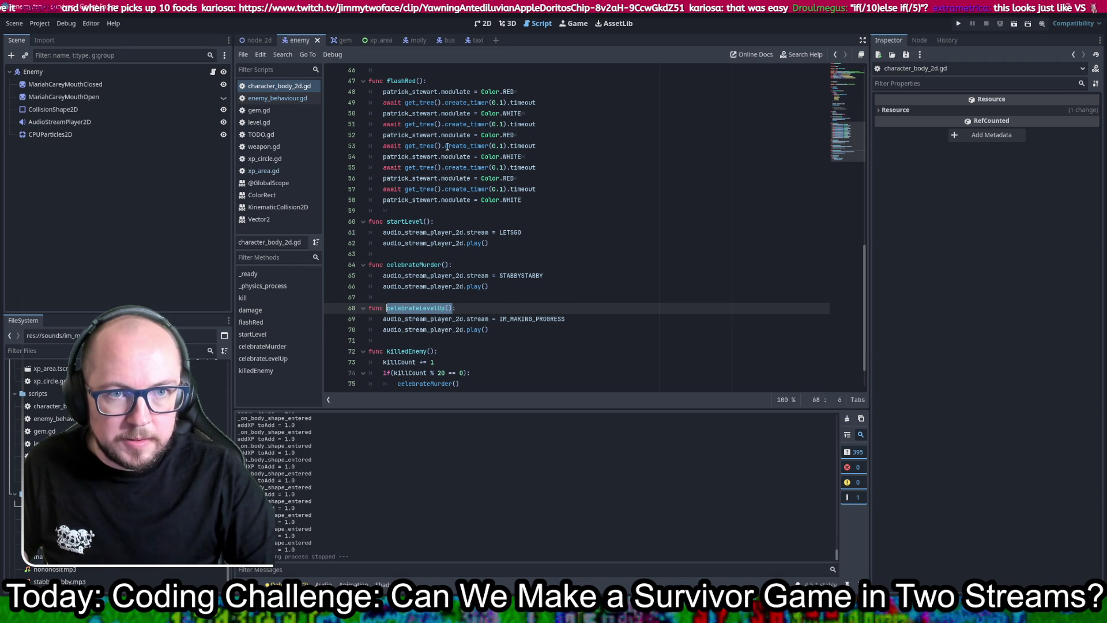
click(367, 41)
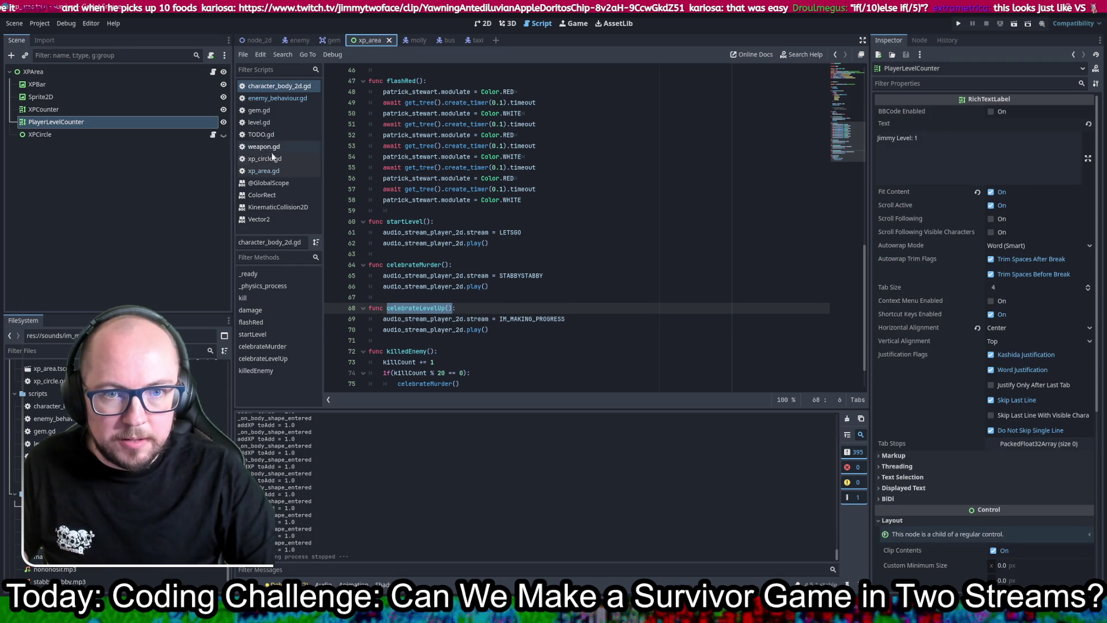
click(264, 172)
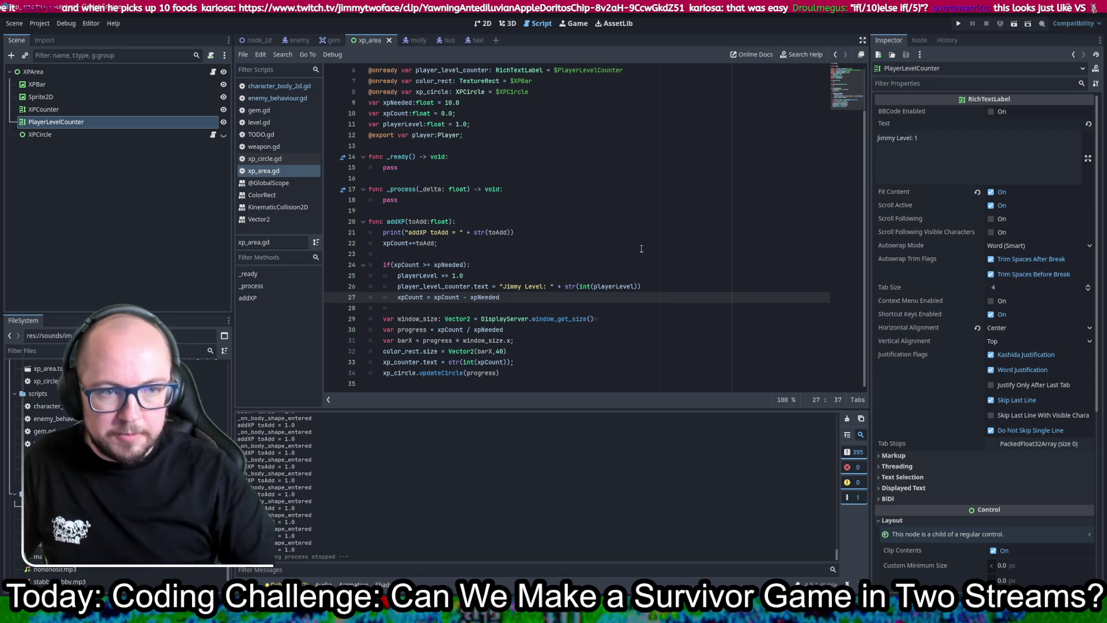
key(Return)
text(player.celebrateLevelUp())
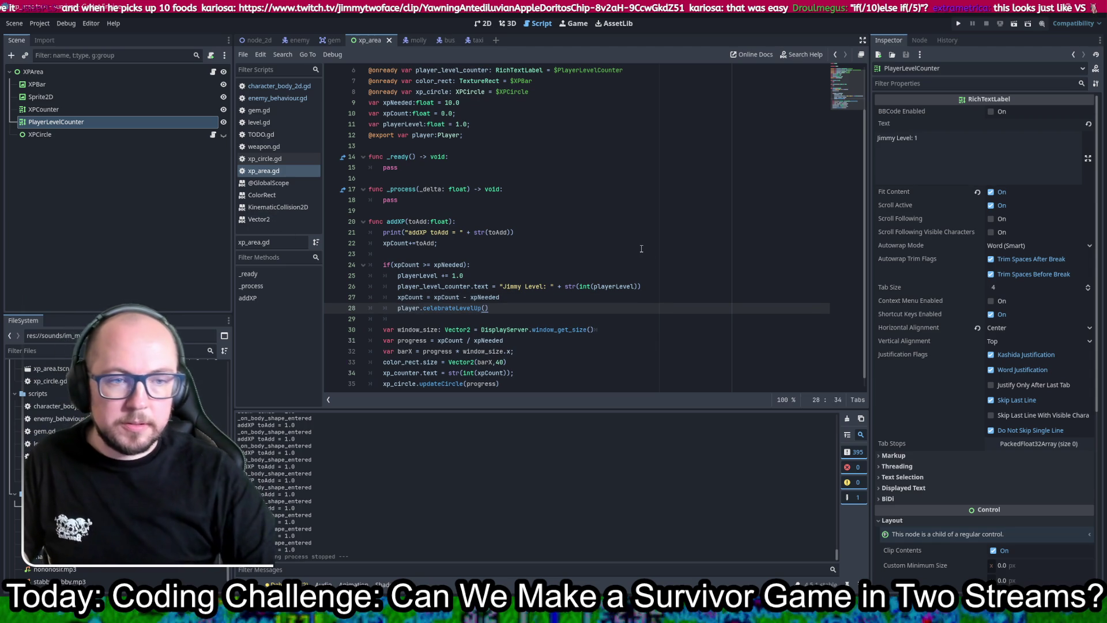
click(958, 24)
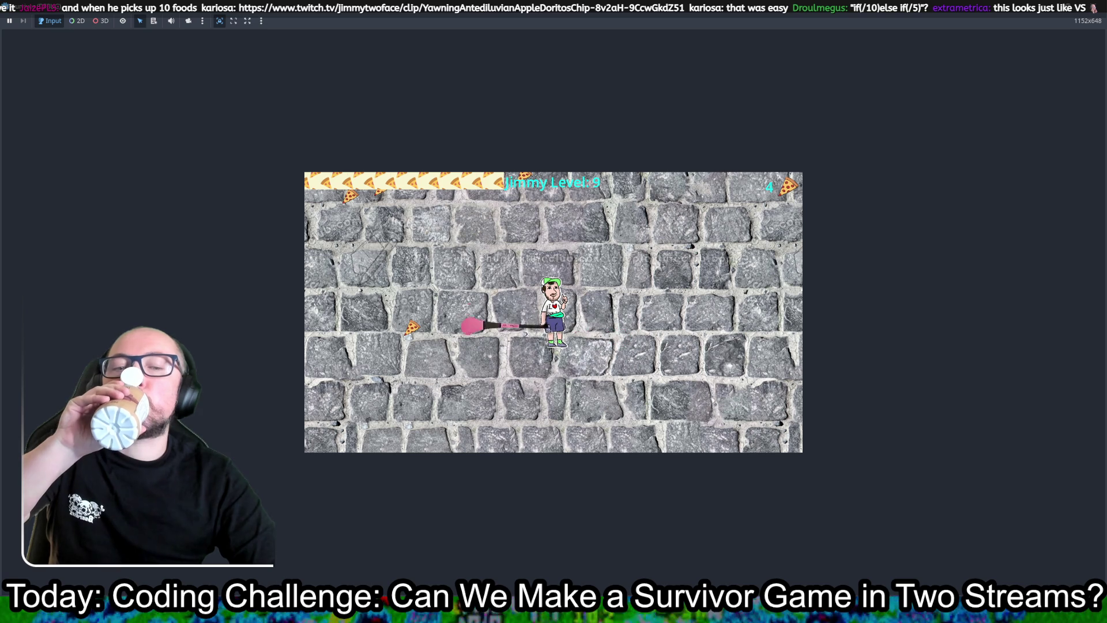
key(F8)
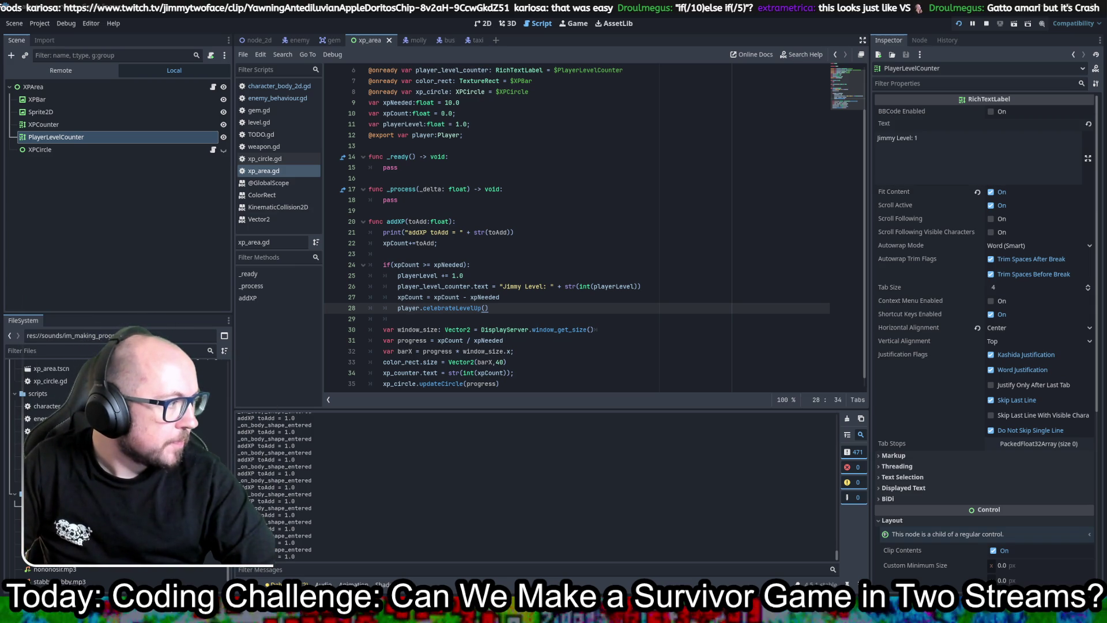
Switch from Godot to the browser window showing the Gatti Amari wiki page.
key(alt+Tab)
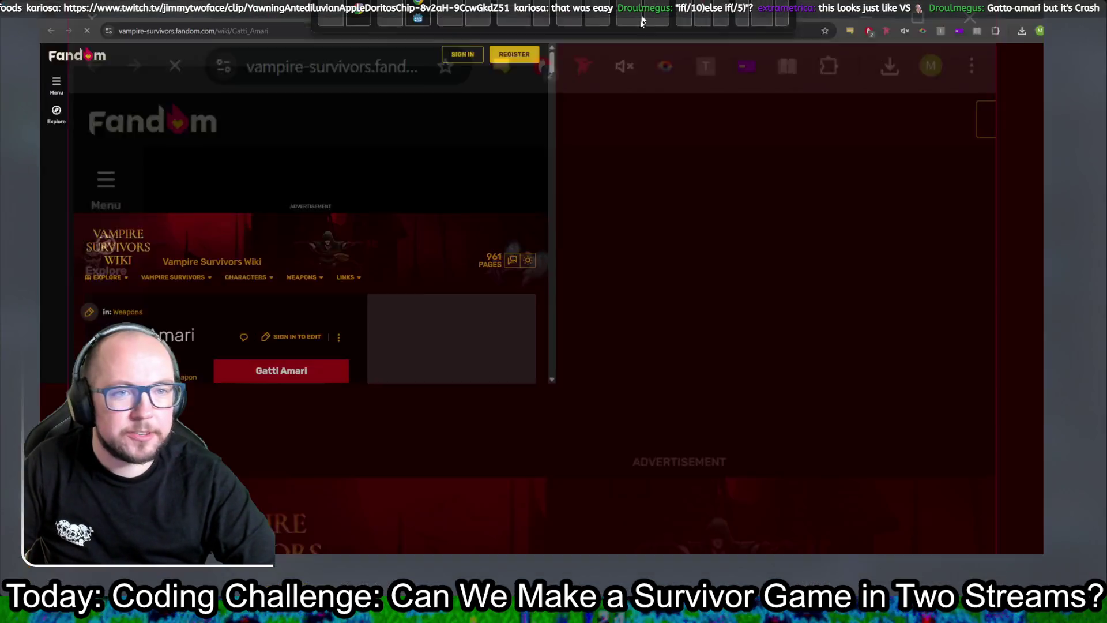
Get past the wiki's ad-blocker notice and Google the 'Gatti Amari' title in a new tab.
scroll(542, 308, down, 15)
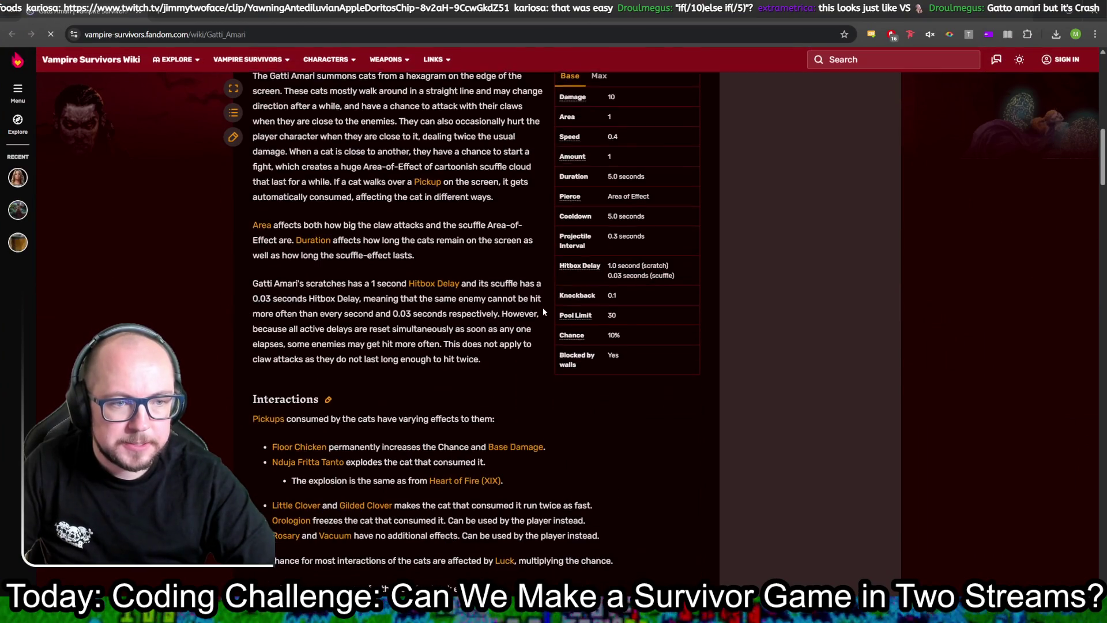
scroll(362, 191, up, 10)
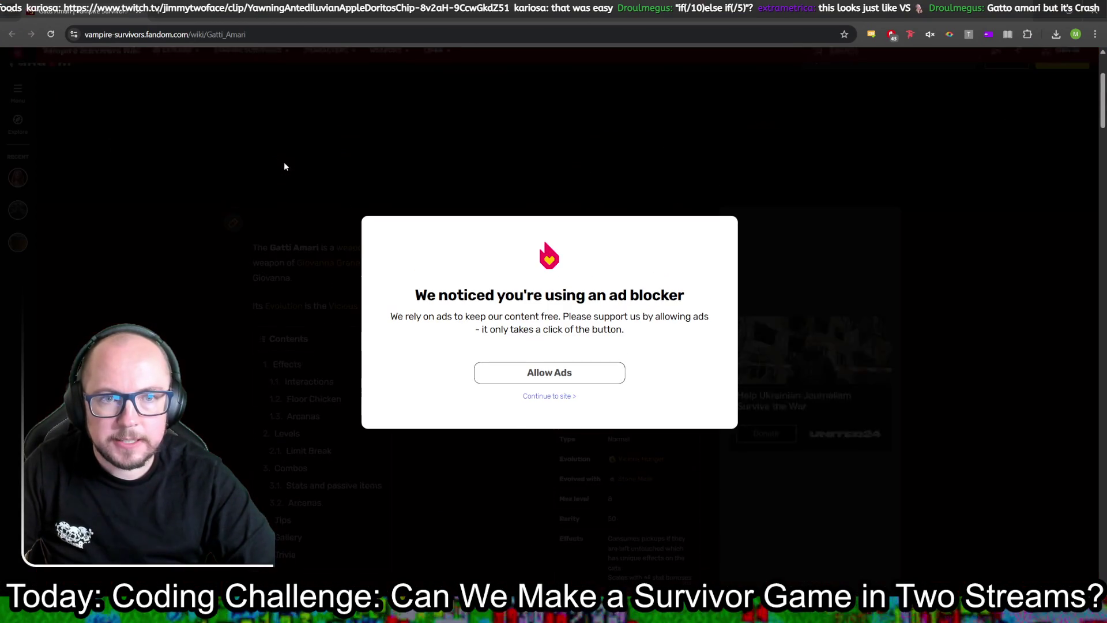
click(542, 402)
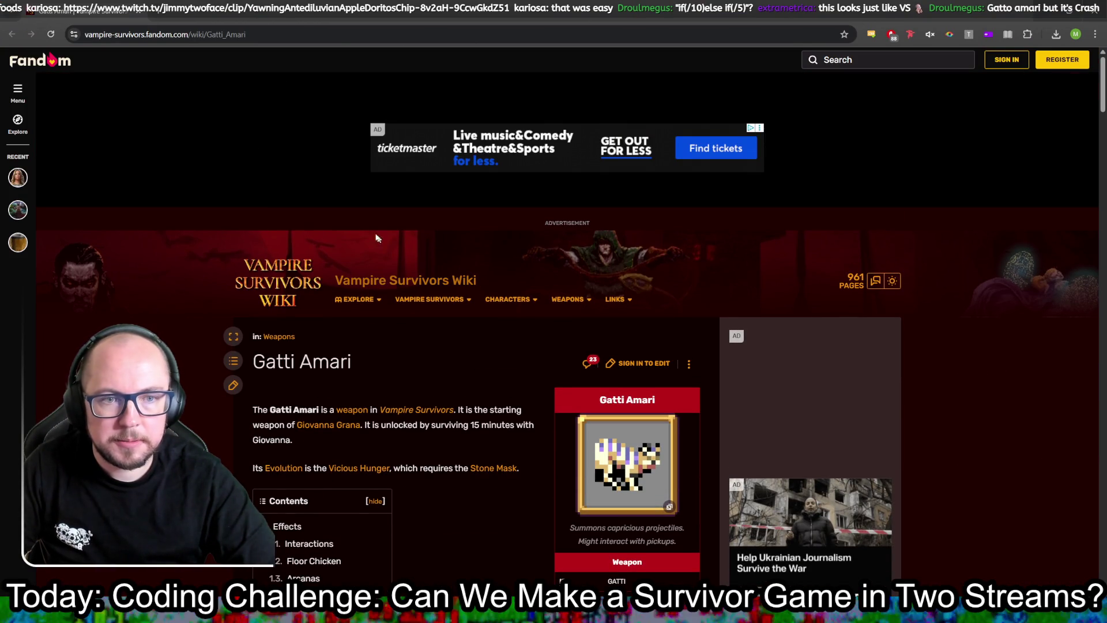
drag(438, 365, 279, 357)
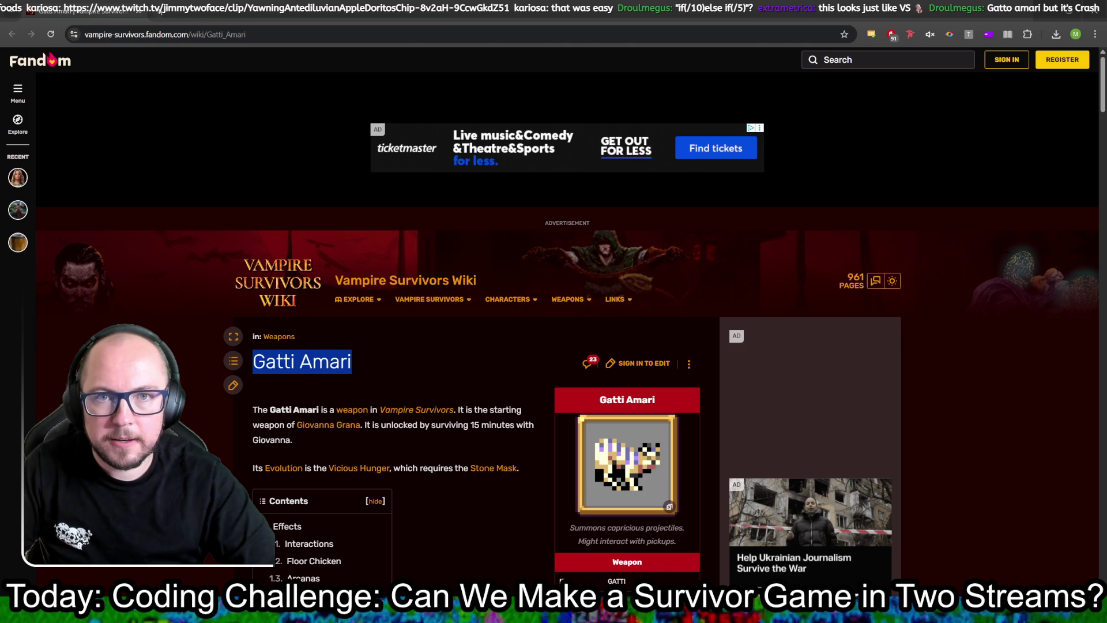
key(ctrl+c)
key(ctrl+t)
key(ctrl+v)
key(Return)
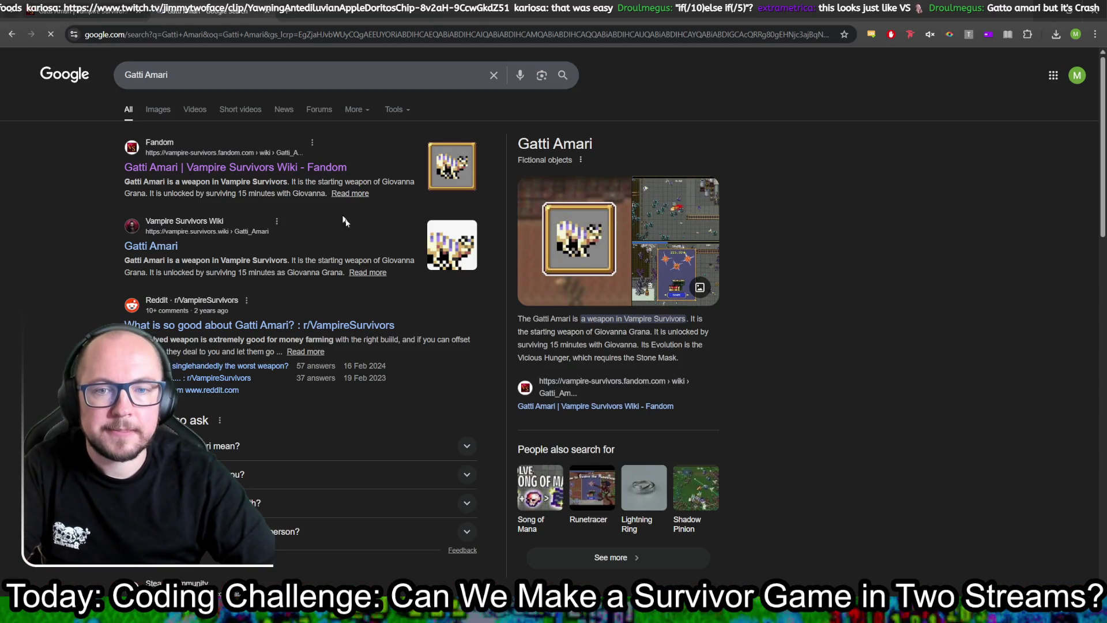
Pause the Vampire Survivors gameplay video at 2:15 and return to the Godot editor.
key(ctrl+w)
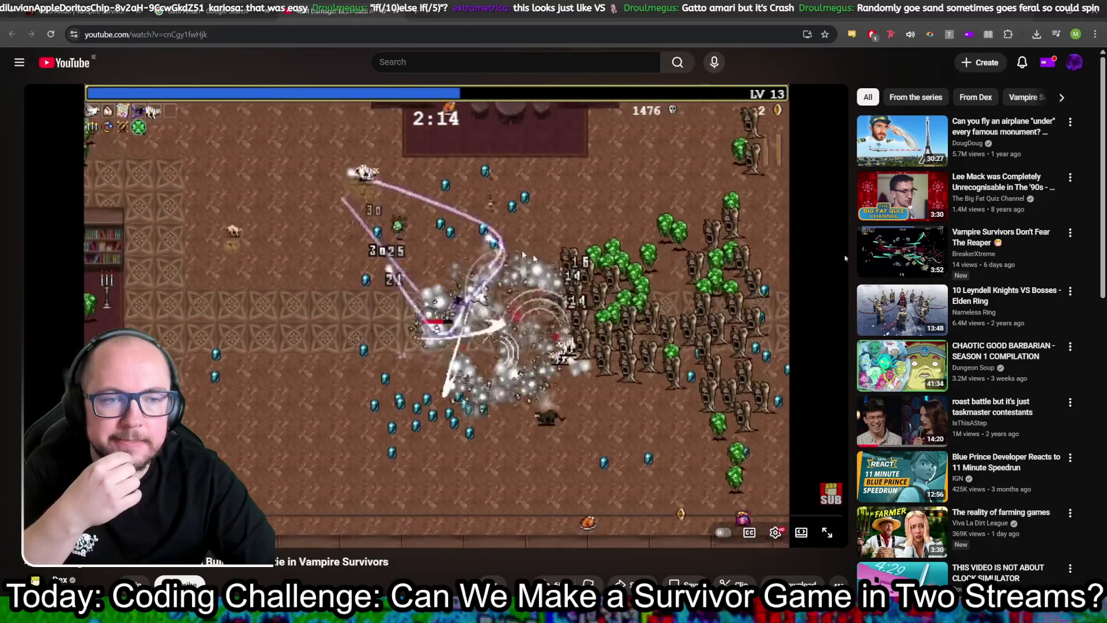
key(space)
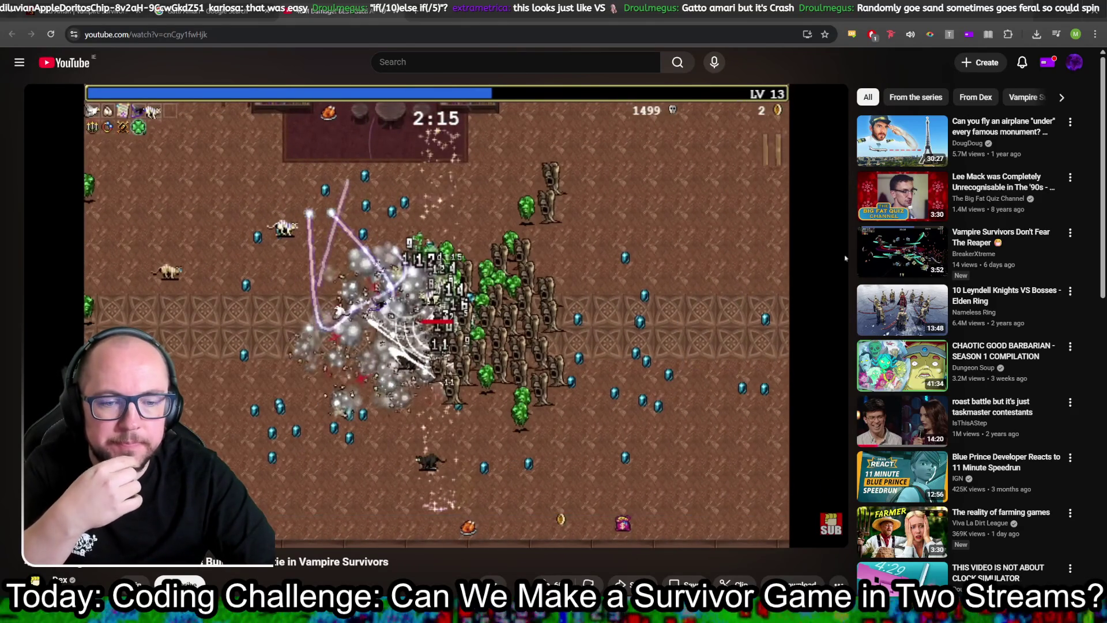
mouse_move(334, 612)
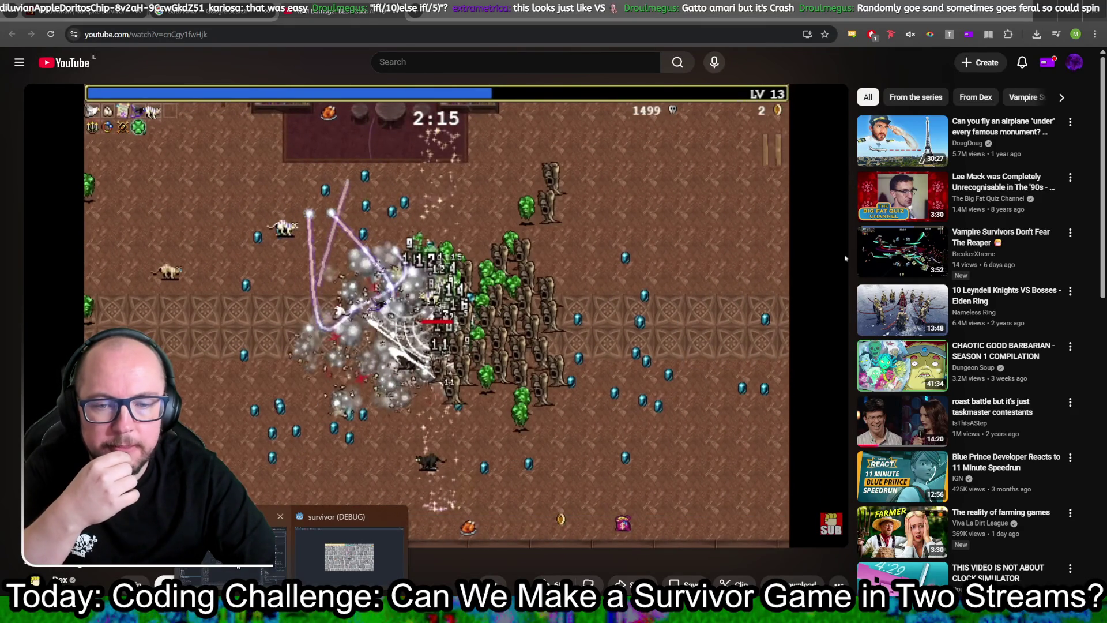
click(238, 566)
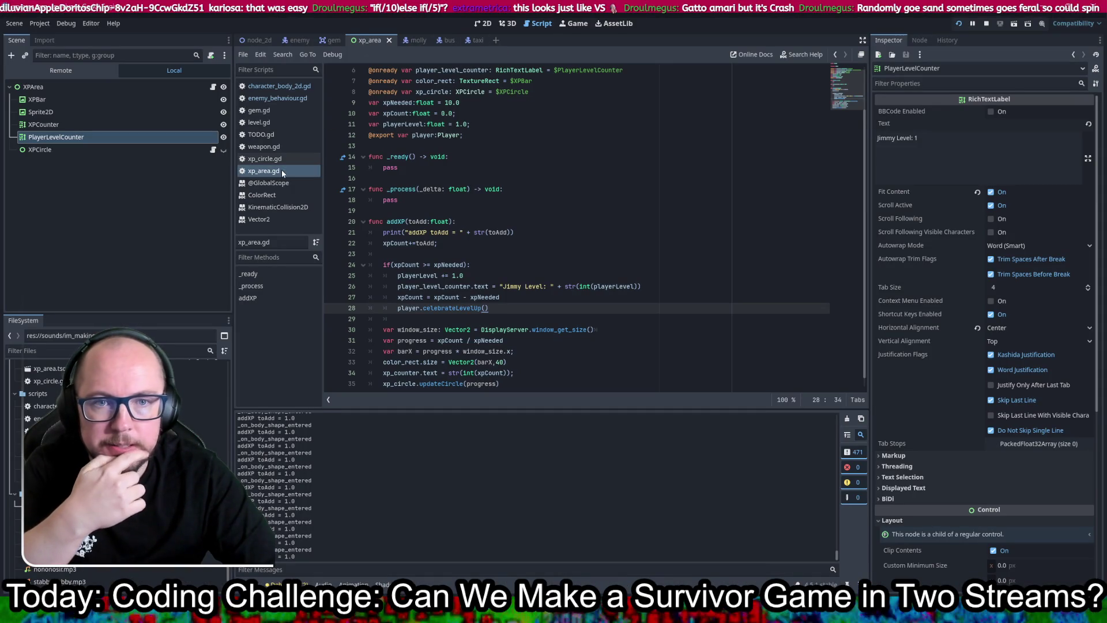
Open TODO.gd and add a '#Weapons' heading below the existing notes.
click(261, 134)
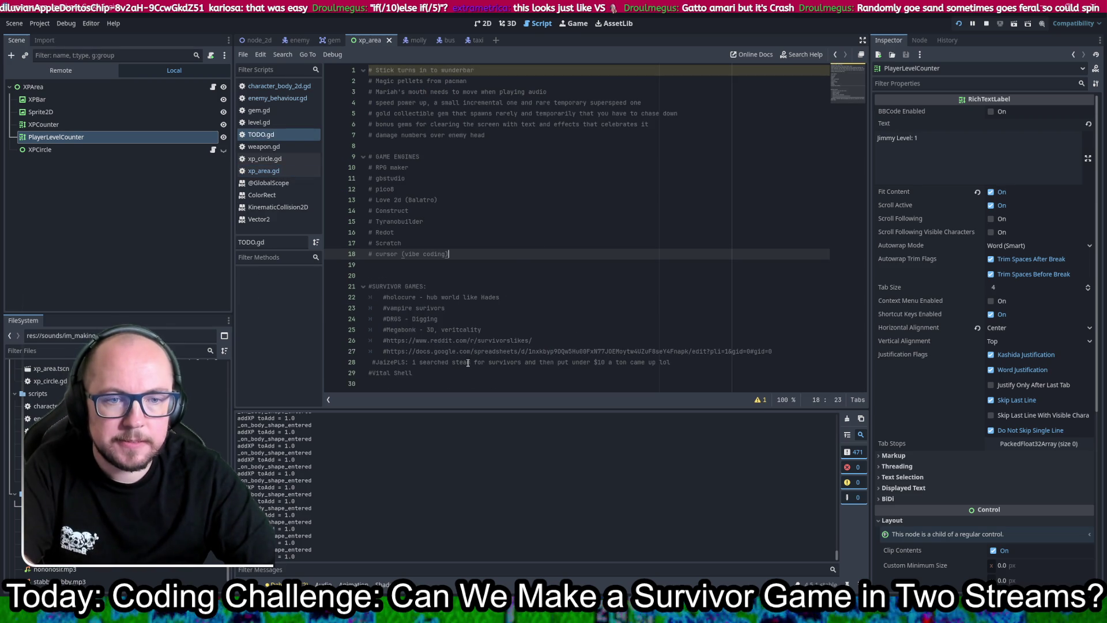
click(438, 383)
key(Return)
key(Return)
key(Return)
key(Up)
key(Up)
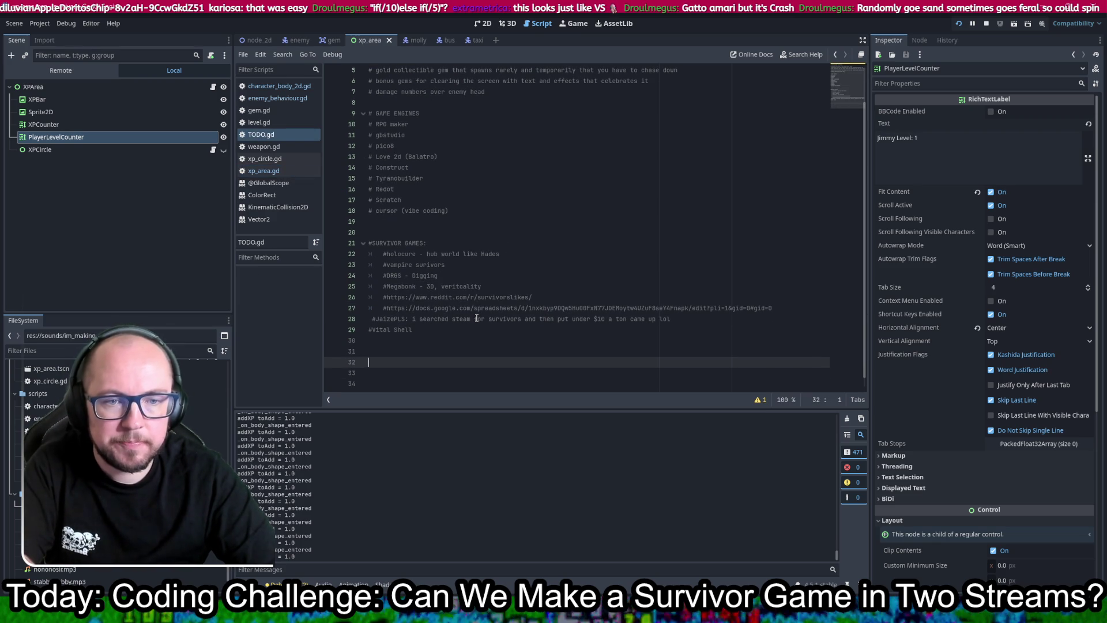
key(Up)
text(#)
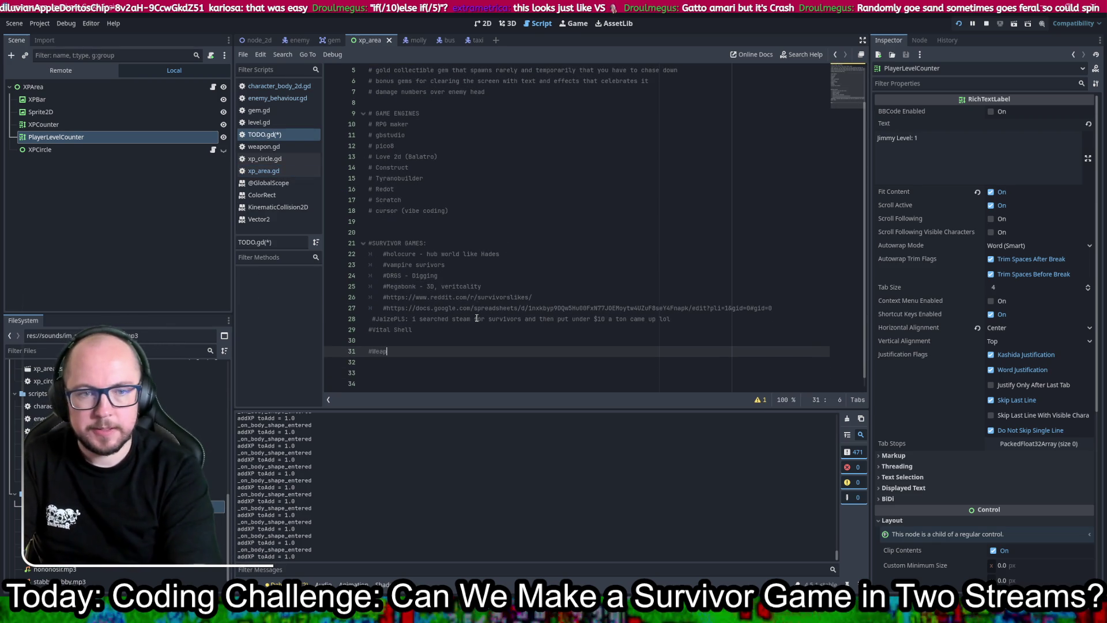
key(Return)
text(Crash)
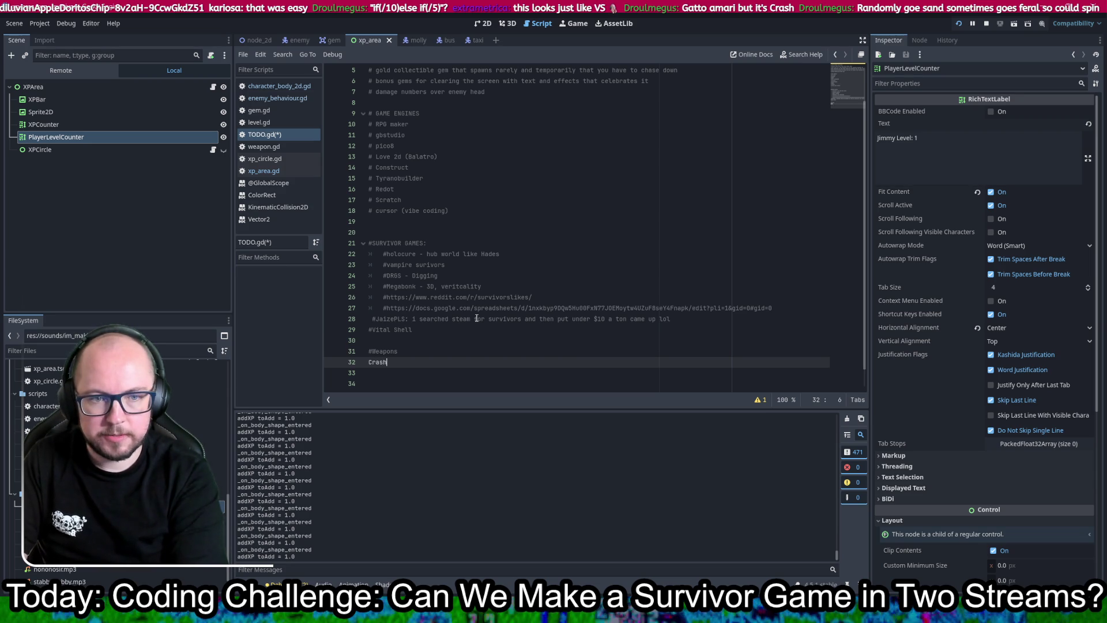
Note 'Crash but Gatti Amari (walks around, spins sometimes)' under Weapons and save TODO.gd.
key(BackSpace)
key(BackSpace)
key(BackSpace)
text(#)
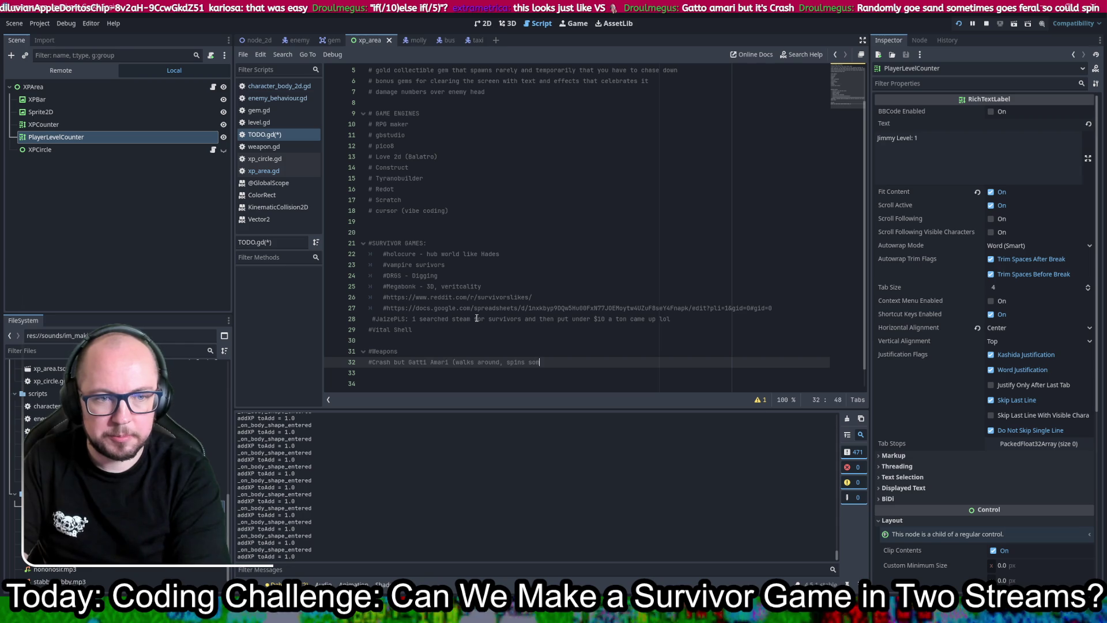
key(ctrl+s)
key(Down)
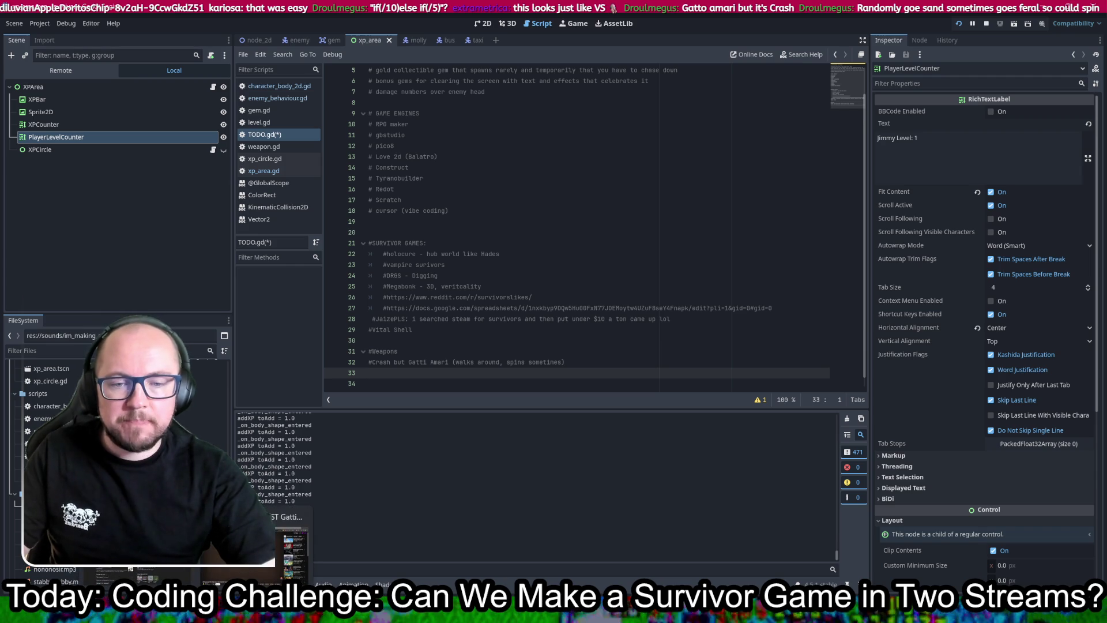
key(alt+Tab)
Google 'weapons in dbd' and read through the expanded AI overview.
click(411, 11)
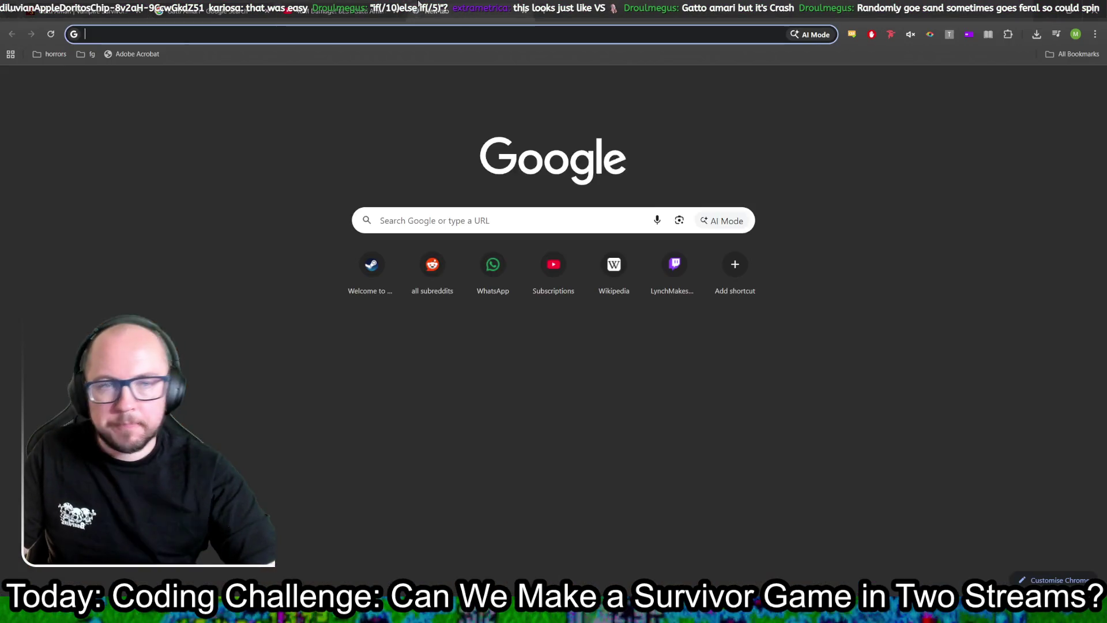
text(weapons )
text(in dbd)
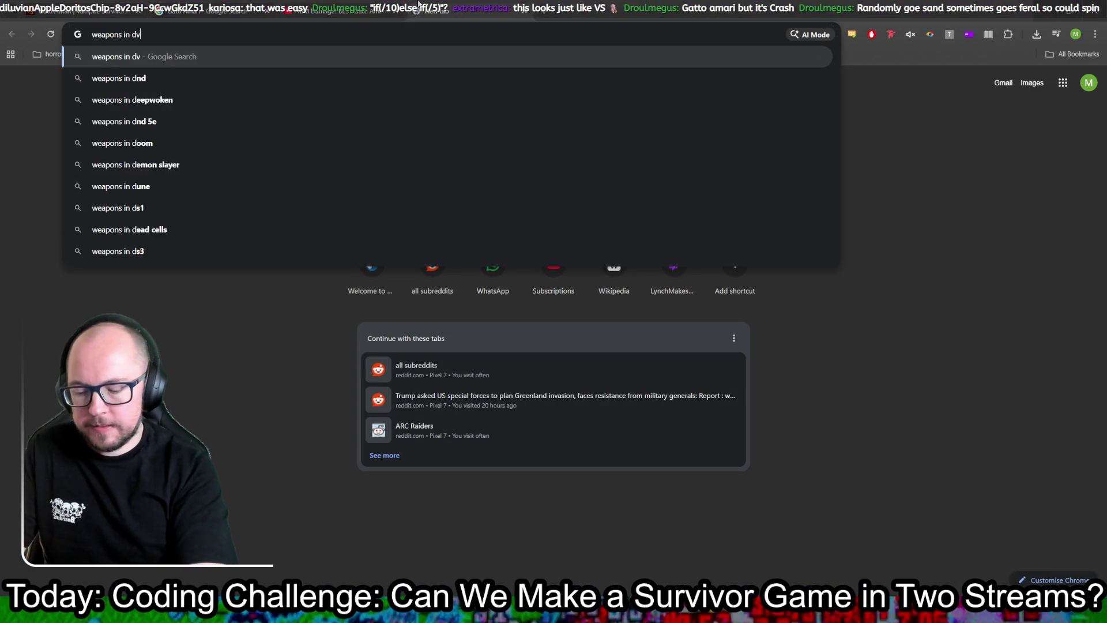
key(Return)
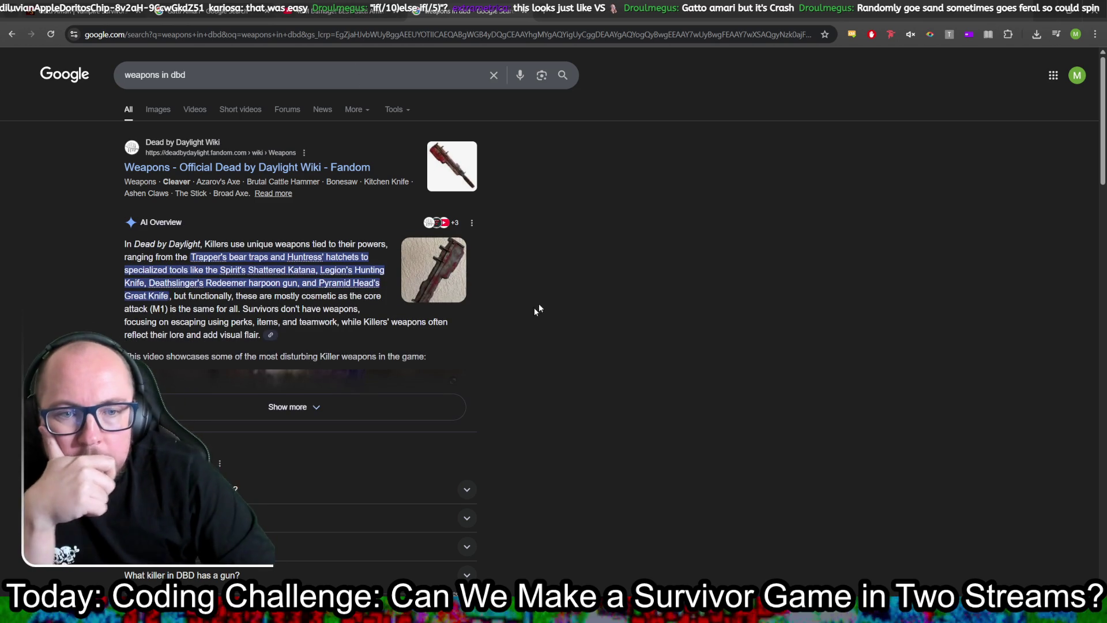
click(285, 414)
scroll(242, 323, down, 4)
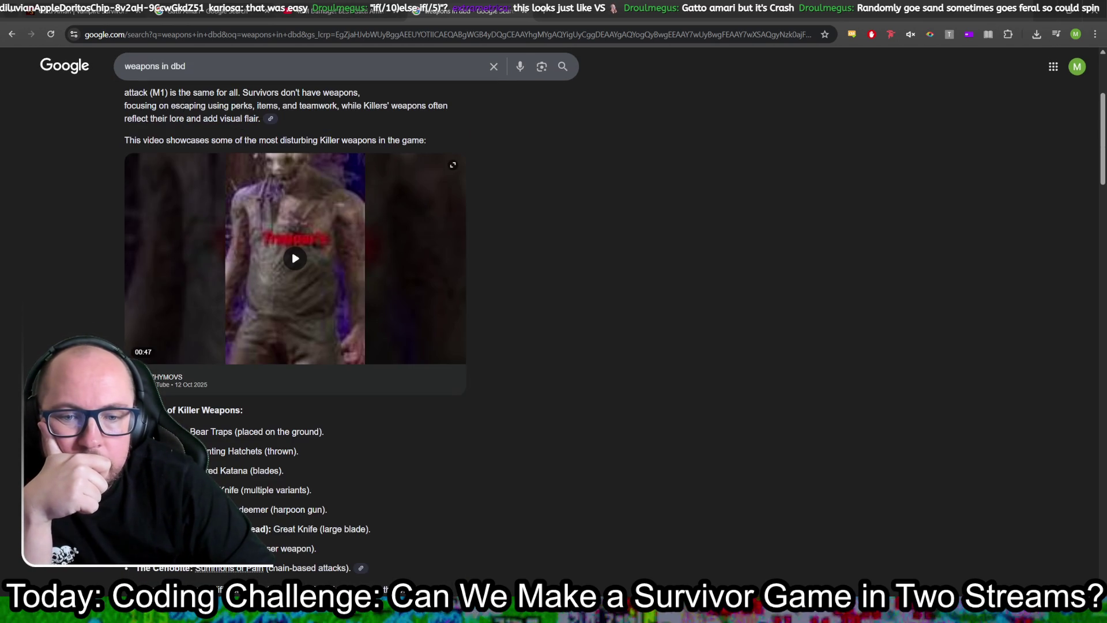
scroll(295, 322, down, 2)
scroll(295, 323, down, 3)
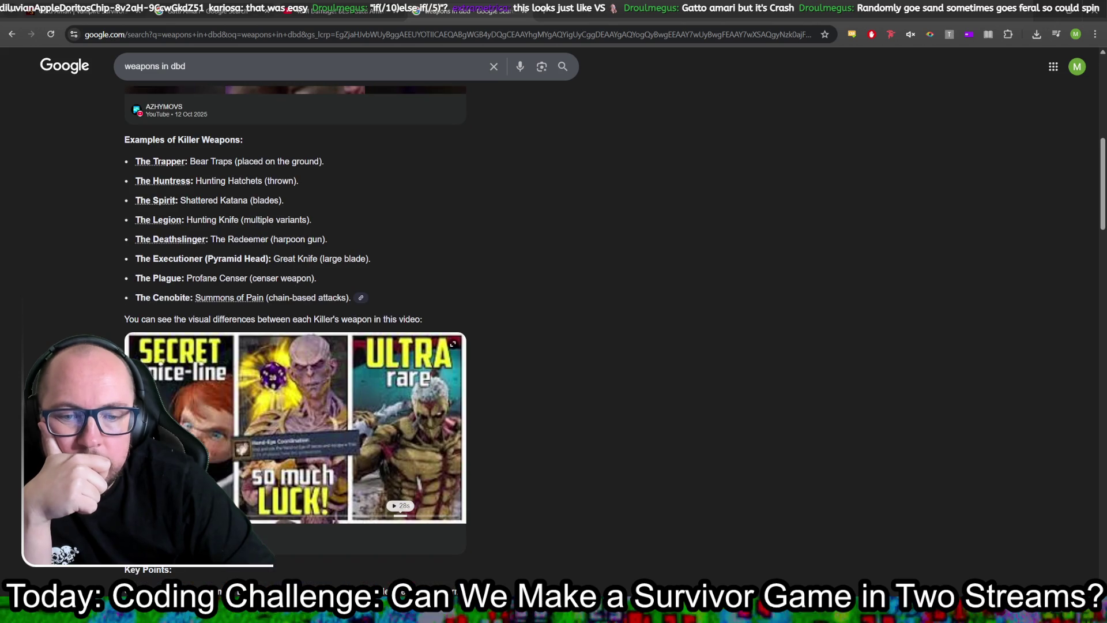
scroll(186, 73, down, 3)
scroll(186, 74, up, 10)
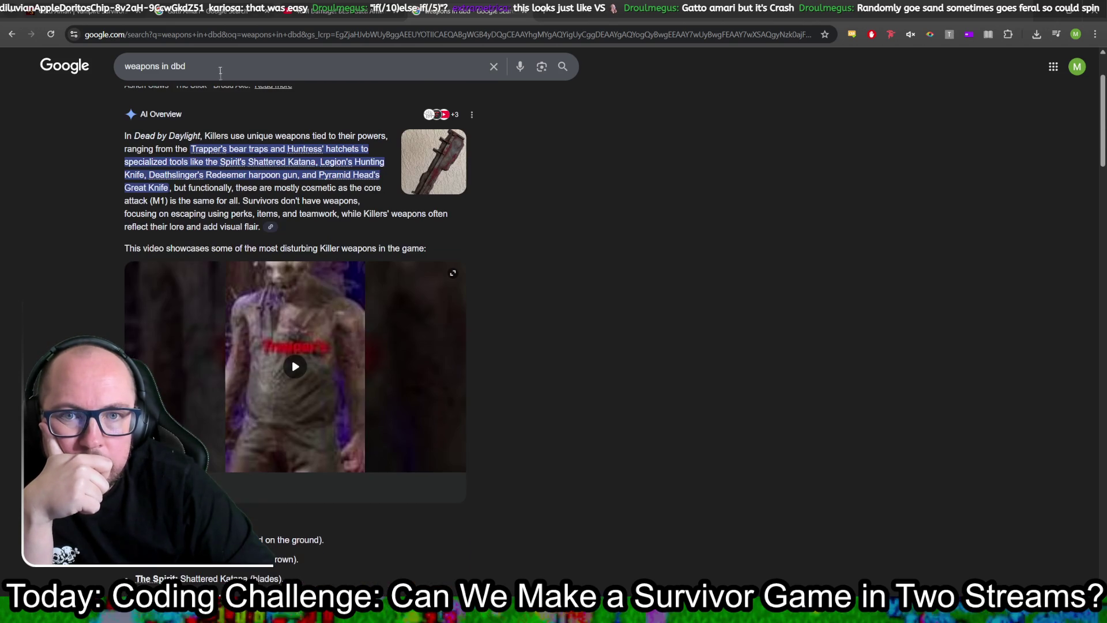
Search 'dbd chainsaw' and open the Hillbilly wiki page past its ad-blocker notice.
key(ctrl+a)
text(dbd cha)
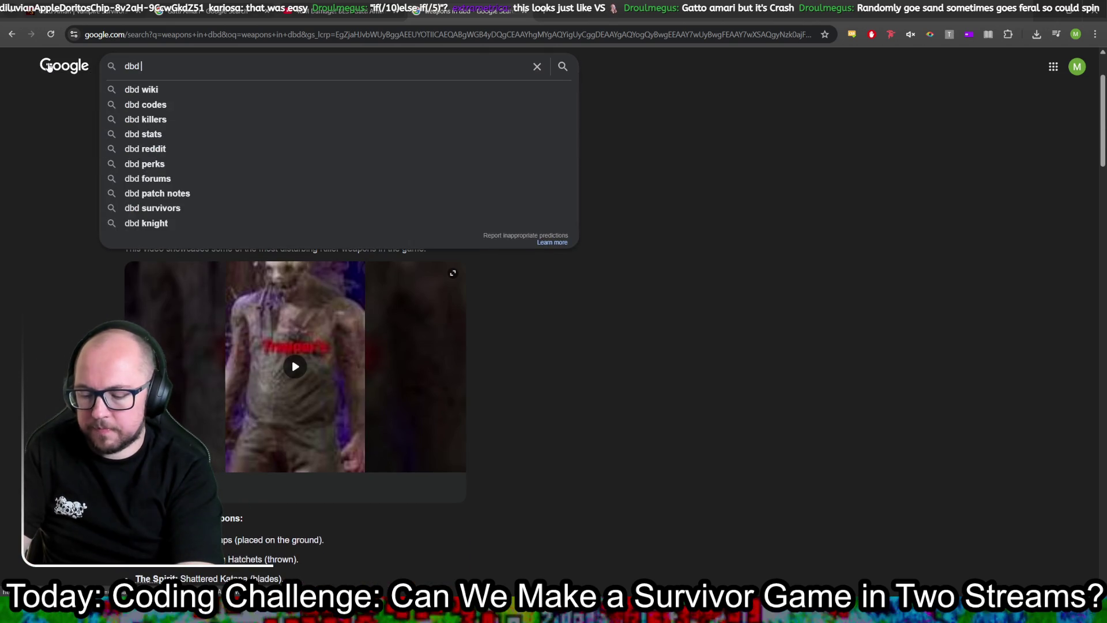
text(insaw)
key(Return)
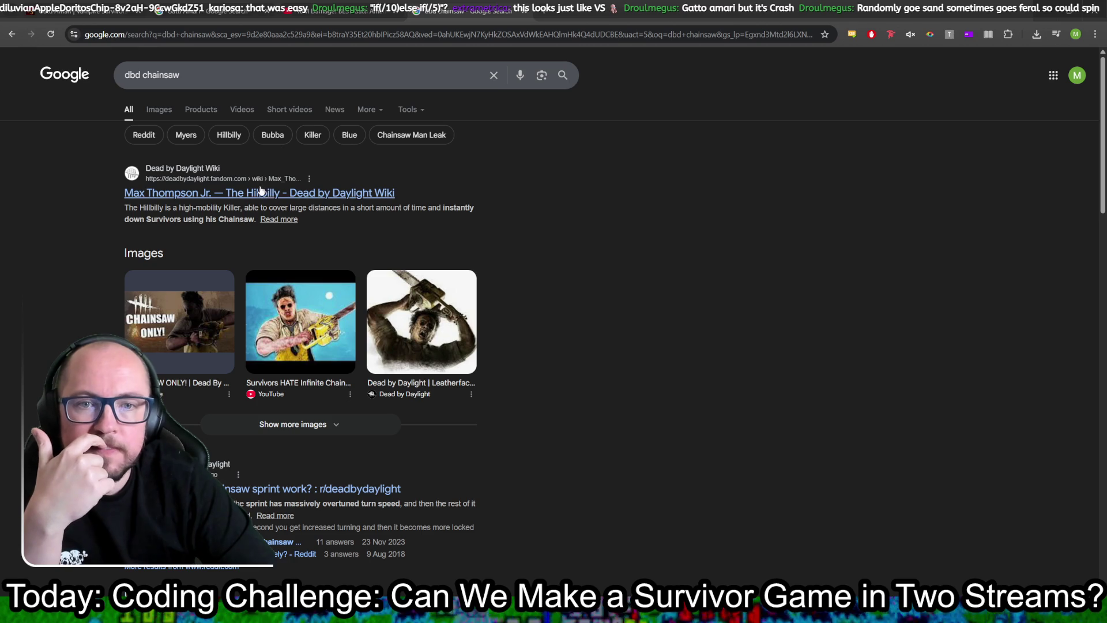
middle_click(276, 193)
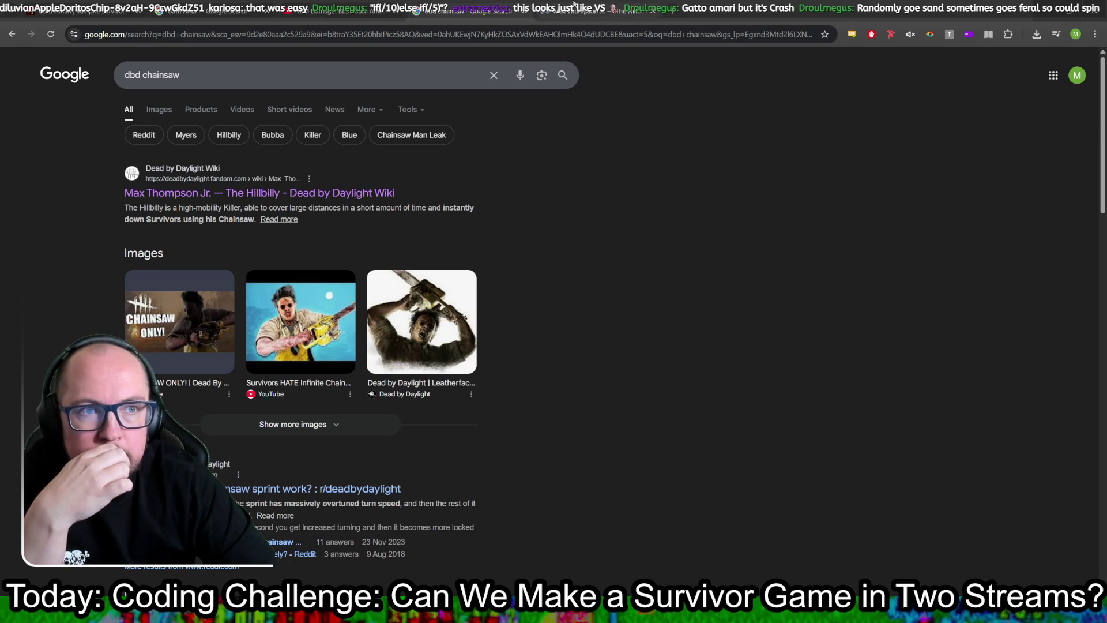
key(ctrl+Tab)
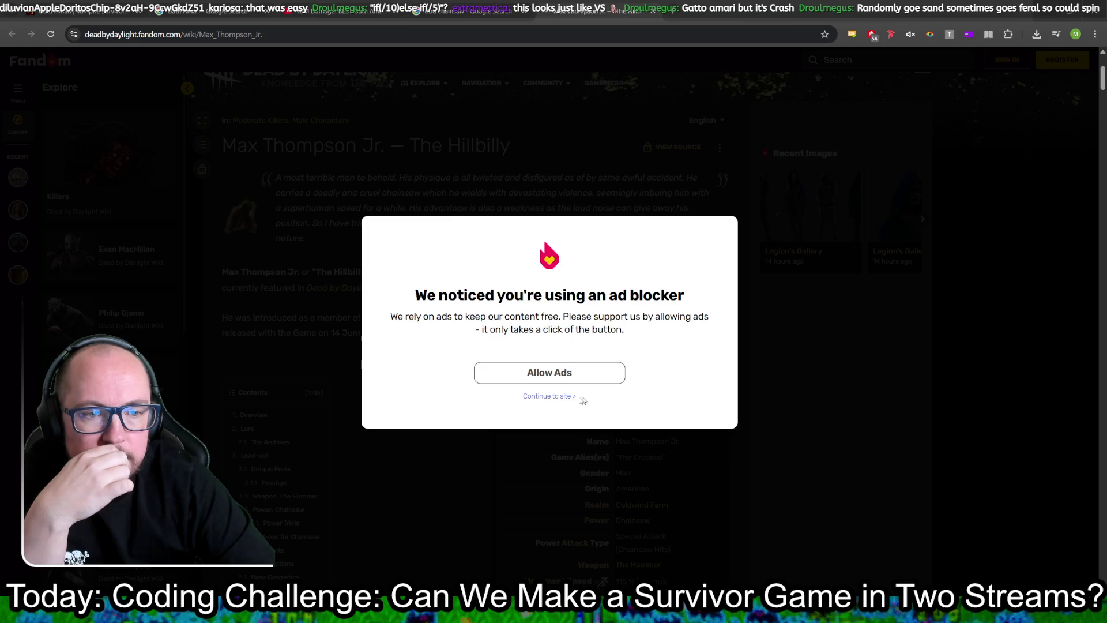
click(545, 396)
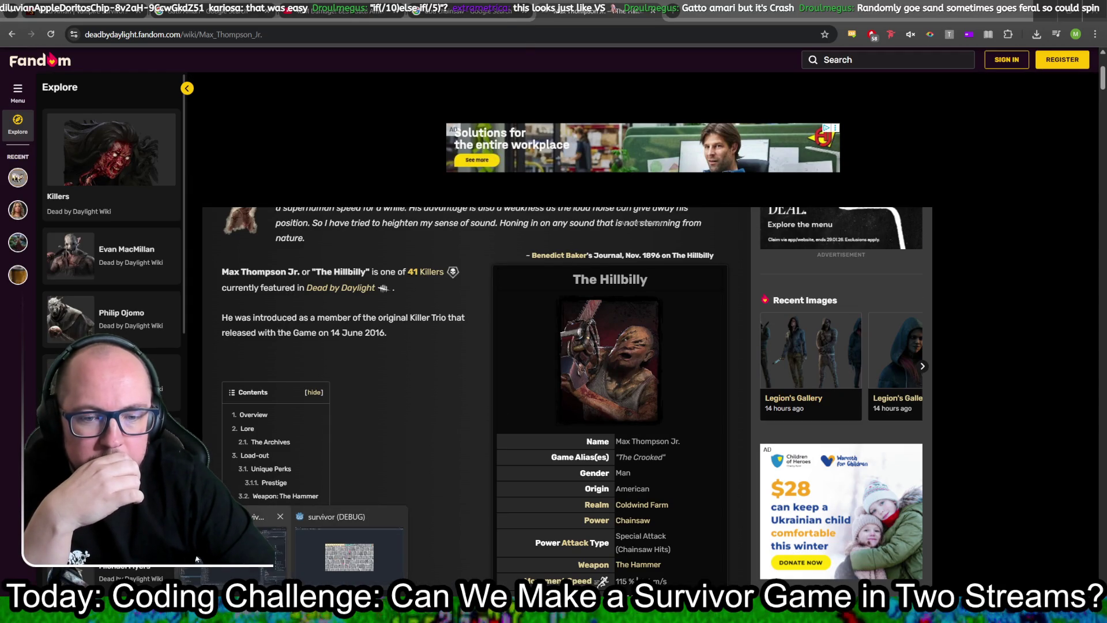
key(alt+Tab)
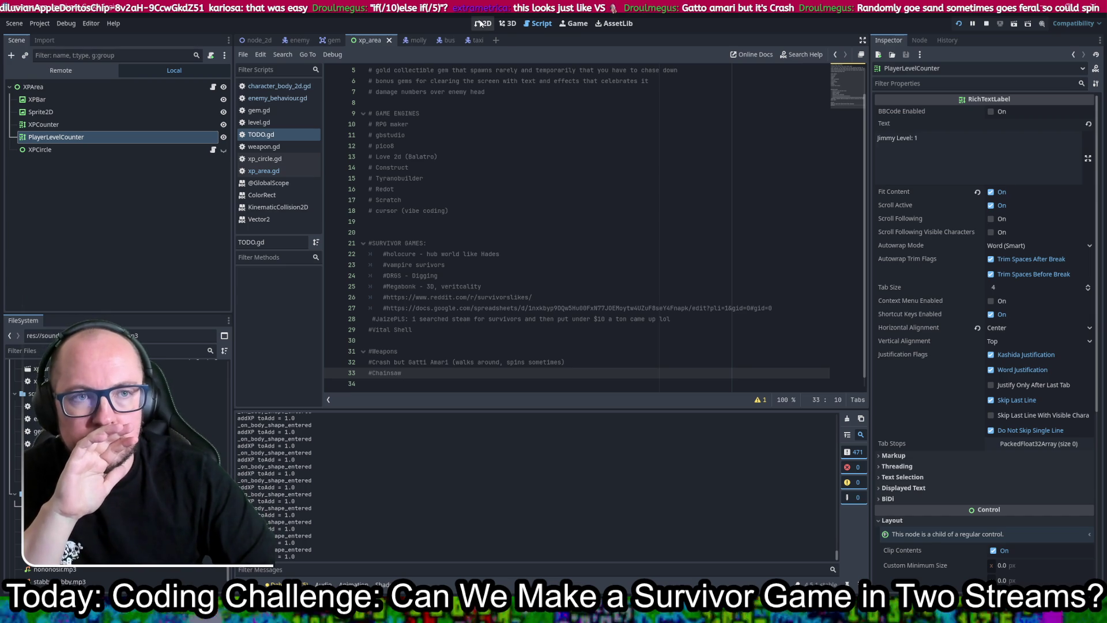
Switch from the TODO script to the 2D workspace showing the xp_area scene.
click(482, 23)
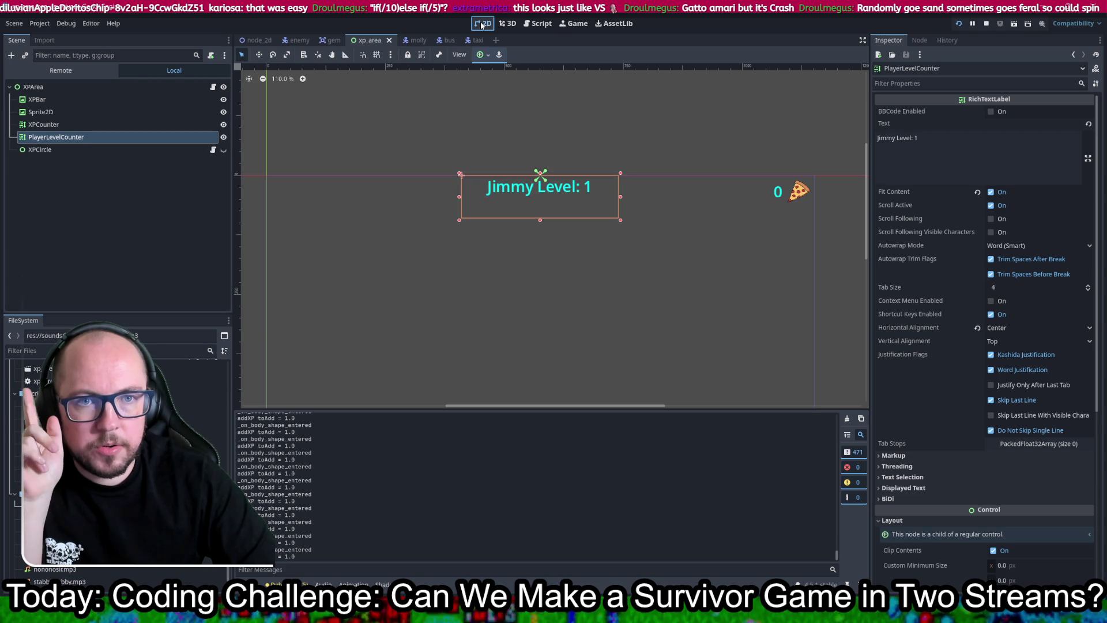
In the node_2d scene, add a Control child to Node2D, rename it LevelUp, and save.
click(254, 41)
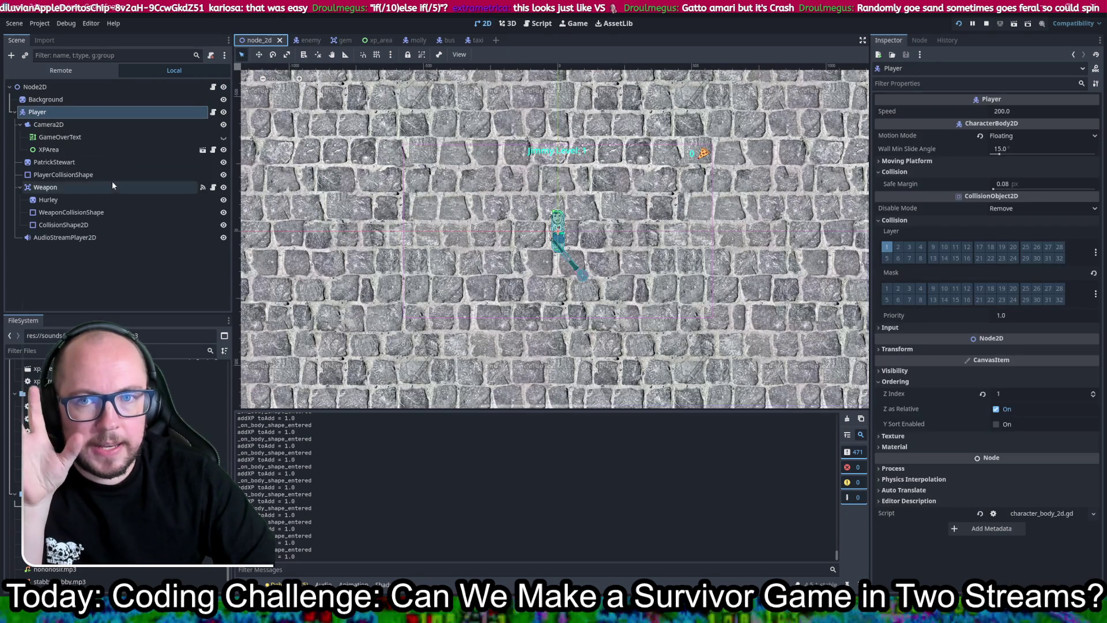
click(32, 87)
key(ctrl+a)
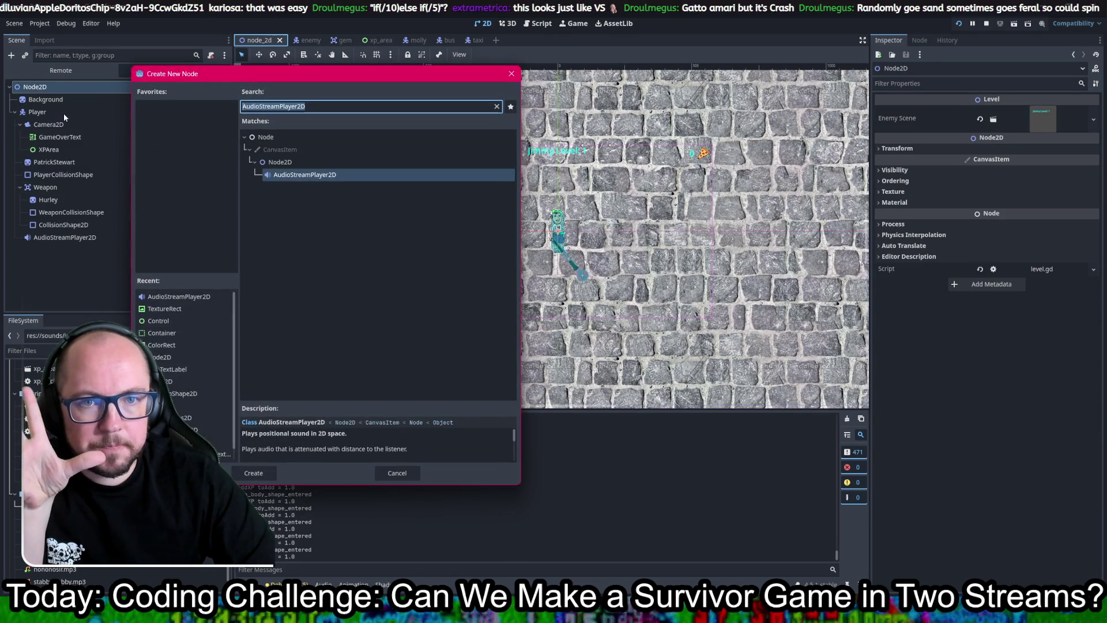
double_click(155, 321)
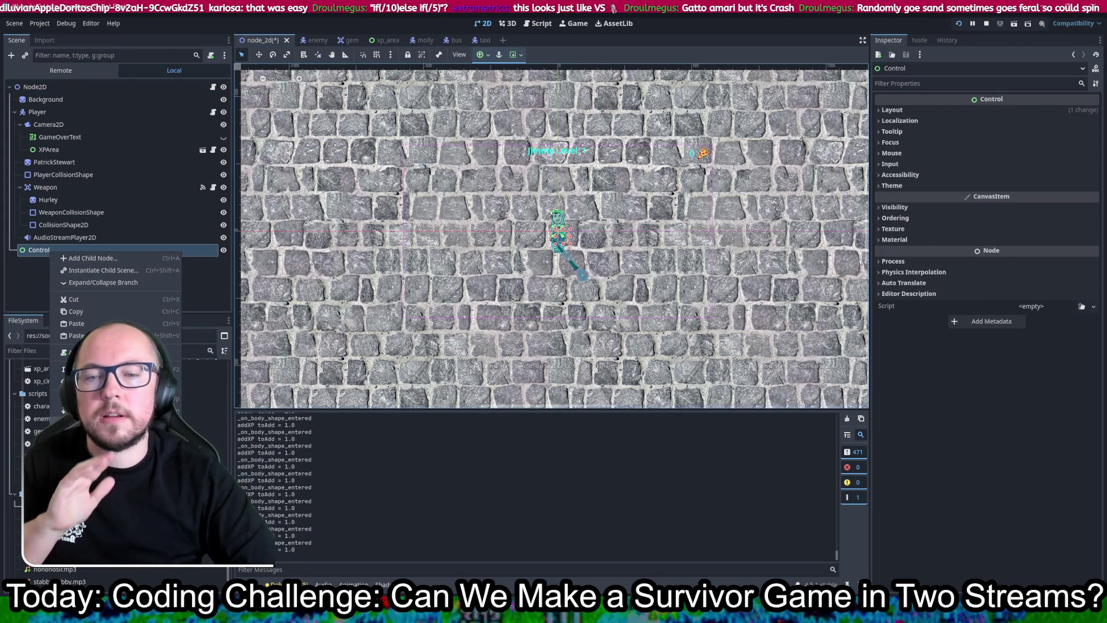
double_click(50, 250)
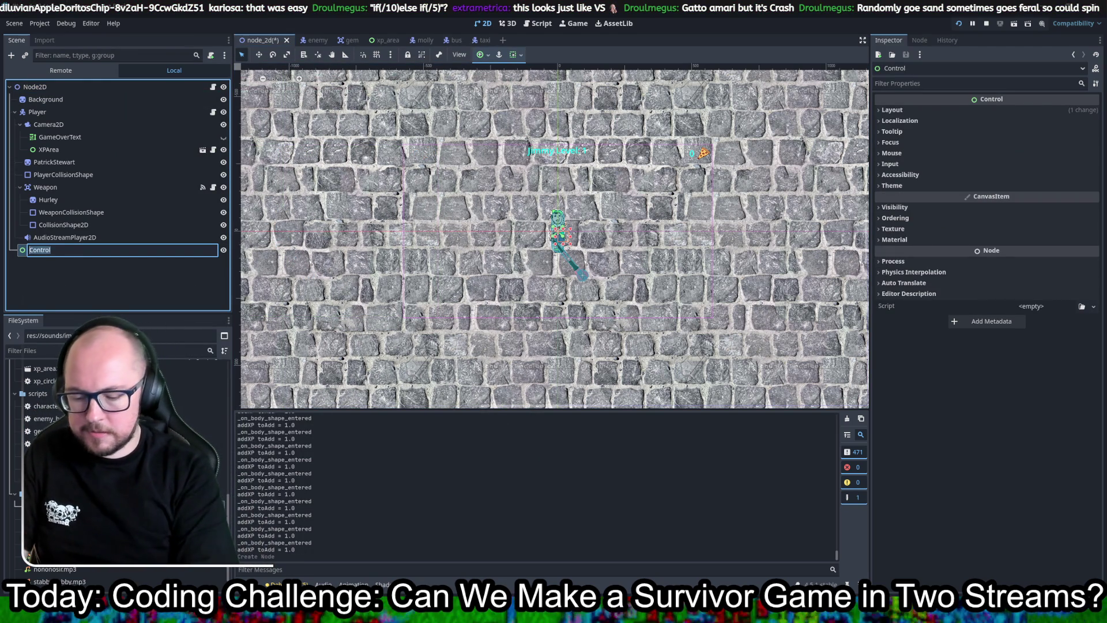
text(vce)
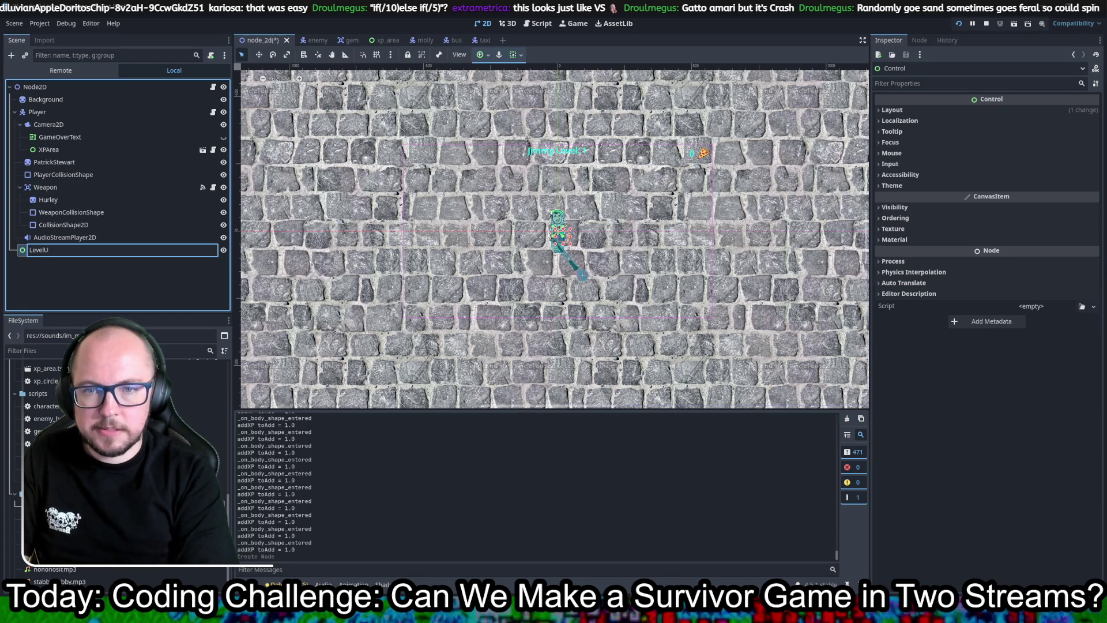
text(p)
key(Return)
key(ctrl+s)
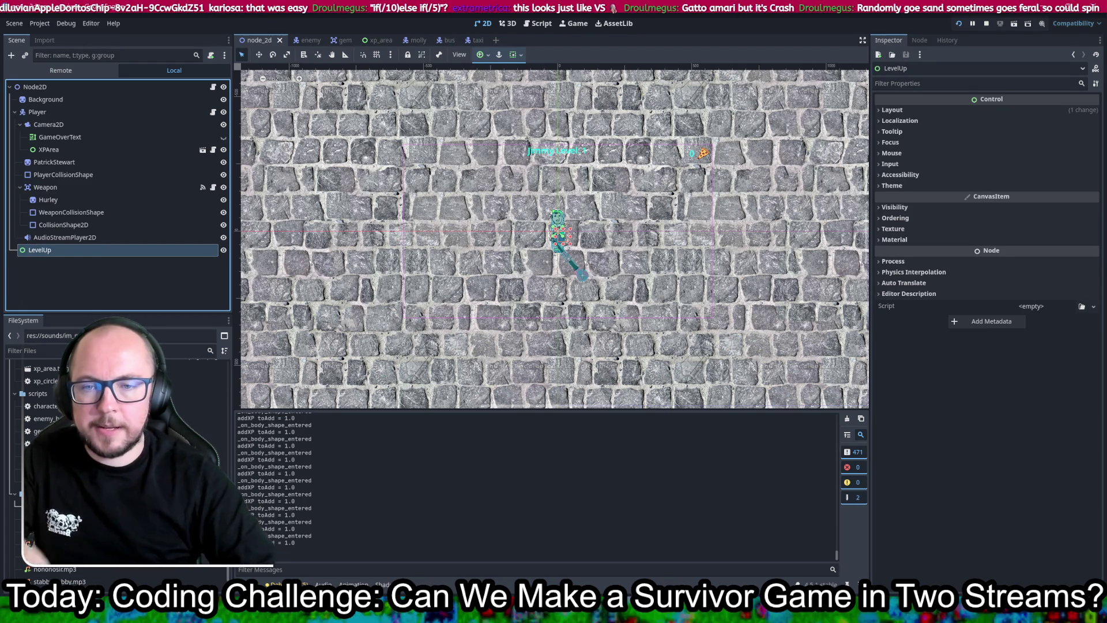
Save the LevelUp branch as level_up.tscn and open that new scene.
right_click(68, 254)
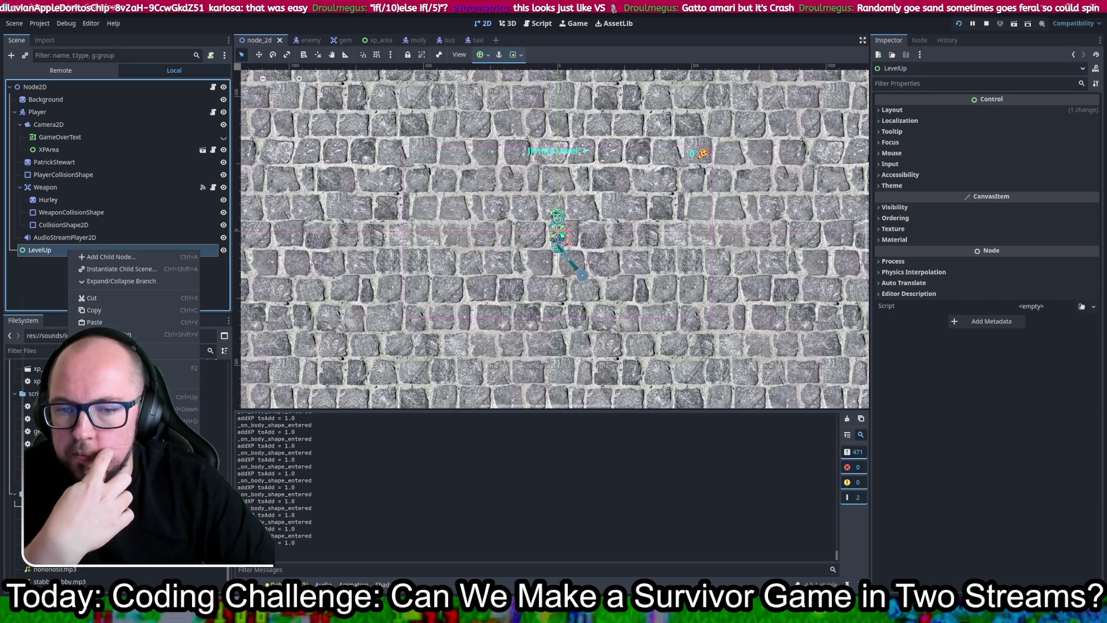
click(116, 474)
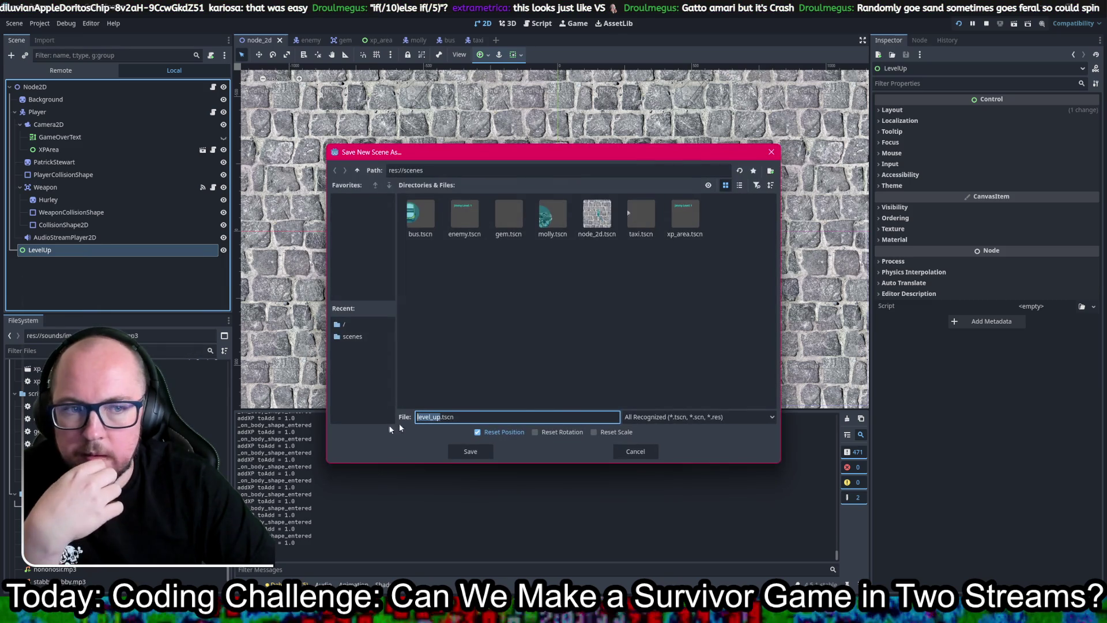
click(470, 451)
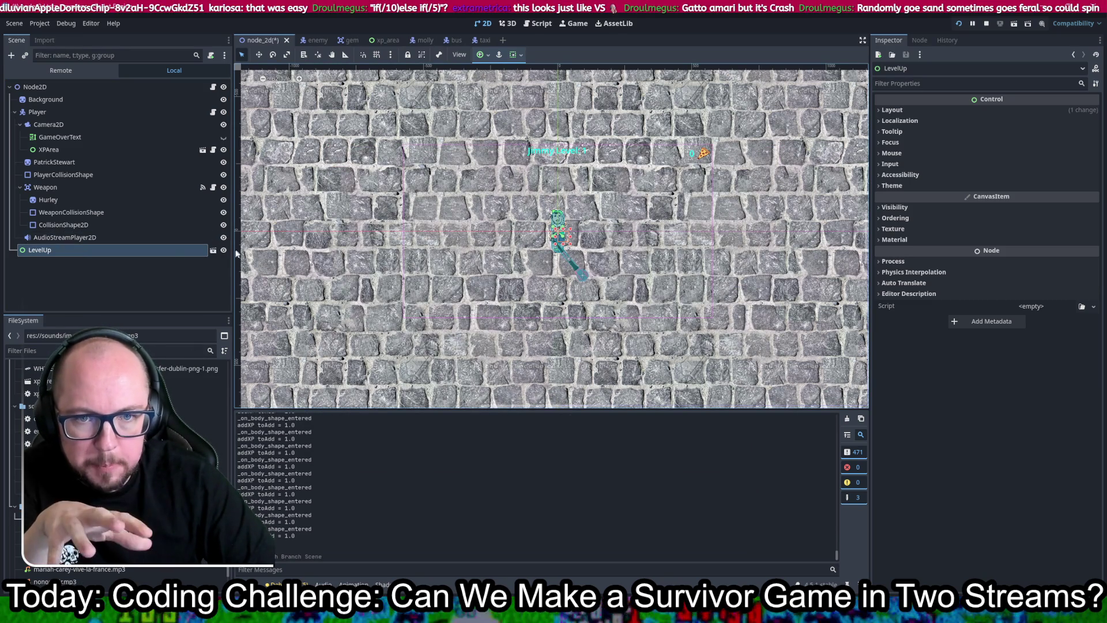
click(213, 254)
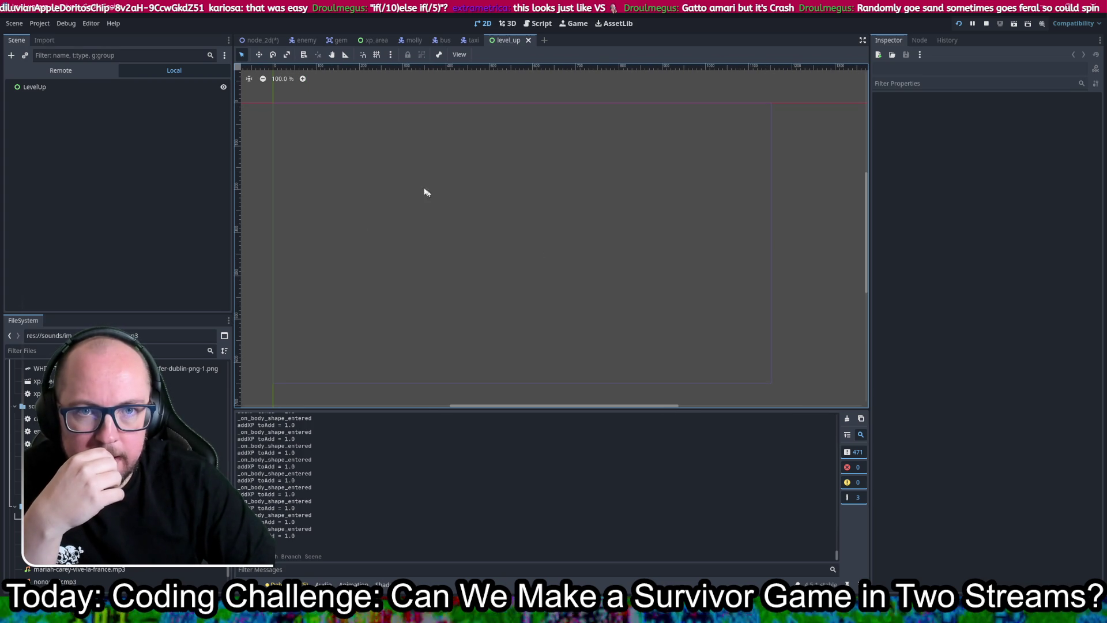
Center the view on the origin and add a ColorRect child under the LevelUp root.
mouse_move(328, 129)
mouse_down()
mouse_move(578, 252)
mouse_move(550, 243)
mouse_up()
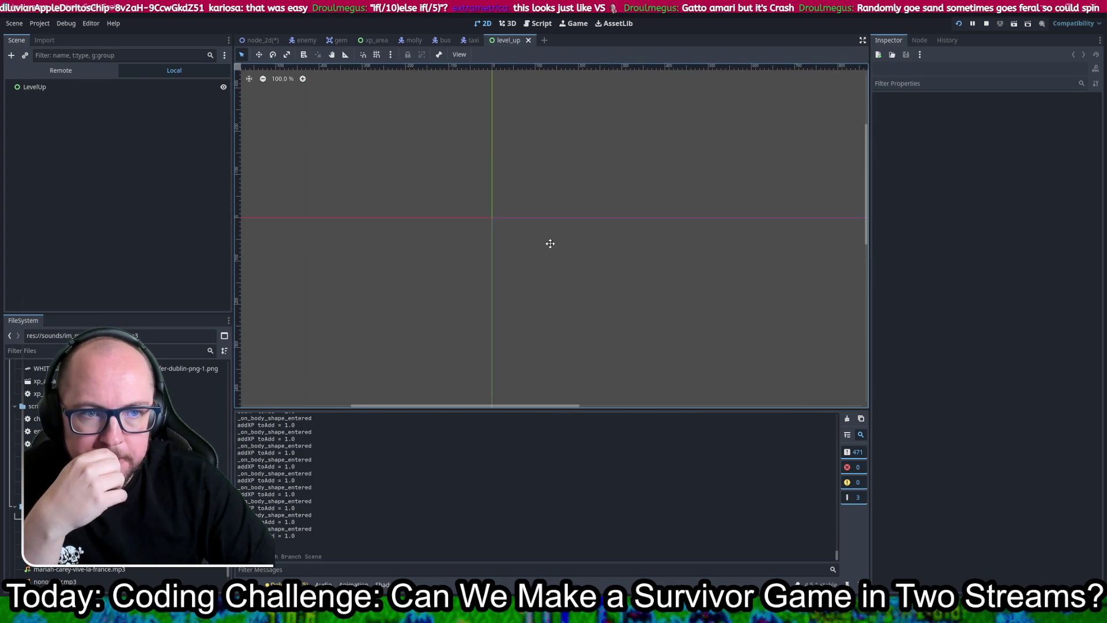
right_click(46, 91)
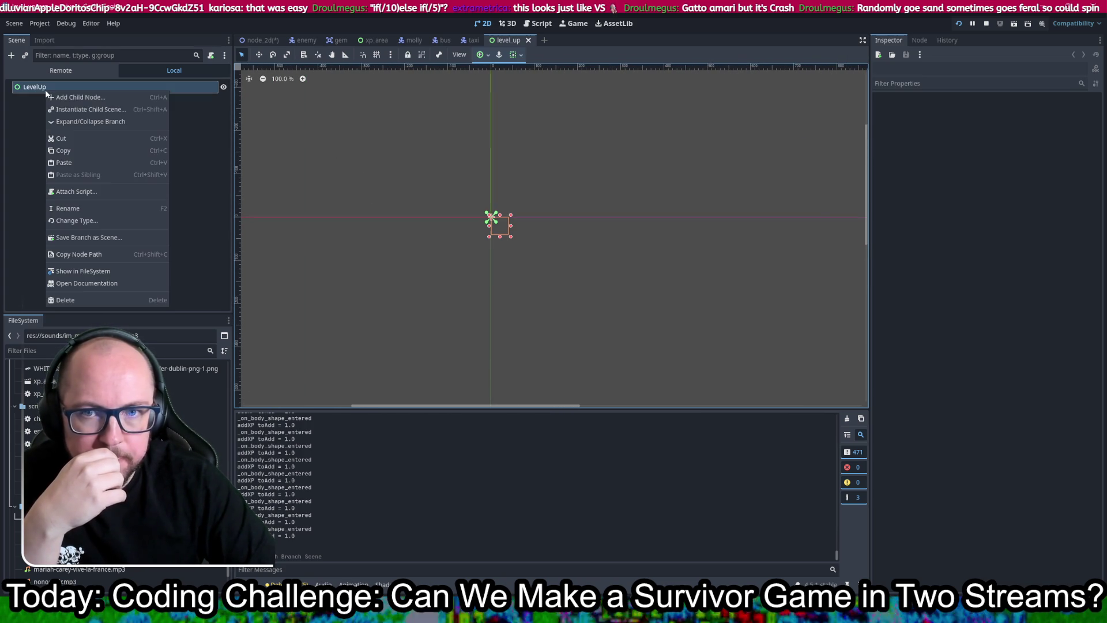
click(79, 98)
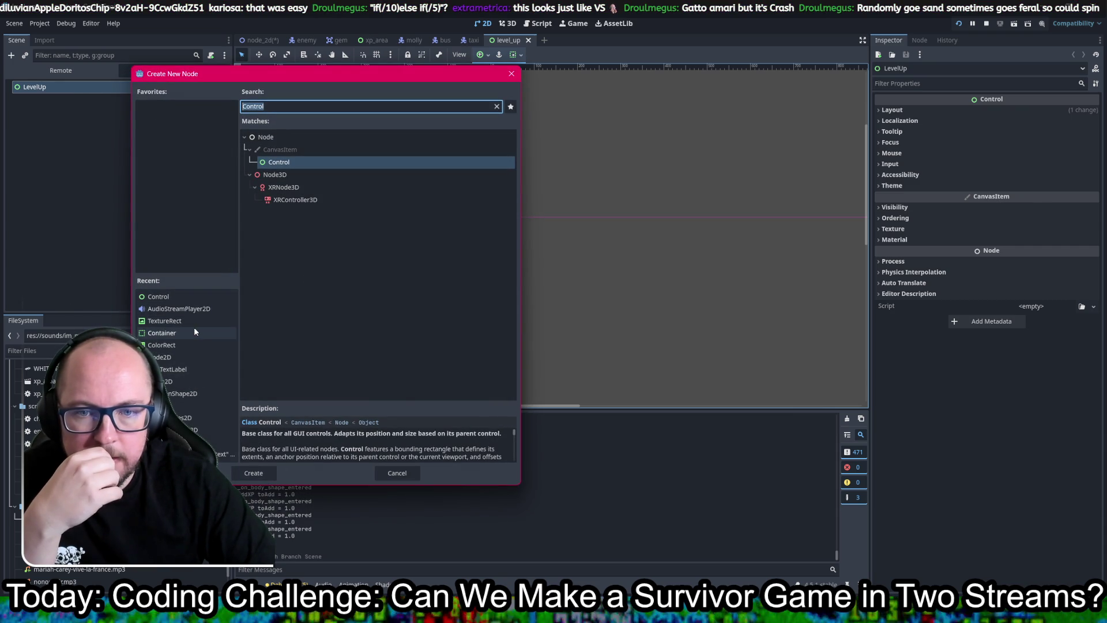
double_click(161, 344)
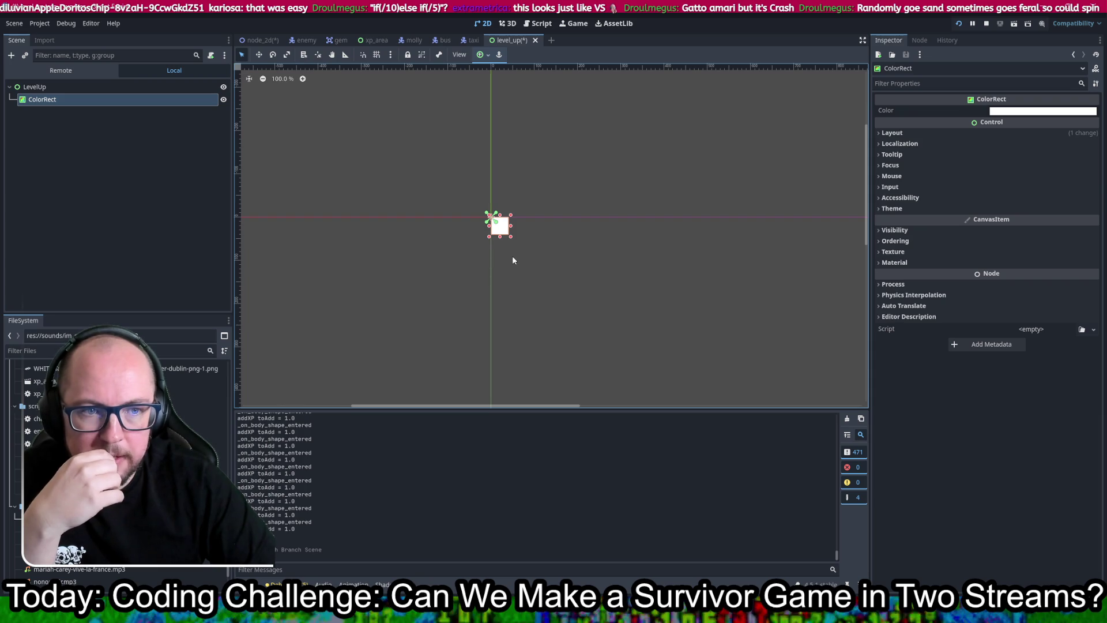
click(259, 40)
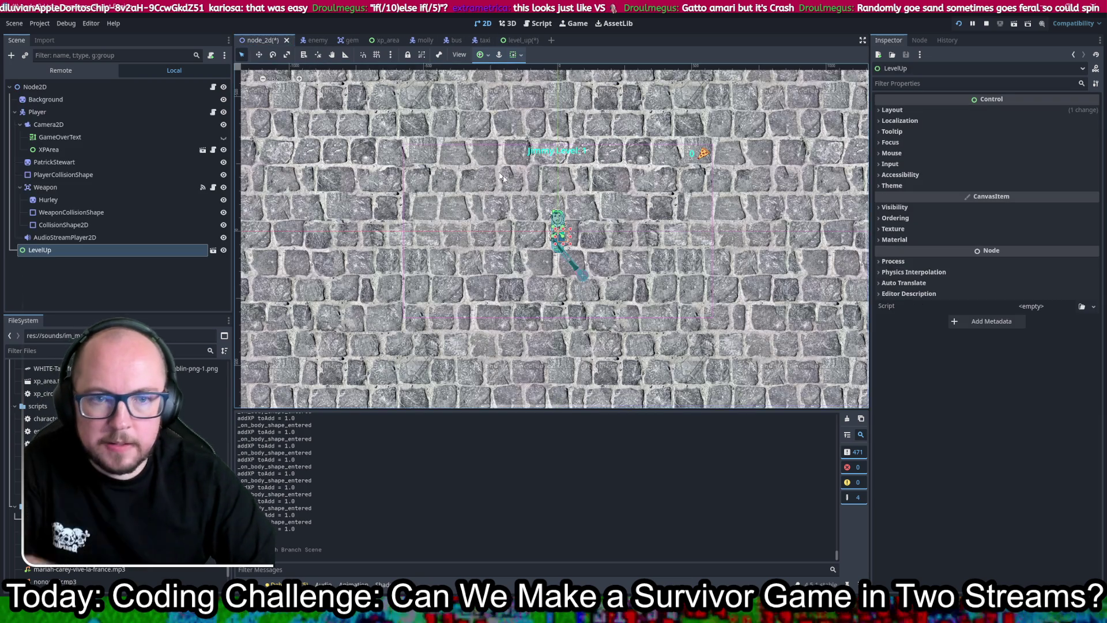
Hide the LevelUp instance in the node_2d level scene using its visibility toggle.
scroll(529, 229, down, 1)
scroll(529, 229, down, 5)
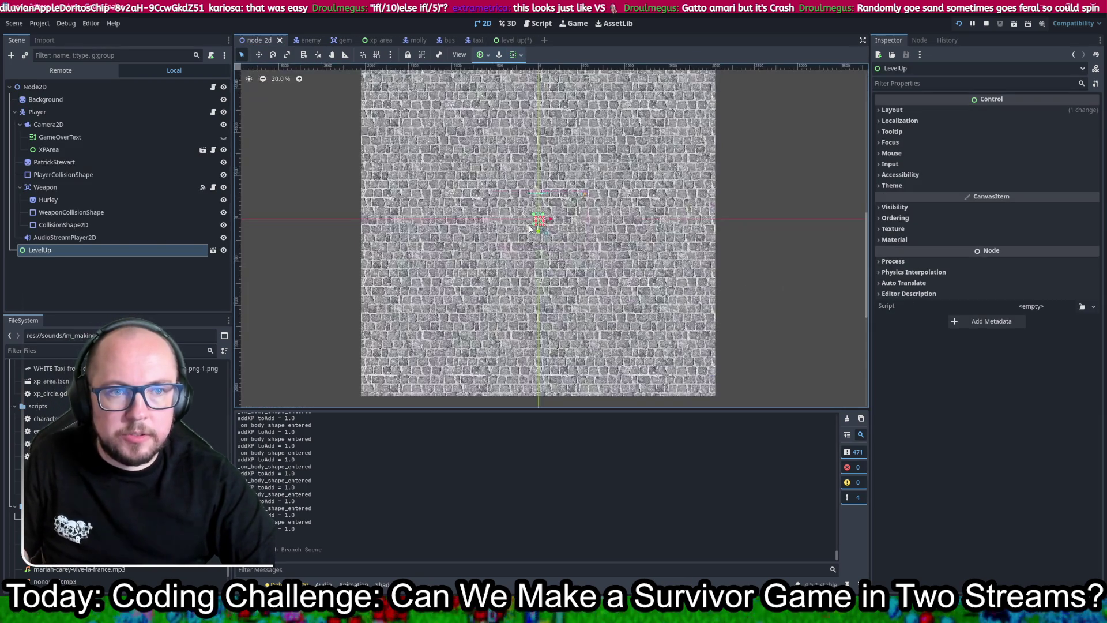
scroll(522, 222, up, 12)
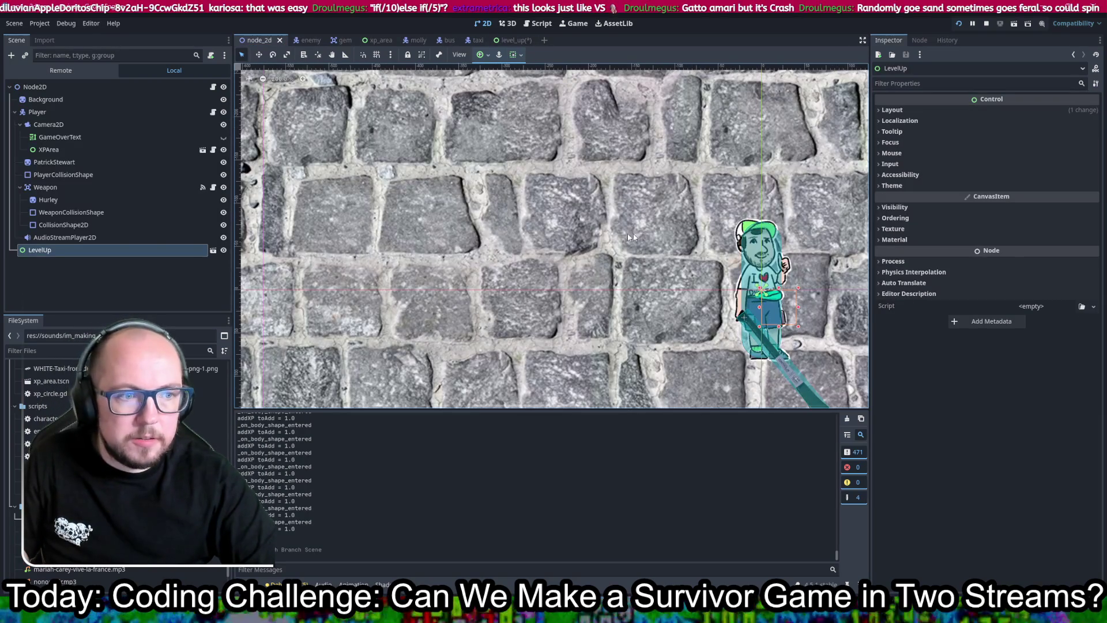
scroll(517, 219, right, 5)
scroll(496, 201, down, 2)
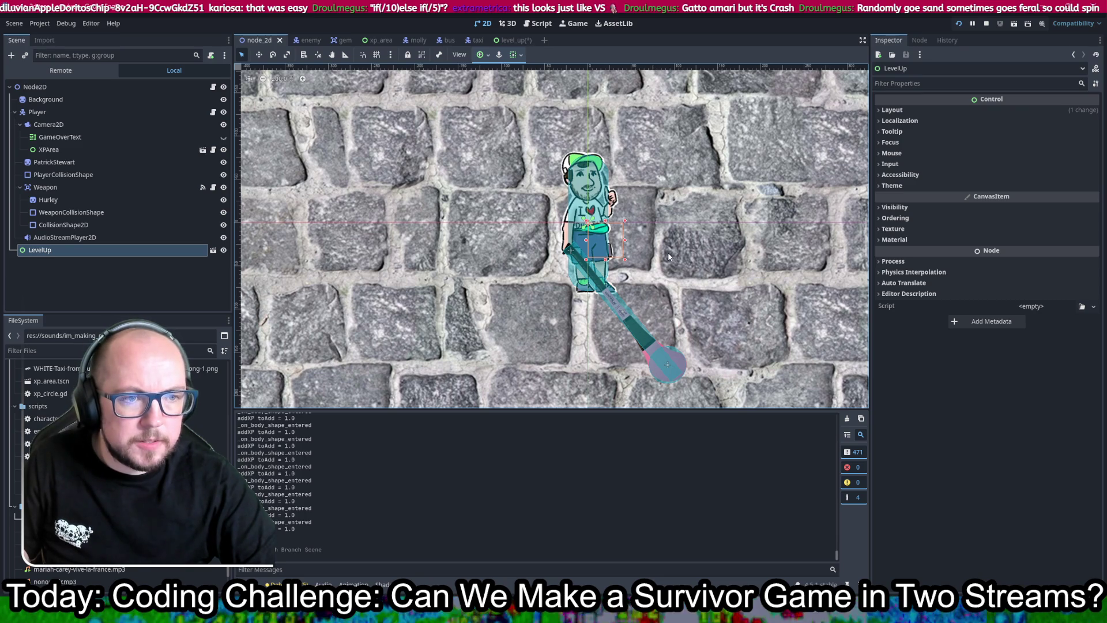
click(515, 39)
click(253, 40)
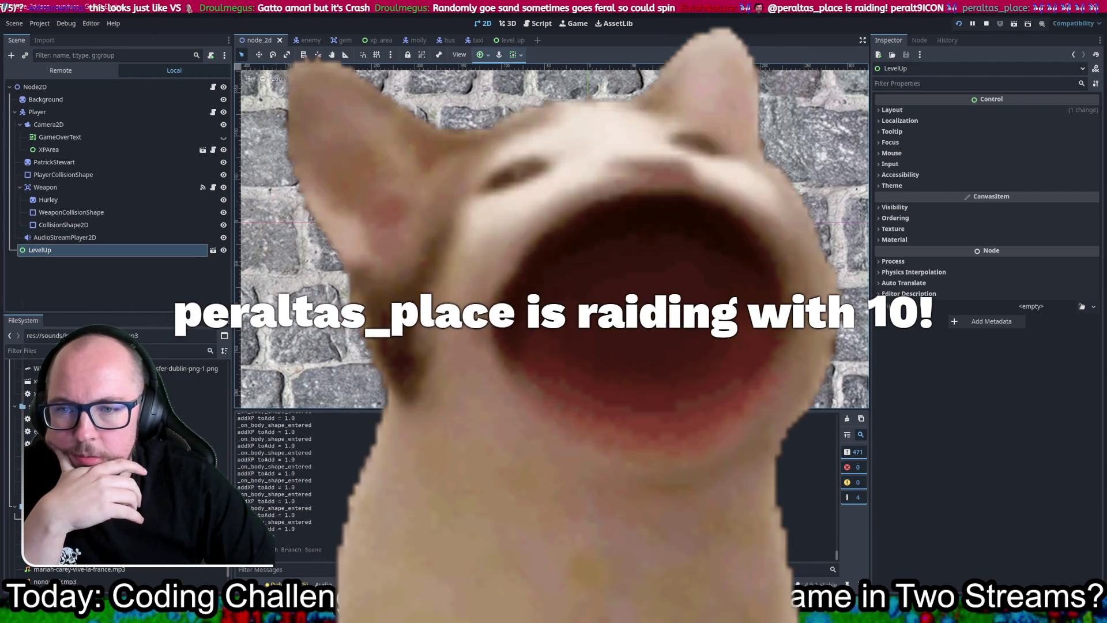
click(223, 249)
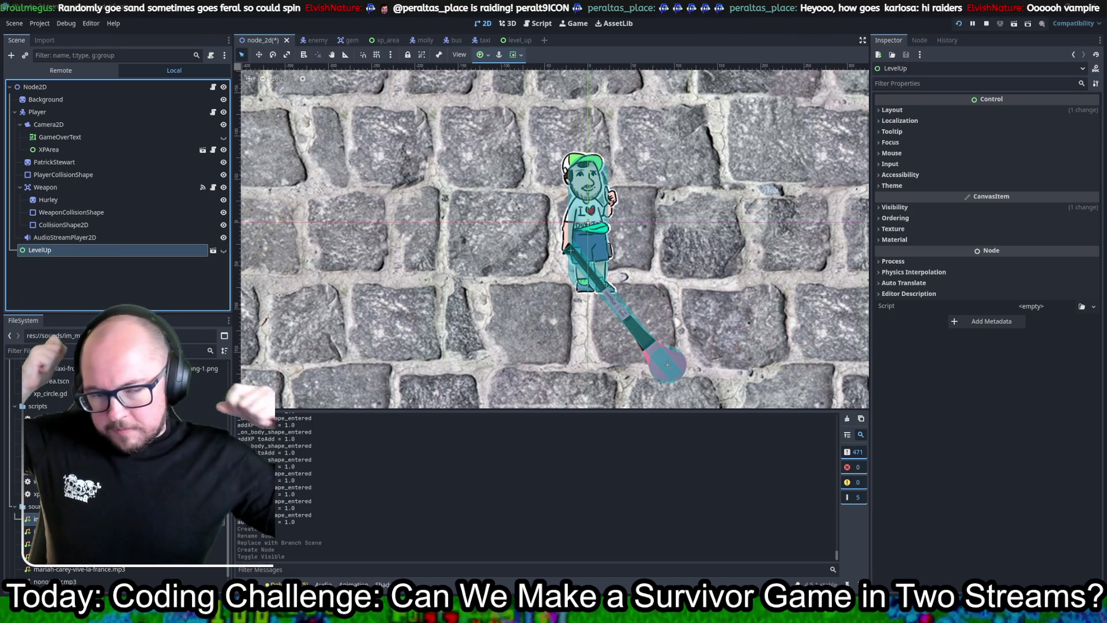
click(406, 531)
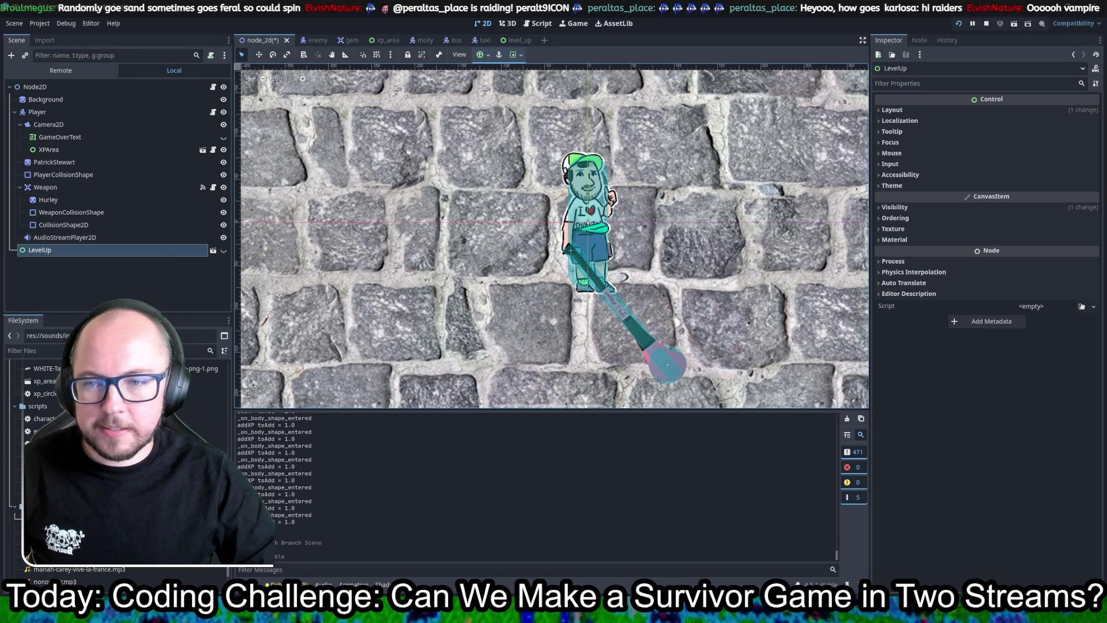
key(alt+Tab)
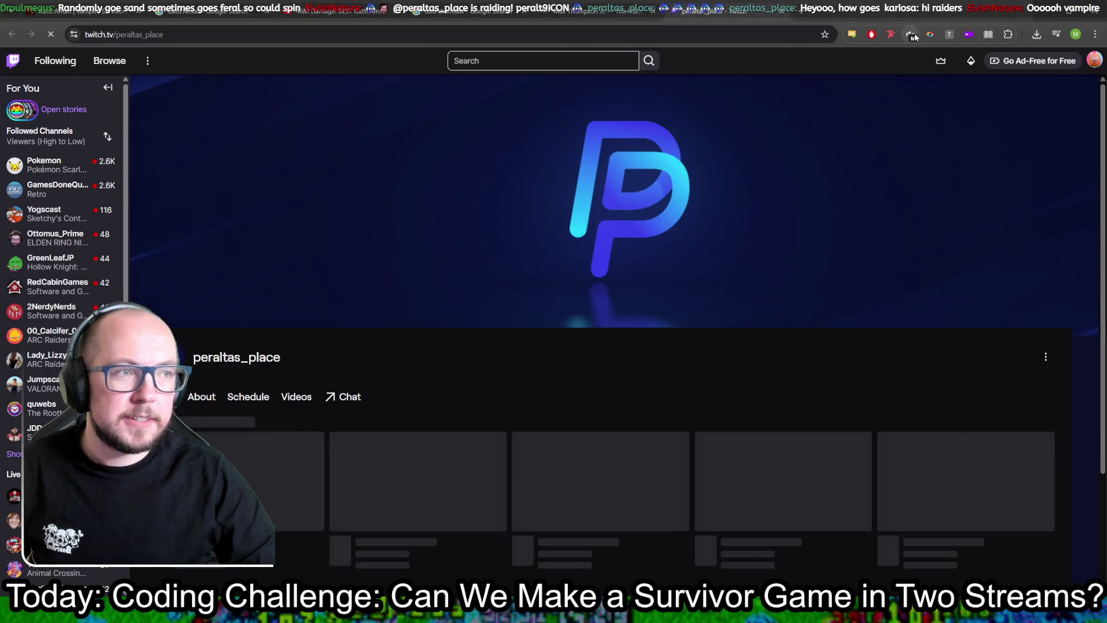
Pause the live stream, filter the channel's videos to Past Broadcasts, and play the latest one.
click(300, 396)
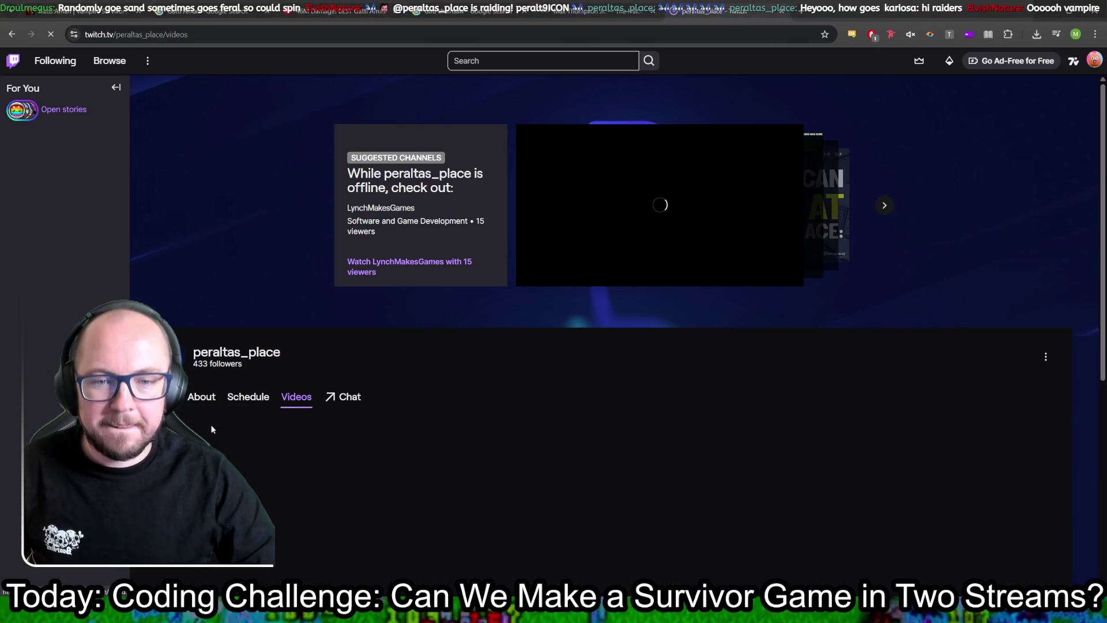
click(529, 272)
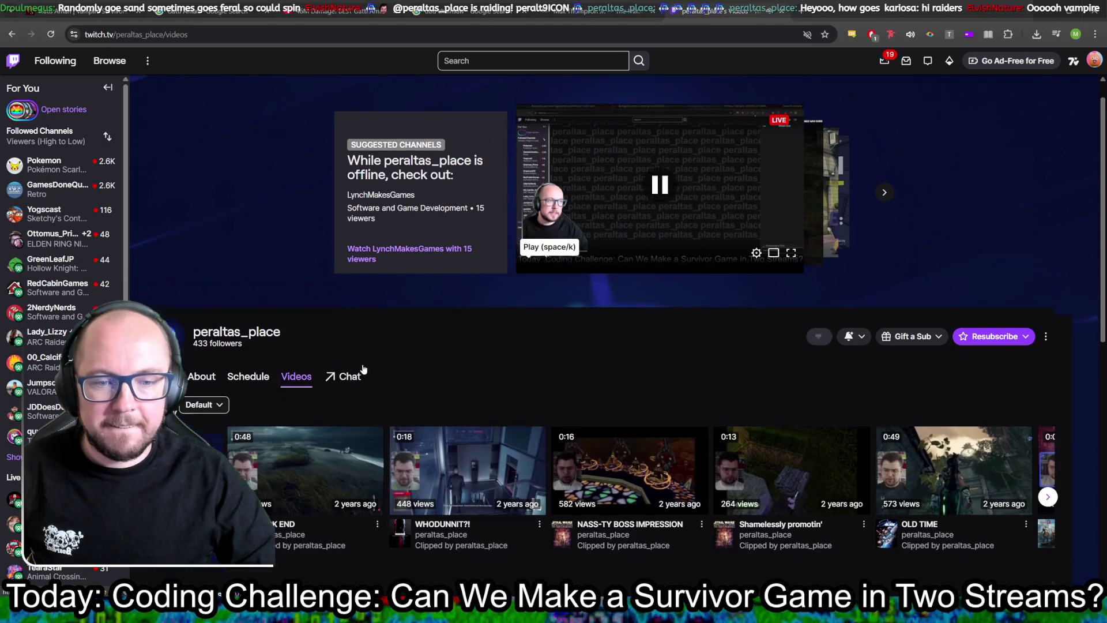
scroll(313, 389, down, 1)
click(206, 371)
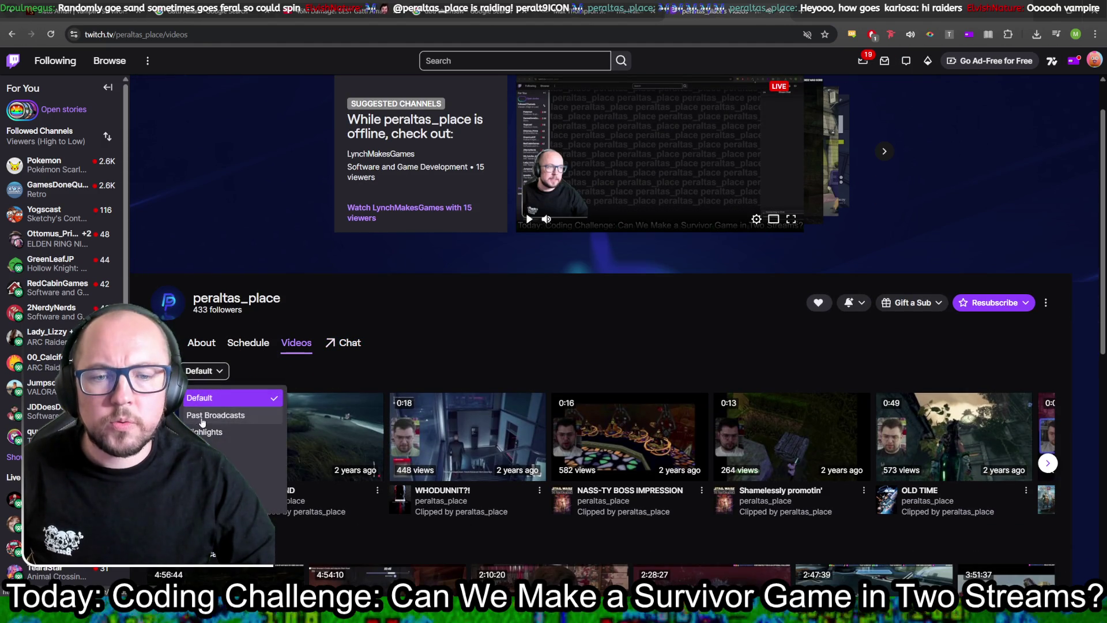
click(199, 395)
scroll(351, 335, down, 2)
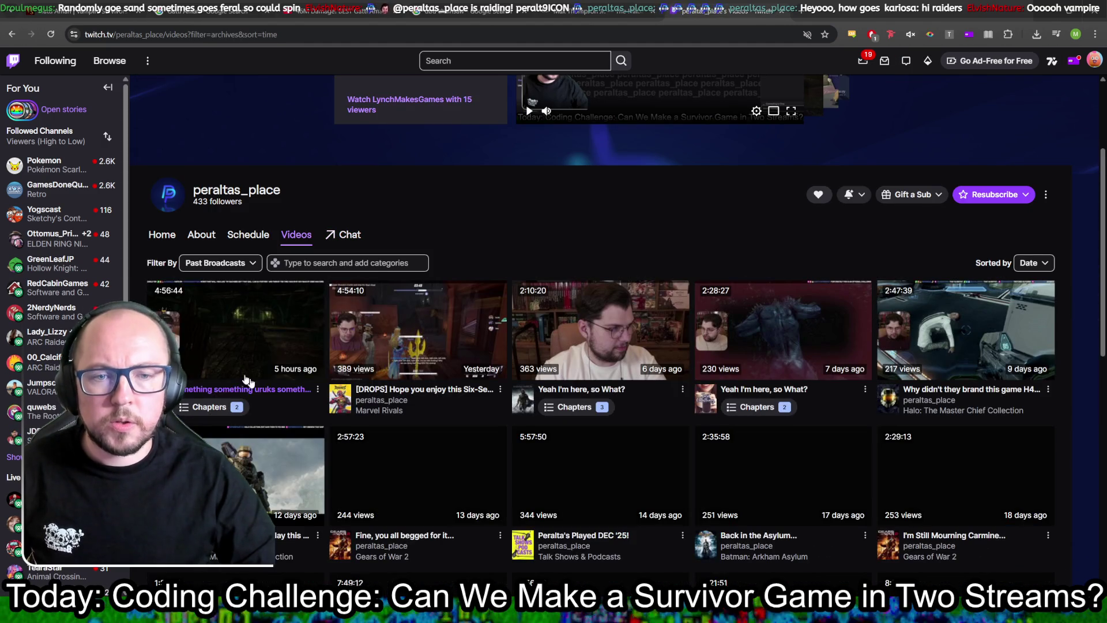
click(230, 321)
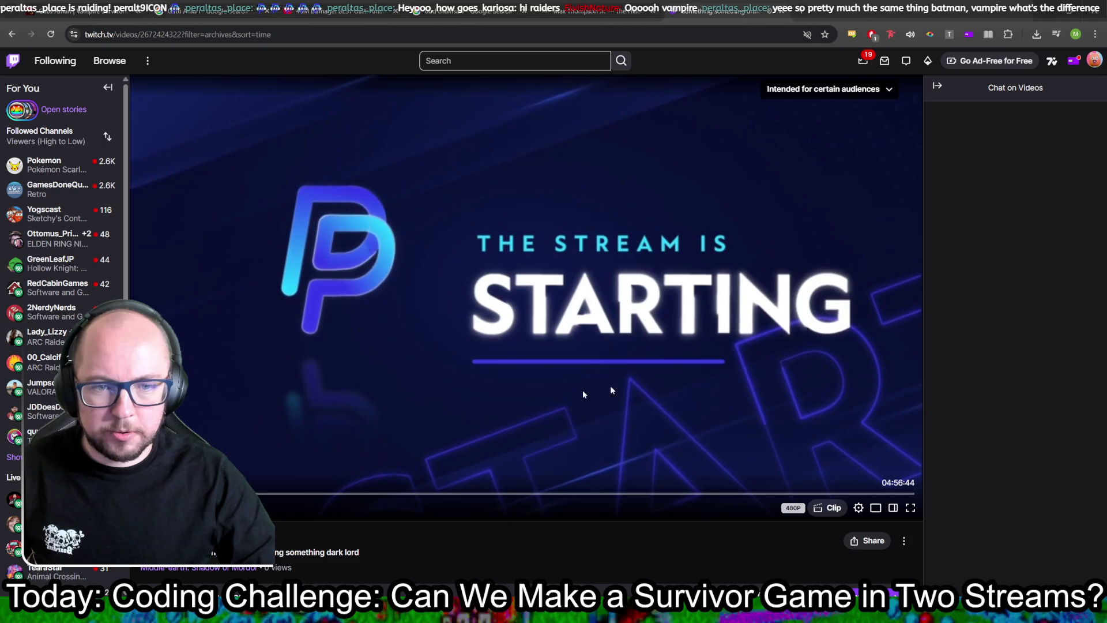
Skip the broadcast forward along the seek bar from the starting screen to about 02:04.
scroll(348, 467, down, 3)
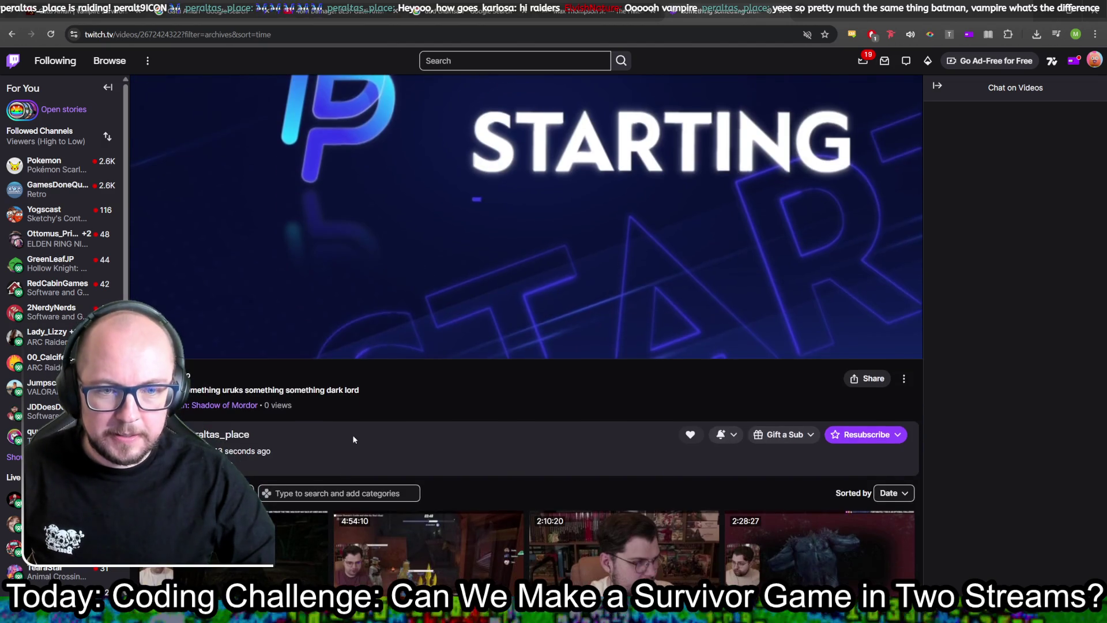
scroll(348, 440, up, 3)
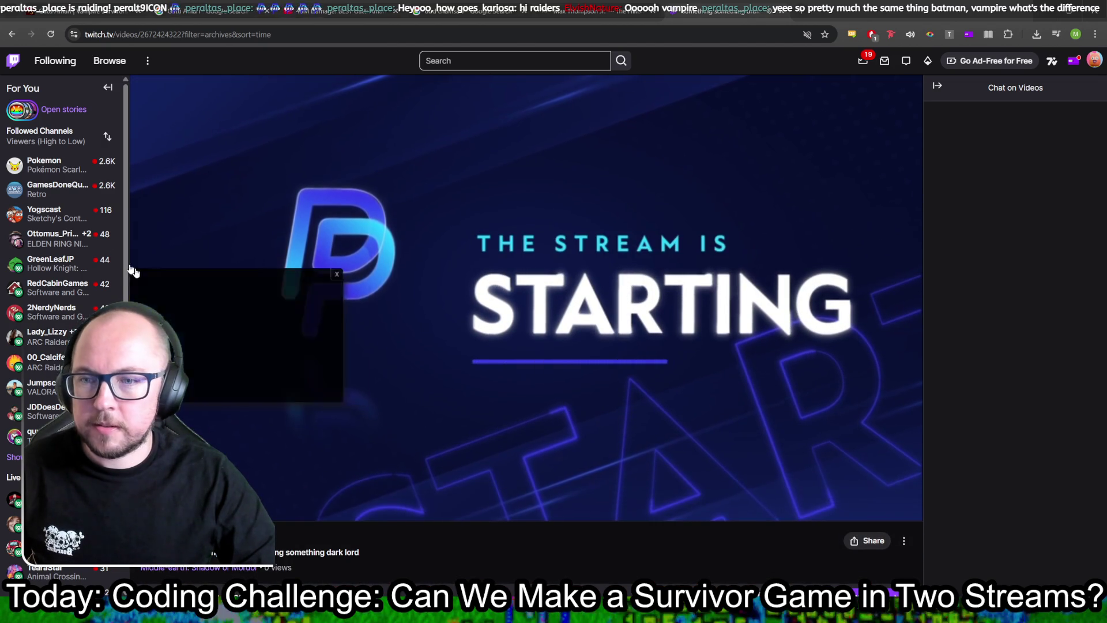
mouse_move(69, 263)
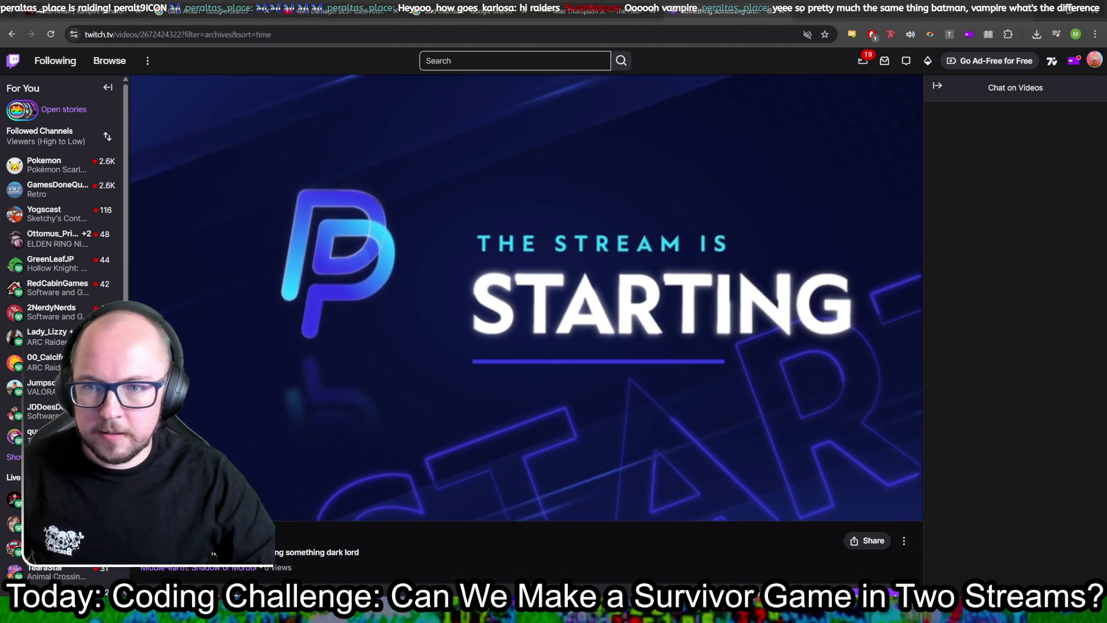
mouse_move(482, 611)
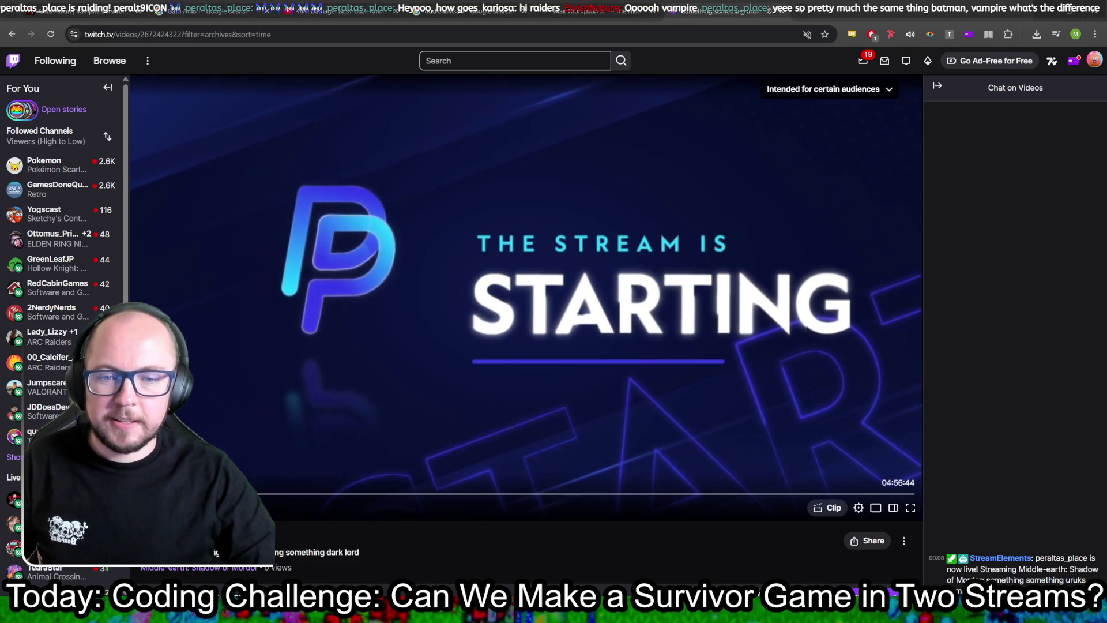
click(181, 494)
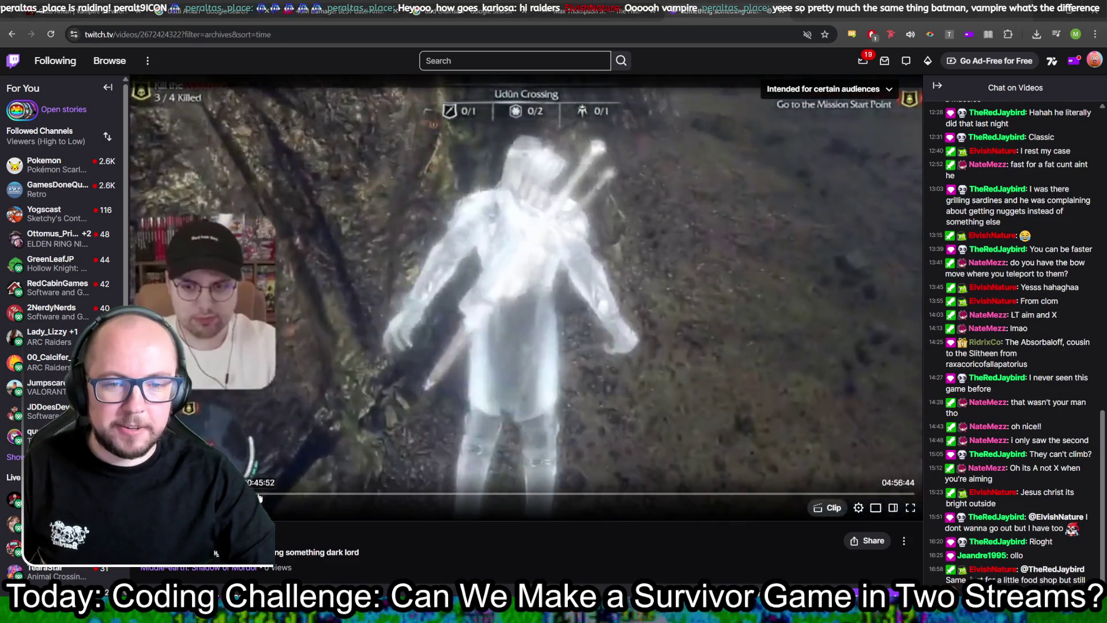
click(260, 493)
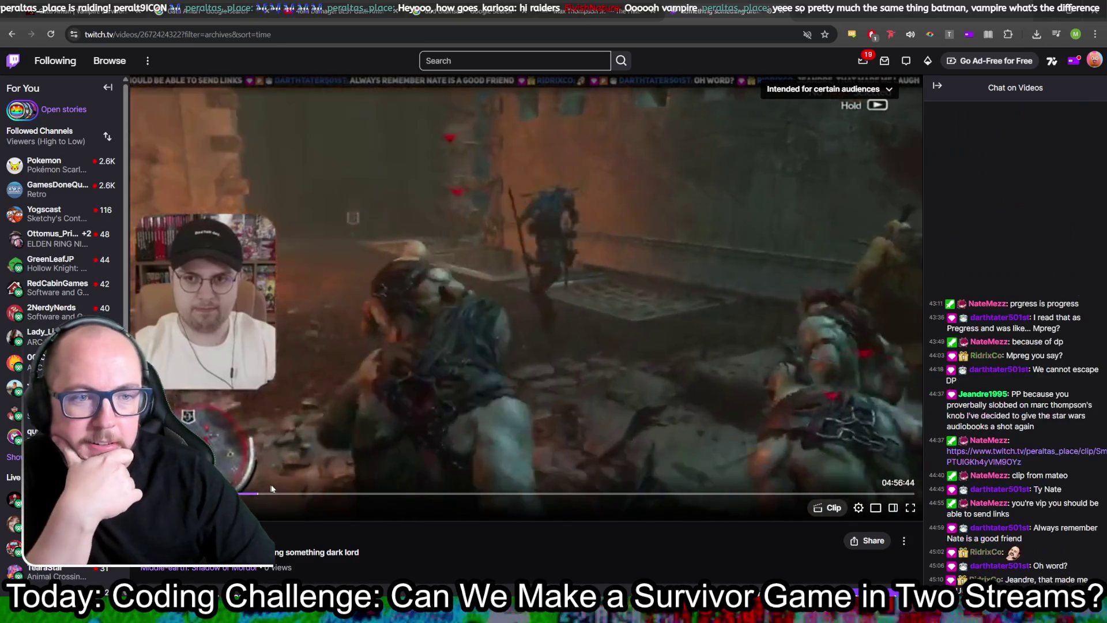
click(288, 494)
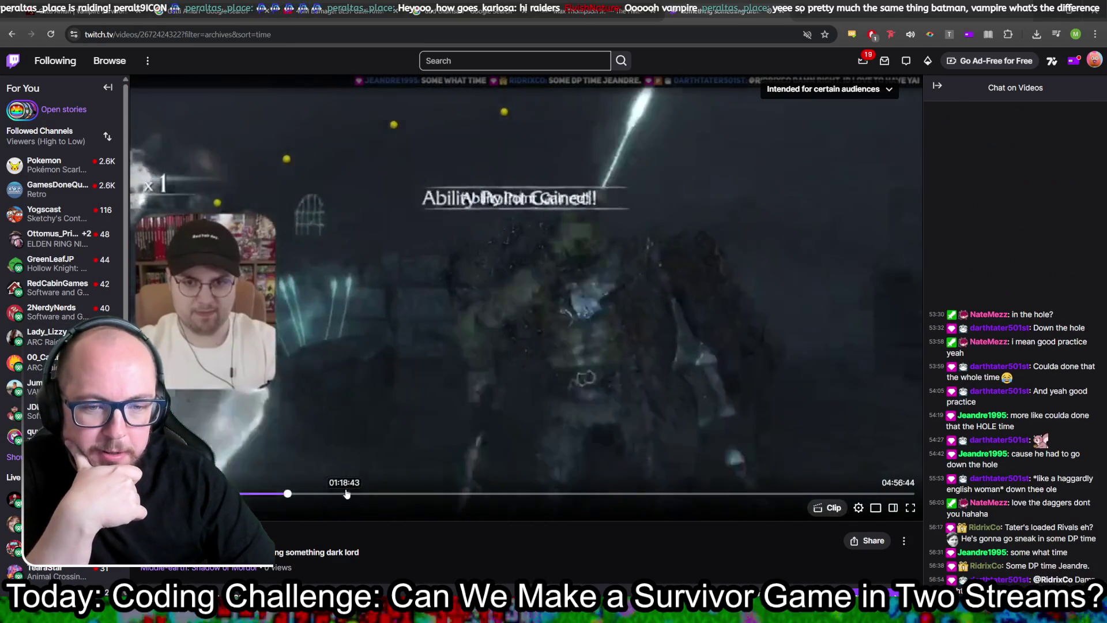
click(346, 494)
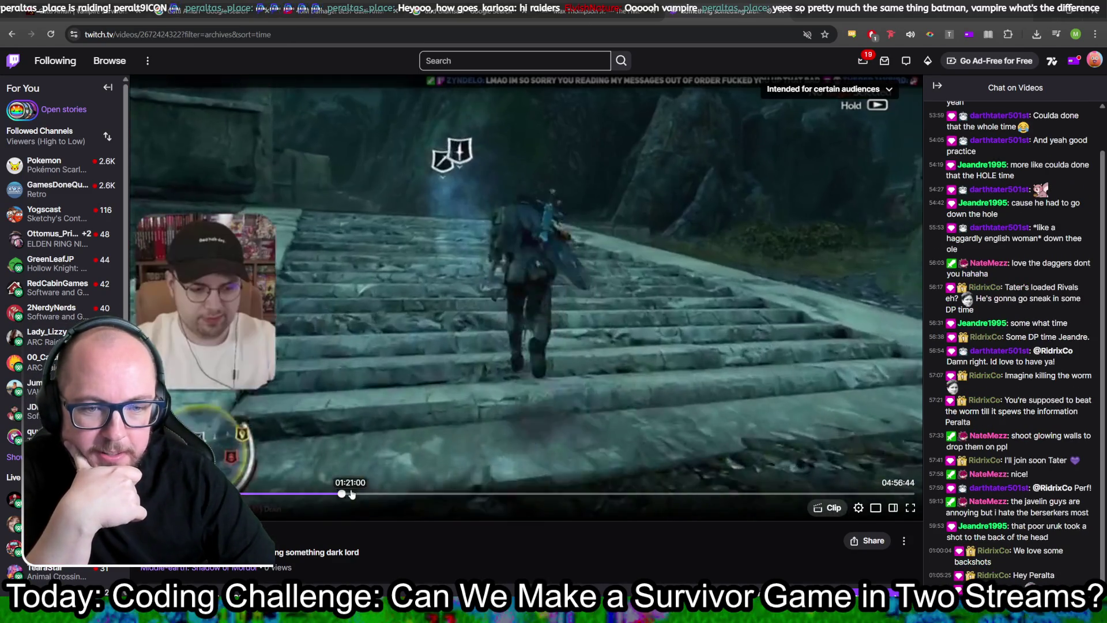
click(369, 493)
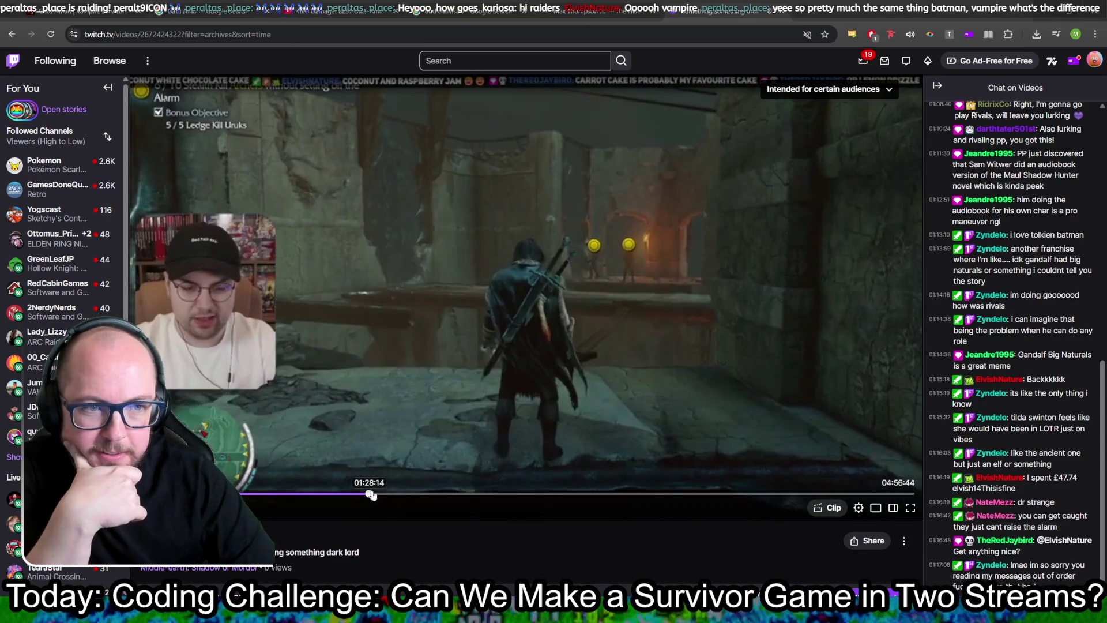
click(383, 493)
click(397, 494)
click(411, 493)
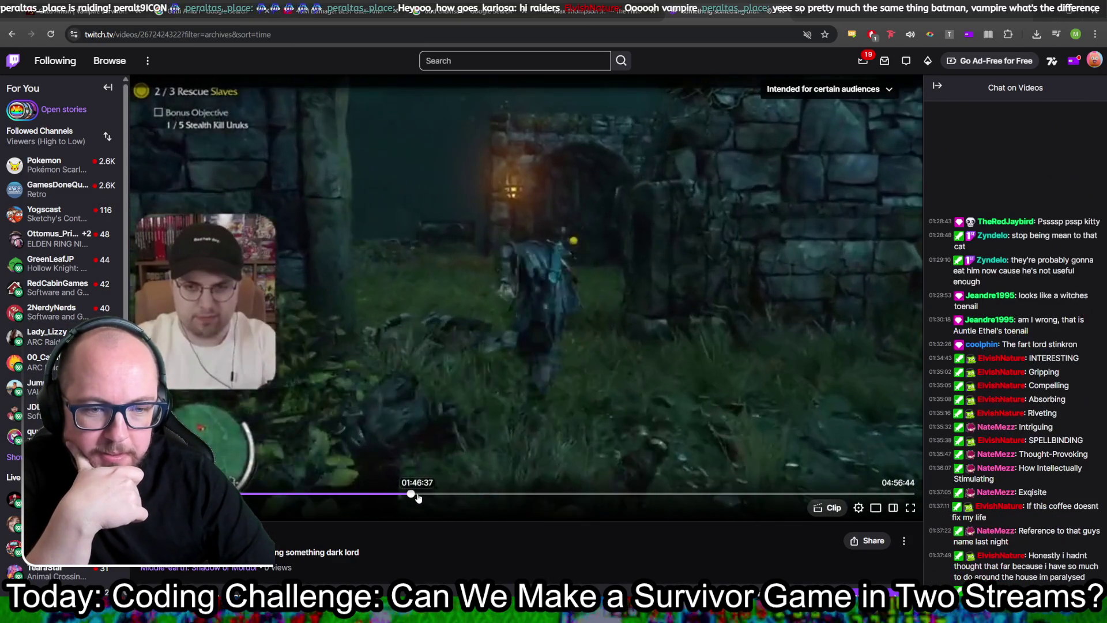
click(420, 493)
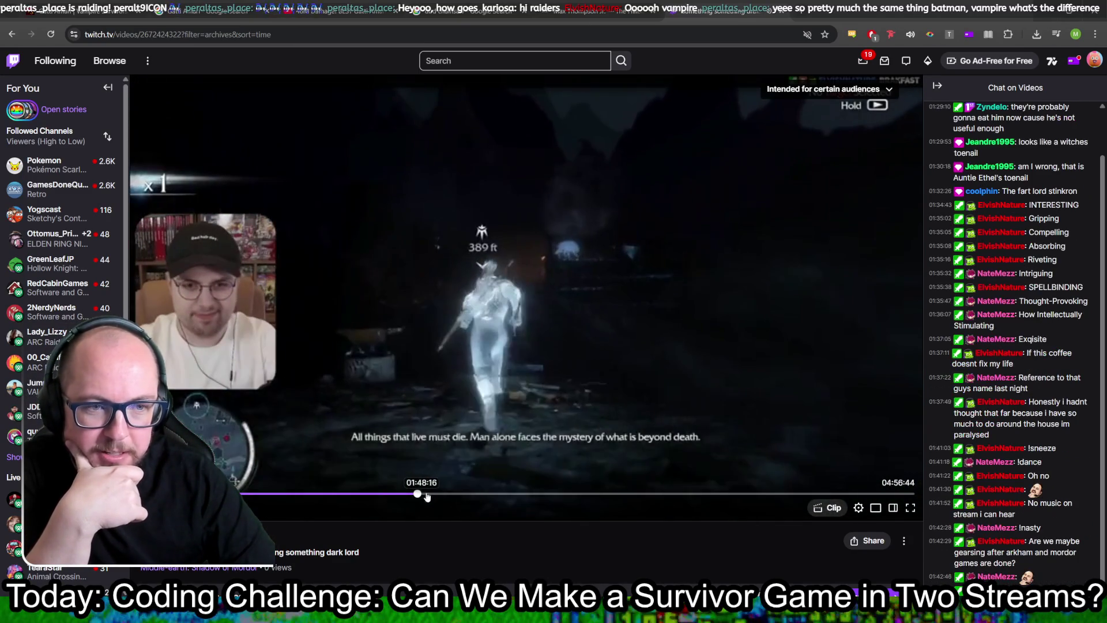
click(429, 493)
click(439, 493)
click(447, 493)
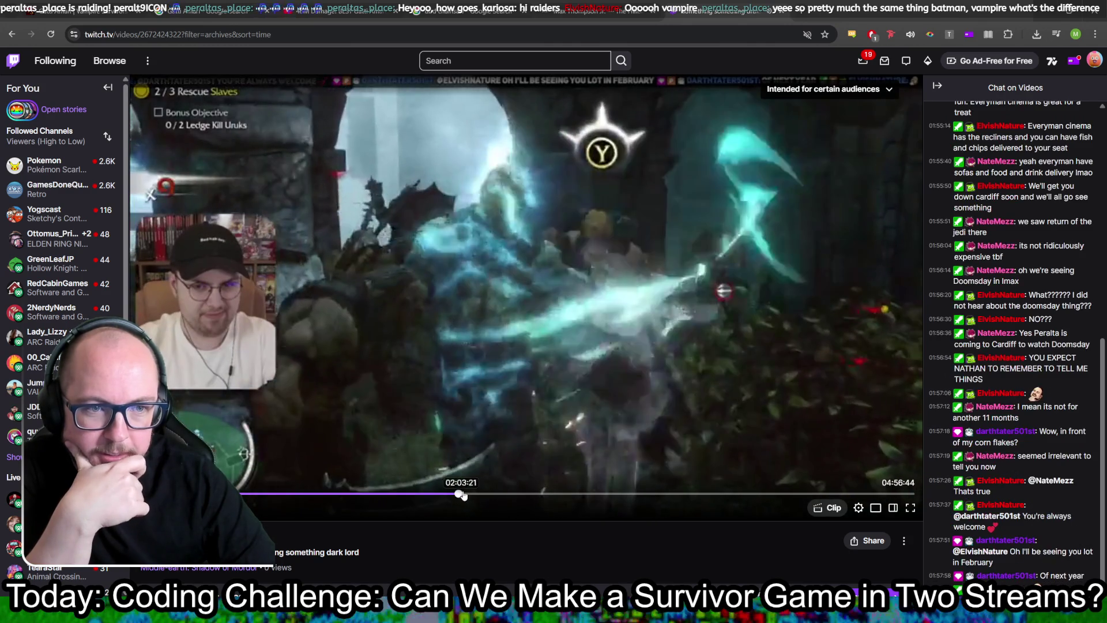
click(459, 494)
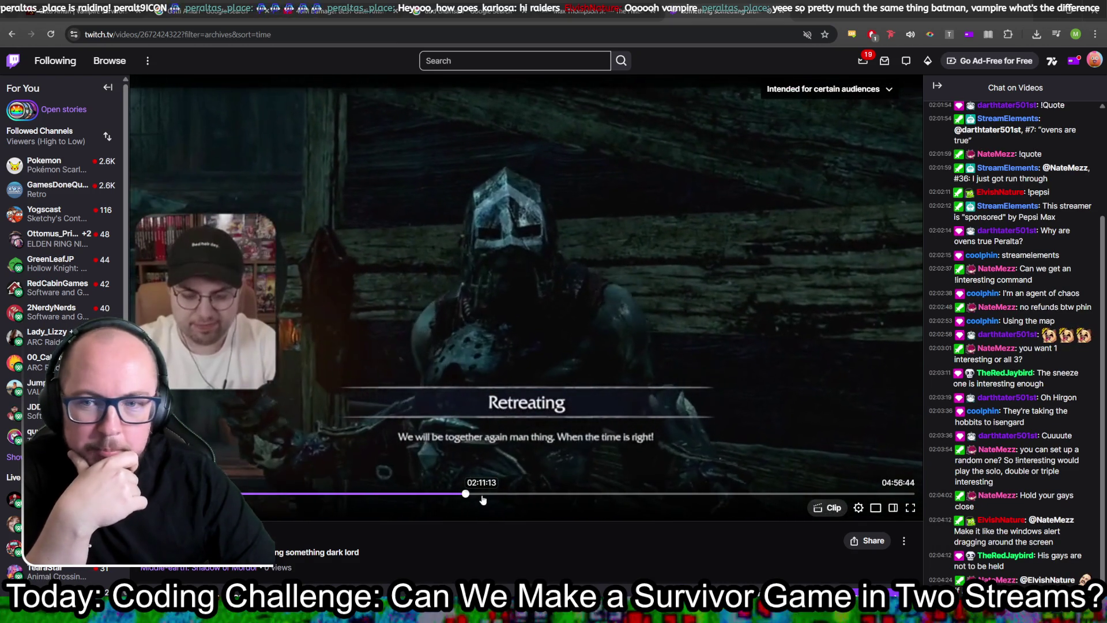
Skip further ahead past the map scene to about 02:33.
click(482, 495)
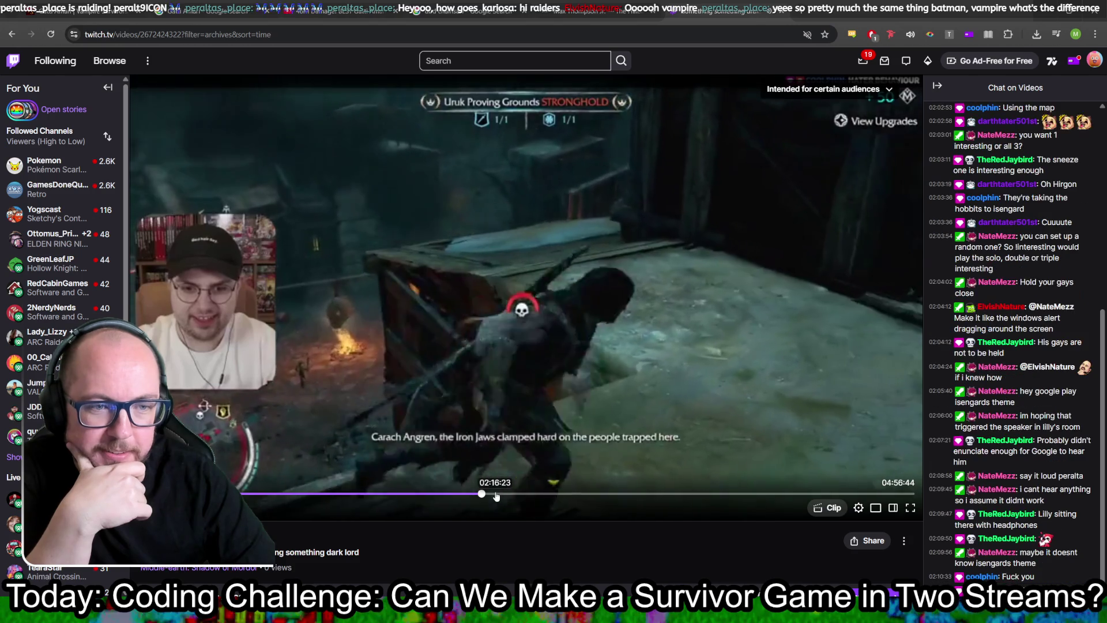
click(496, 495)
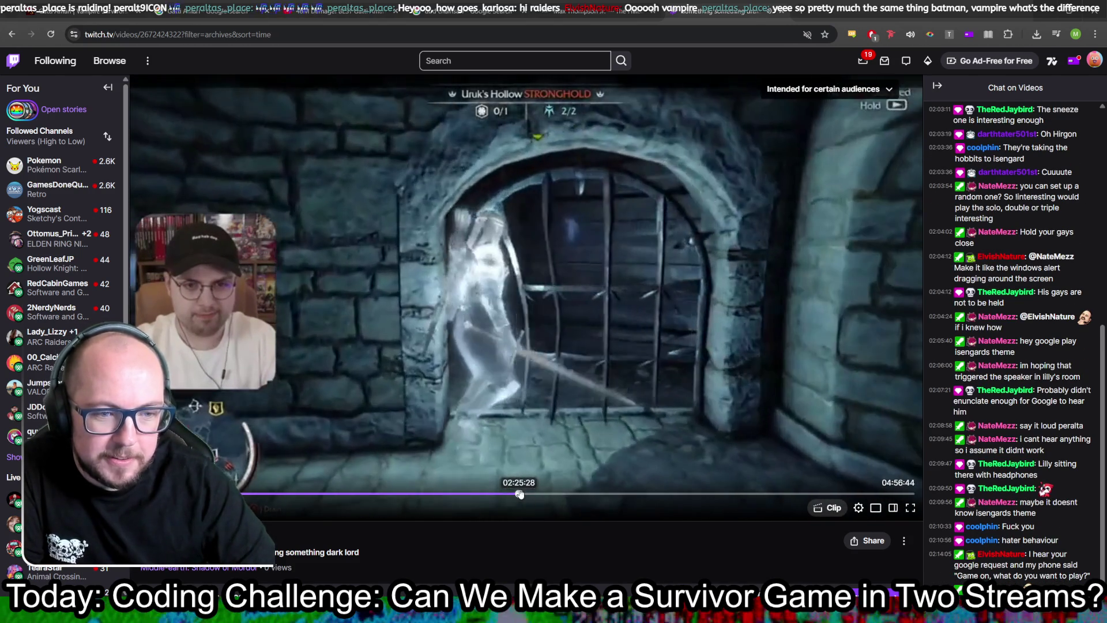
click(528, 494)
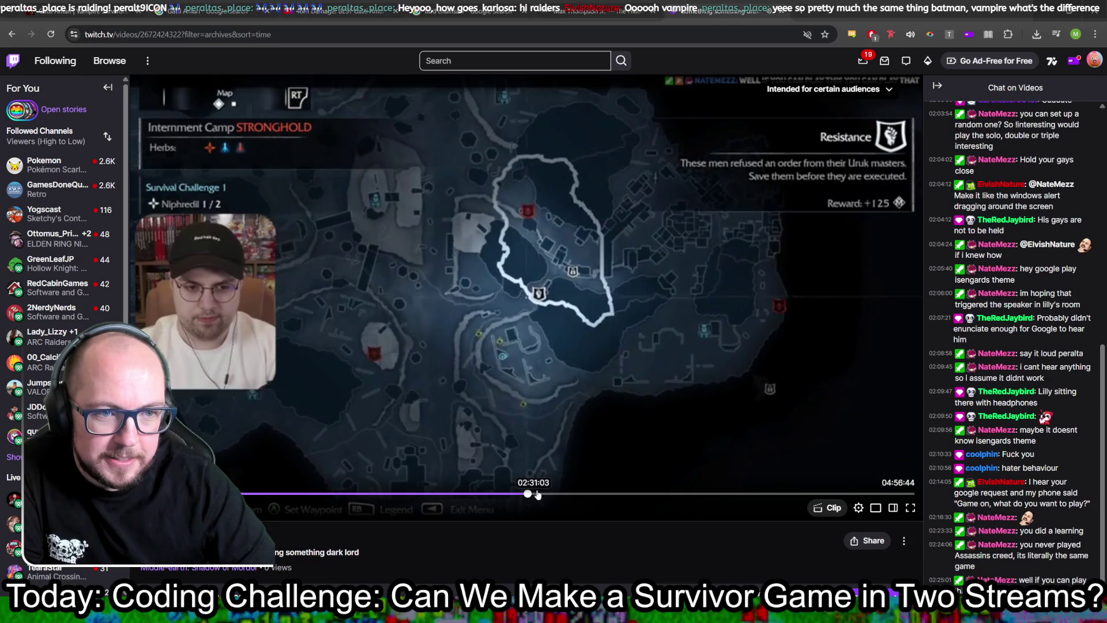
click(537, 494)
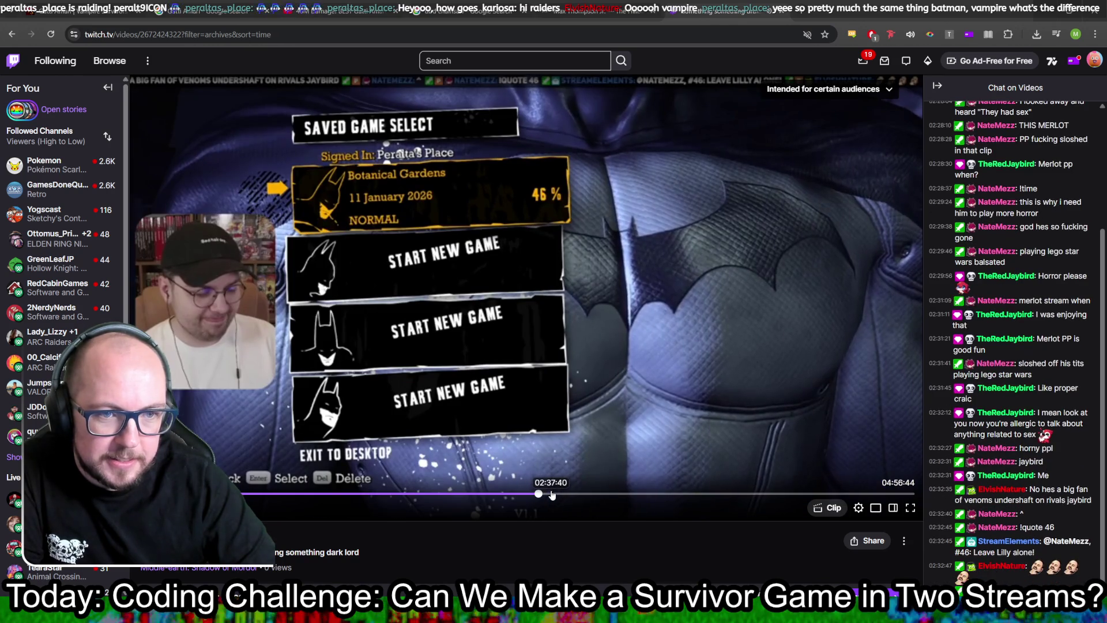
Skip the Twitch broadcast ahead via 02:46, 03:09 and 03:18 to about 03:33, then pause.
click(555, 494)
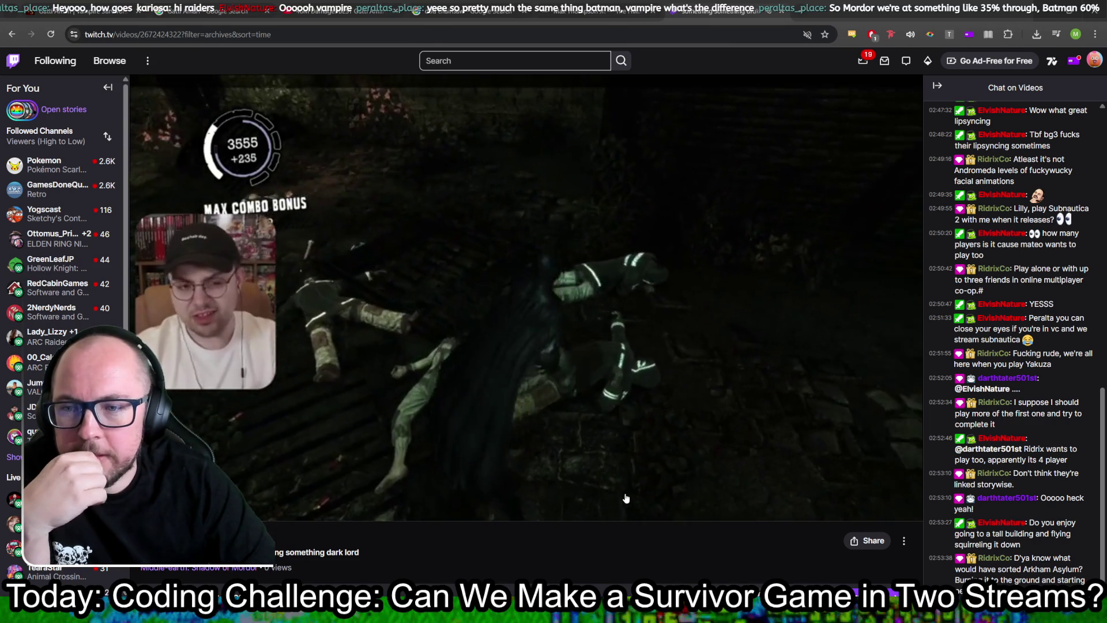
click(633, 495)
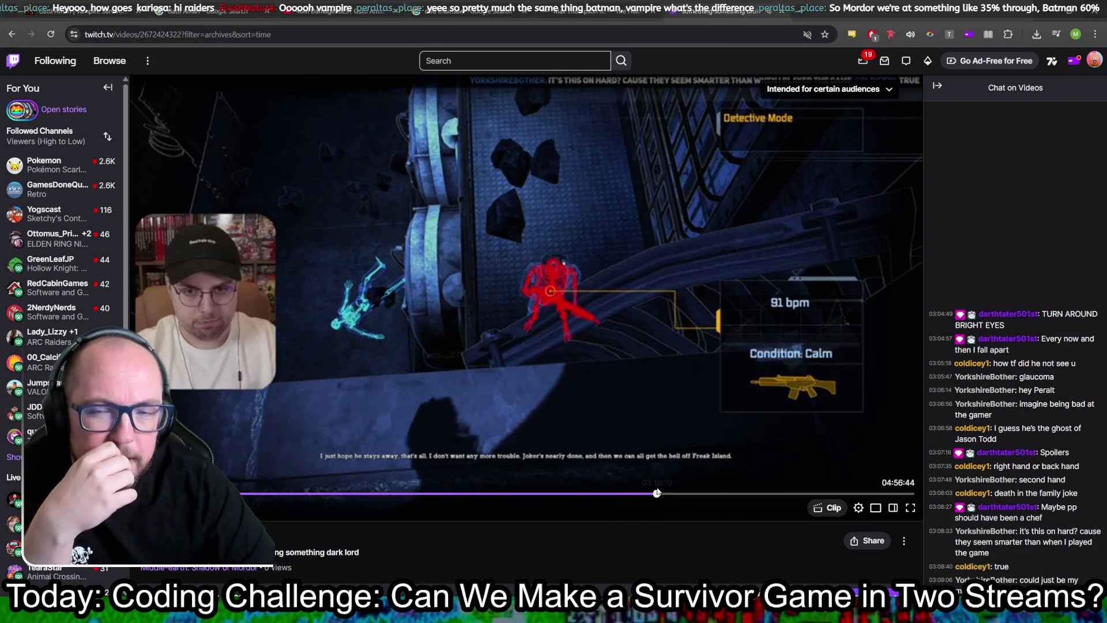
click(656, 493)
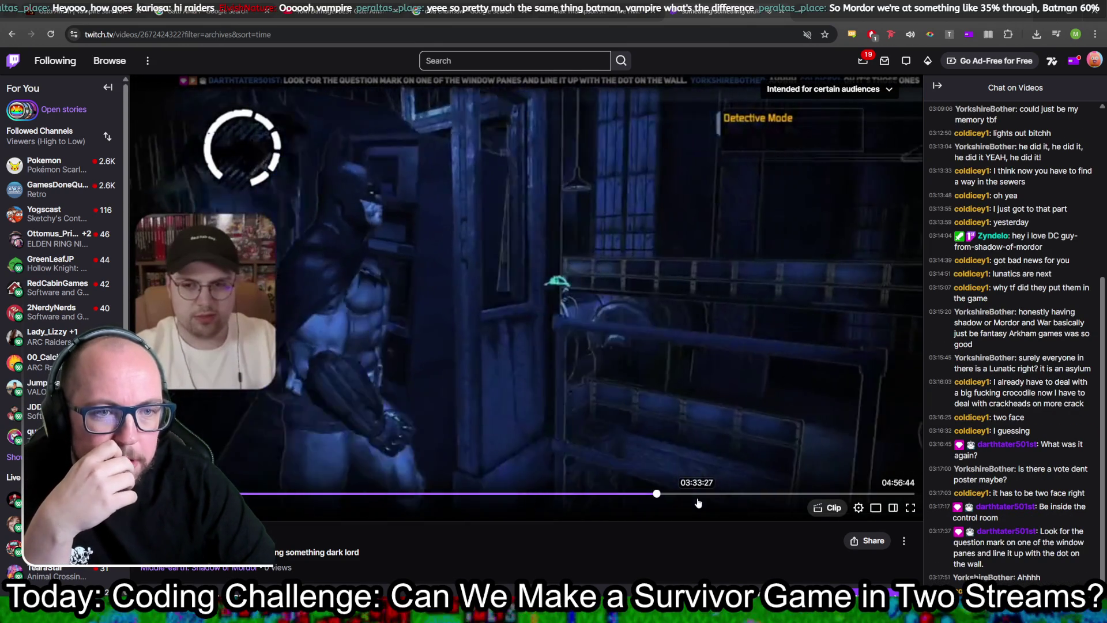
click(697, 501)
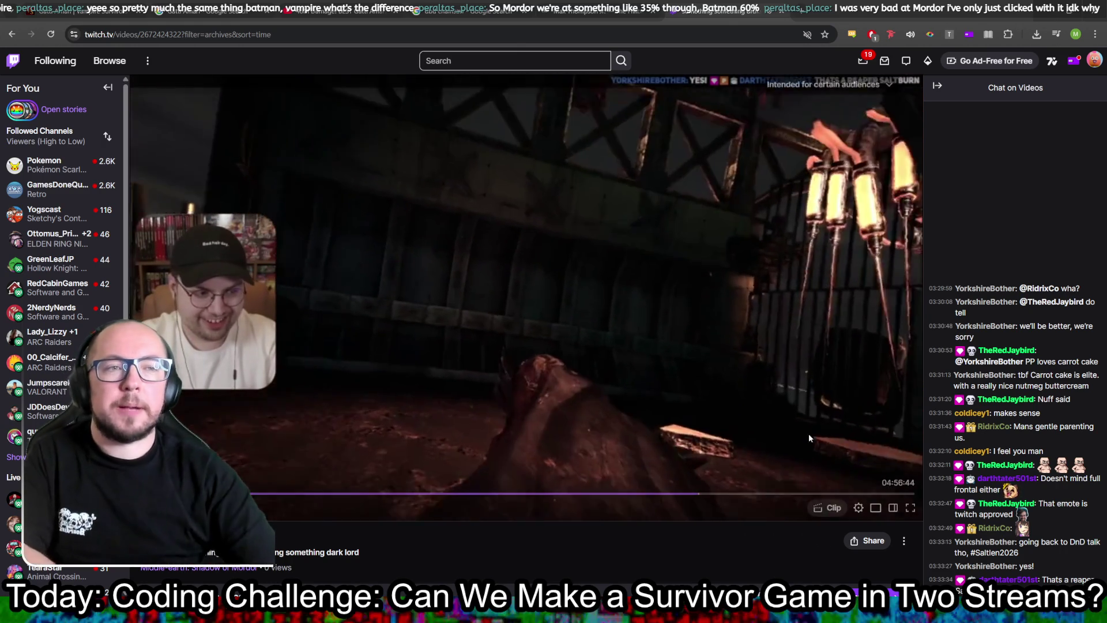
key(space)
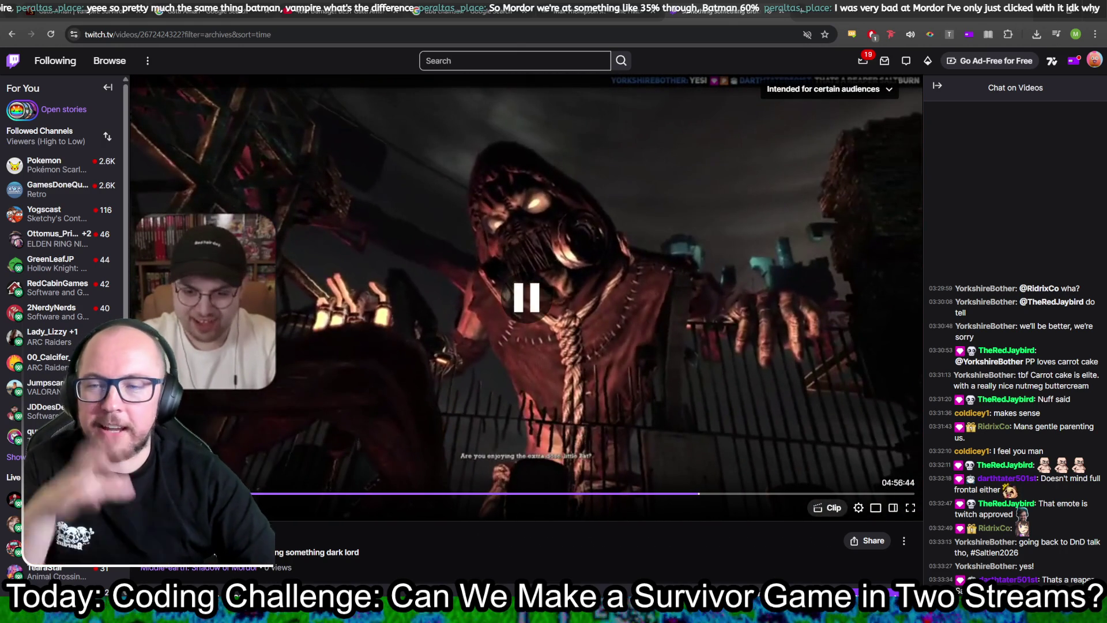
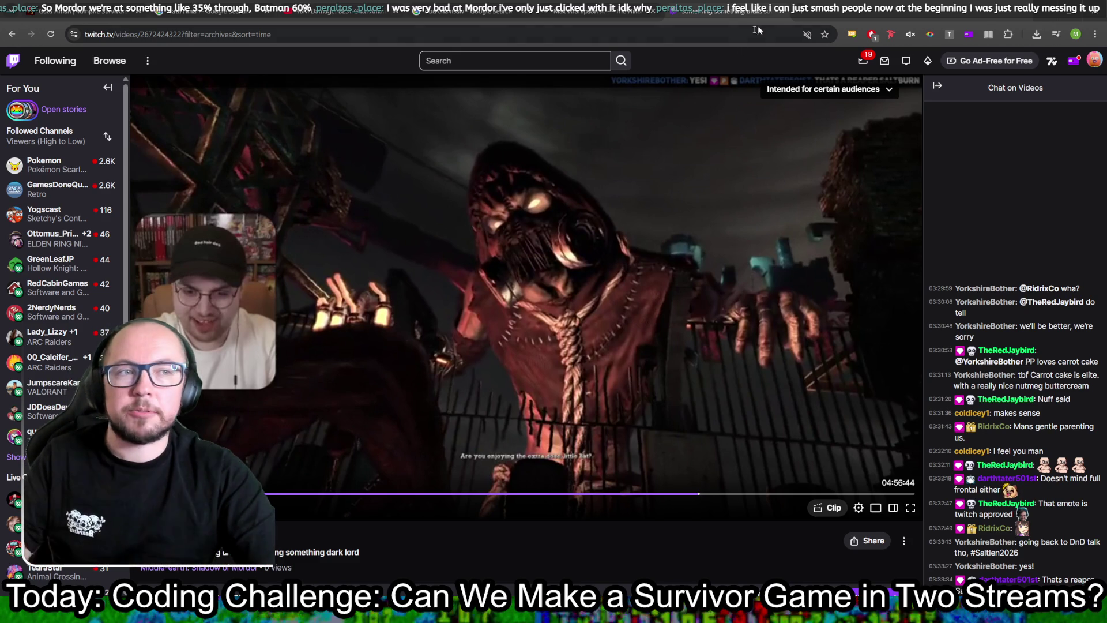
Open a new Chrome tab and load the Duolingo lesson page from 'duo'.
click(800, 17)
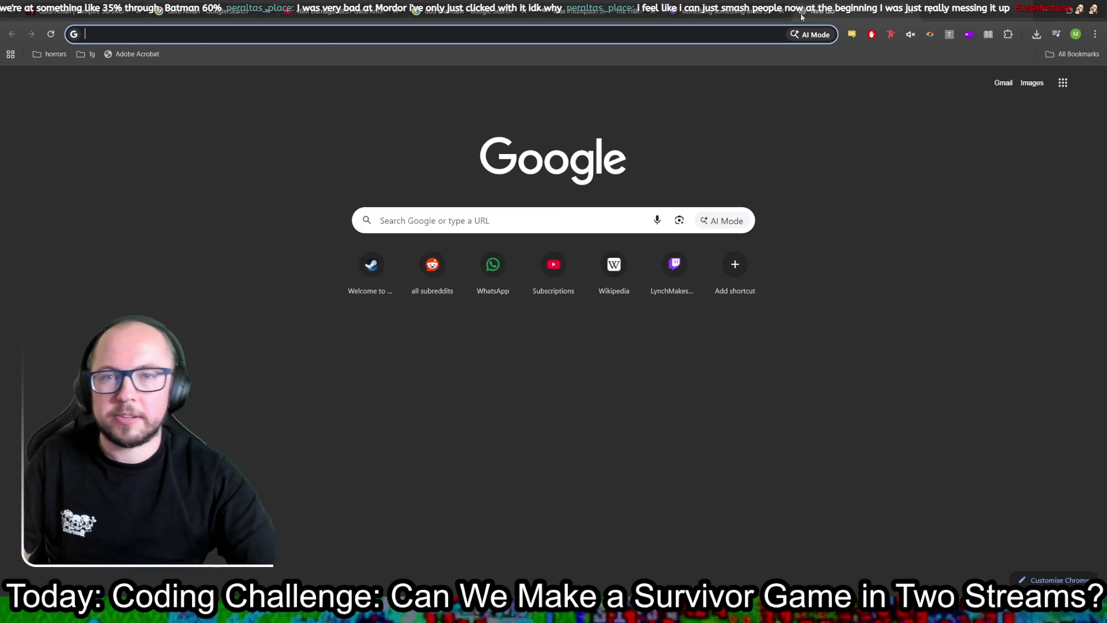
text(duo)
key(Return)
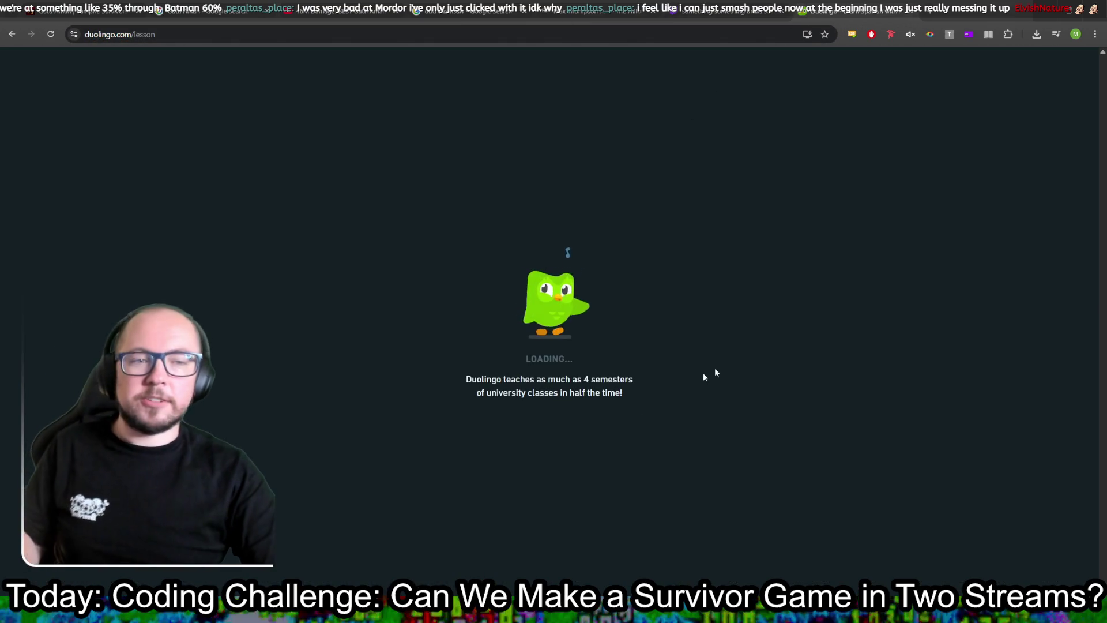
Resume the Spanish lesson, complete the first speaking items, and answer 'hablo'.
click(556, 409)
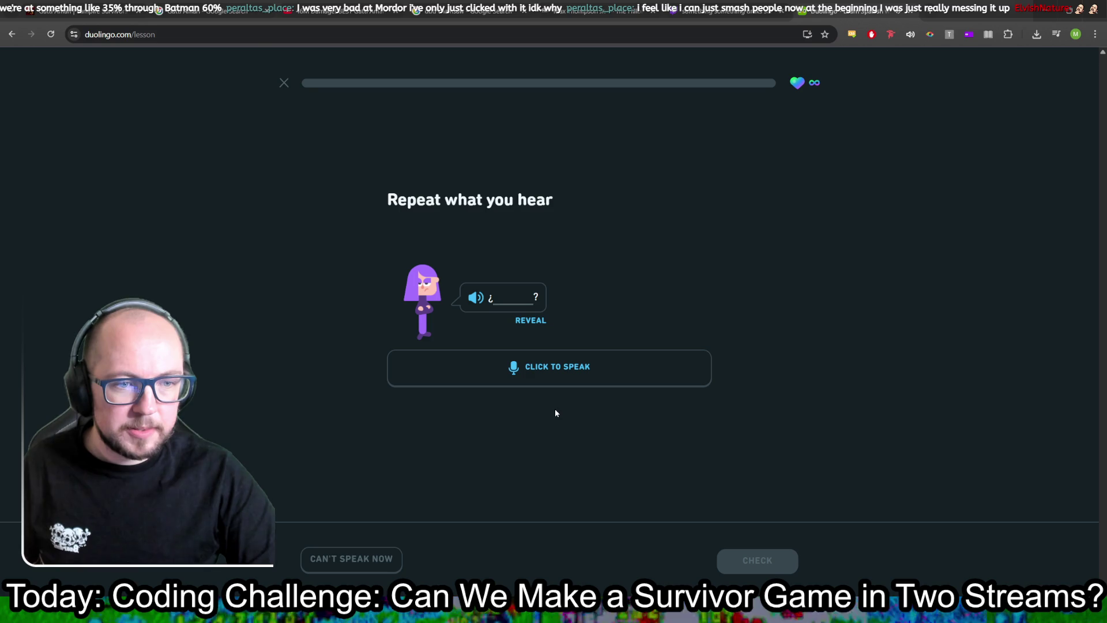
click(562, 368)
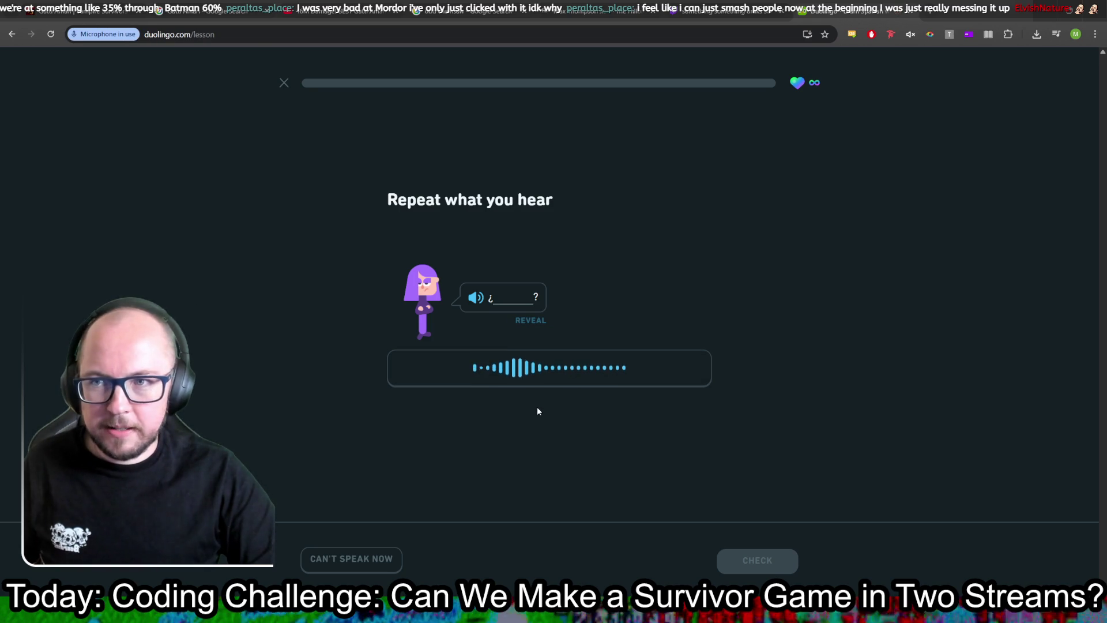
click(732, 552)
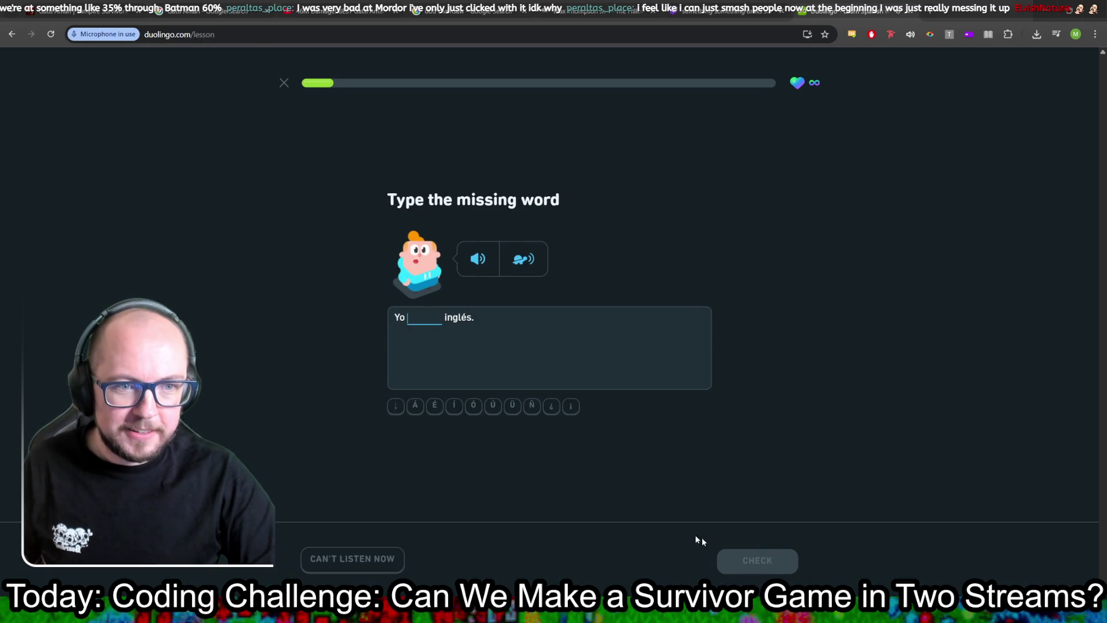
text(hablo)
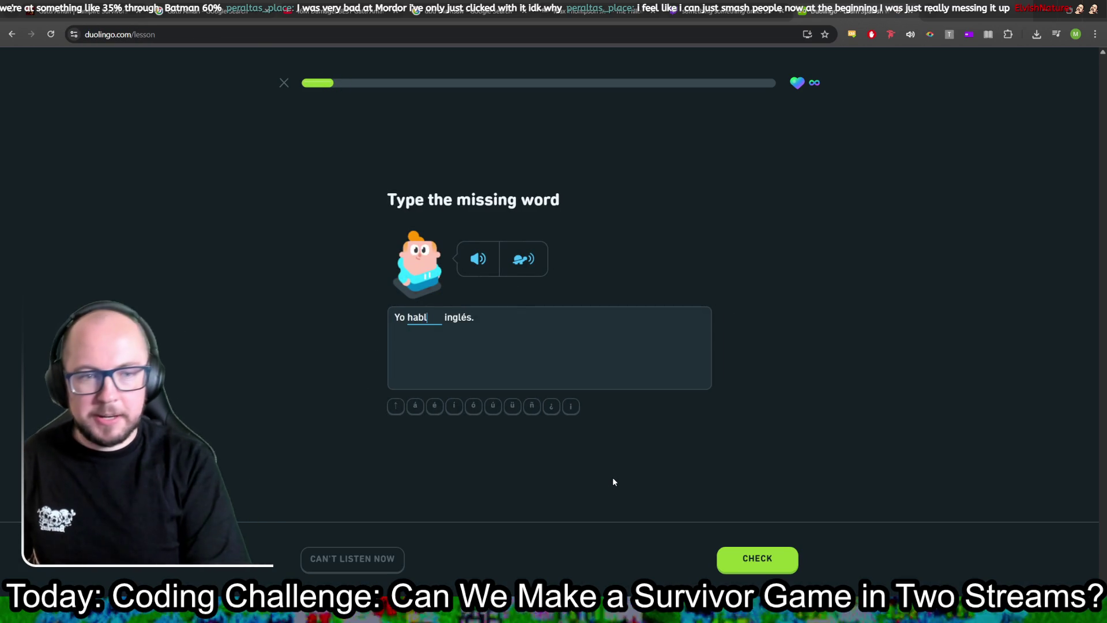
key(Return)
key(Return)
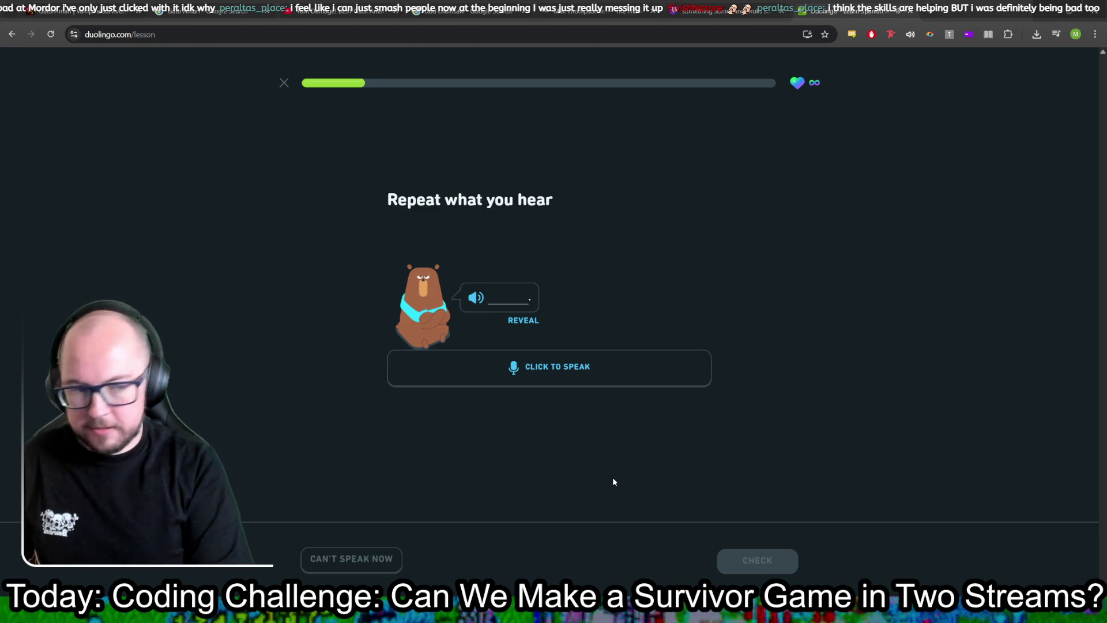
click(586, 365)
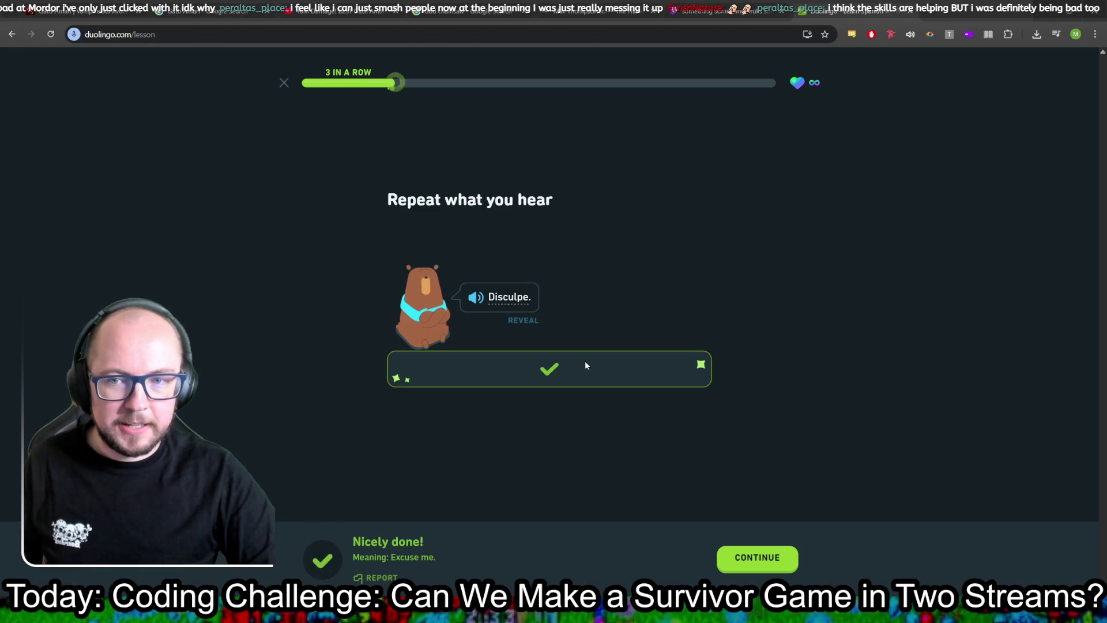
click(775, 567)
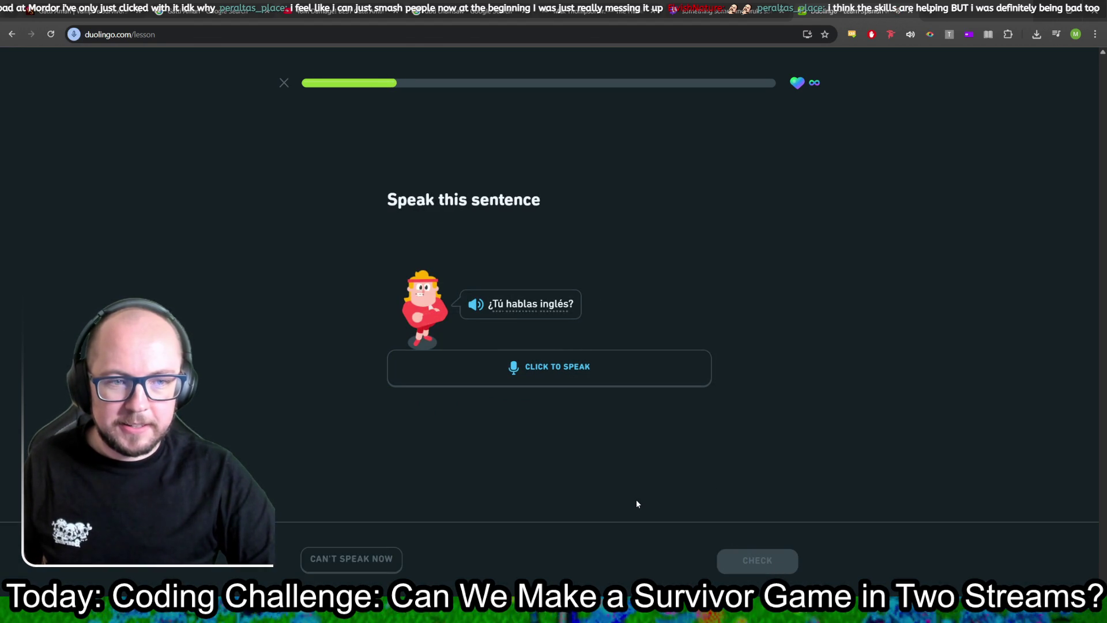
Speak '¿Tú hablas inglés?' and answer the translation with 'Disculpe'.
click(565, 380)
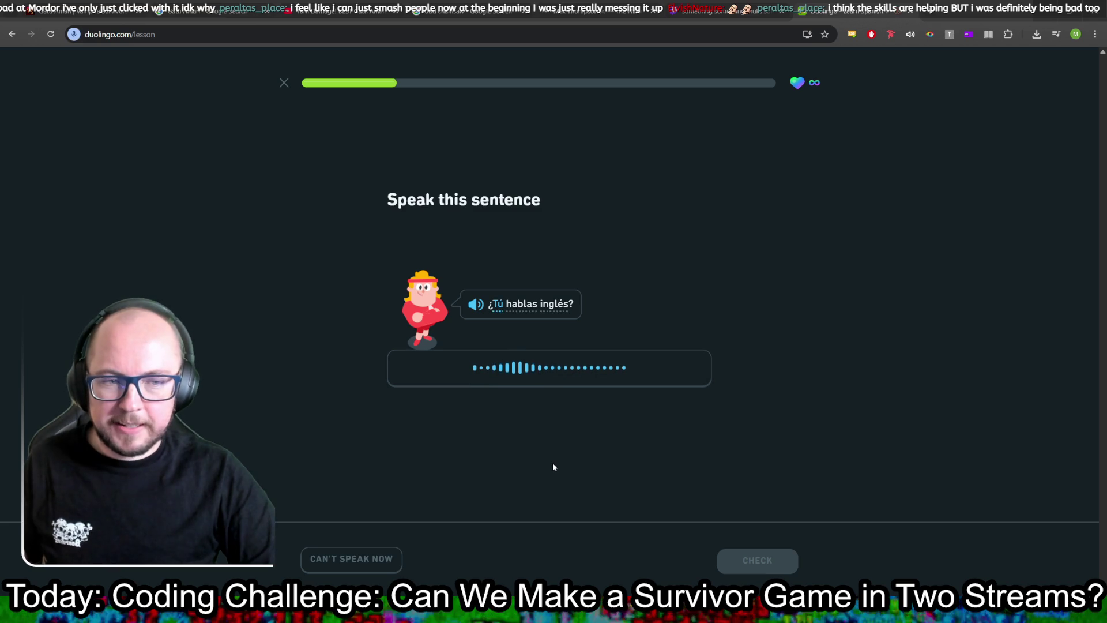
click(769, 561)
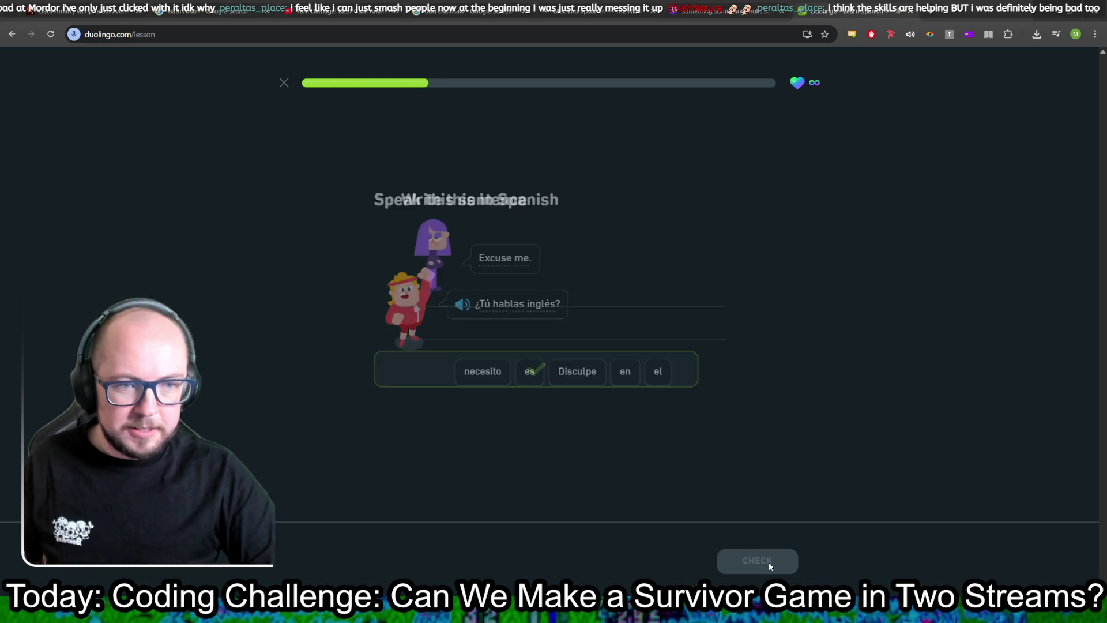
click(568, 368)
click(740, 561)
click(741, 564)
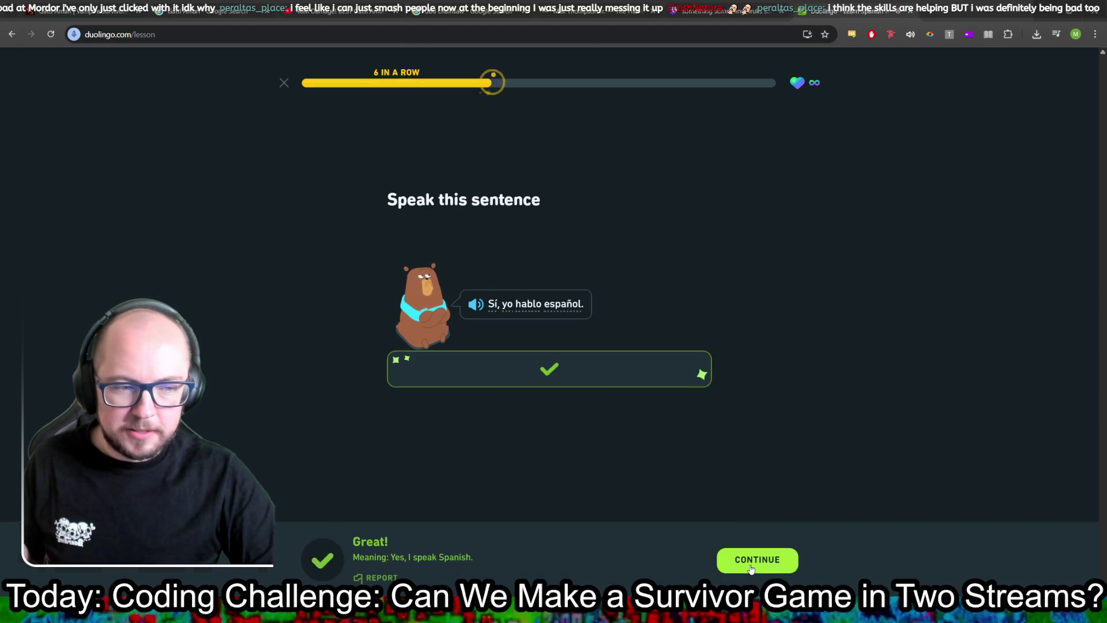
Fill the missing-word blank with 'ingles' and advance to the next exercise.
click(750, 567)
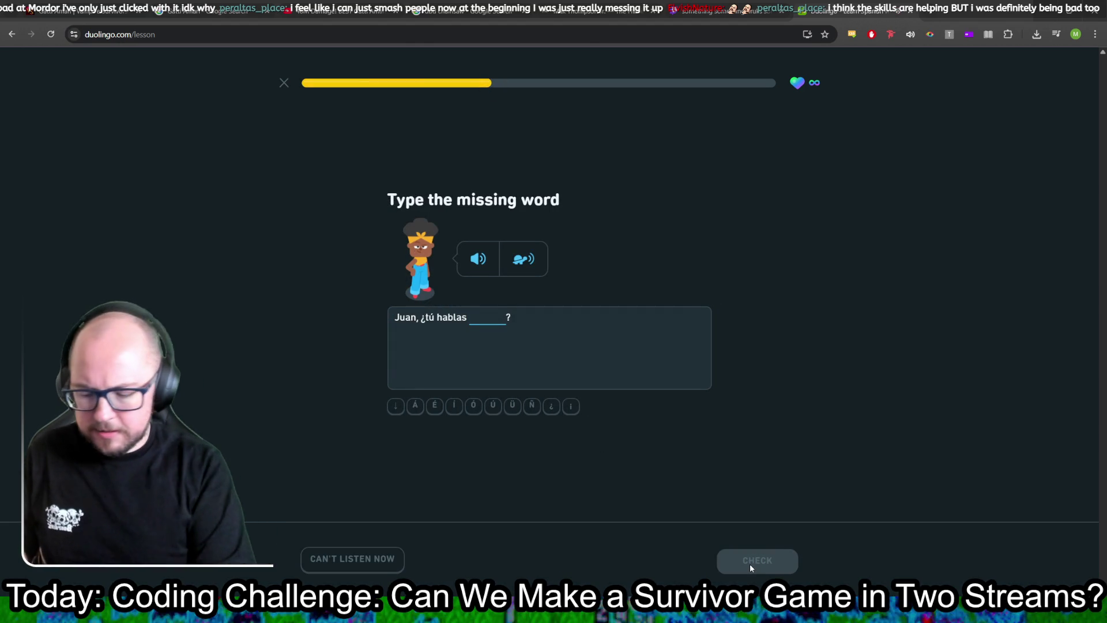
text(l)
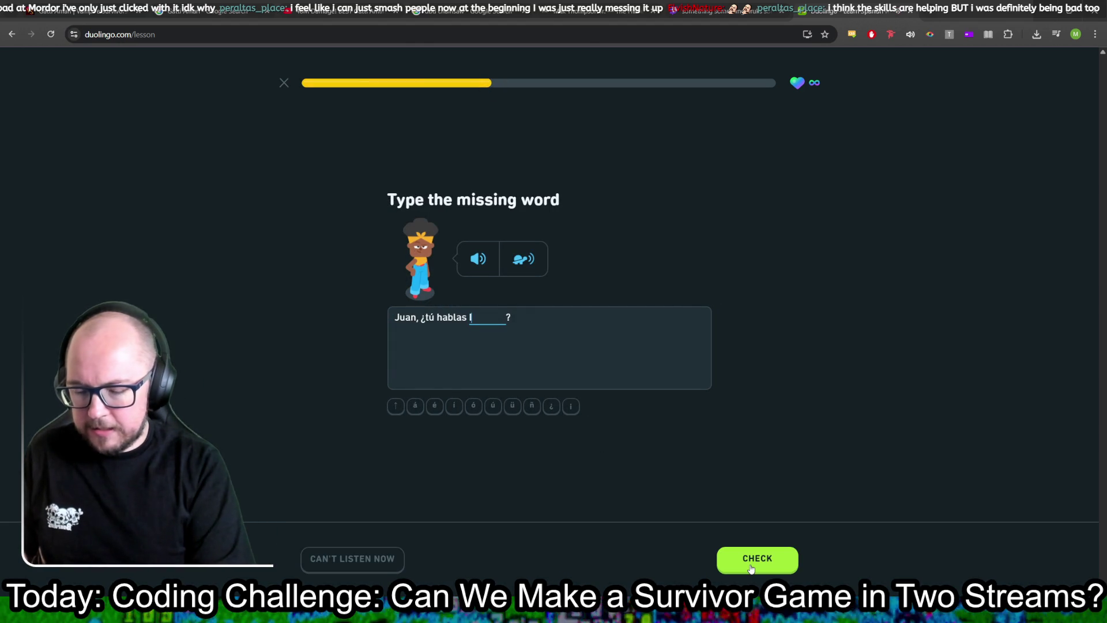
key(BackSpace)
text(ing)
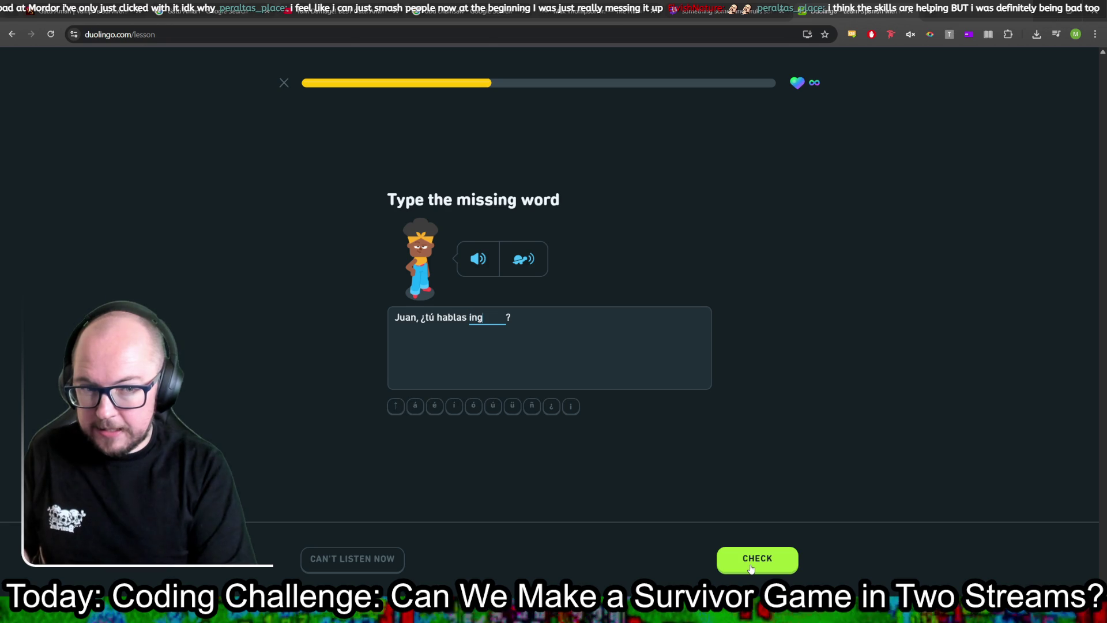
text(les)
key(Return)
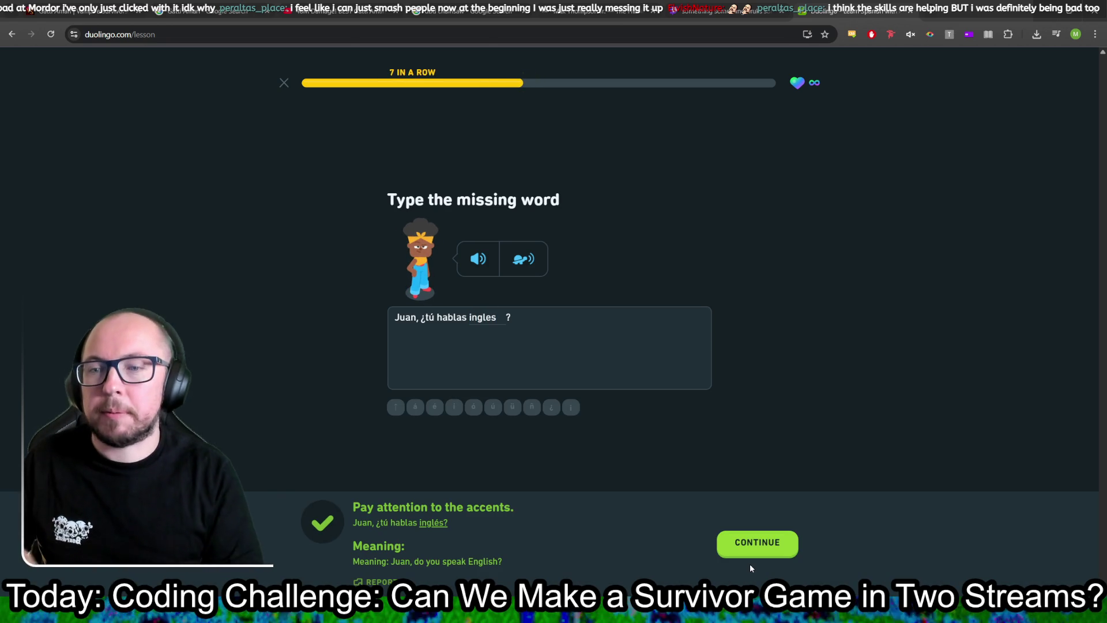
key(Return)
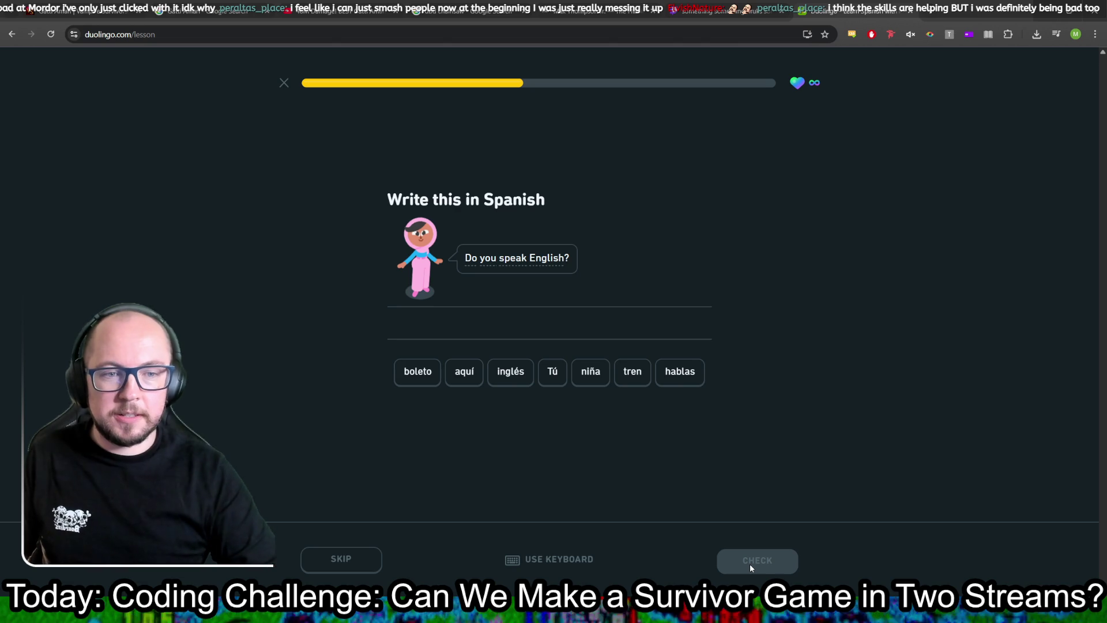
Build 'Tú hablas inglés' from word tiles, then type 'Epaol' into the blank.
click(551, 374)
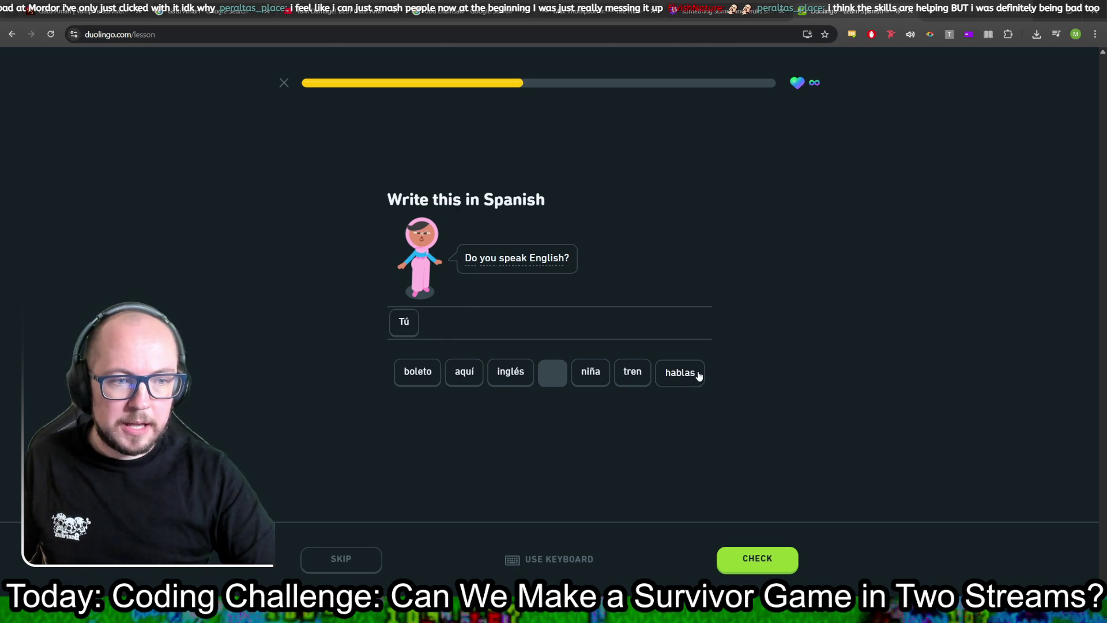
click(514, 379)
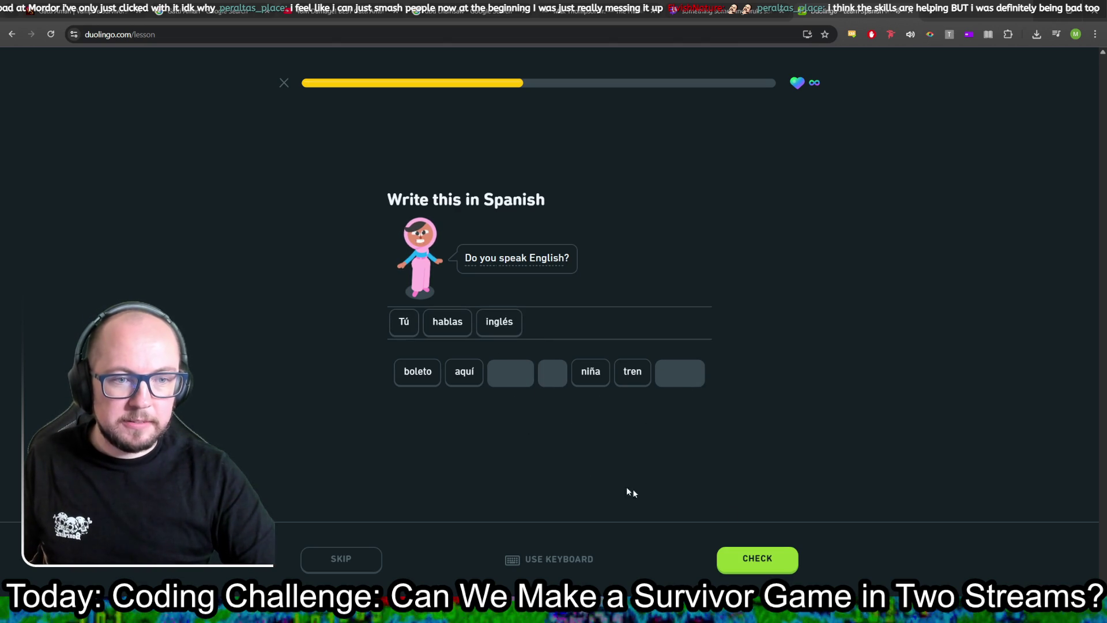
click(761, 565)
click(770, 568)
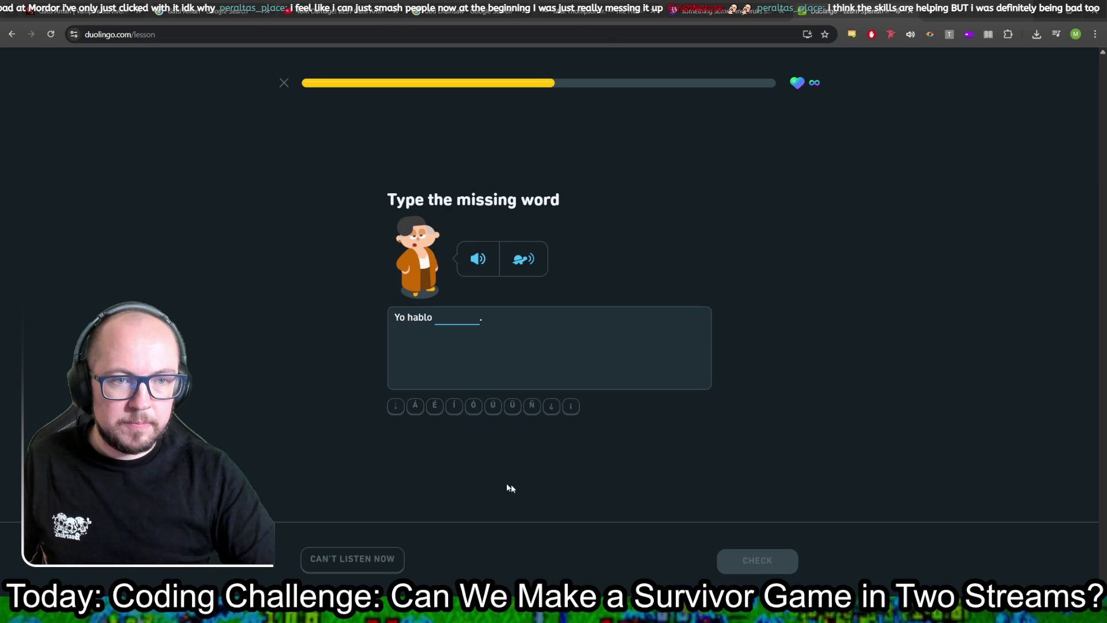
text(E)
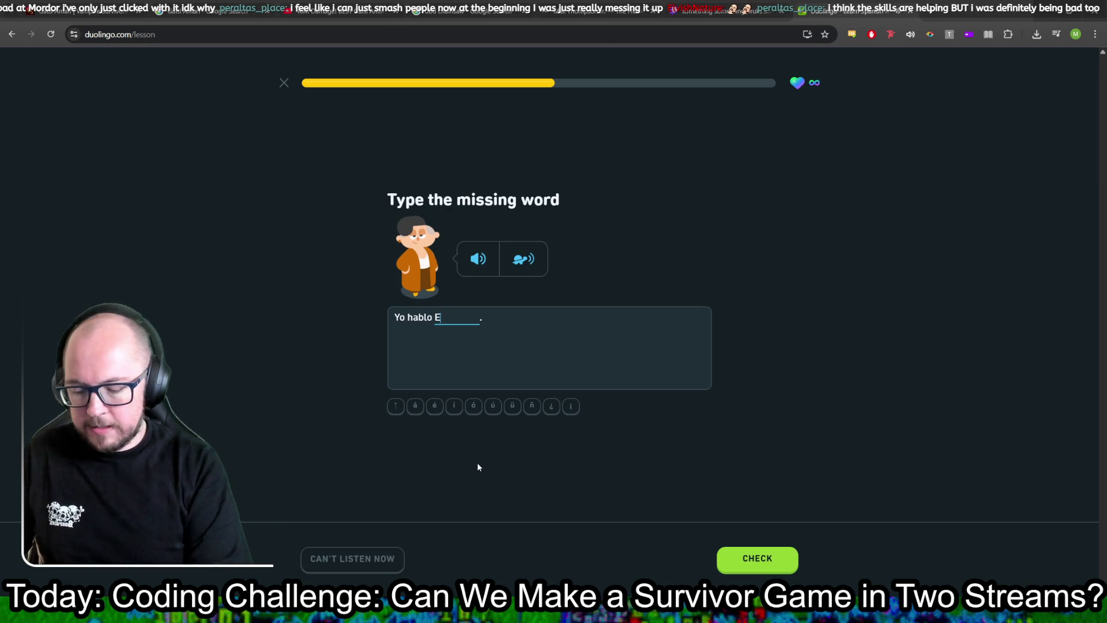
text(panol)
key(Return)
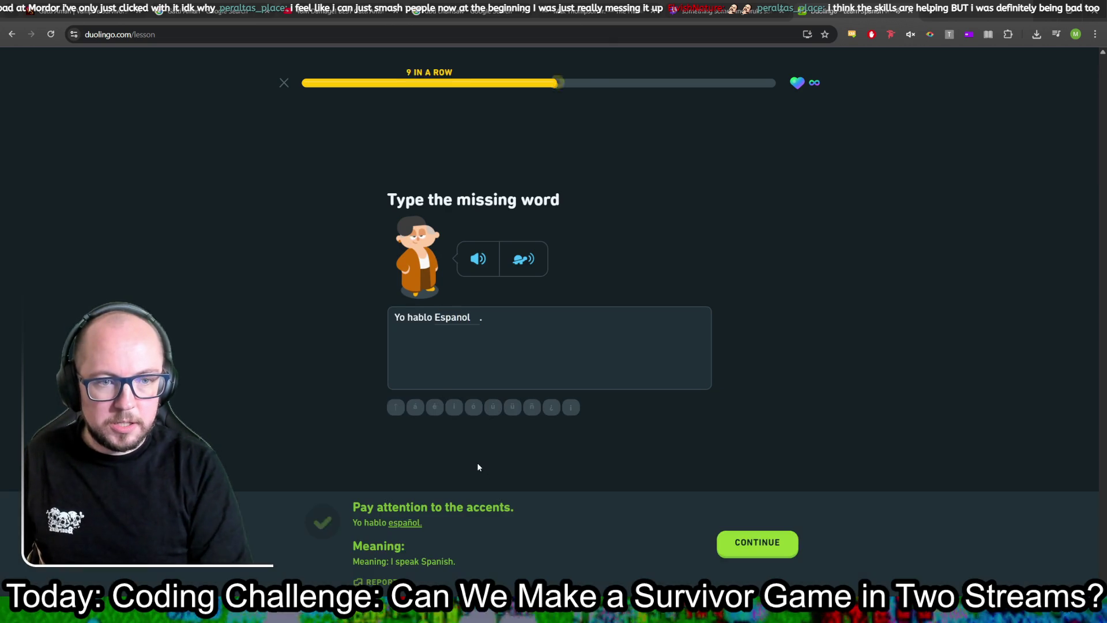
key(Return)
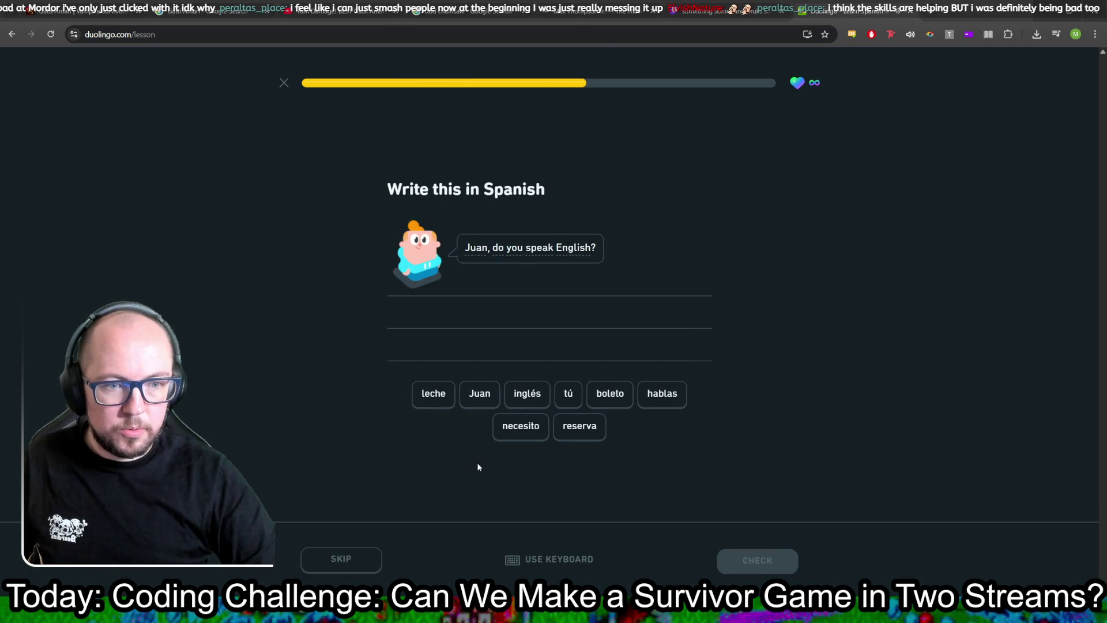
Build 'Juan tú hablas inglés' from word tiles and check it.
click(478, 403)
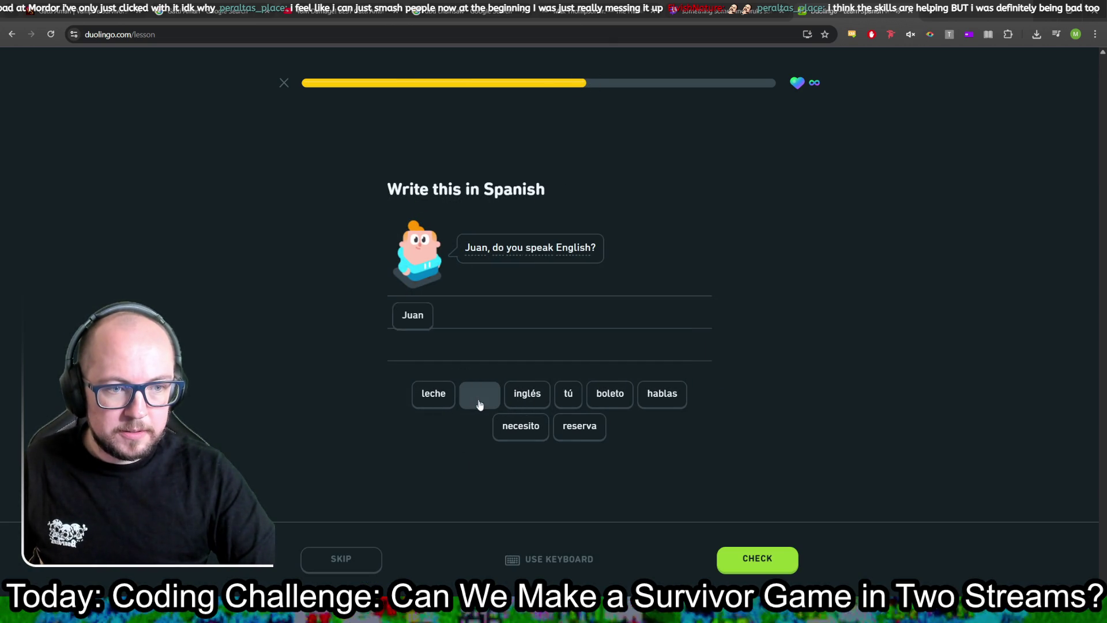
click(567, 396)
click(660, 398)
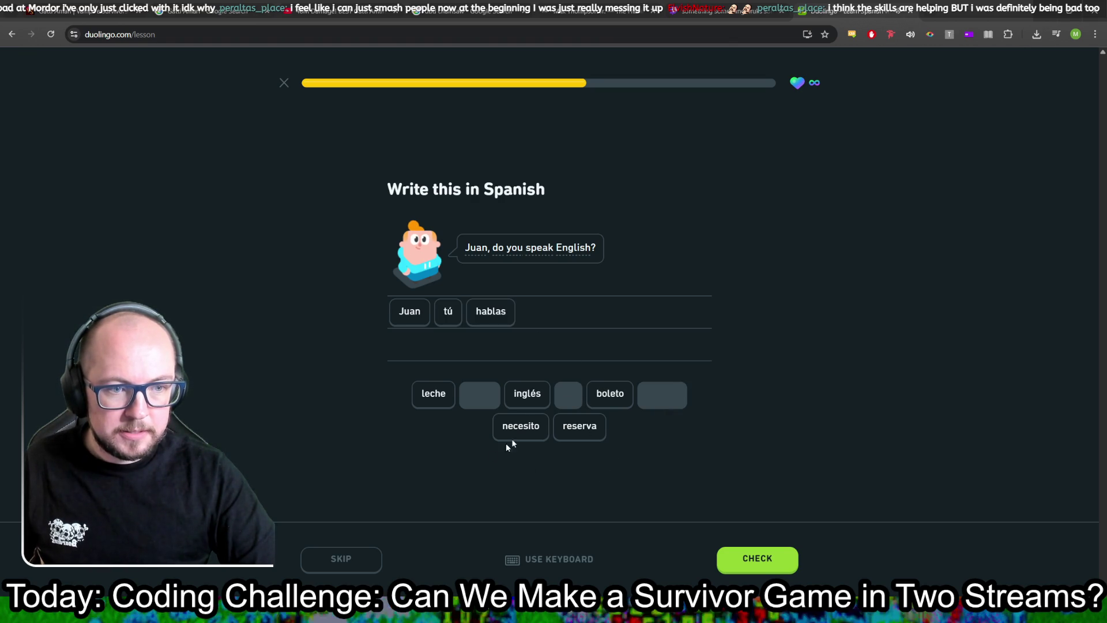
click(533, 392)
click(754, 559)
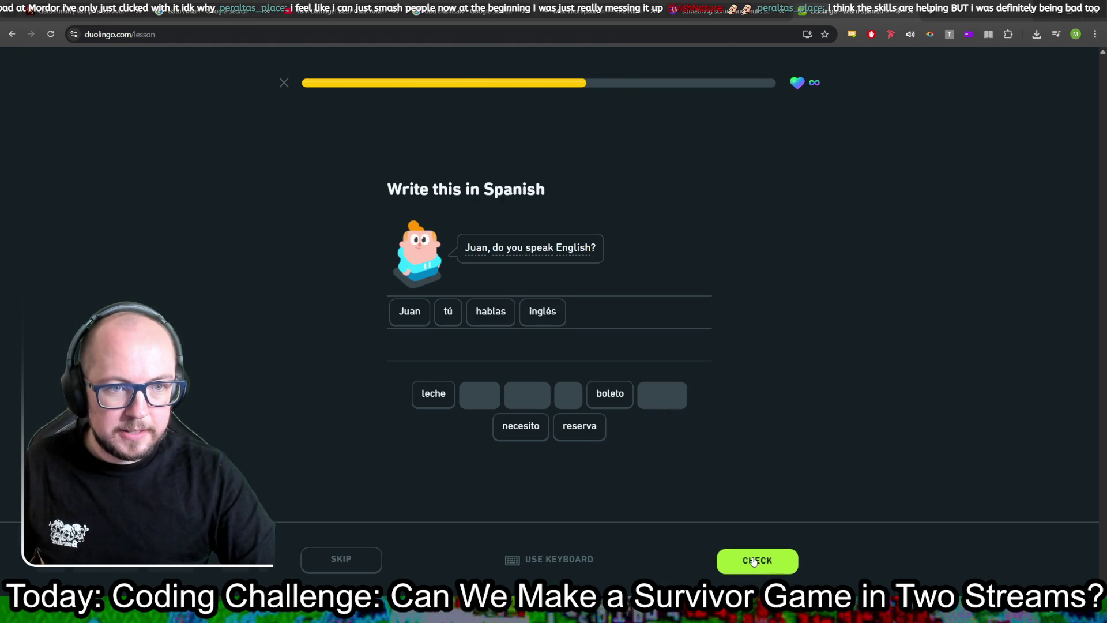
click(754, 559)
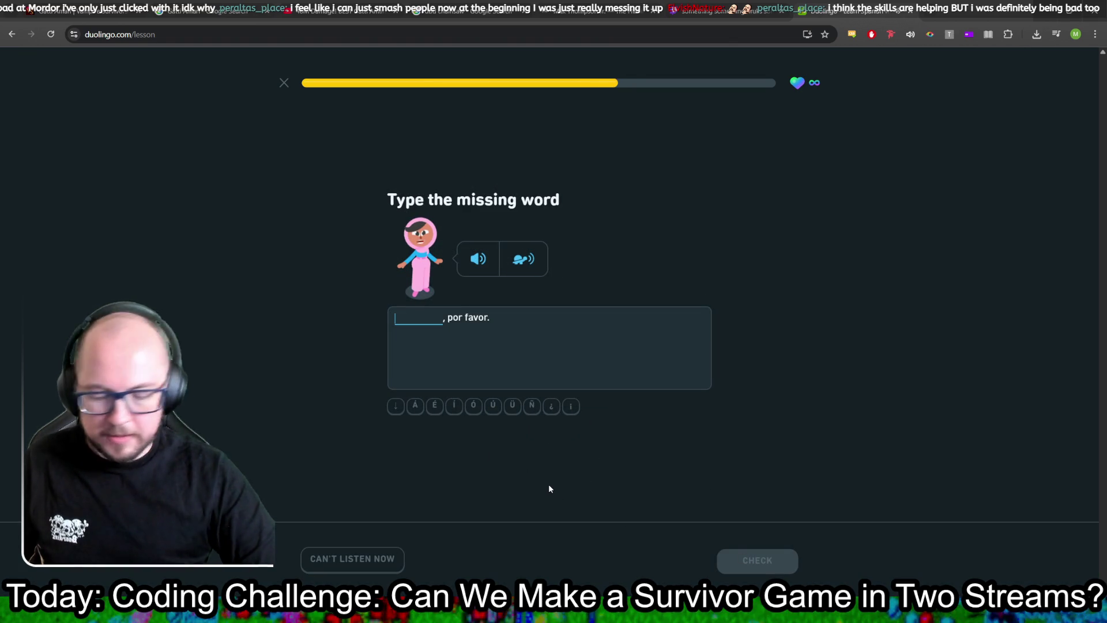
Answer the typing exercise with 'Disculpe'.
text(Sicul)
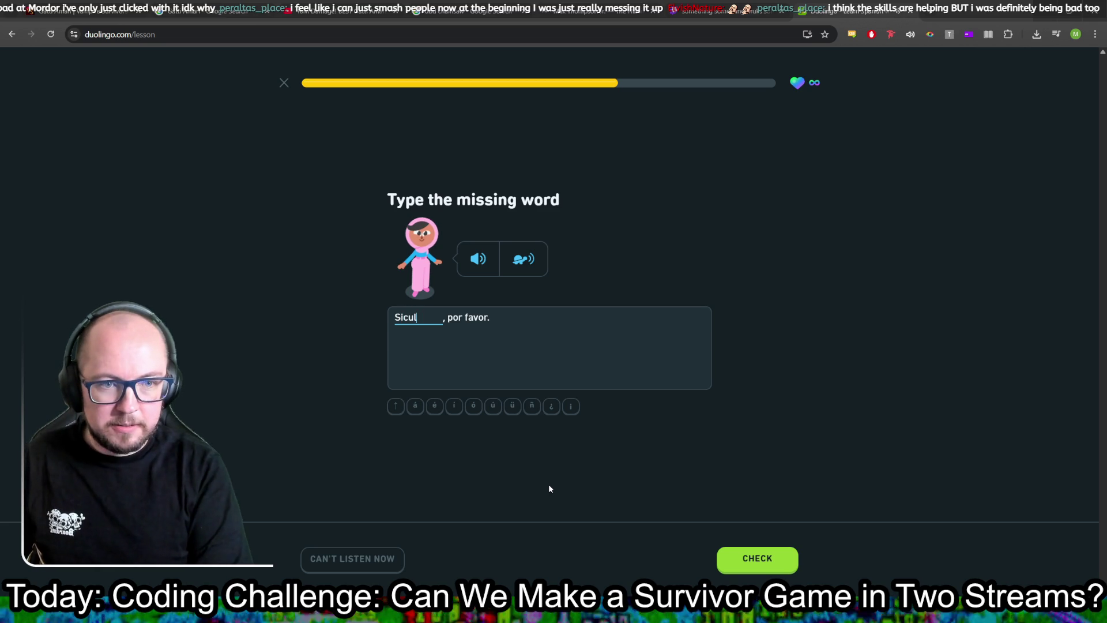
key(BackSpace)
key(BackSpace)
key(BackSpace)
text(Dis)
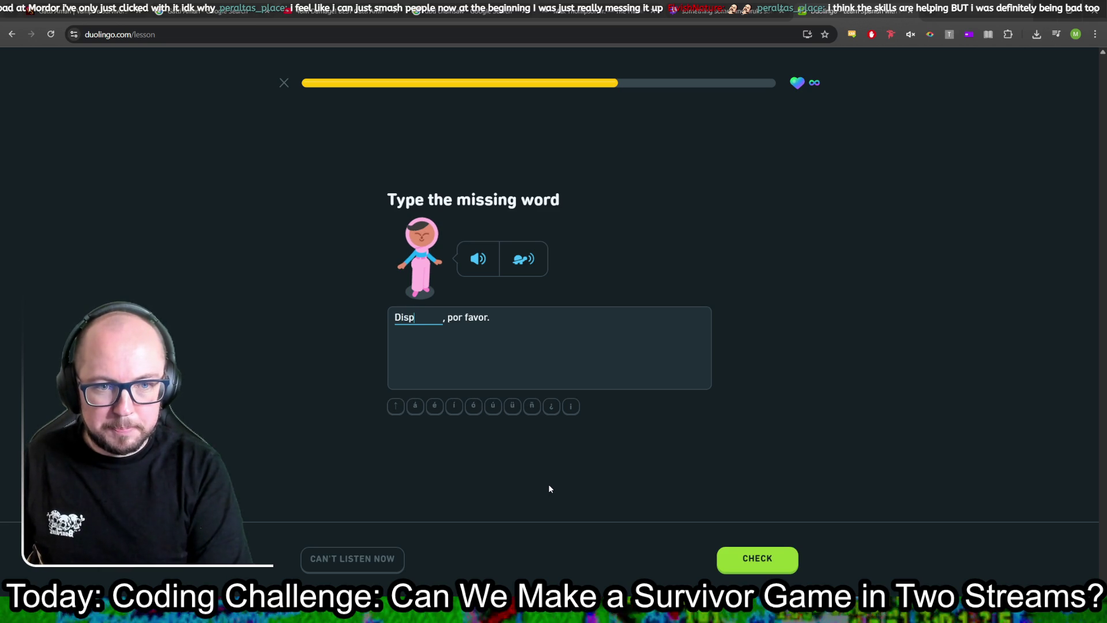
text(cu)
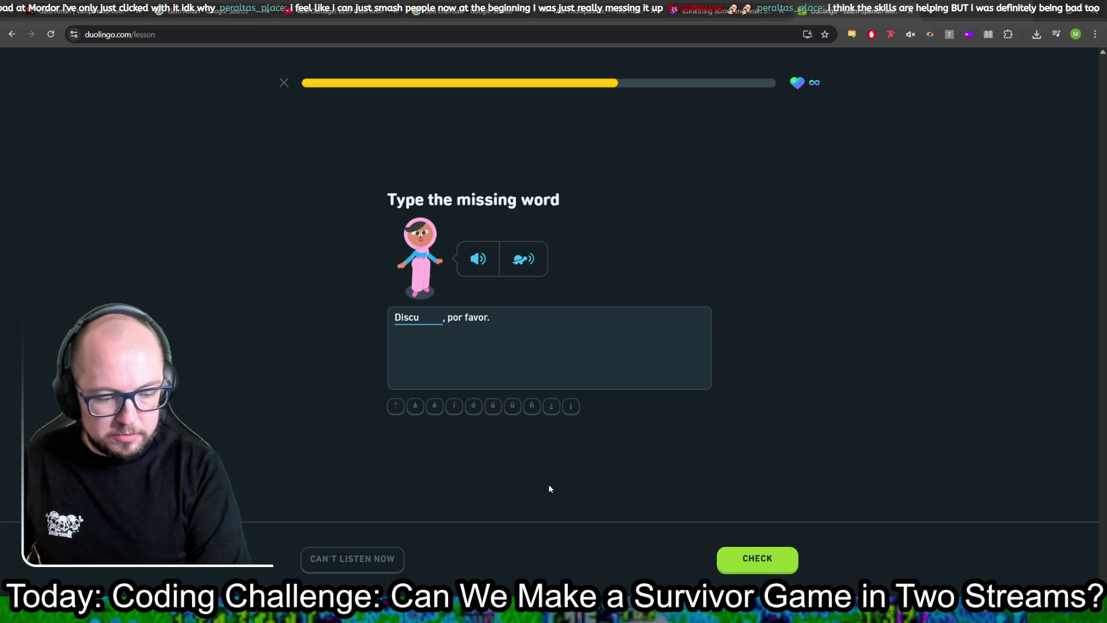
text(lpe)
key(Return)
key(Return)
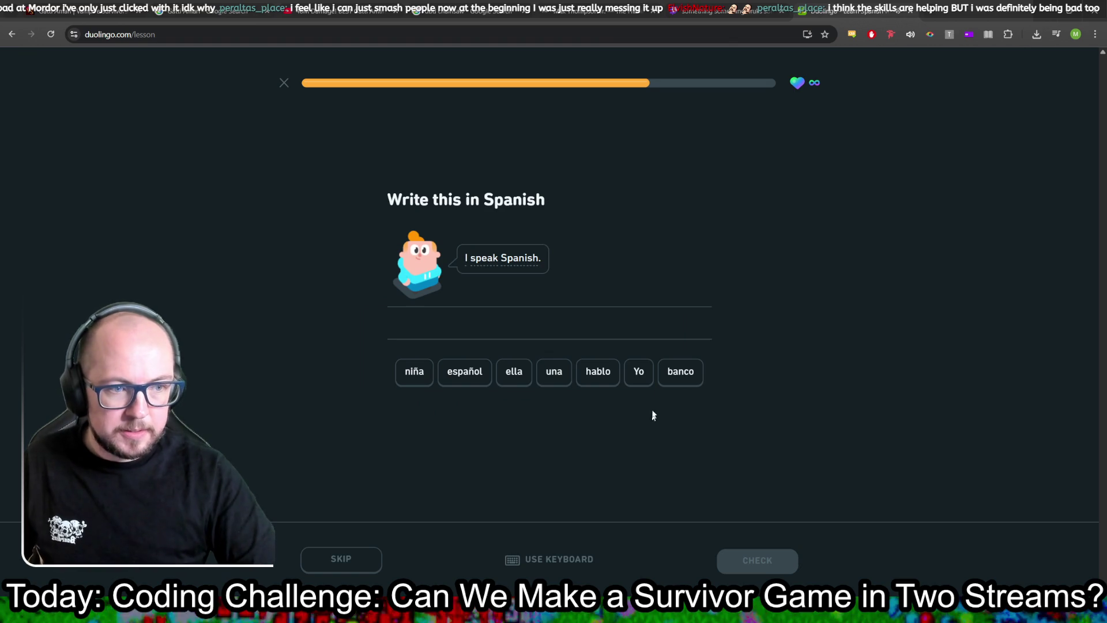
Build 'Yo hablo español' from tiles, then answer the next item with 'Espanol'.
click(634, 378)
click(599, 375)
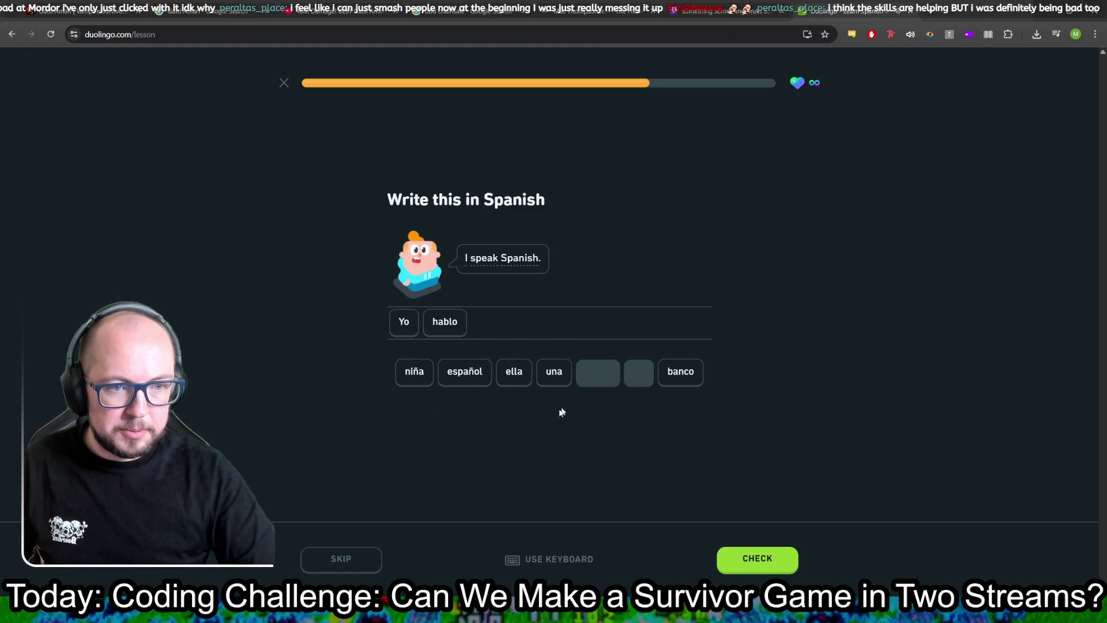
click(470, 378)
click(780, 558)
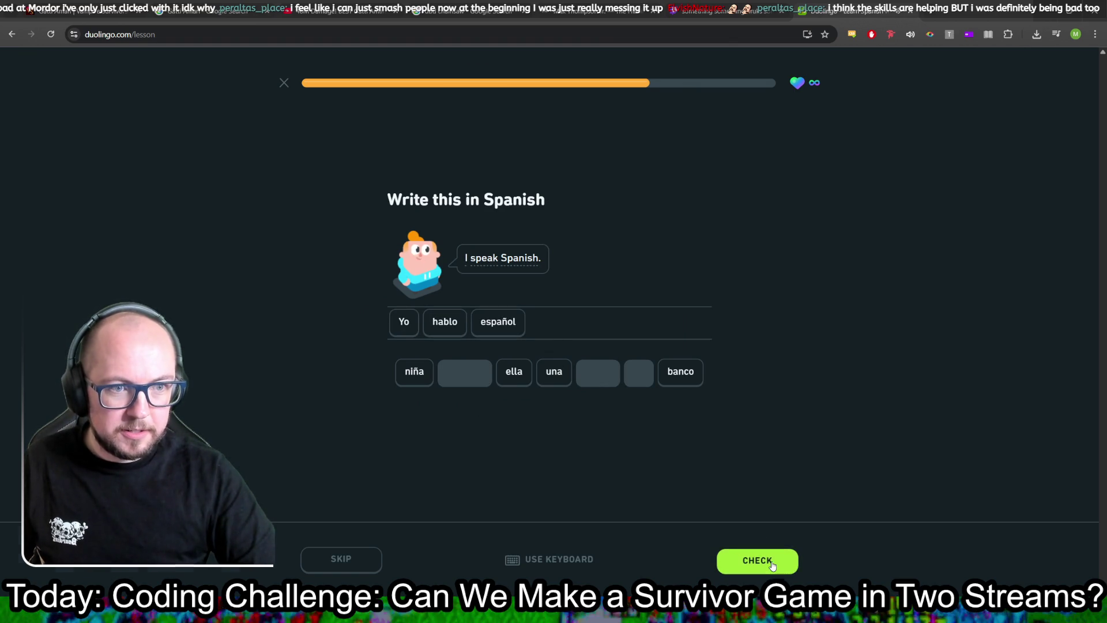
click(773, 560)
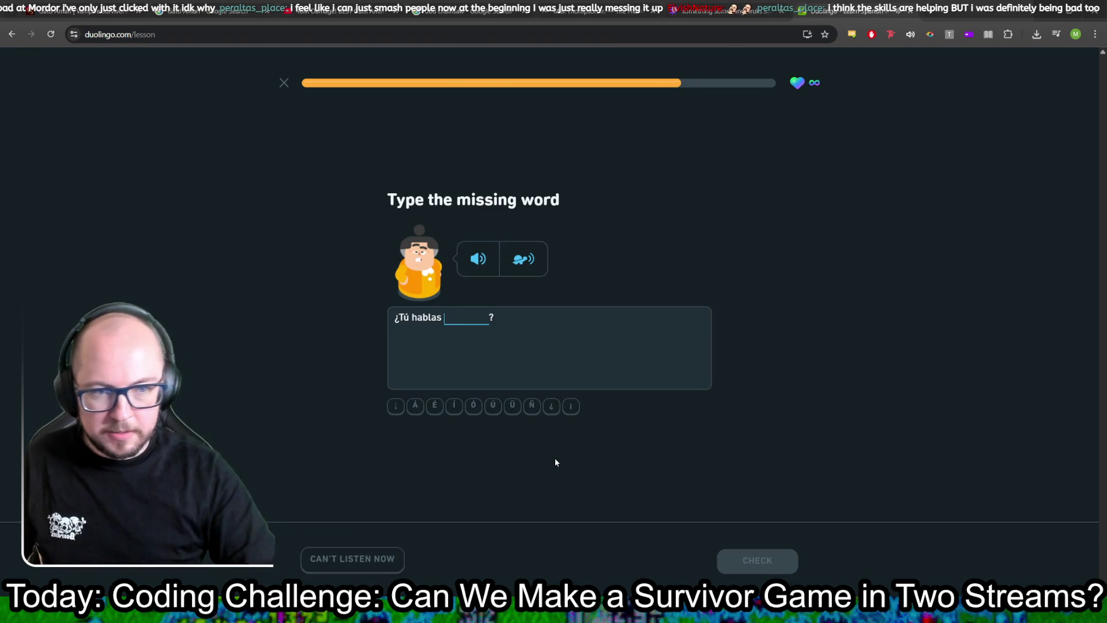
text(Espanol)
key(Return)
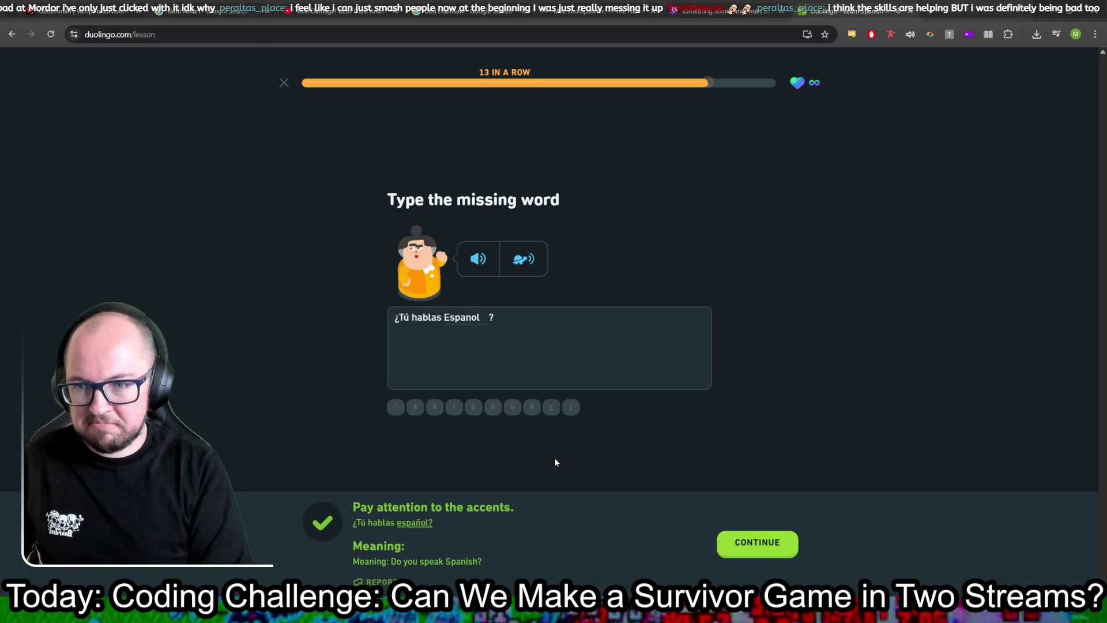
key(Return)
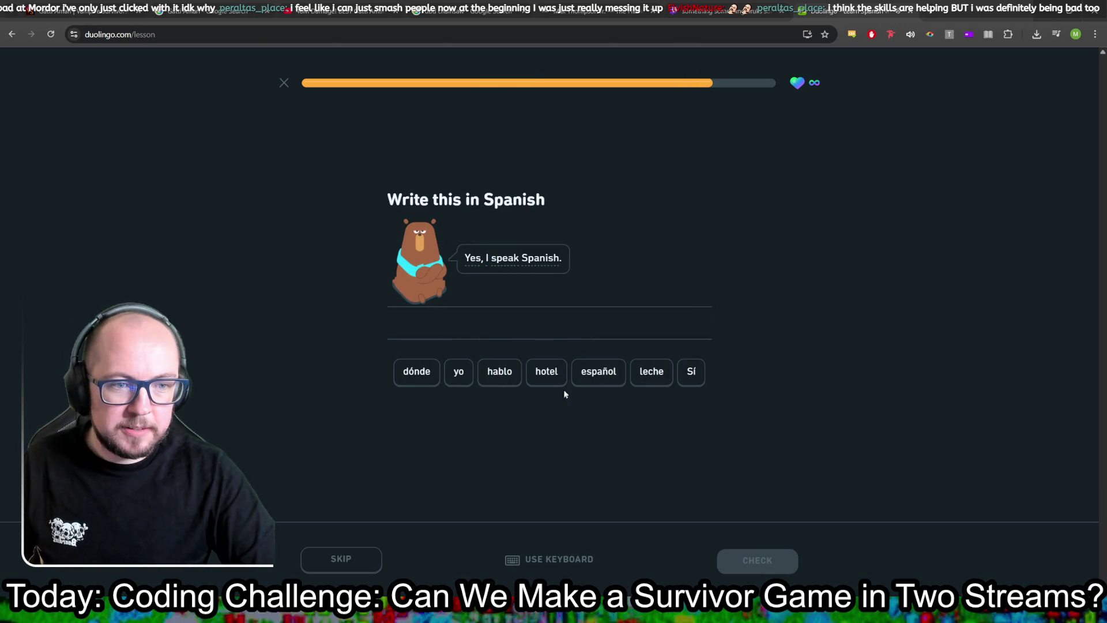
Build 'Sí yo hablo español' from word tiles and check it.
click(687, 380)
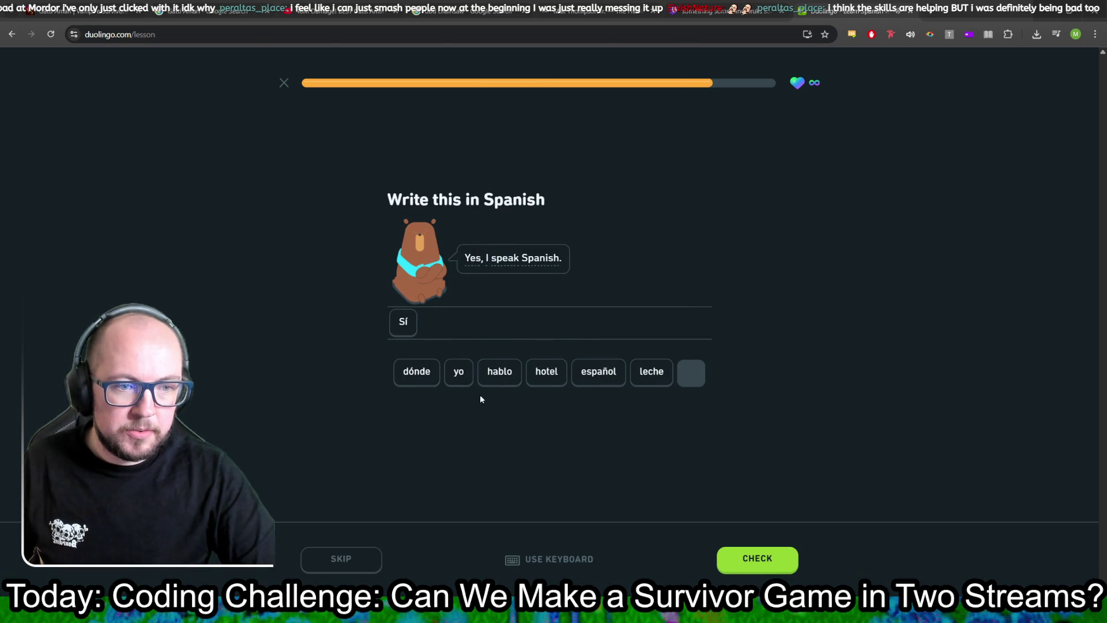
click(467, 378)
click(493, 375)
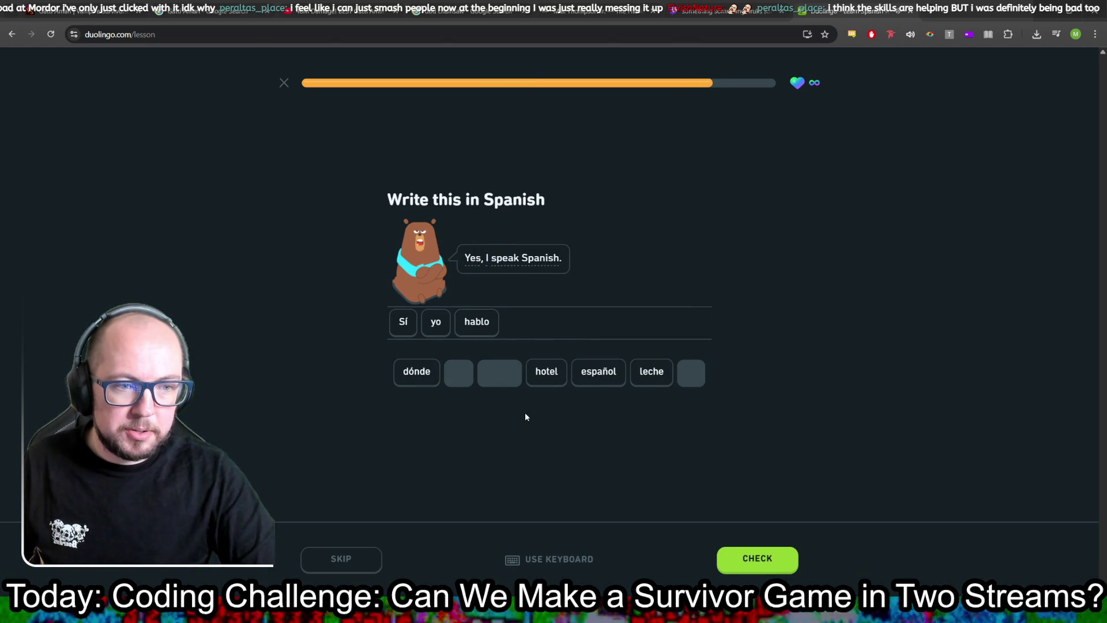
click(595, 374)
click(753, 561)
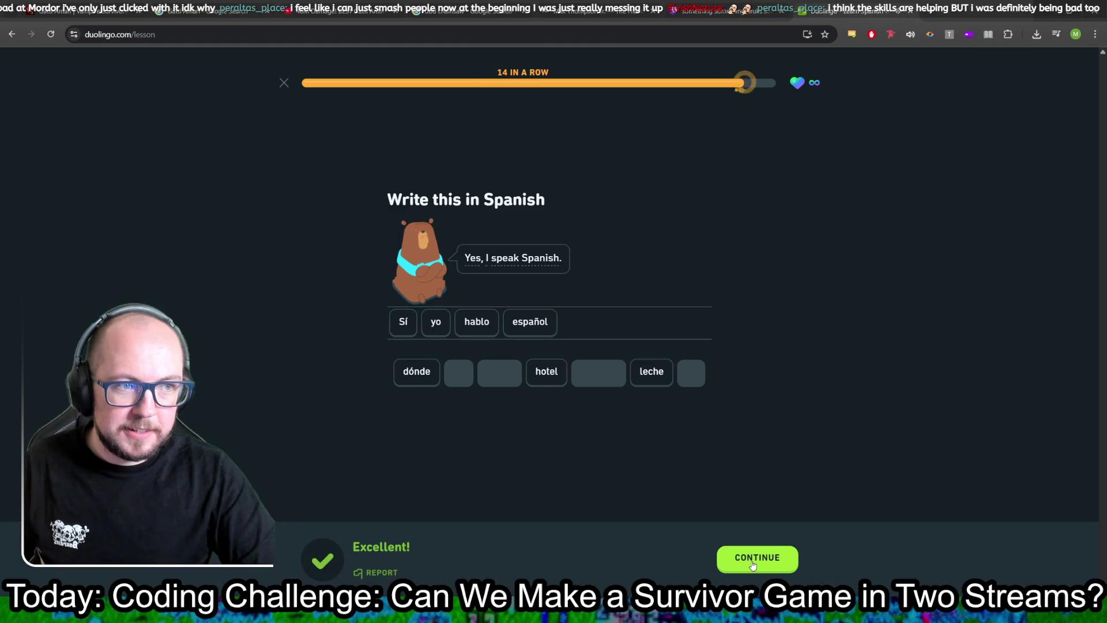
click(752, 561)
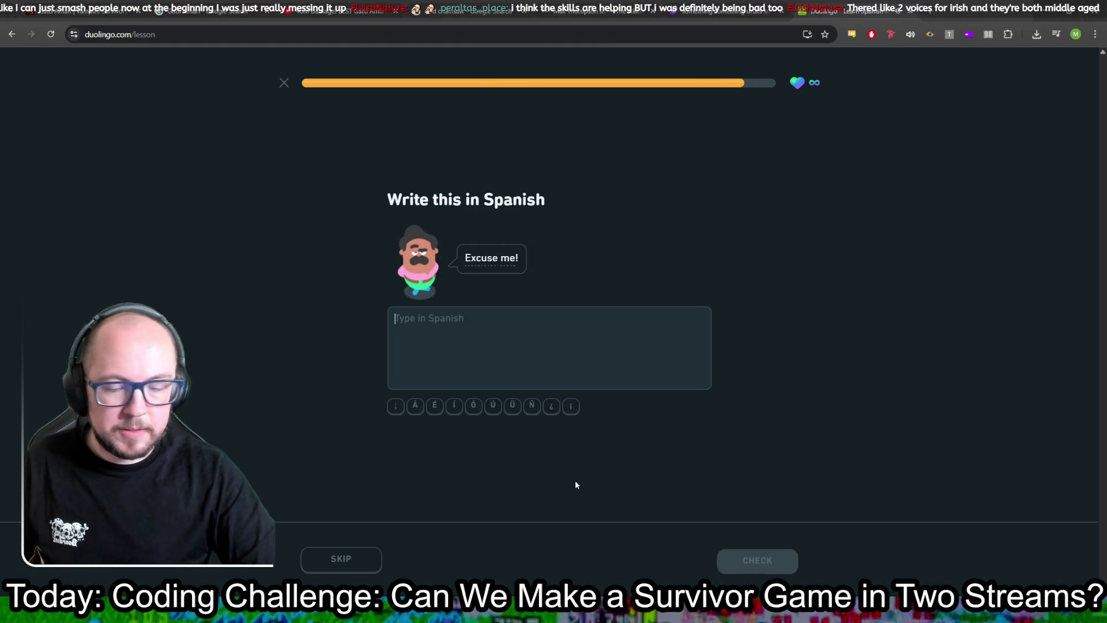
Type 'Disculpe' for the final item and get past the perfect-lesson and score screens.
text(Disc)
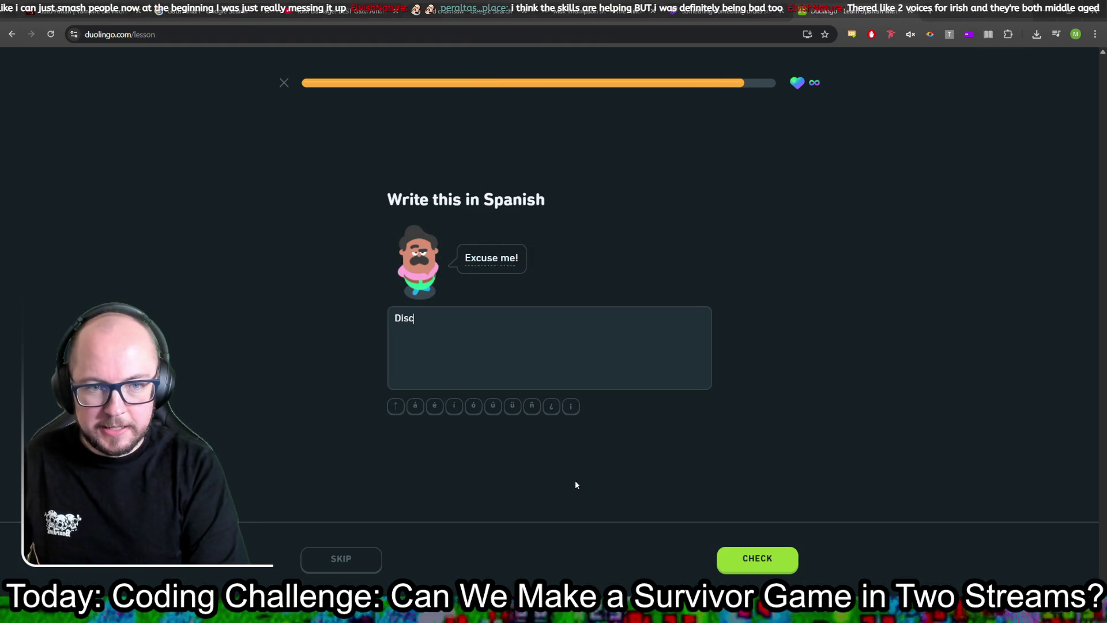
text(ulpe)
key(Return)
key(Return)
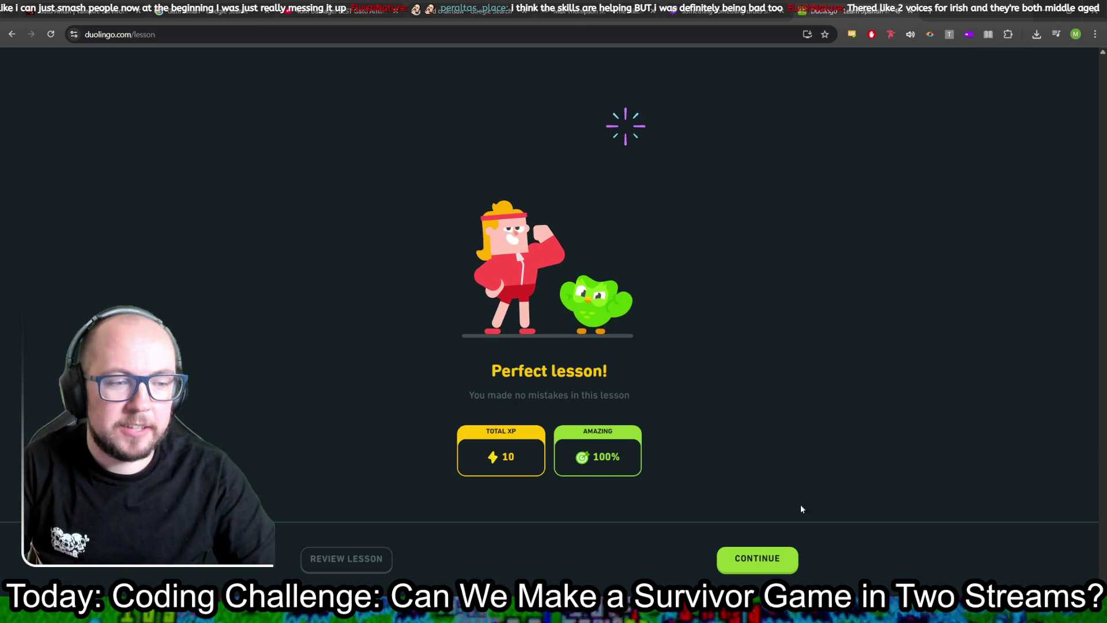
click(769, 567)
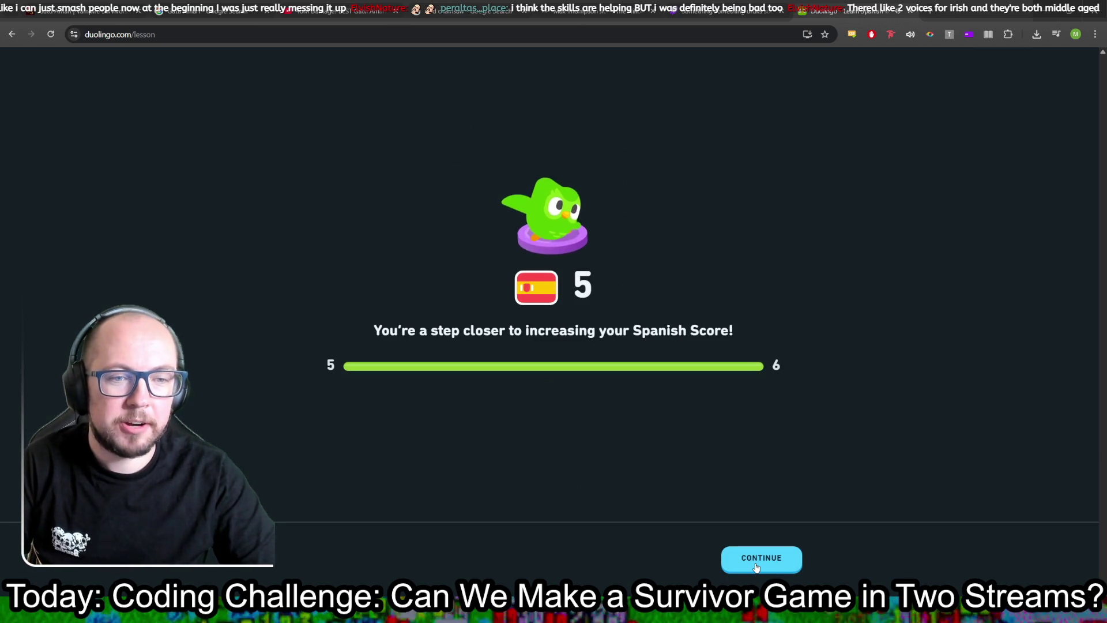
click(770, 569)
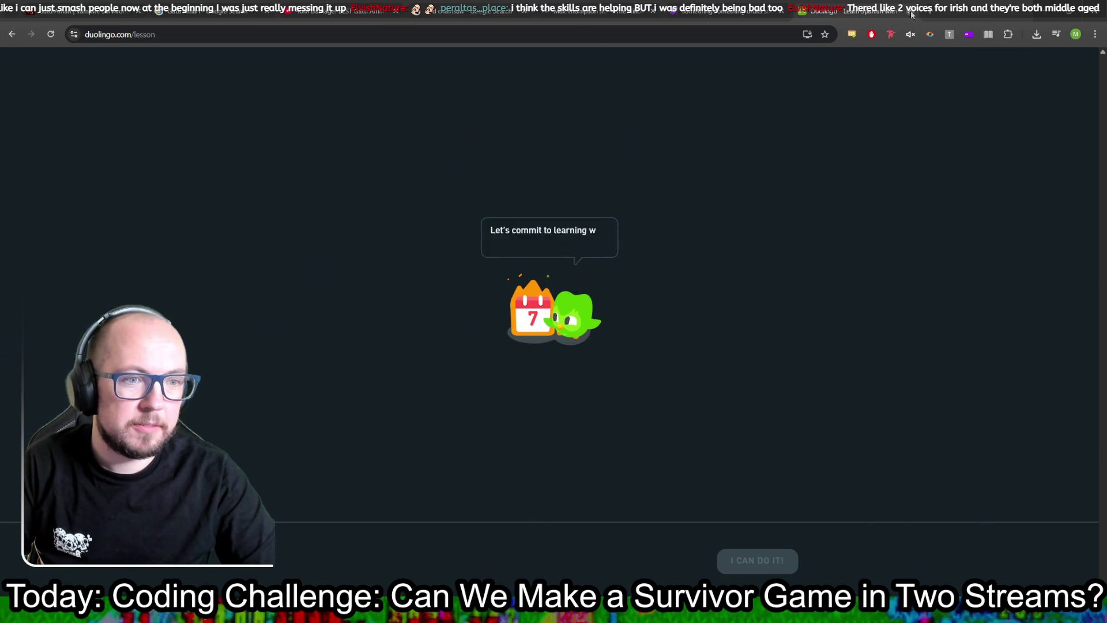
Close the Duolingo tab, open a new tab, and close the running game window.
click(909, 10)
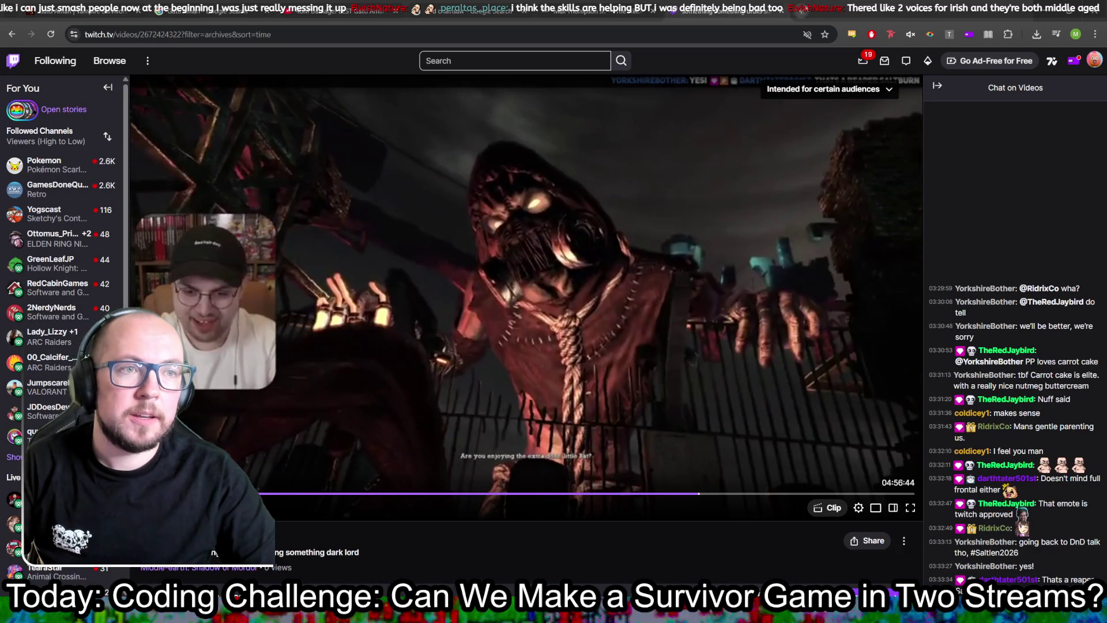
click(806, 11)
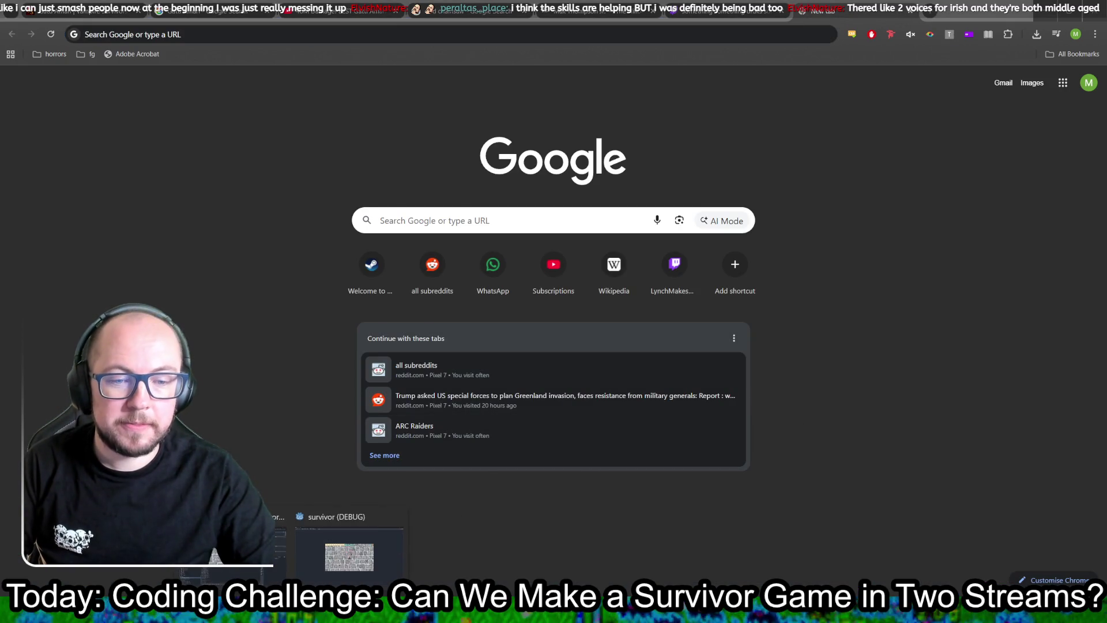
click(329, 542)
key(alt+F4)
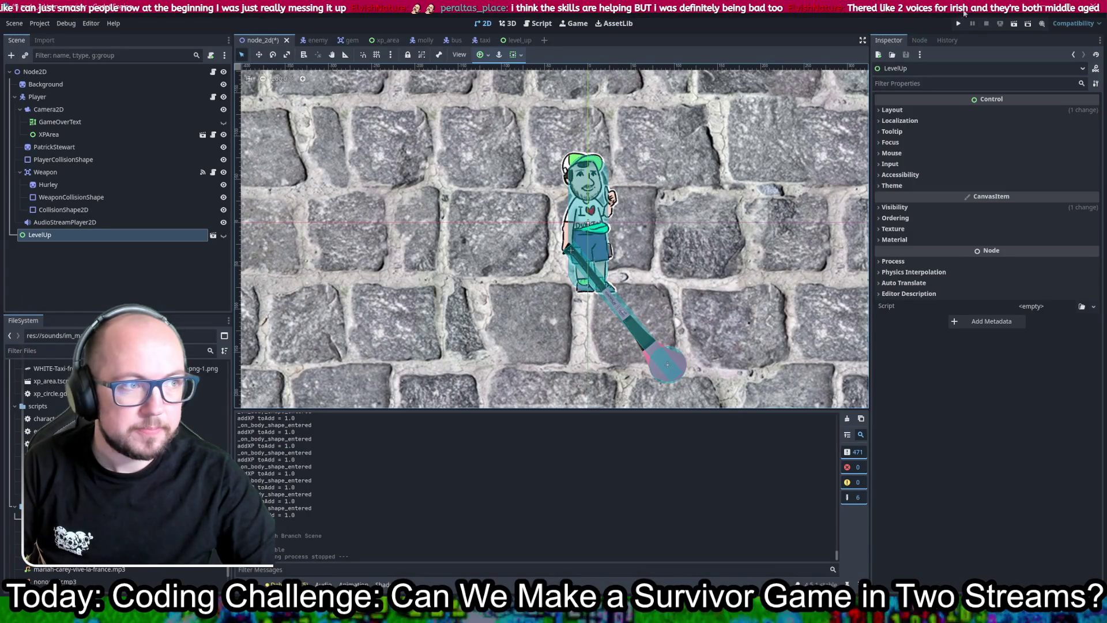
Play-test the game, walking Jimmy around collecting pizzas to Level 5, then stop it with F8.
click(958, 23)
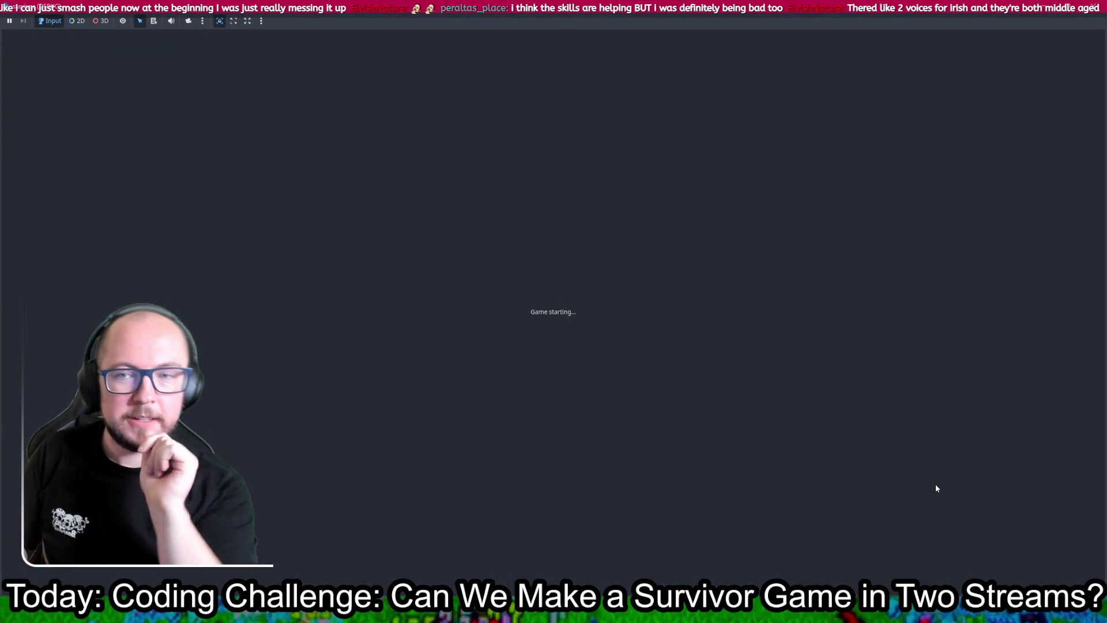
key(Right)
key(Up)
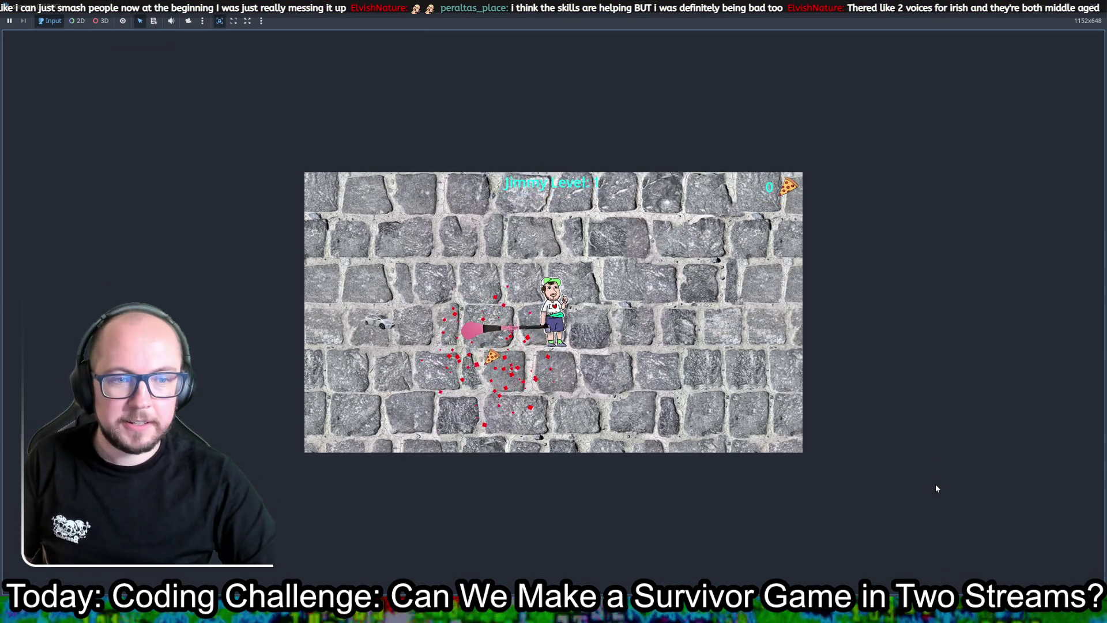
key(Down)
key(Right)
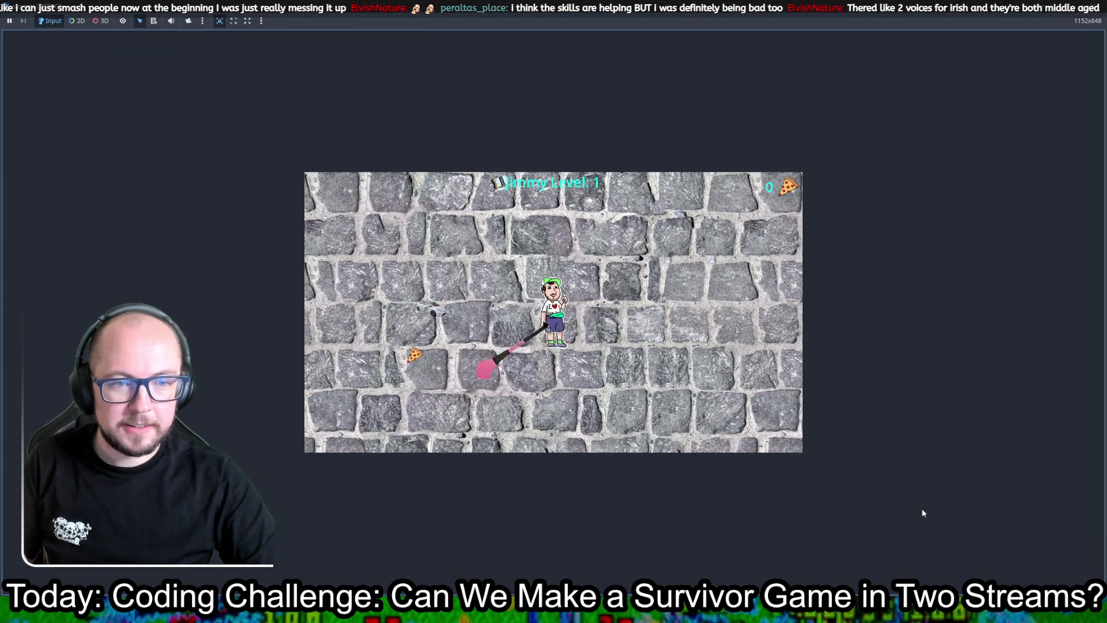
key(Down)
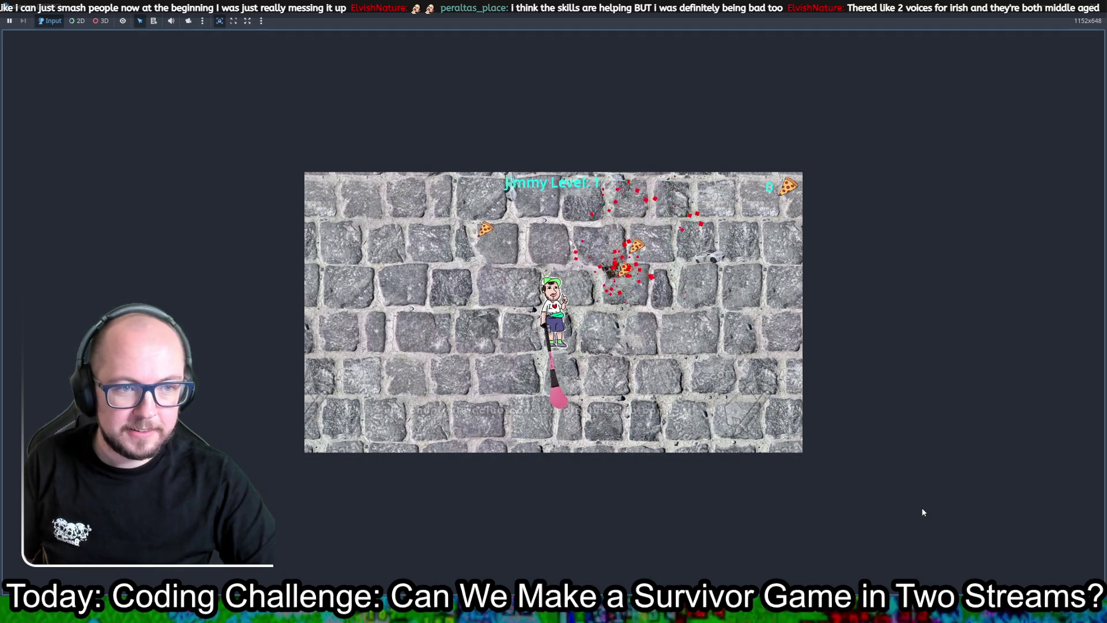
key(Left)
key(Down)
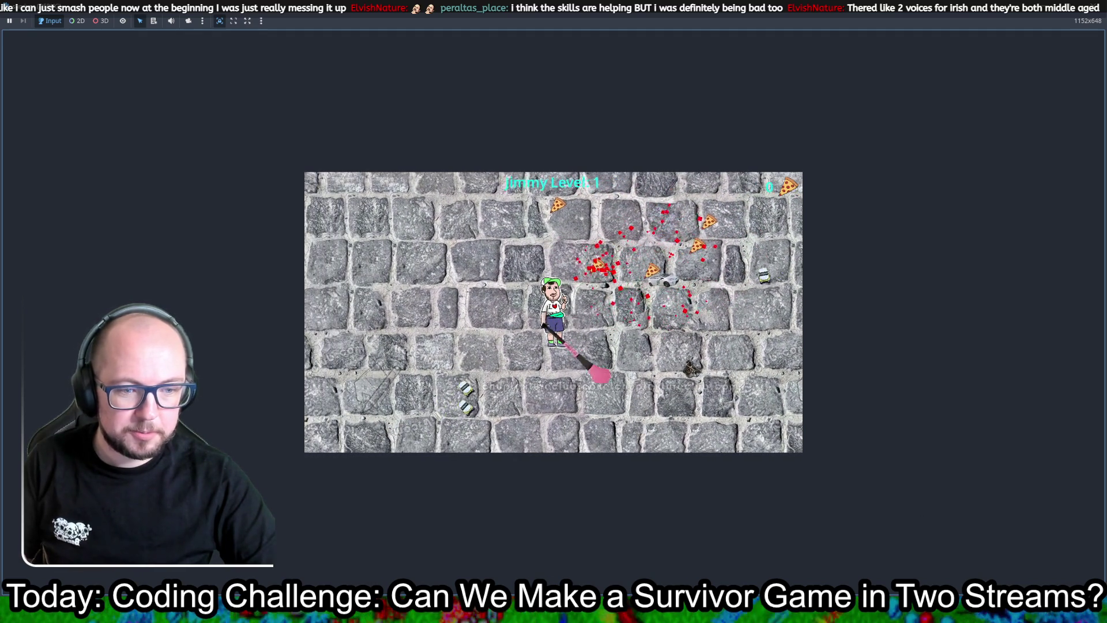
key(Left)
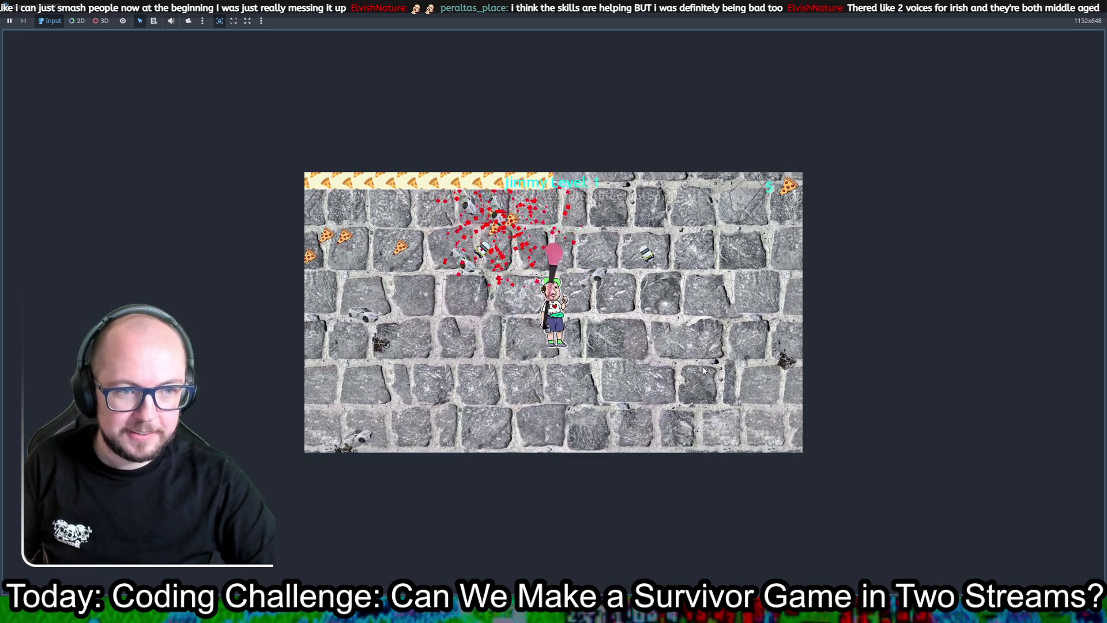
key(Left)
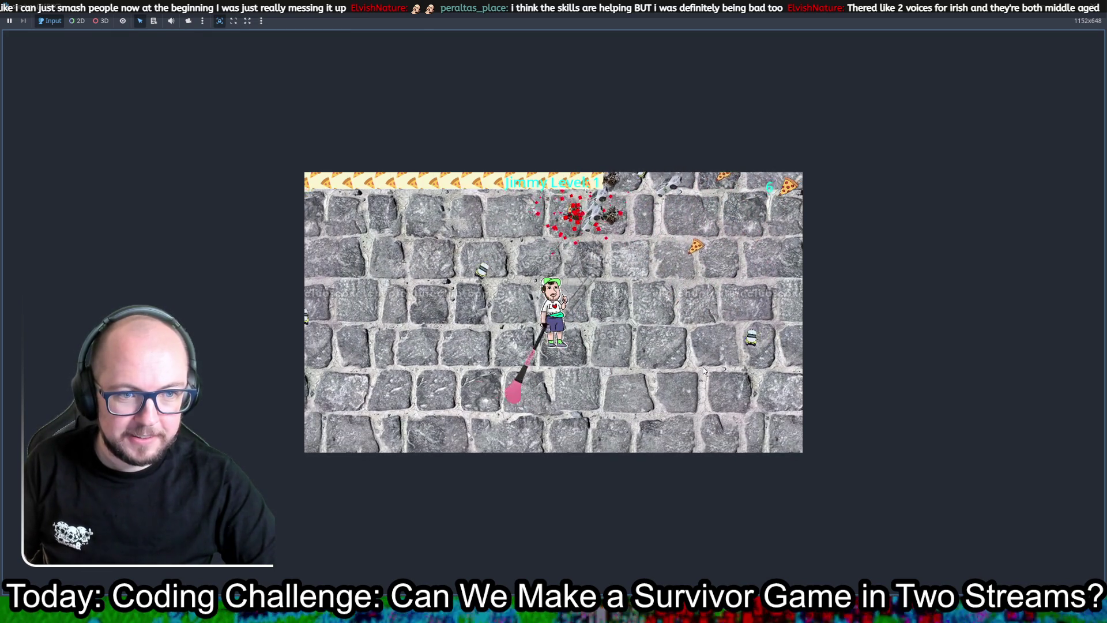
key(w)
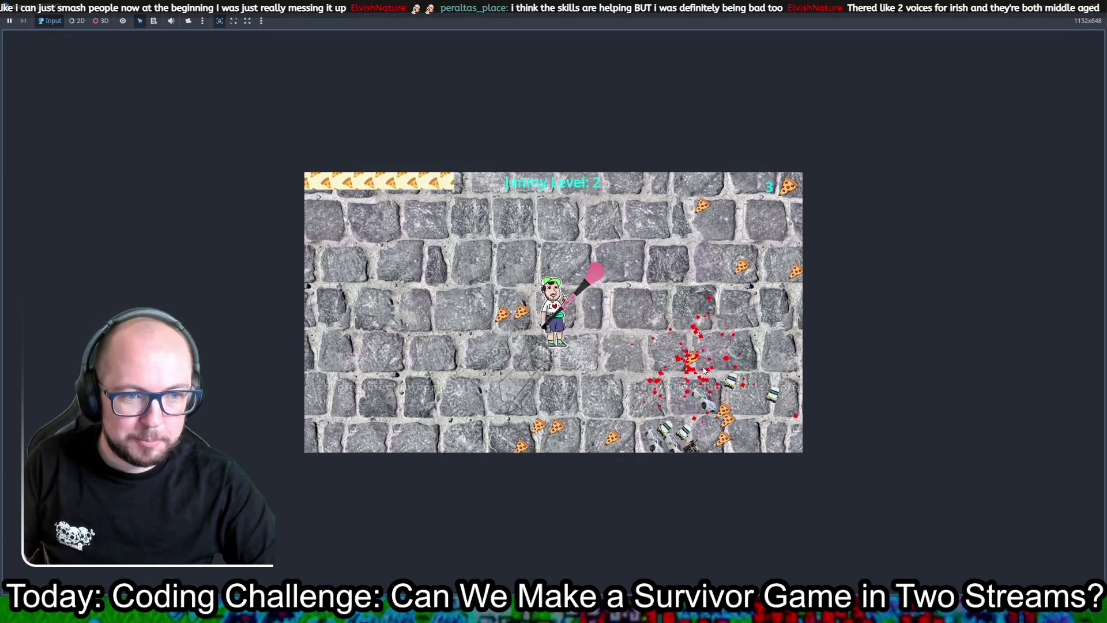
key(a)
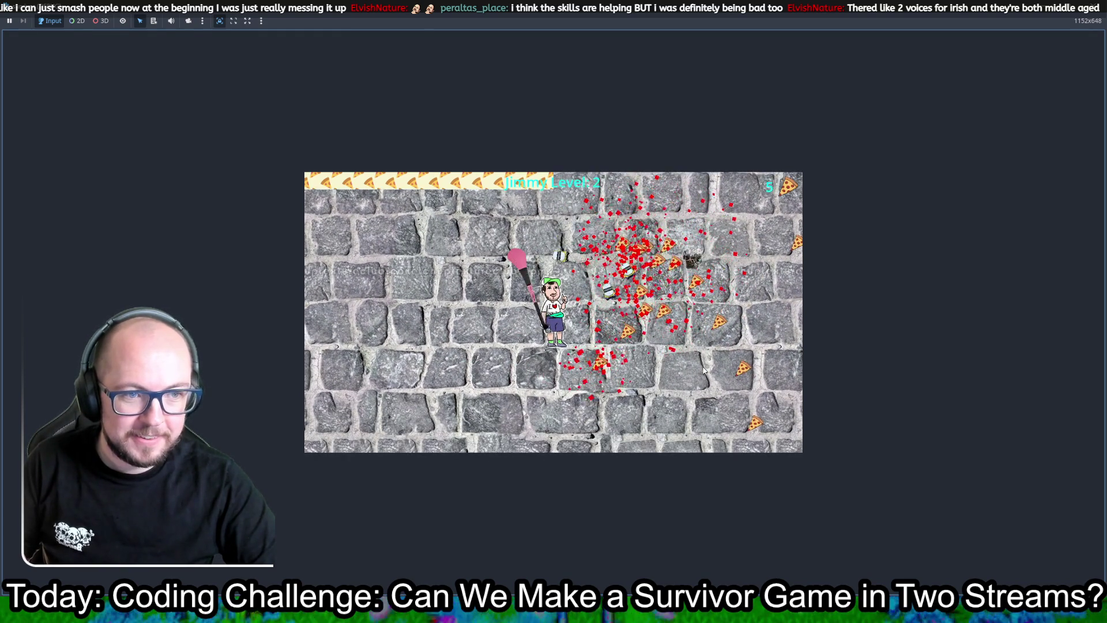
key(d)
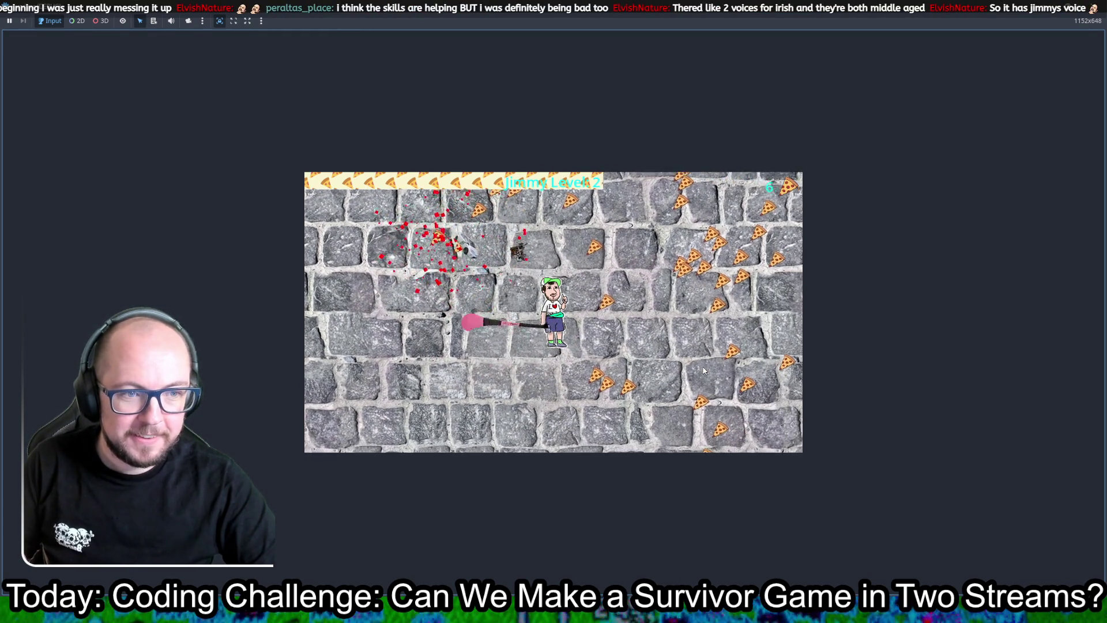
key(d)
key(a)
key(a)
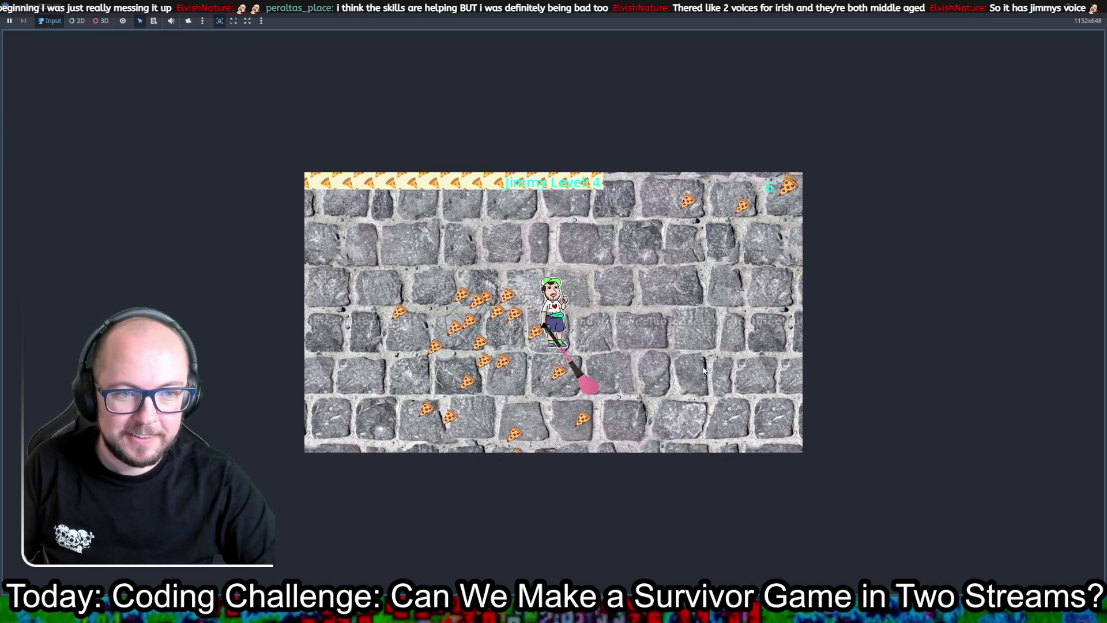
key(a)
key(s)
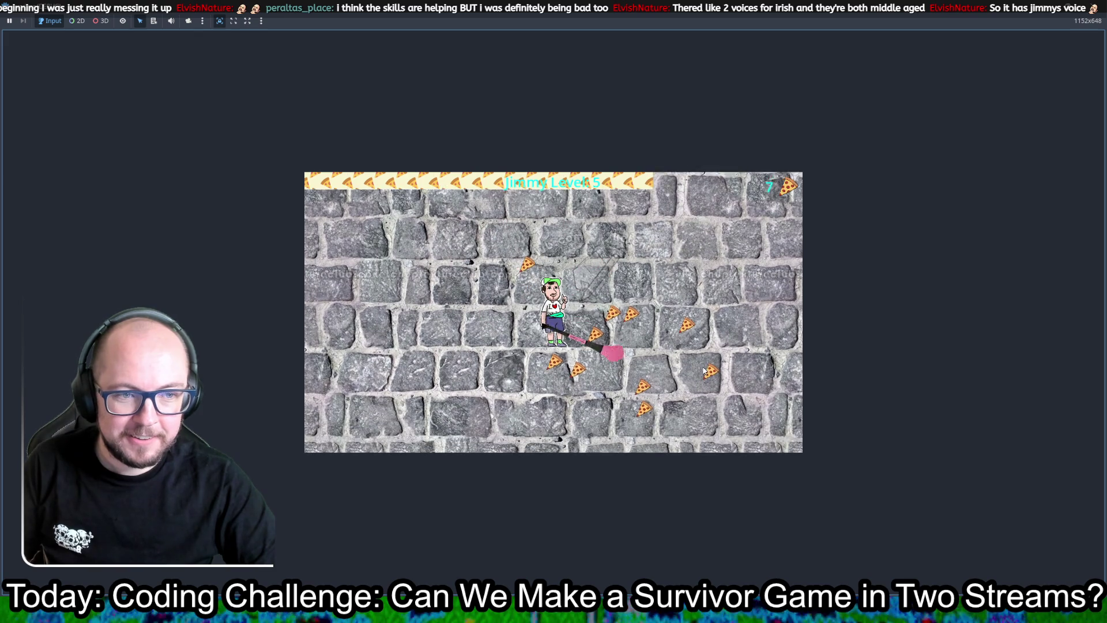
key(d)
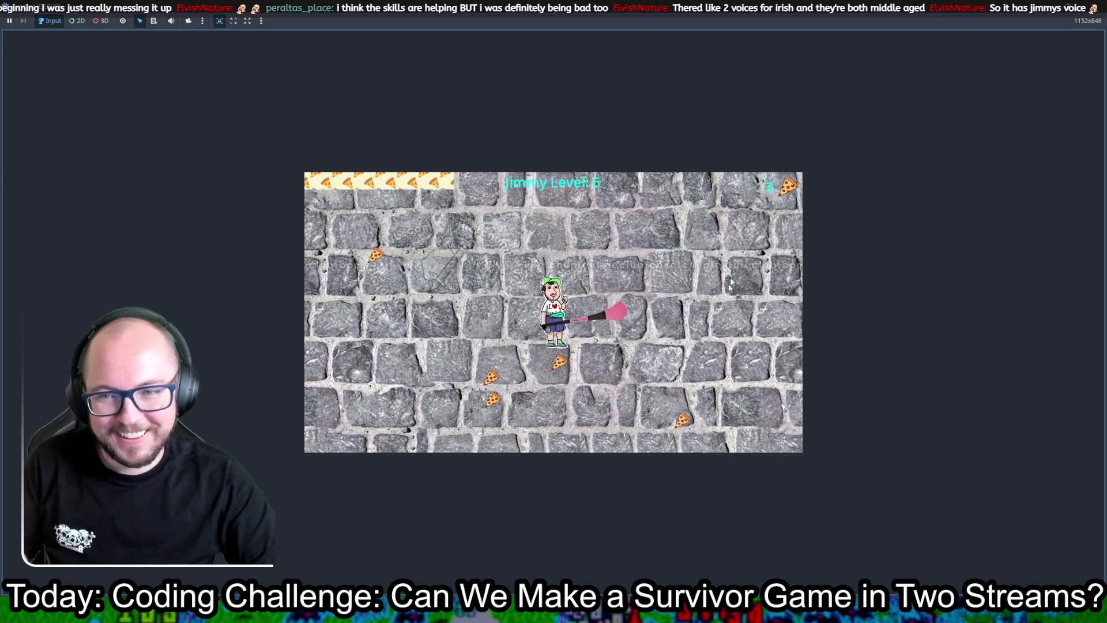
key(F8)
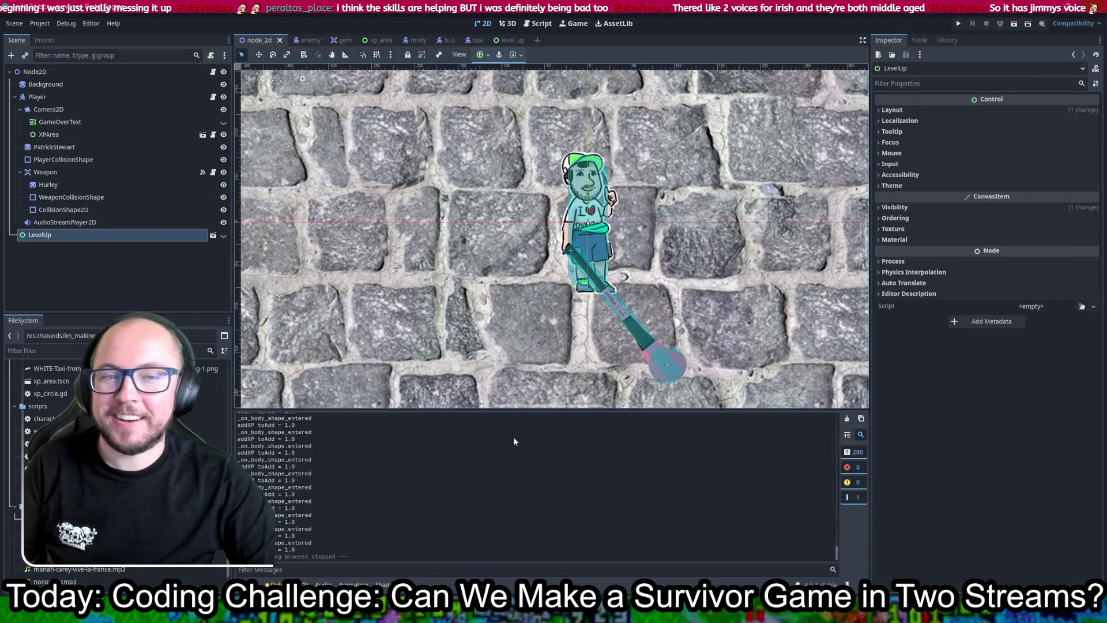
Check the Background sprite's properties, then reselect LevelUp and toggle its eye icon to visible.
scroll(611, 225, down, 3)
scroll(614, 223, up, 3)
scroll(707, 293, up, 3)
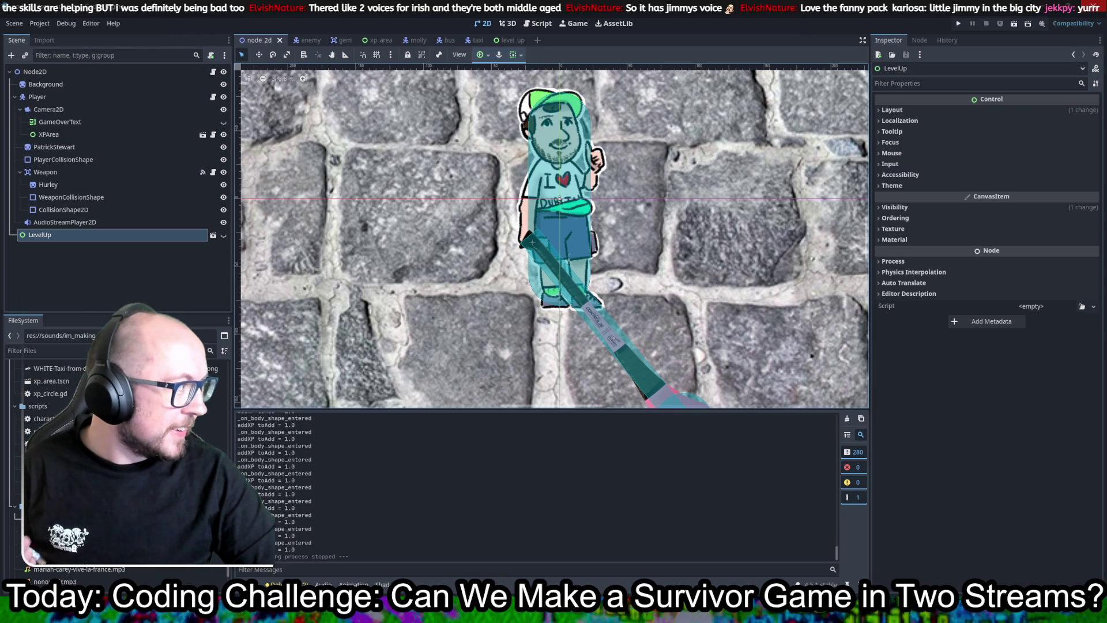
click(670, 288)
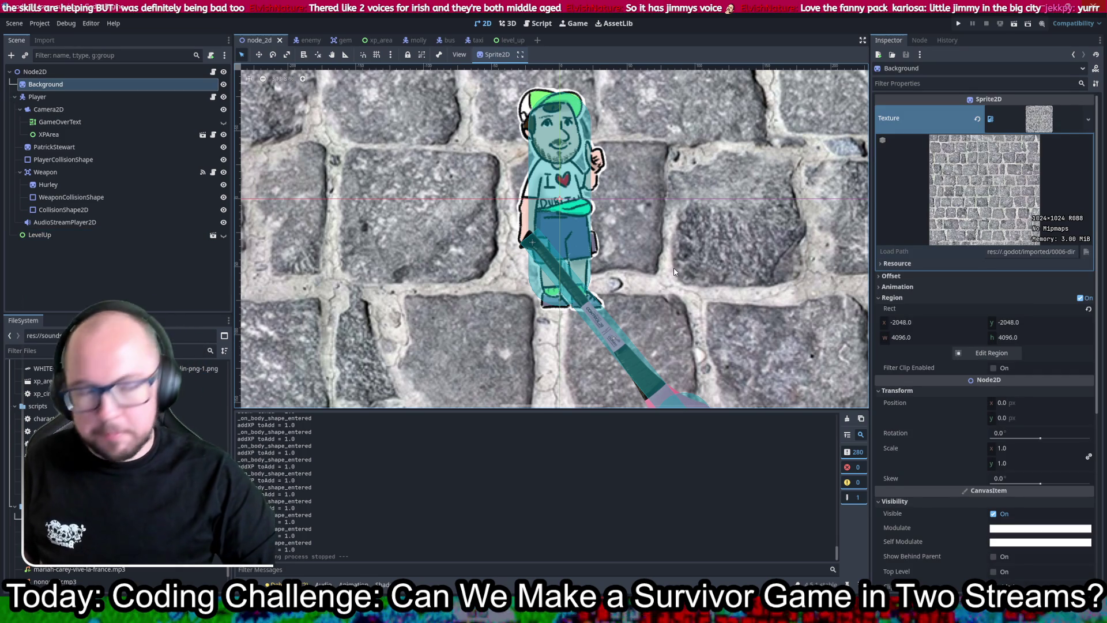
scroll(673, 271, down, 10)
scroll(689, 249, up, 6)
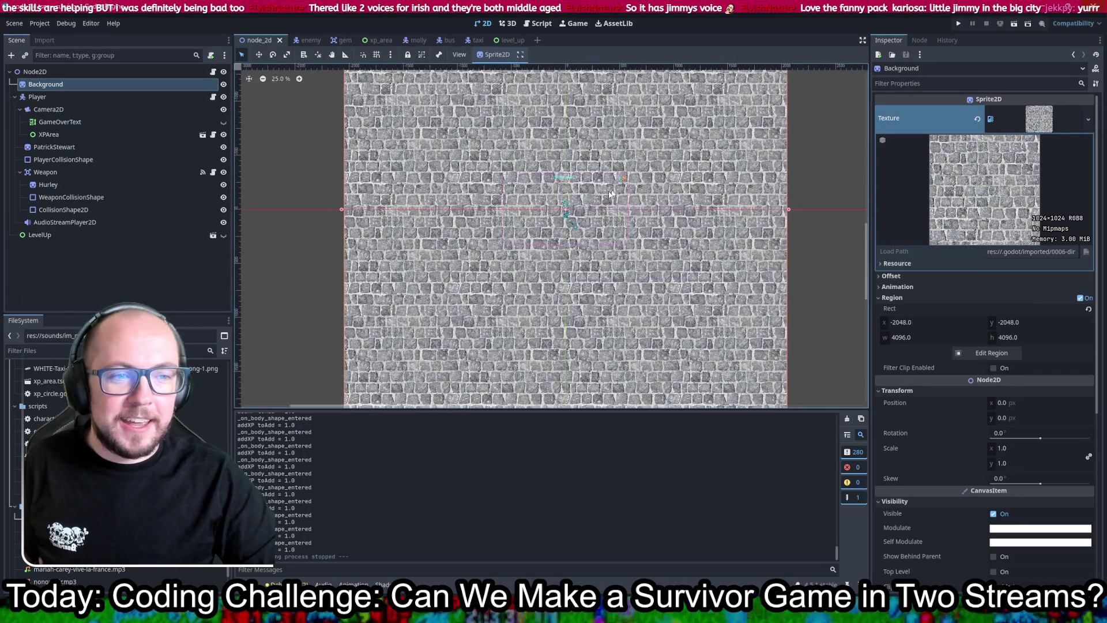
scroll(609, 216, up, 4)
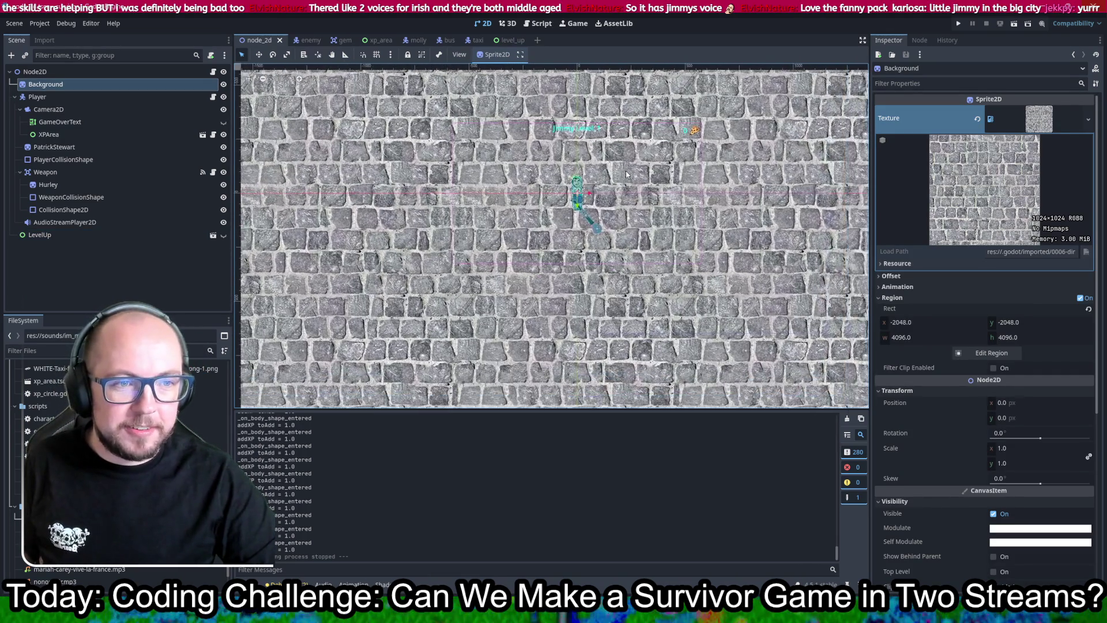
scroll(564, 174, down, 3)
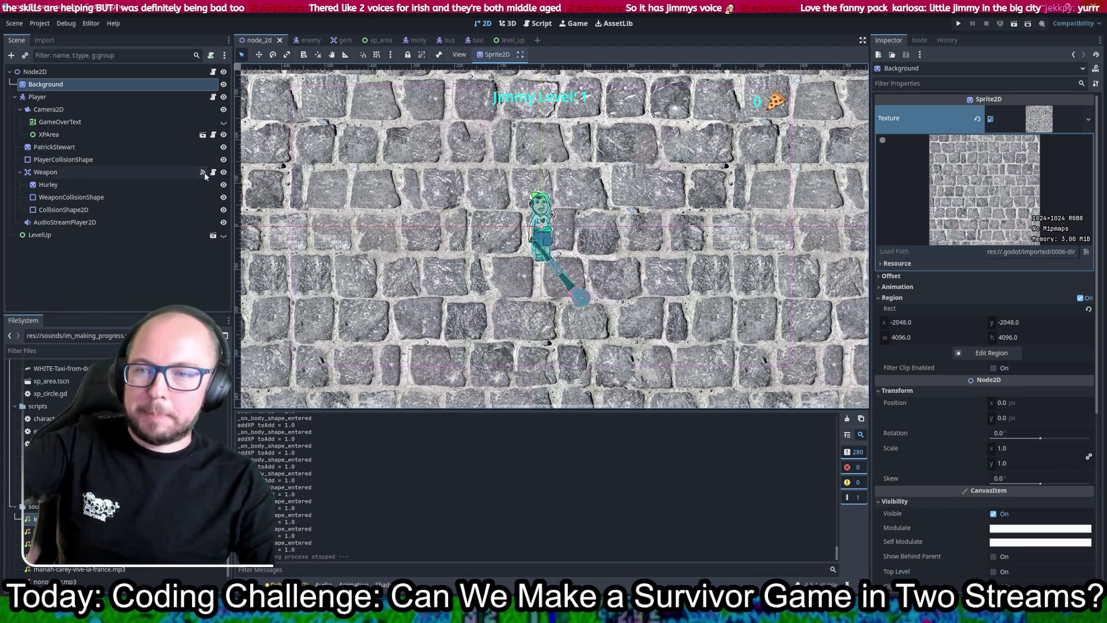
click(113, 237)
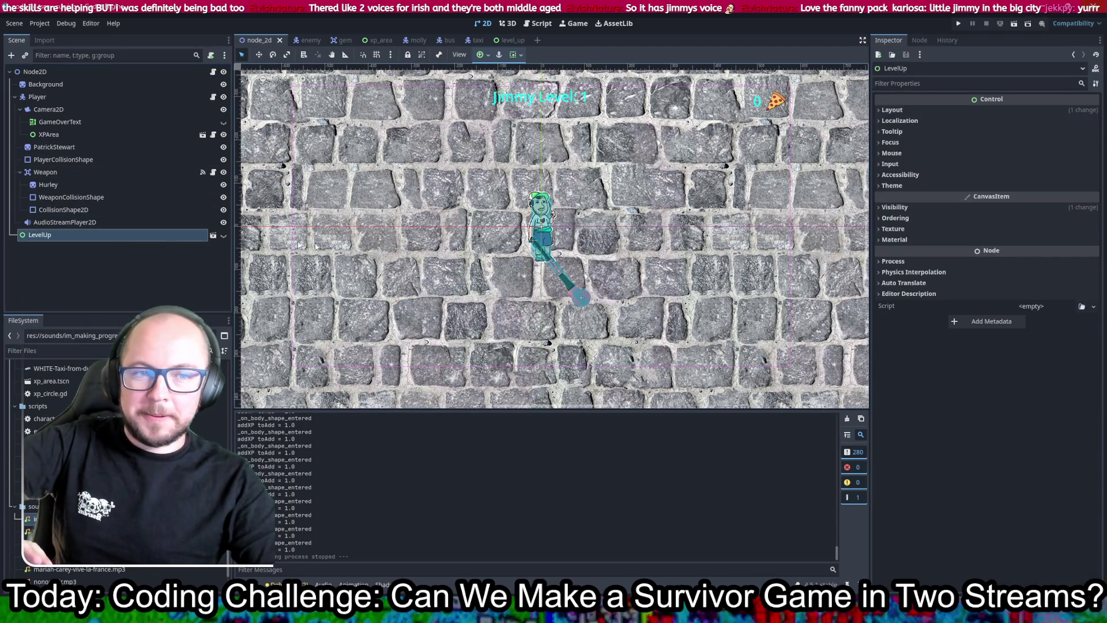
click(223, 234)
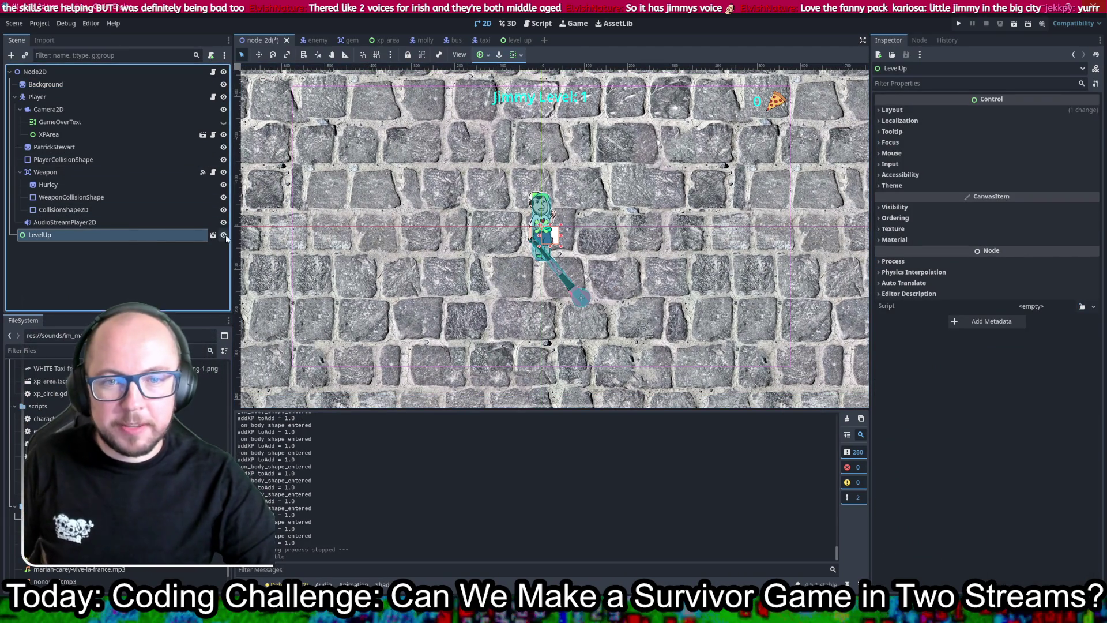
Save the main scene, switch to level_up, and stretch the white square into a tall panel.
key(ctrl+s)
click(507, 40)
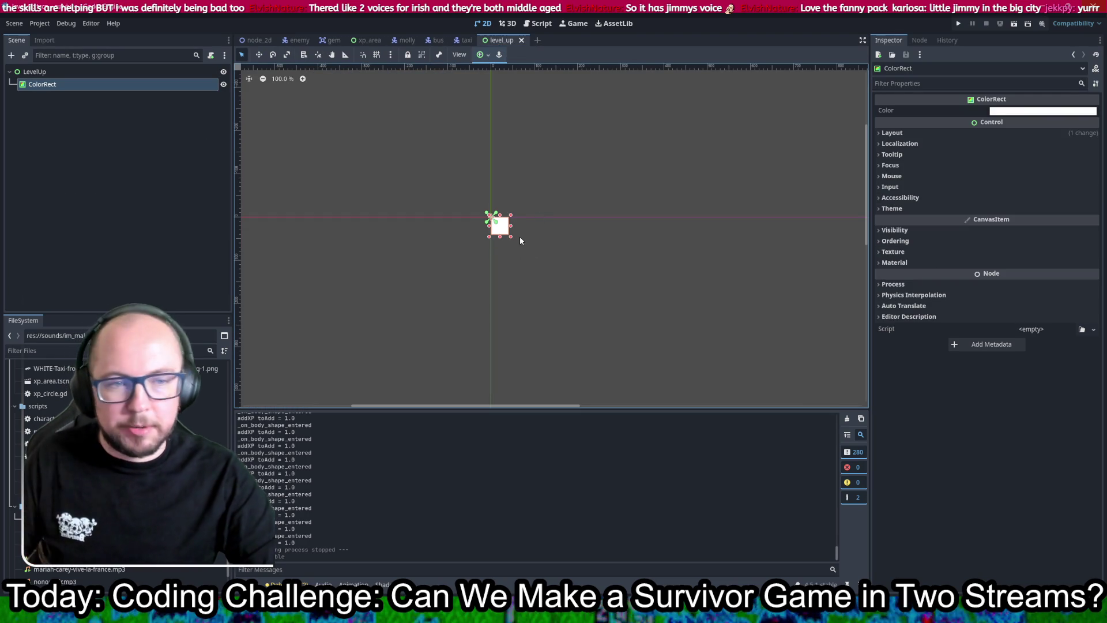
scroll(520, 244, down, 5)
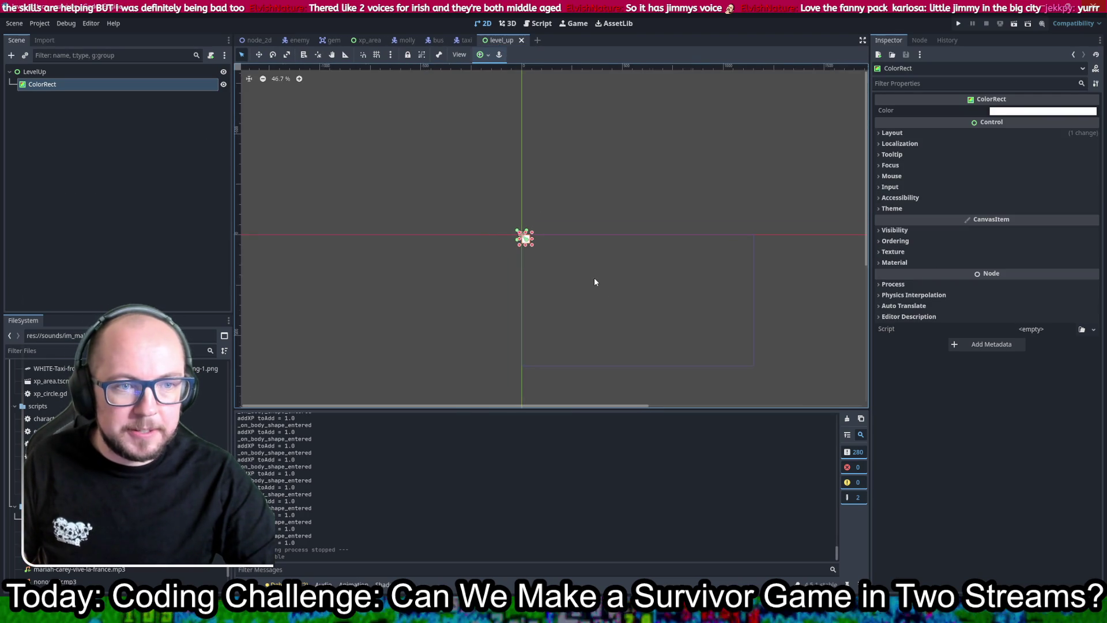
mouse_move(537, 248)
mouse_down()
mouse_move(571, 348)
mouse_move(564, 332)
mouse_move(624, 330)
mouse_move(616, 342)
mouse_up()
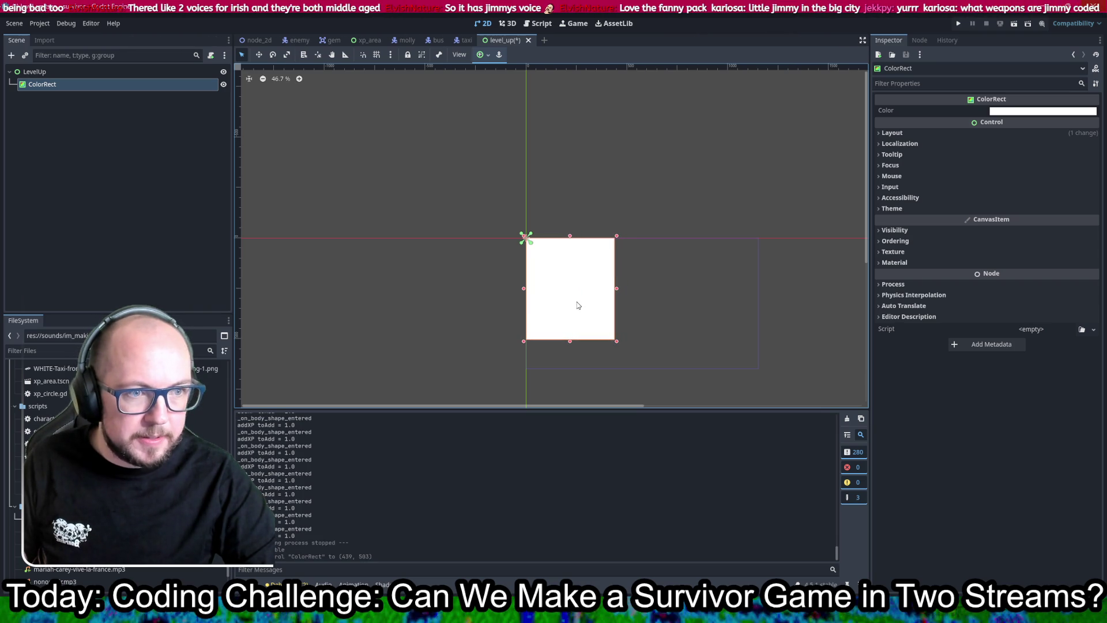
Set the 439×503 ColorRect's Layout Mode to Anchors with the Center preset, and save.
click(902, 133)
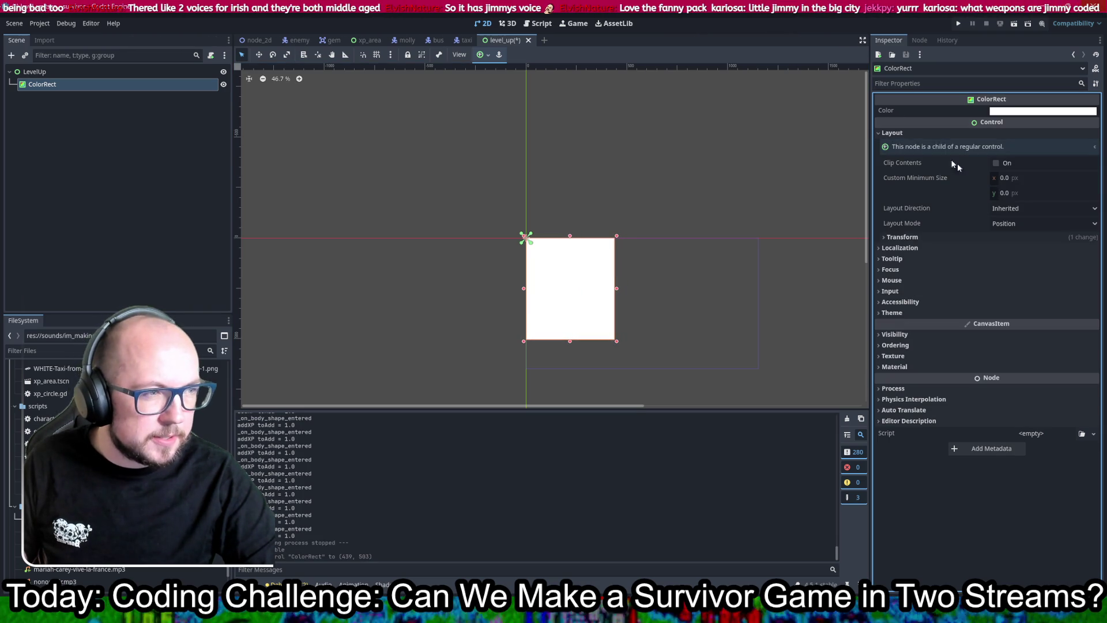
click(1022, 209)
click(1022, 208)
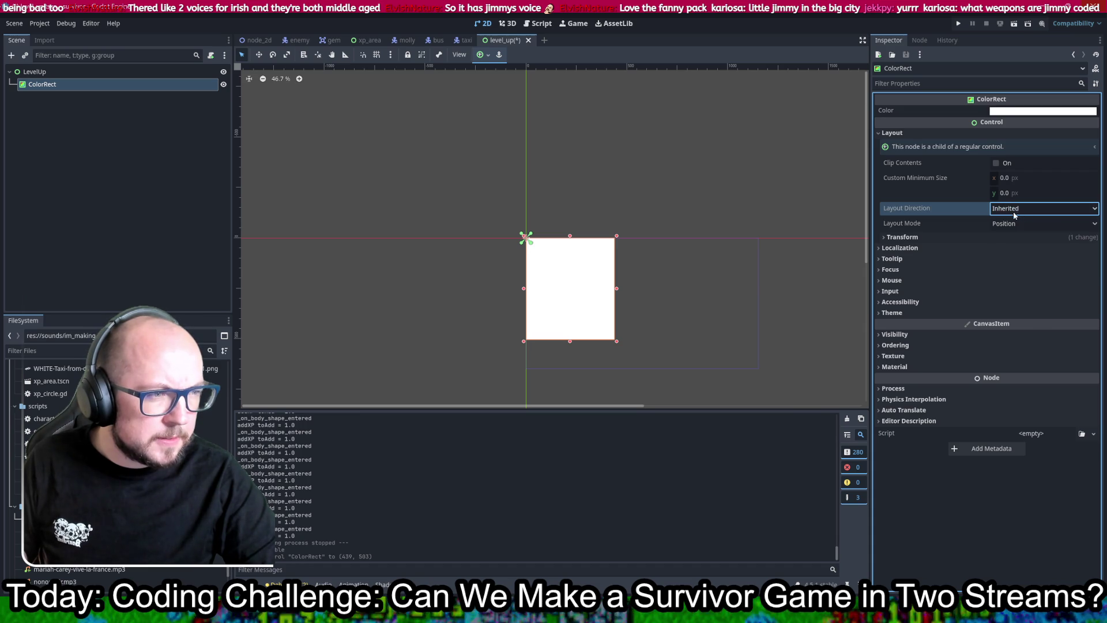
click(993, 234)
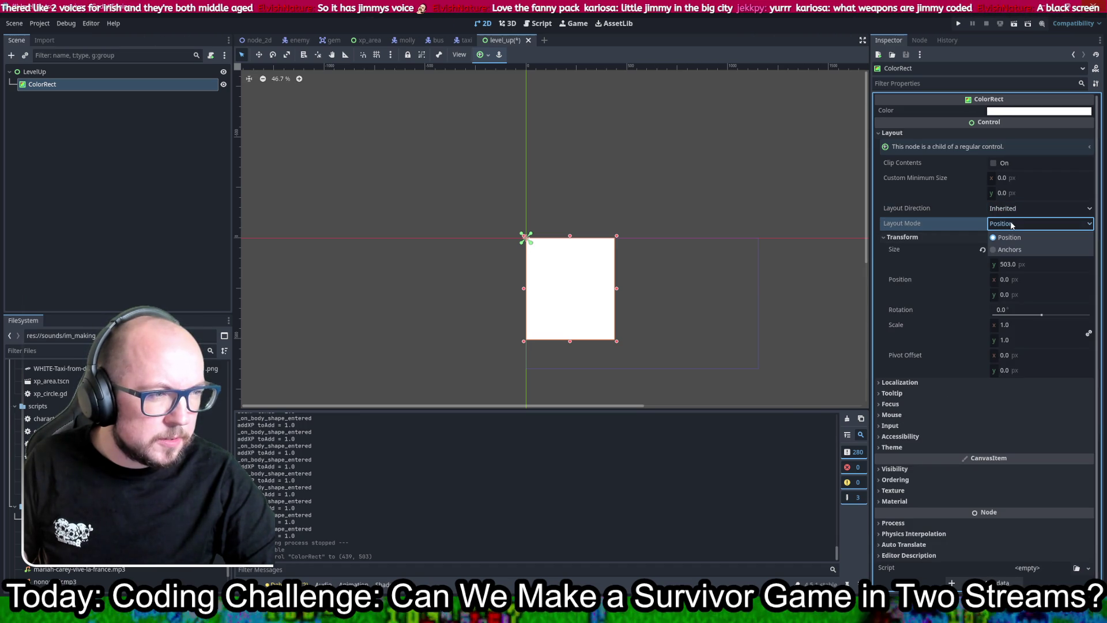
click(1014, 224)
click(1017, 249)
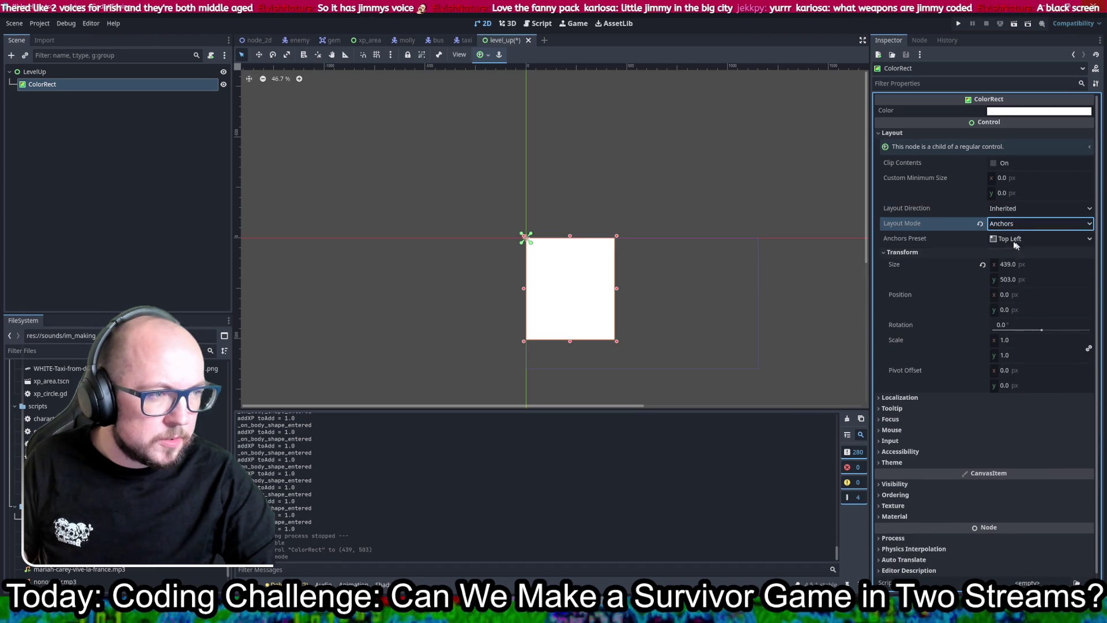
click(1018, 238)
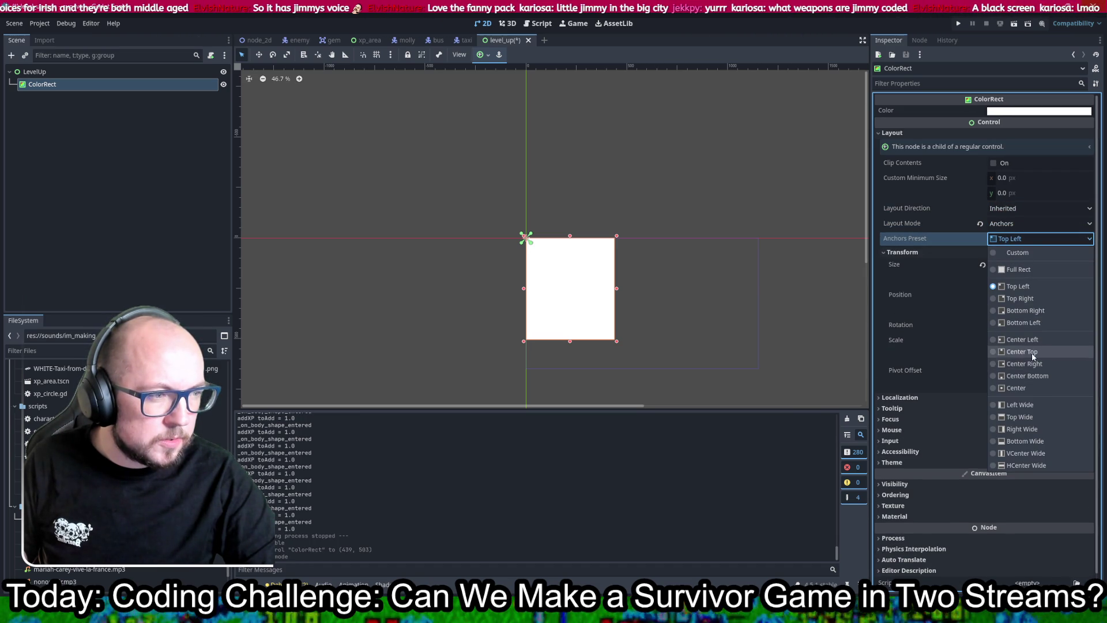
click(1016, 387)
key(ctrl+s)
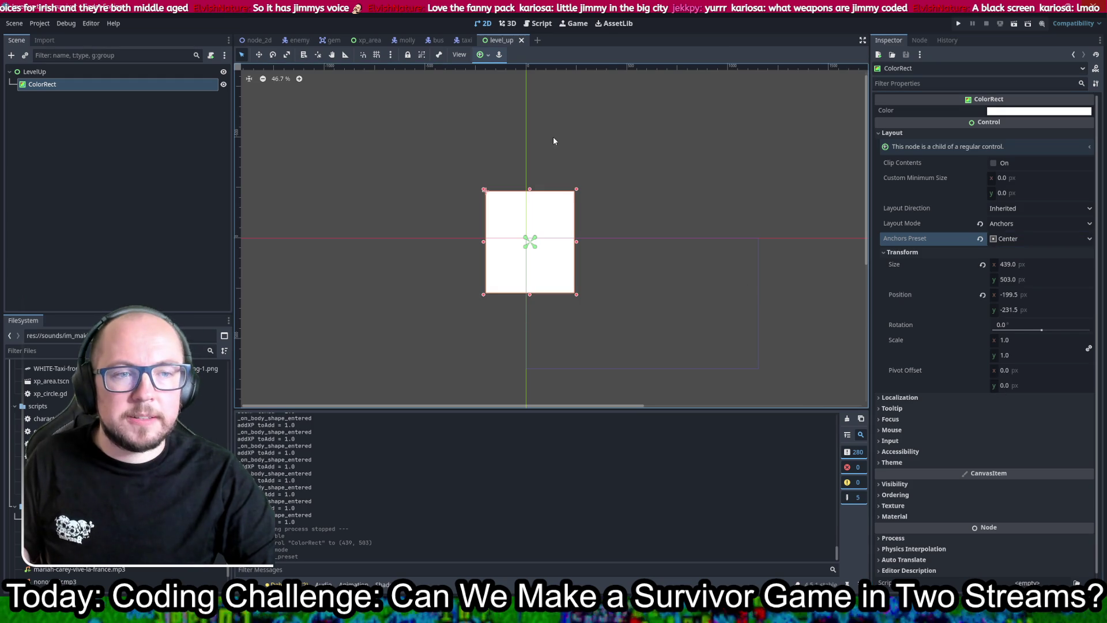
Compare the centred panel in the main game scene, then return to level_up.
click(259, 40)
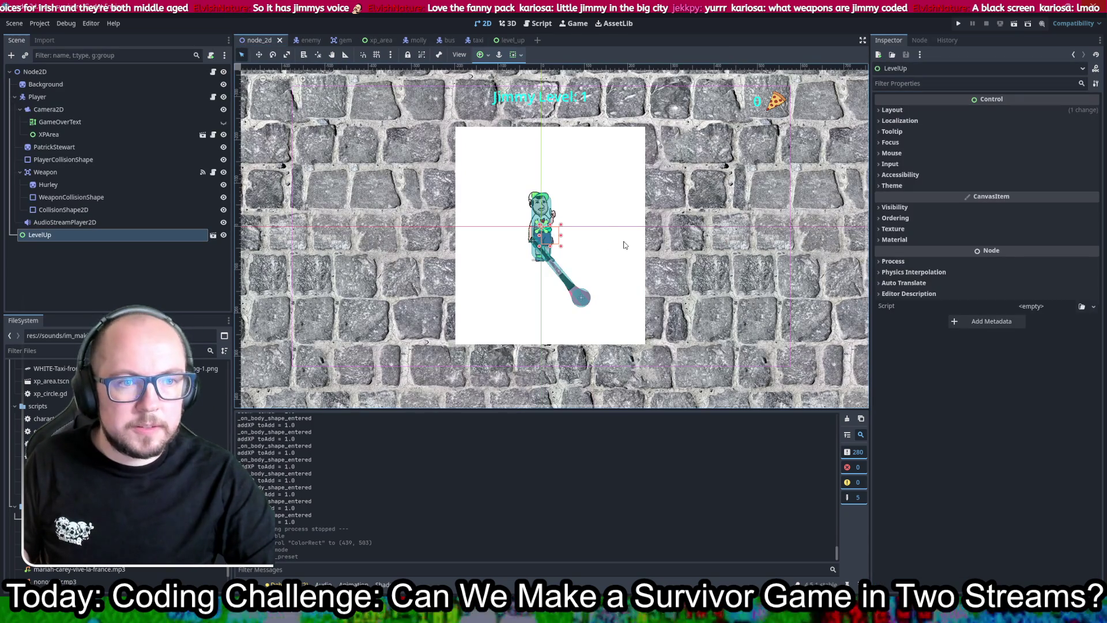
click(499, 40)
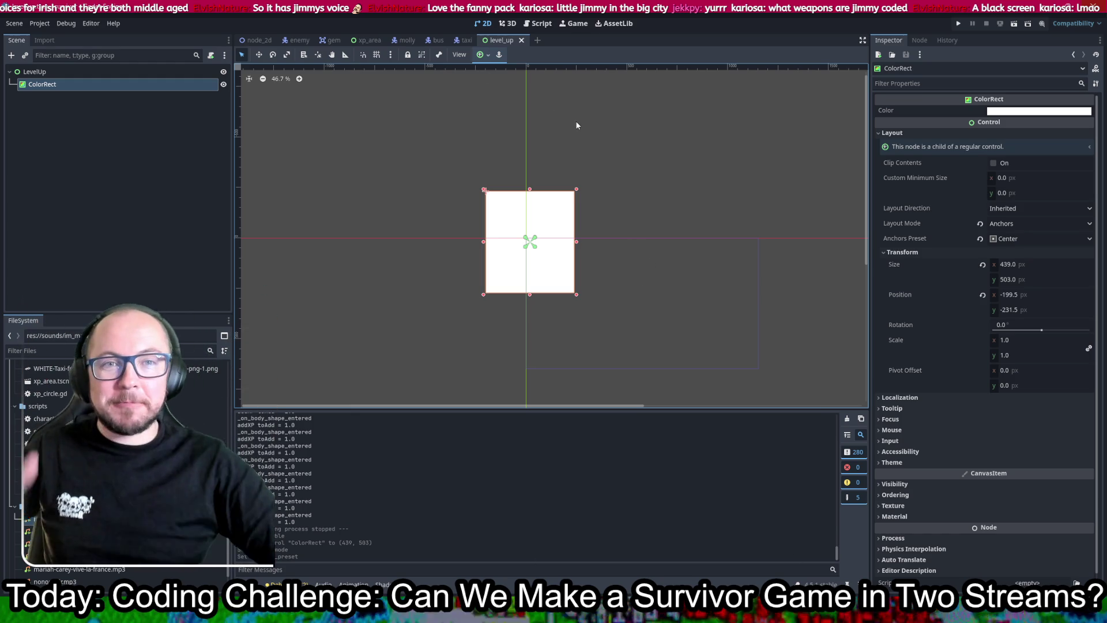
click(539, 23)
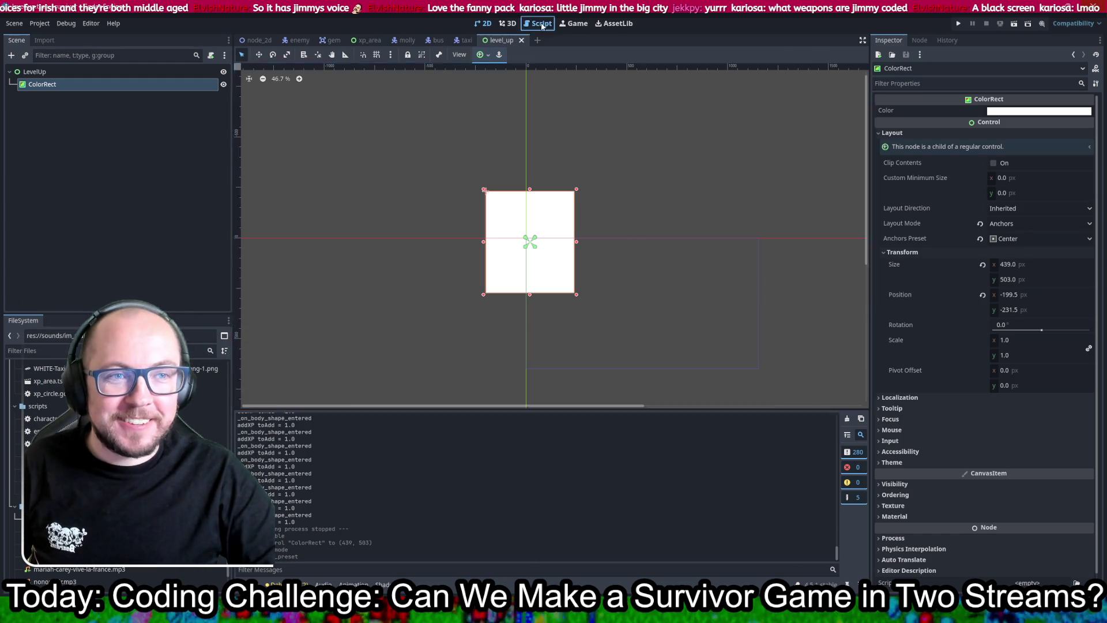
Add a new UI note below the Chainsaw note in TODO.gd and save.
key(Return)
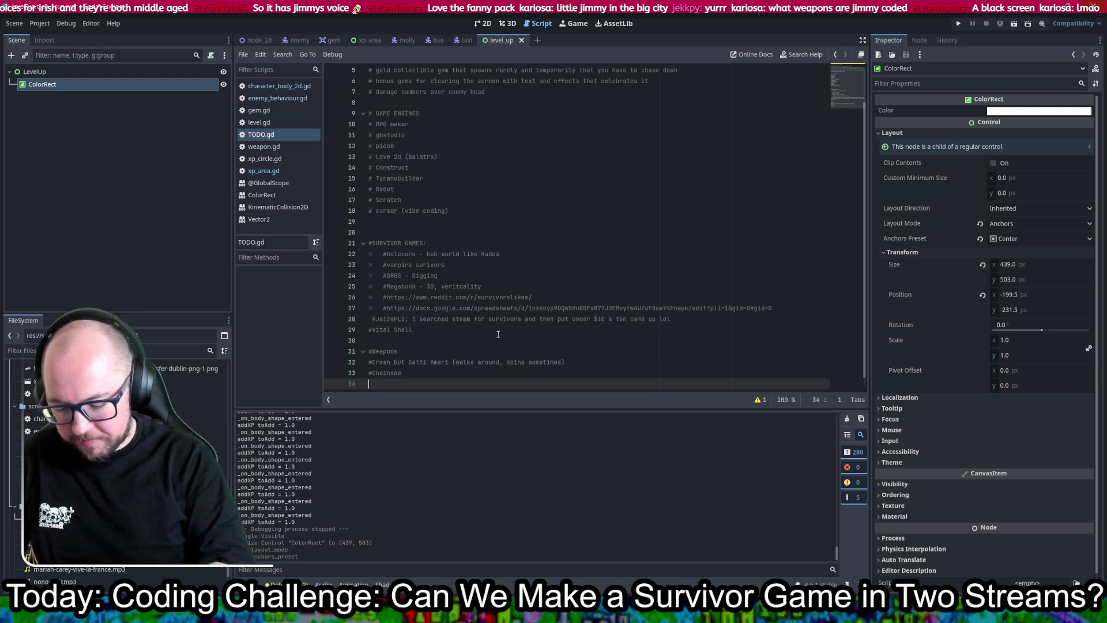
text(#UI)
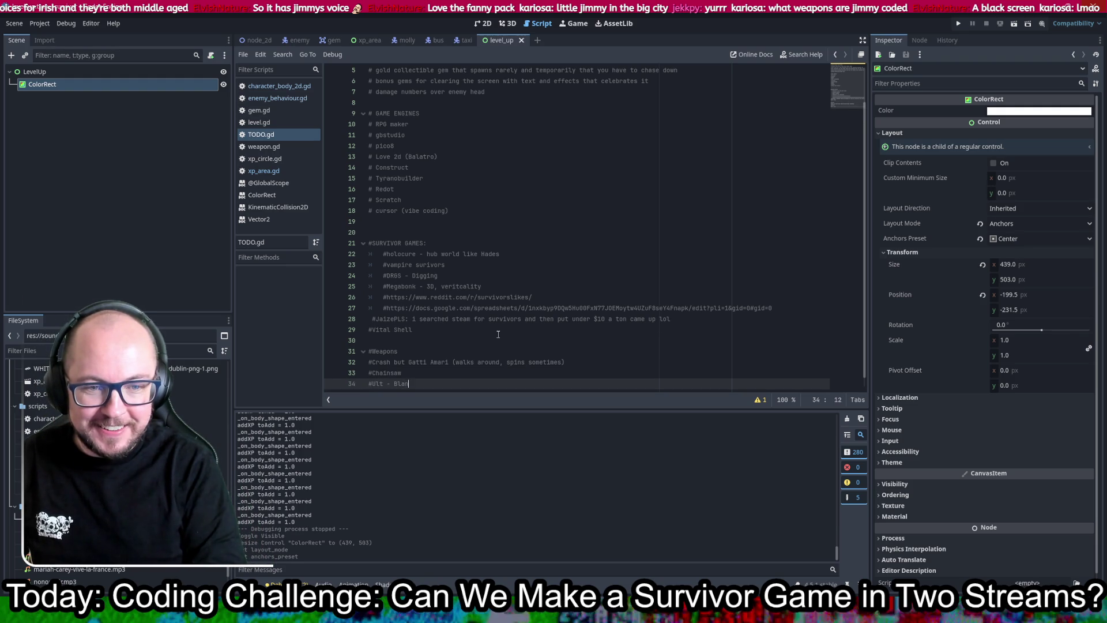
text(een wich)
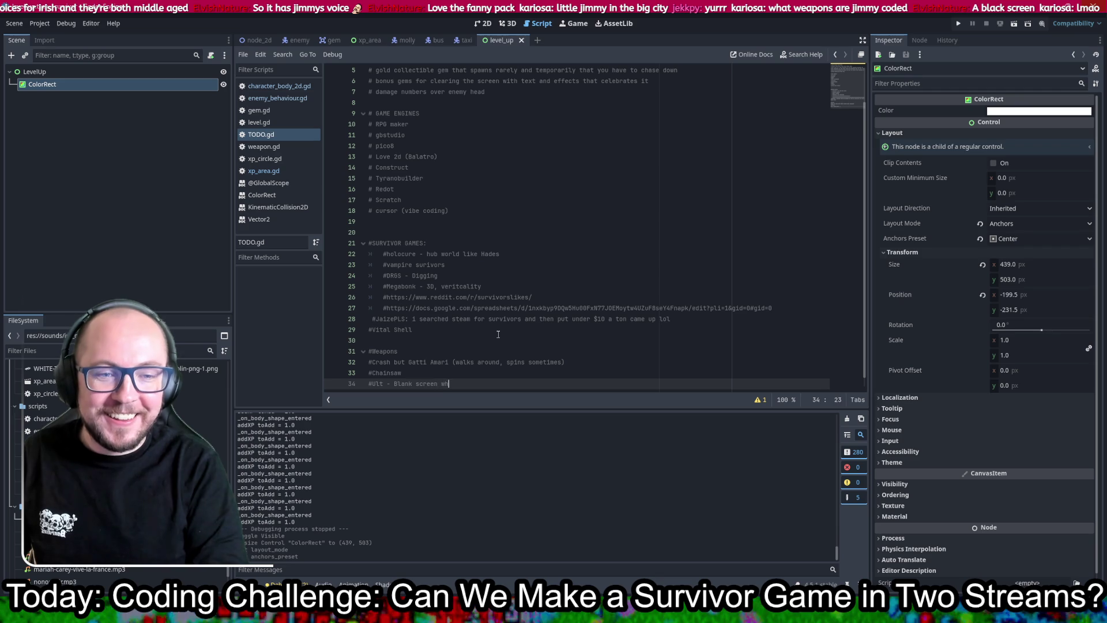
key(BackSpace)
key(BackSpace)
key(BackSpace)
text(tch)
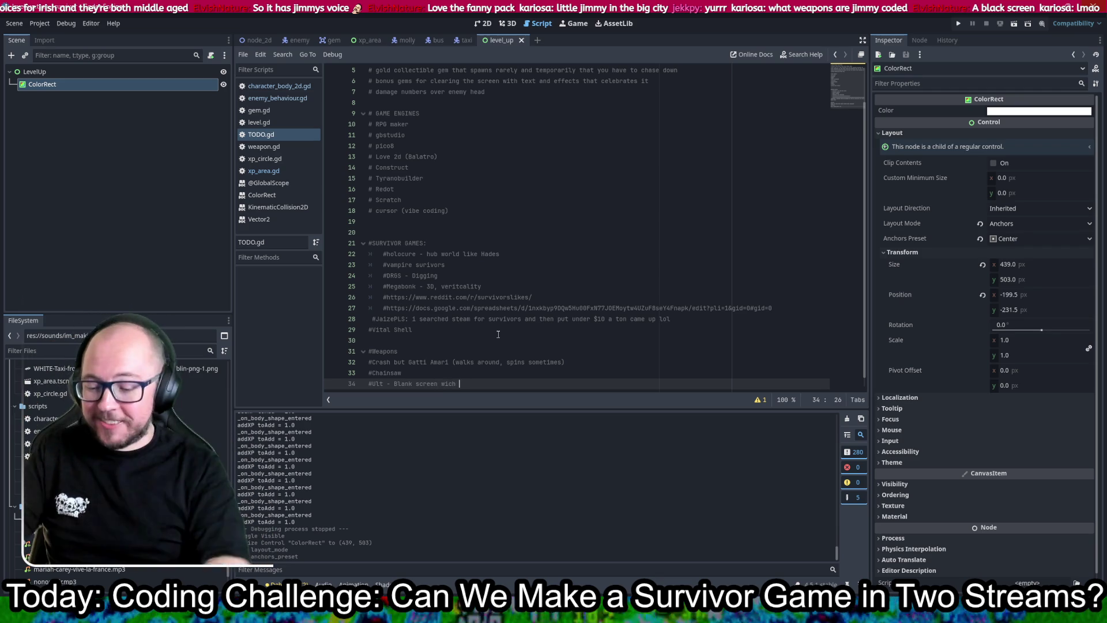
key(BackSpace)
key(BackSpace)
key(BackSpace)
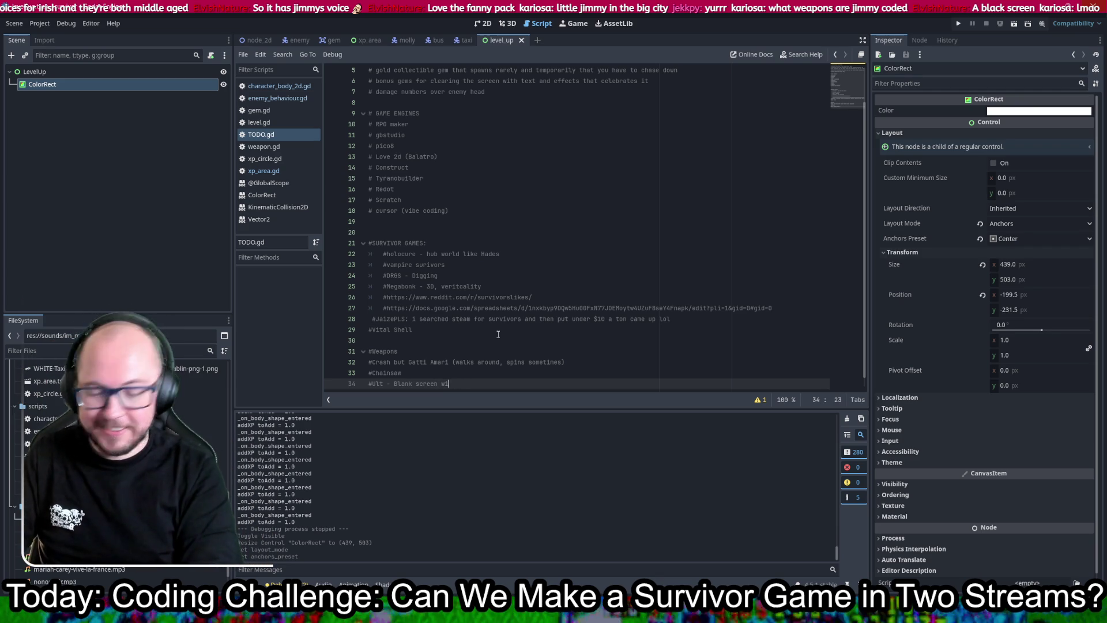
text(f)
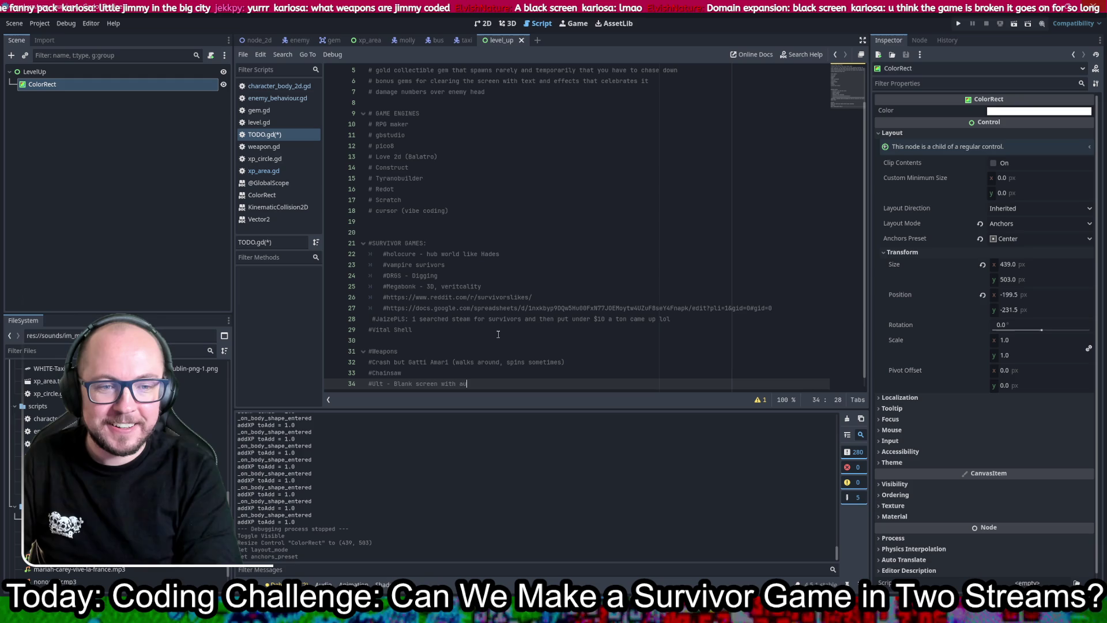
text(rom clips Jaybi)
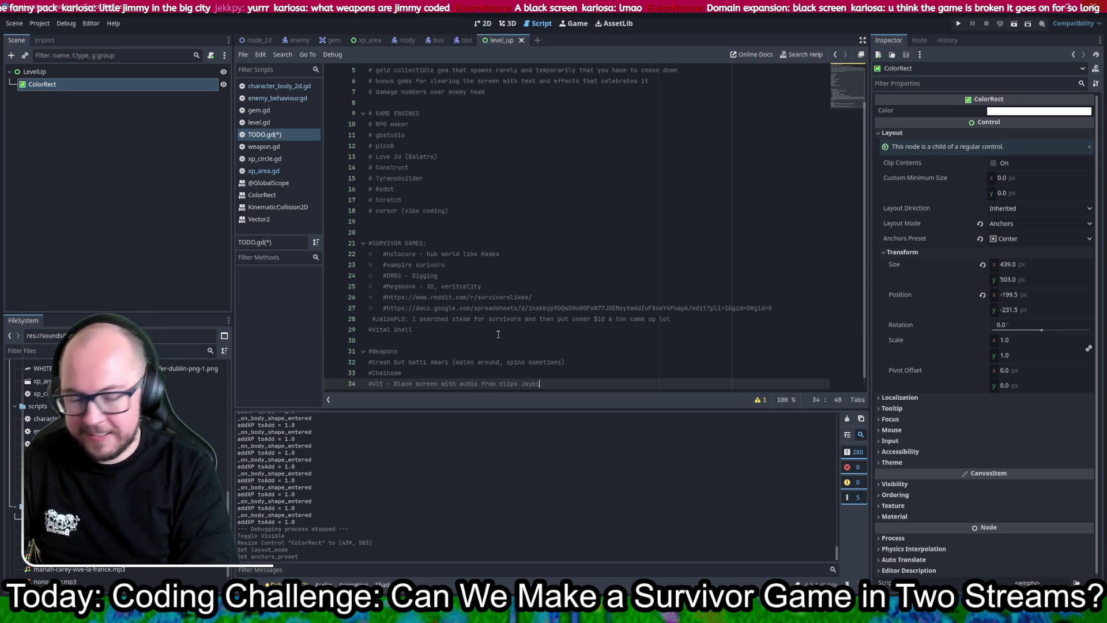
key(BackSpace)
key(BackSpace)
text(ird - Li)
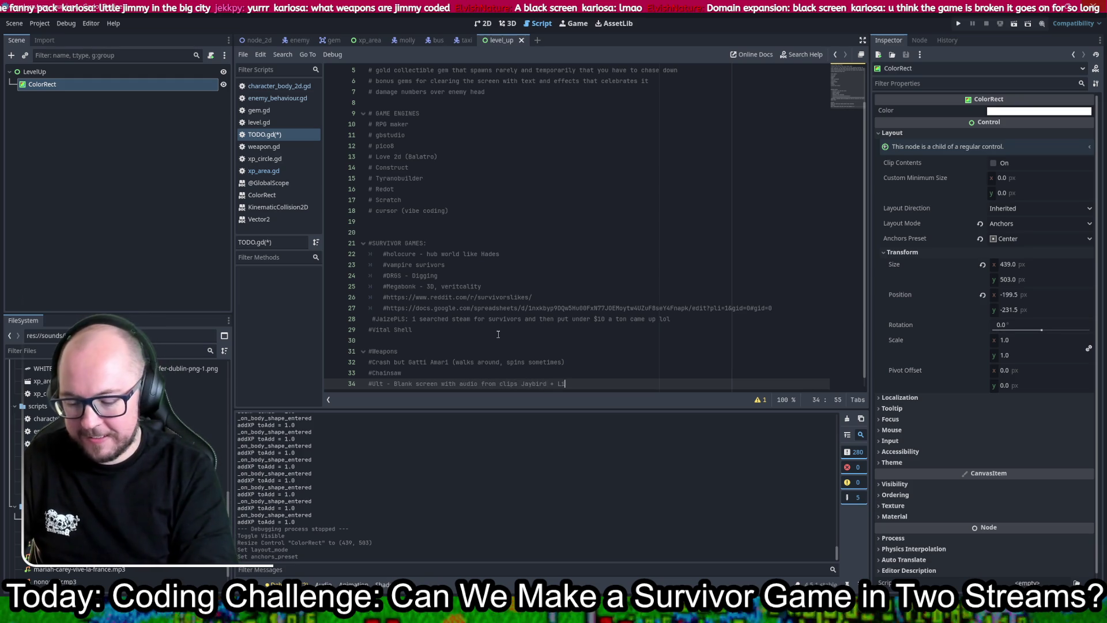
text(lly made)
key(ctrl+s)
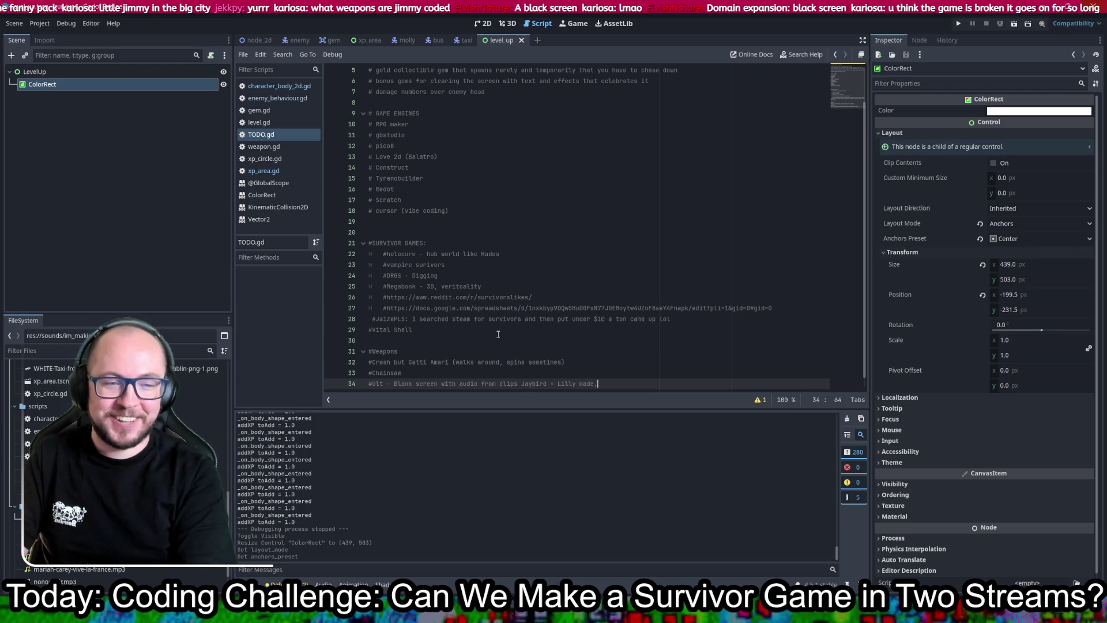
Finish the Ult note with '(every 10 levels get ult and press E to use)' and save.
text(main)
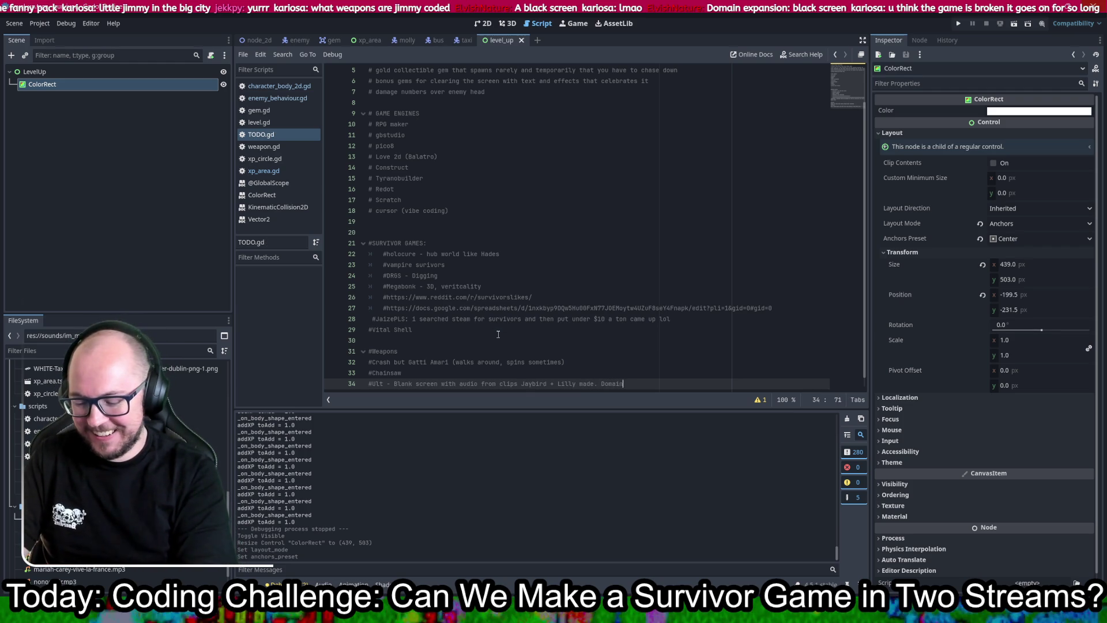
text( expansion Blank screen,)
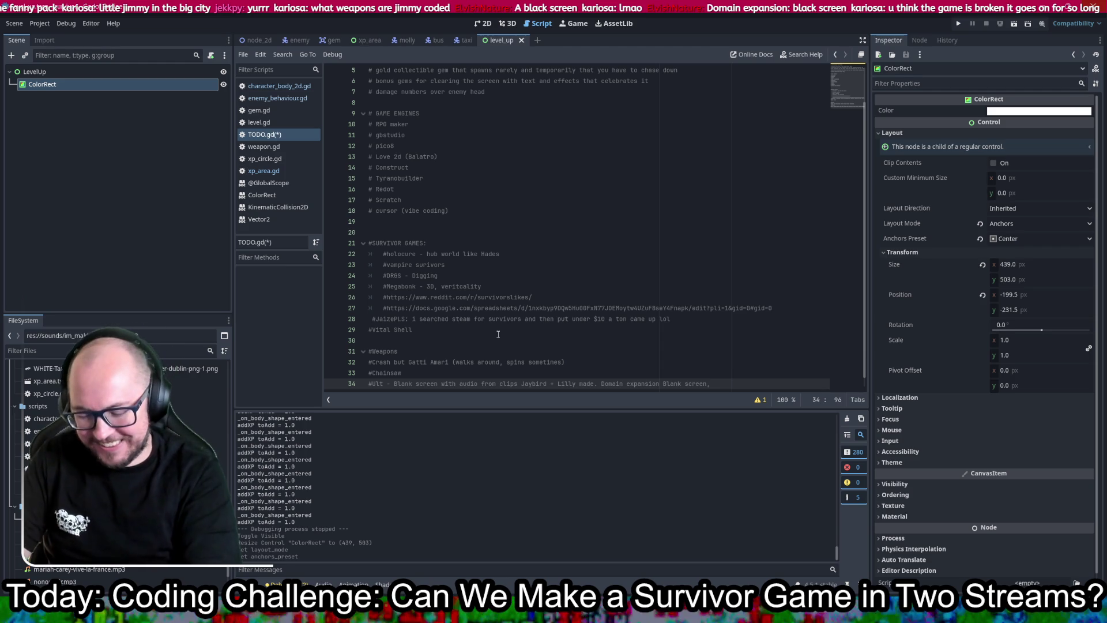
text(goes for a minute)
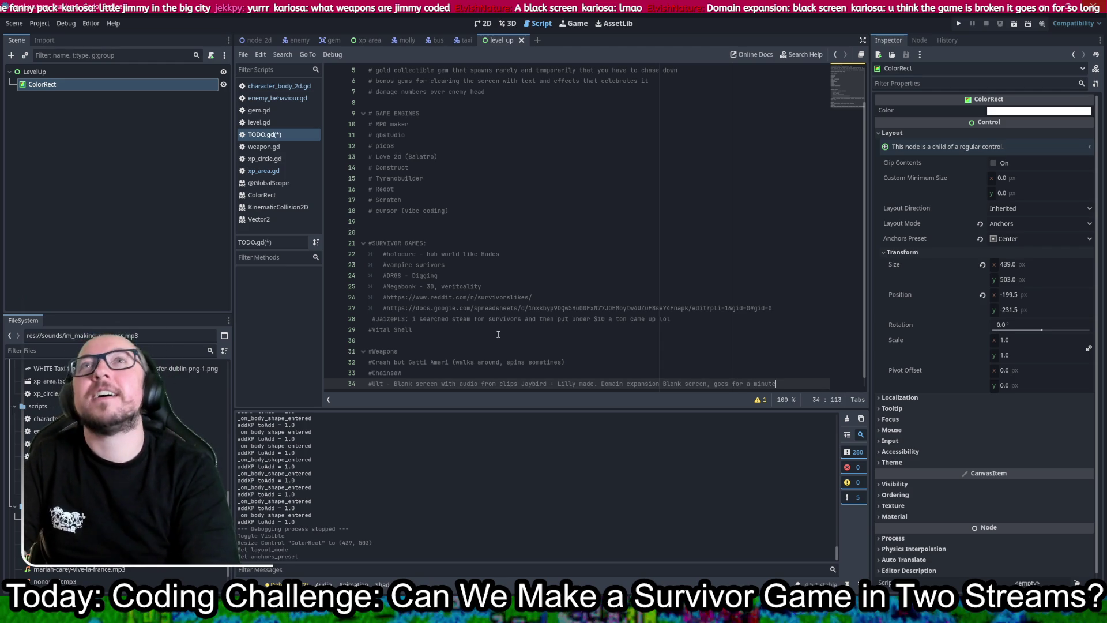
key(ctrl+s)
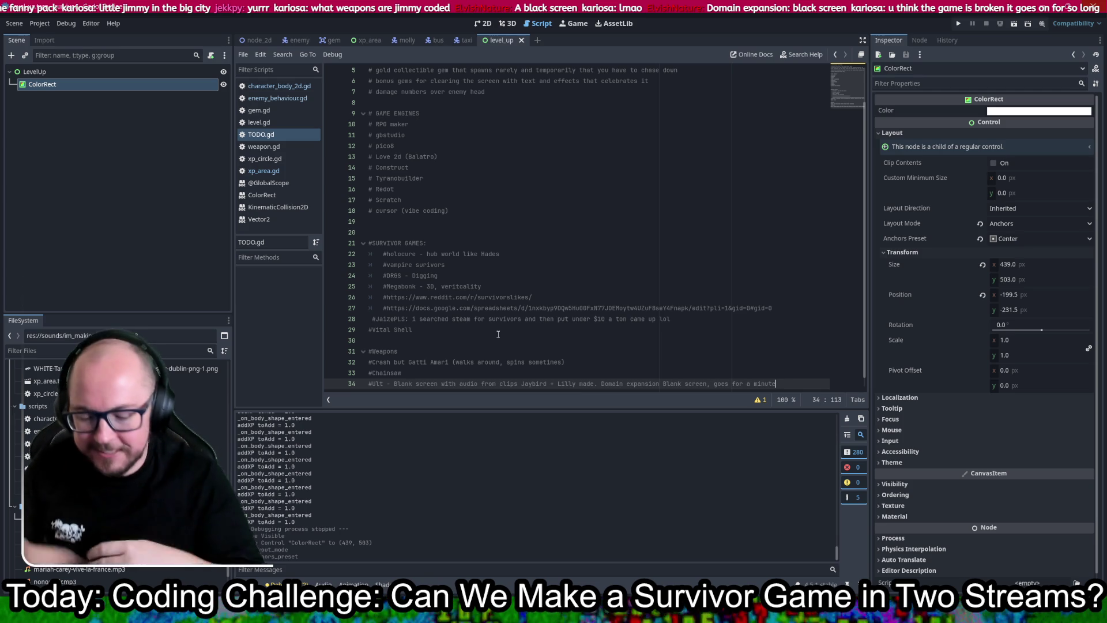
text((every 10 )
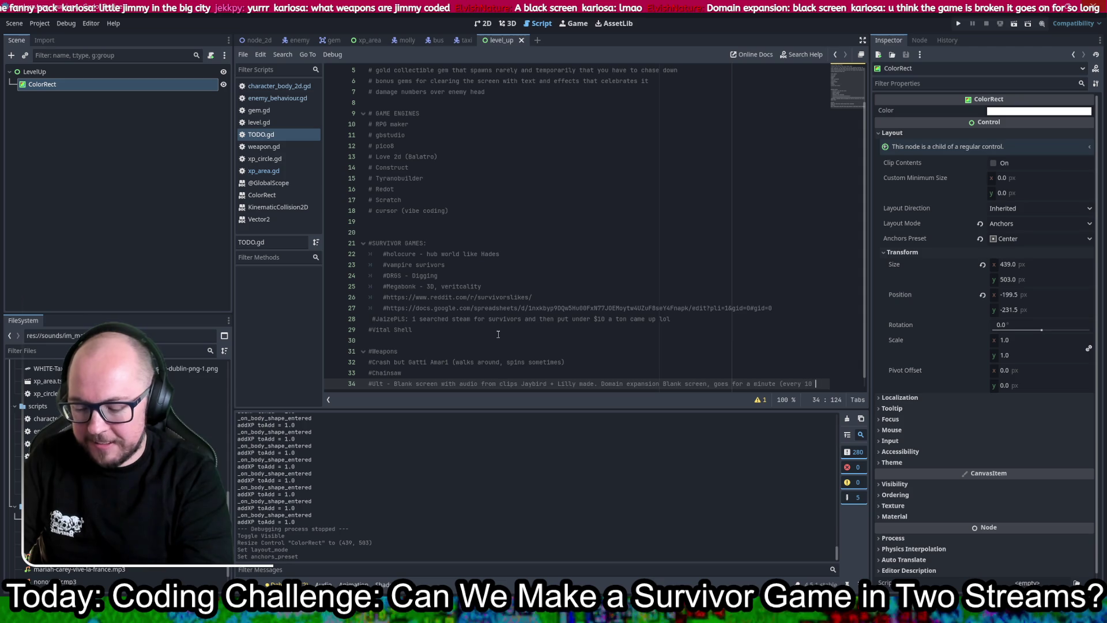
text(levels get ult)
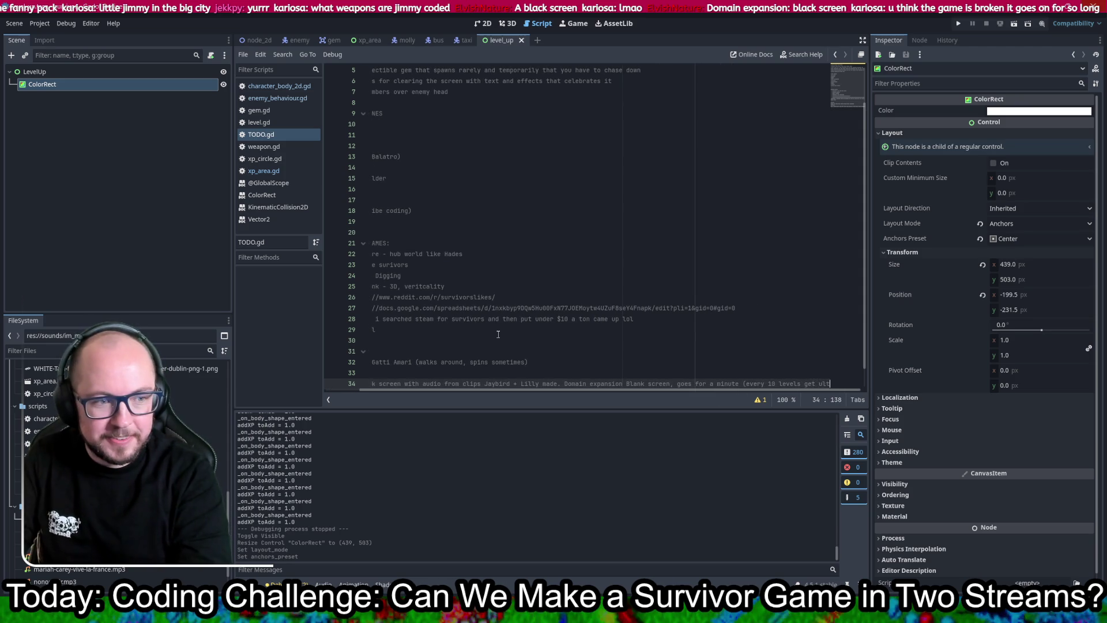
text( and press E)
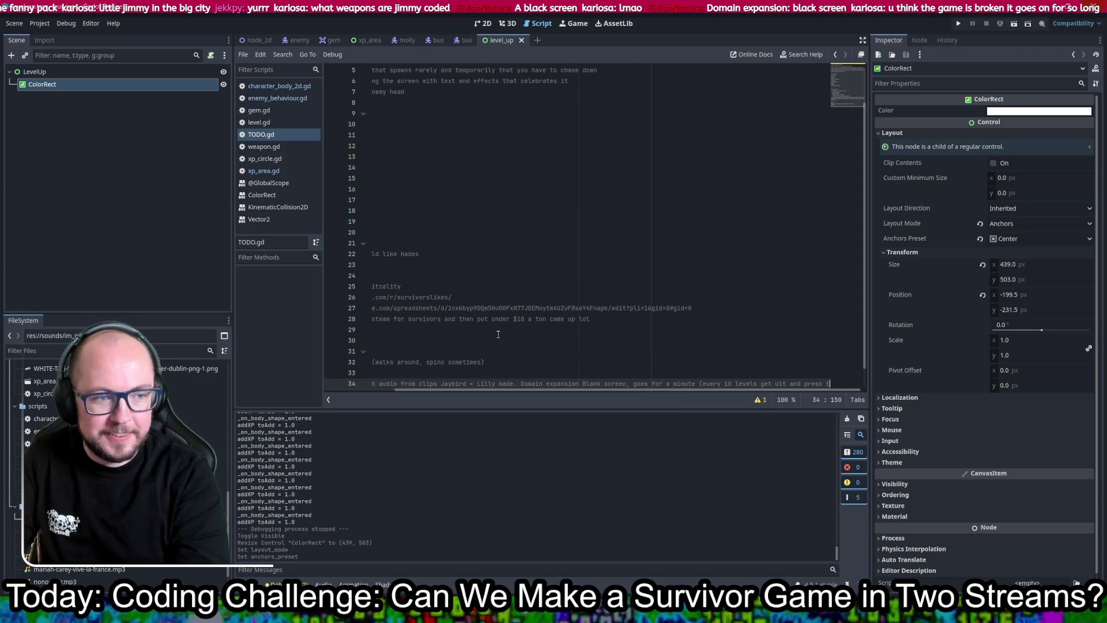
text( to uy)
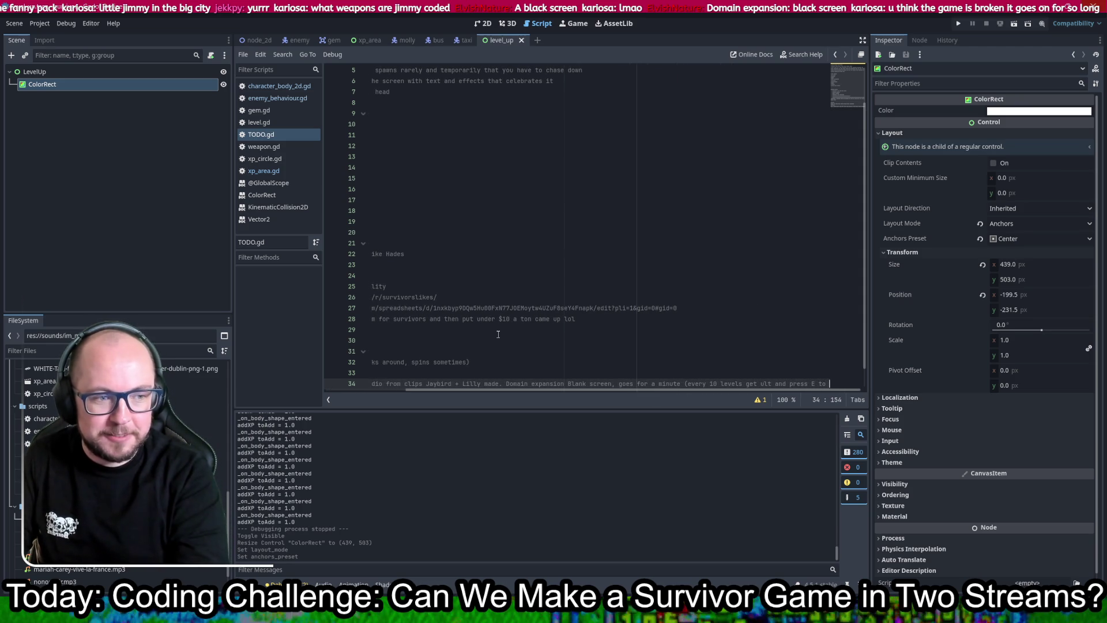
key(BackSpace)
text(se))
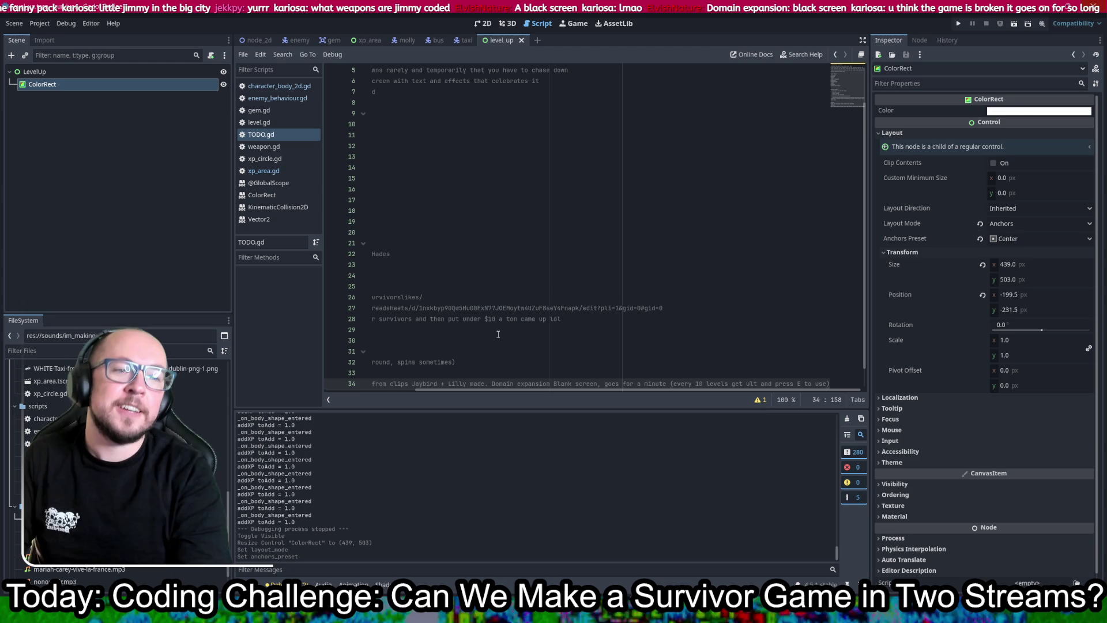
drag(506, 393, 382, 397)
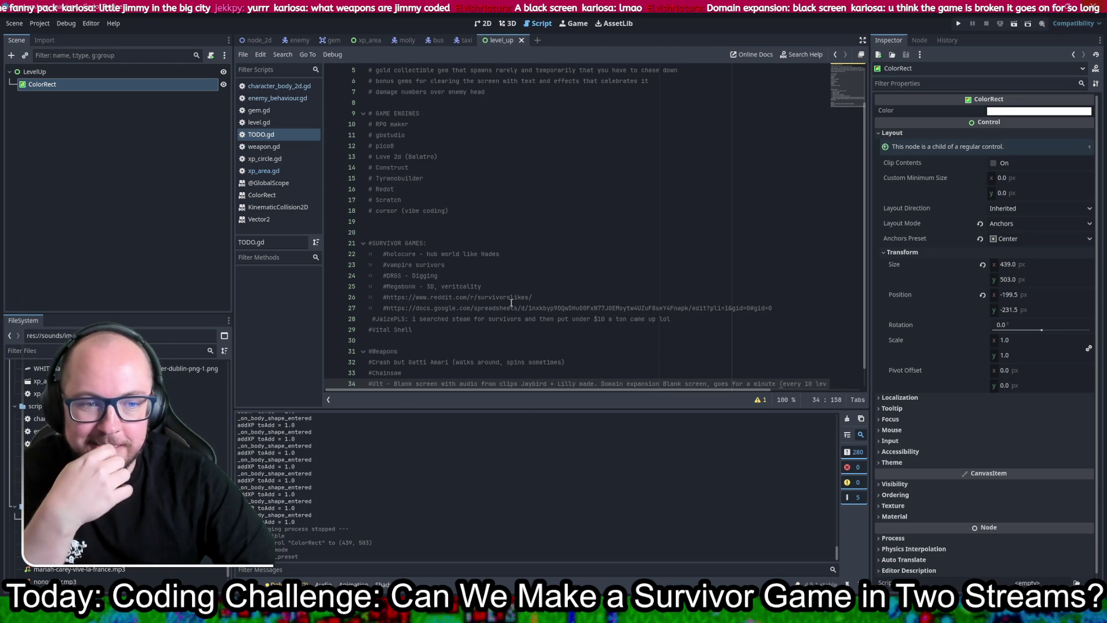
scroll(510, 294, down, 1)
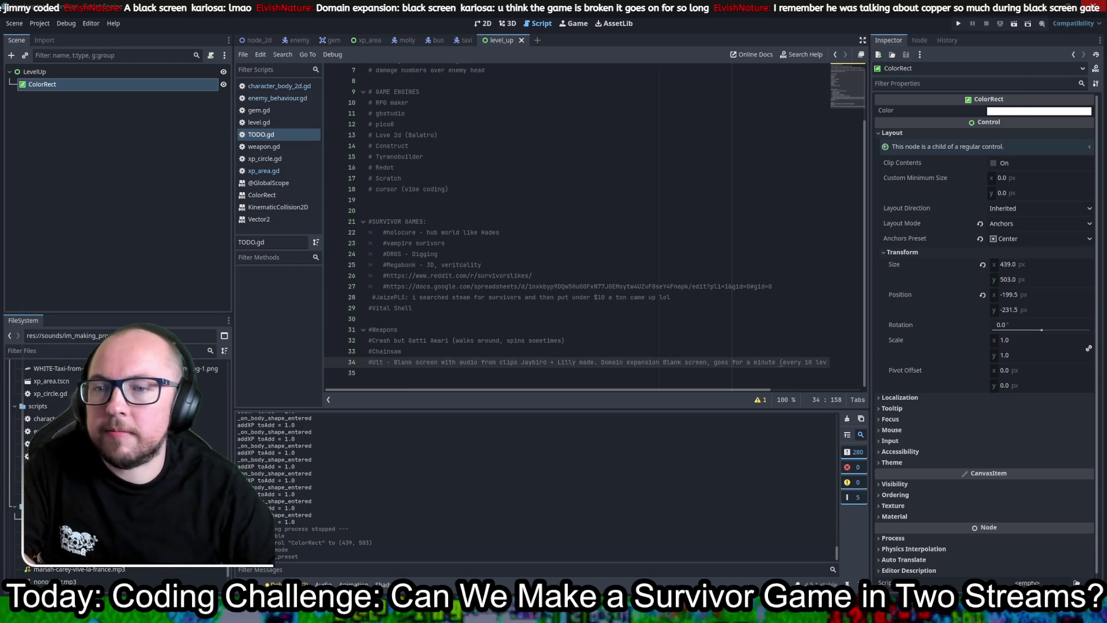
Write '# Loads of little Jimmys from his emotes' on line 35, save, and begin line 36.
click(795, 375)
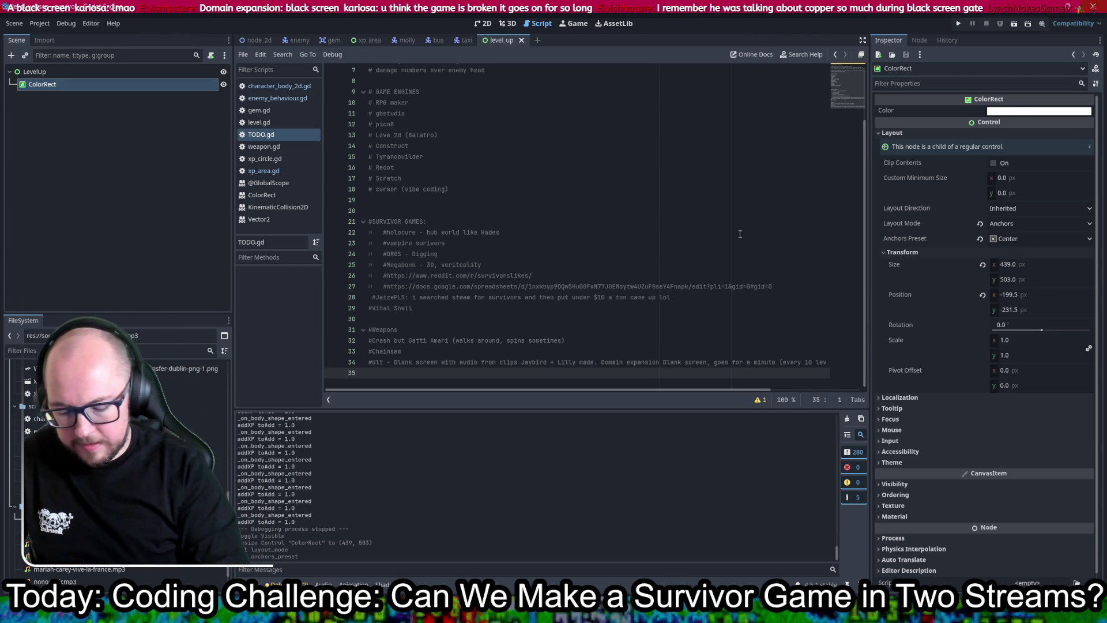
text(# Litt)
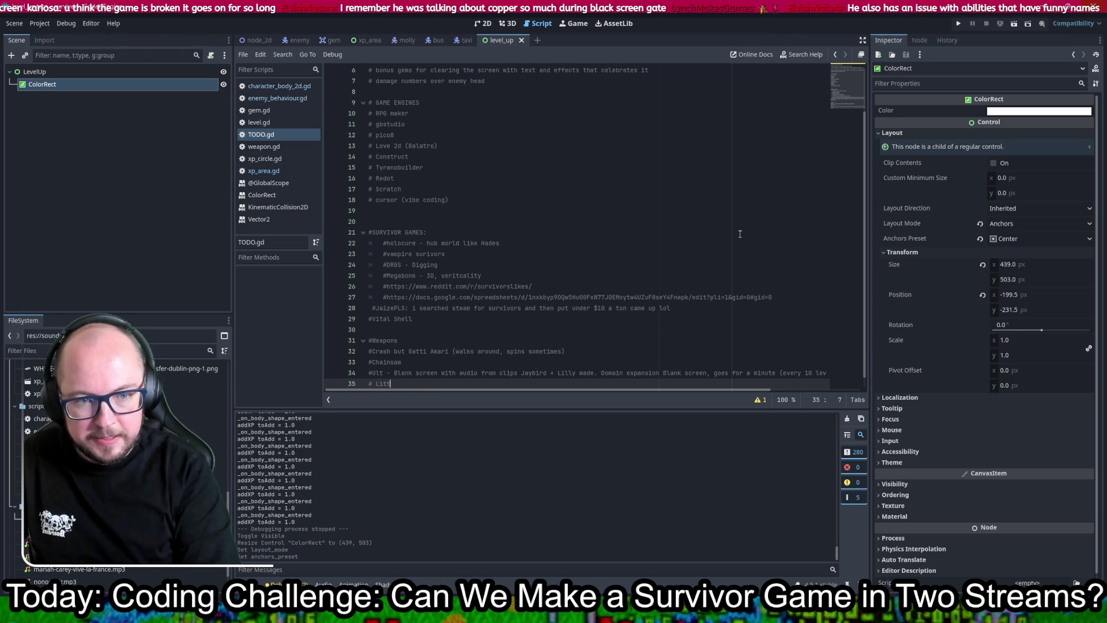
text(oads of )
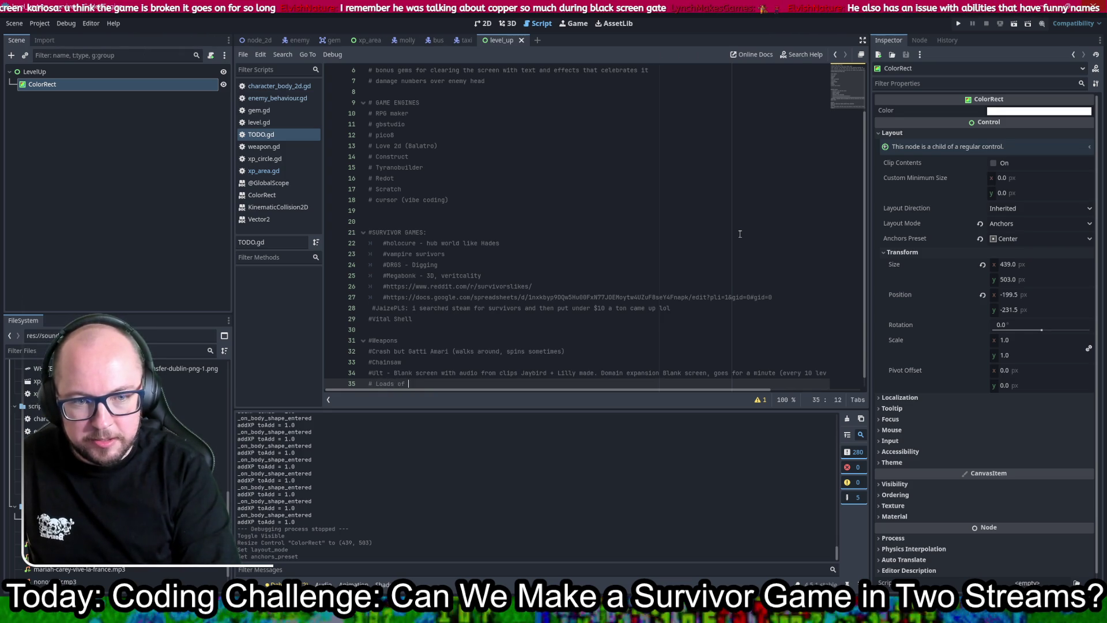
text(little Jimmys)
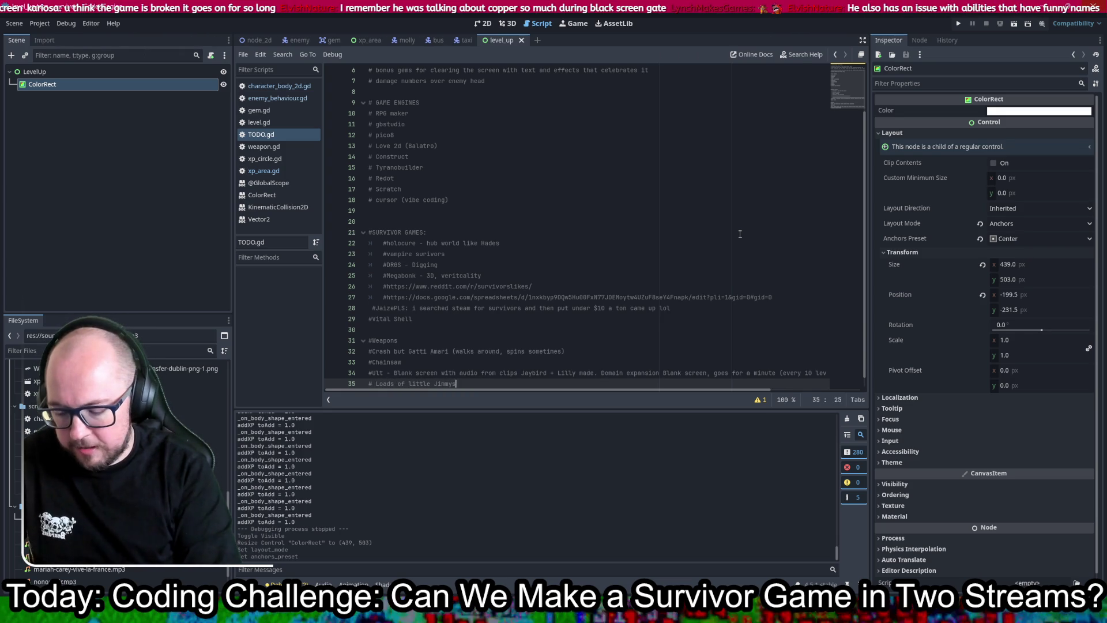
text( from his emotes)
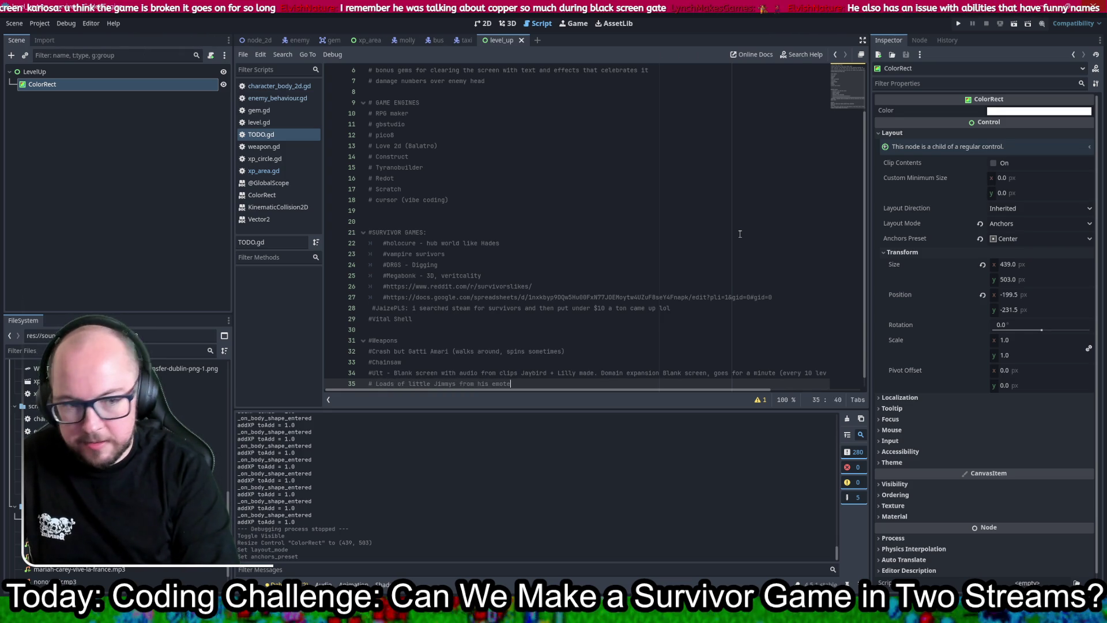
key(ctrl+s)
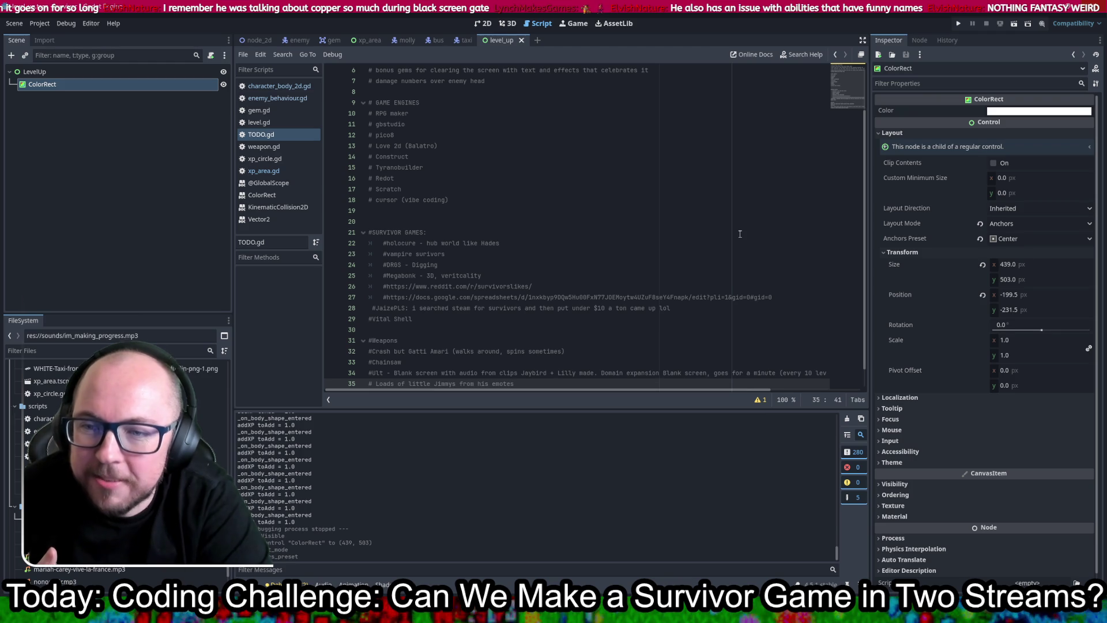
key(Return)
text(# Use)
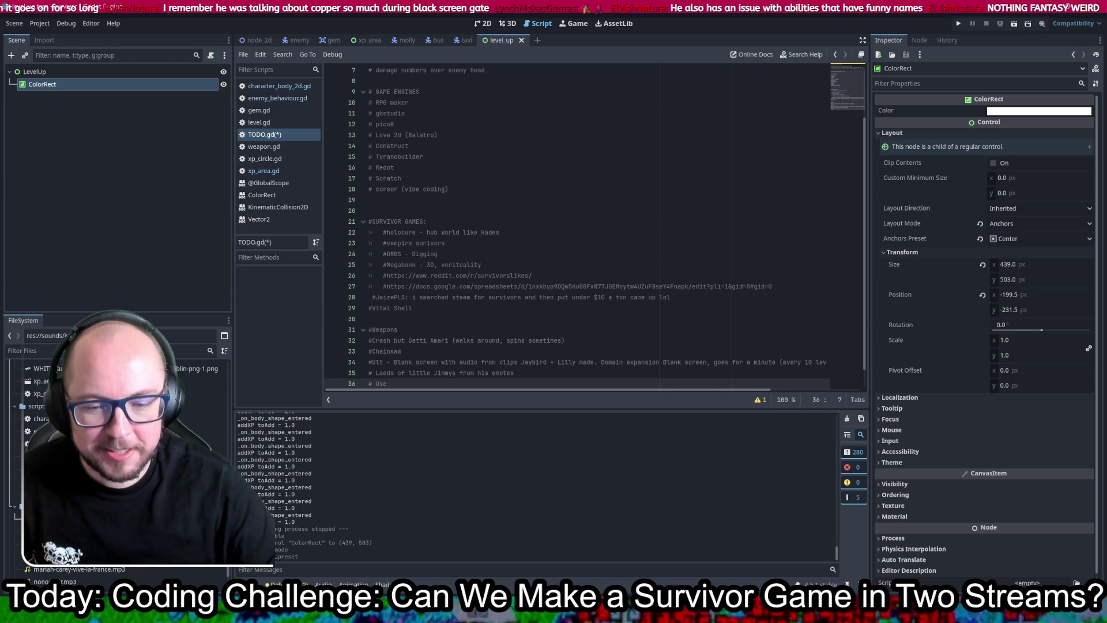
Google 'what are some concpets and terms only used in expedition 33', then return to Godot.
mouse_move(291, 613)
click(291, 545)
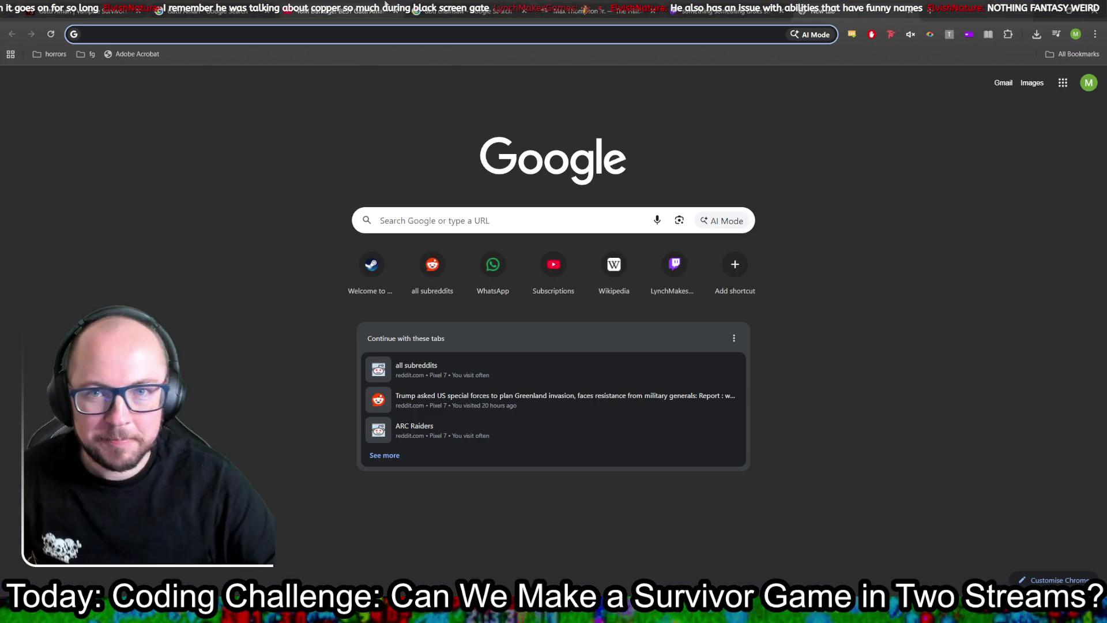
text(what are some c)
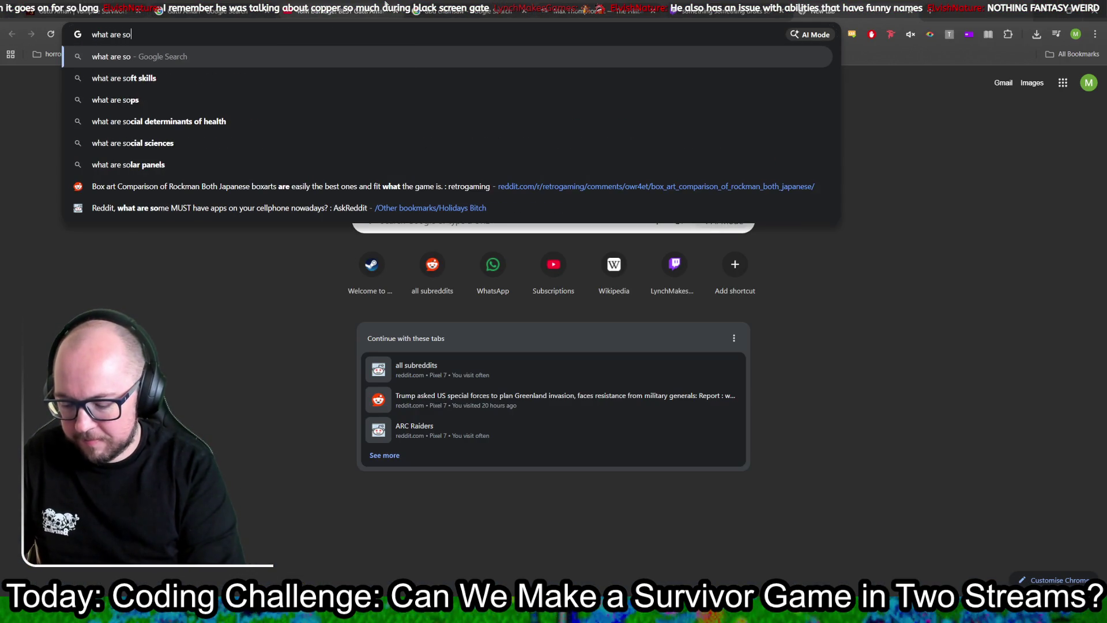
text(oncpet)
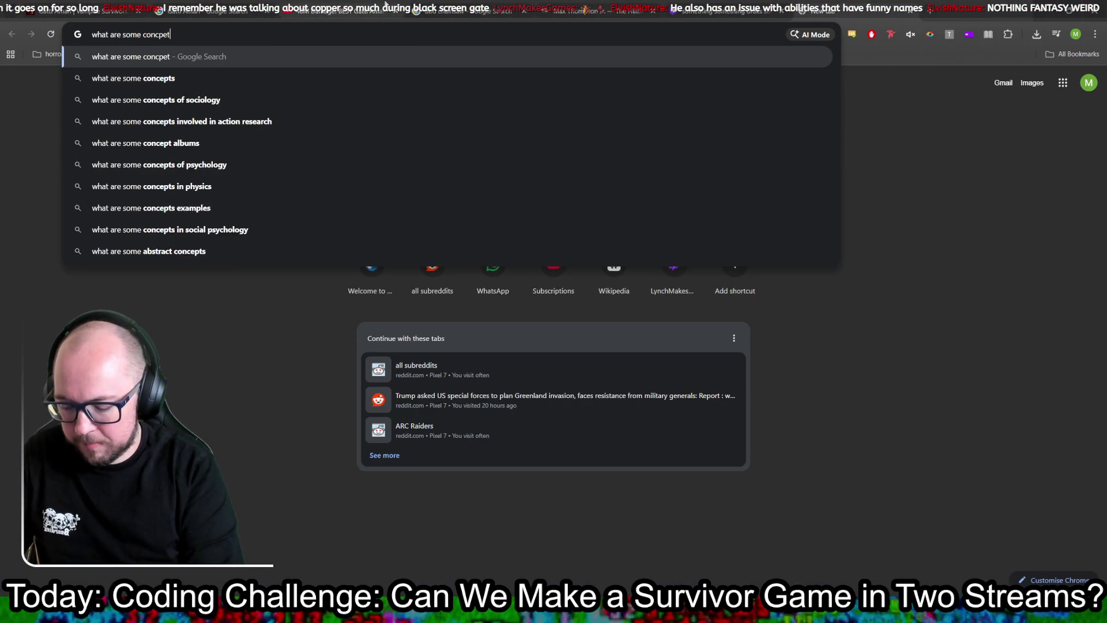
text(s and terms )
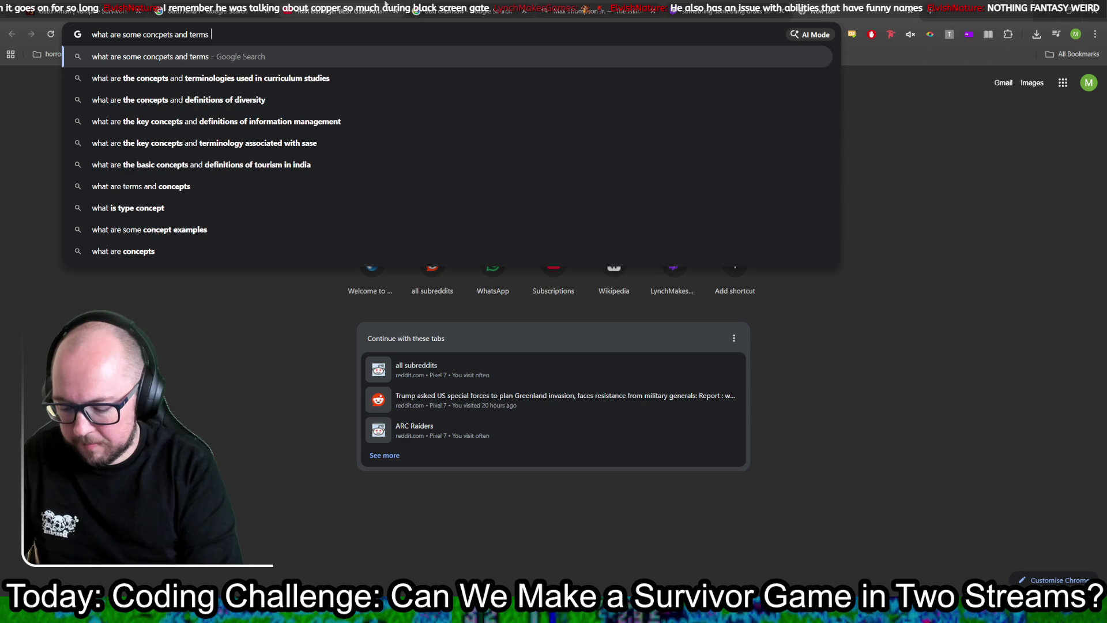
text(only used in e)
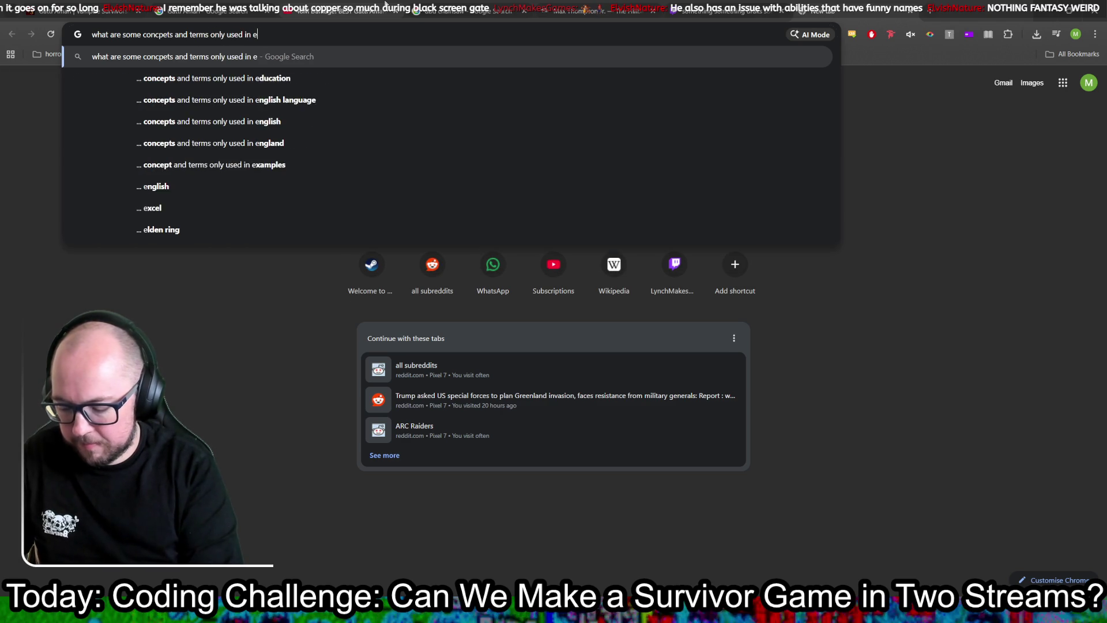
text(xpedition 33)
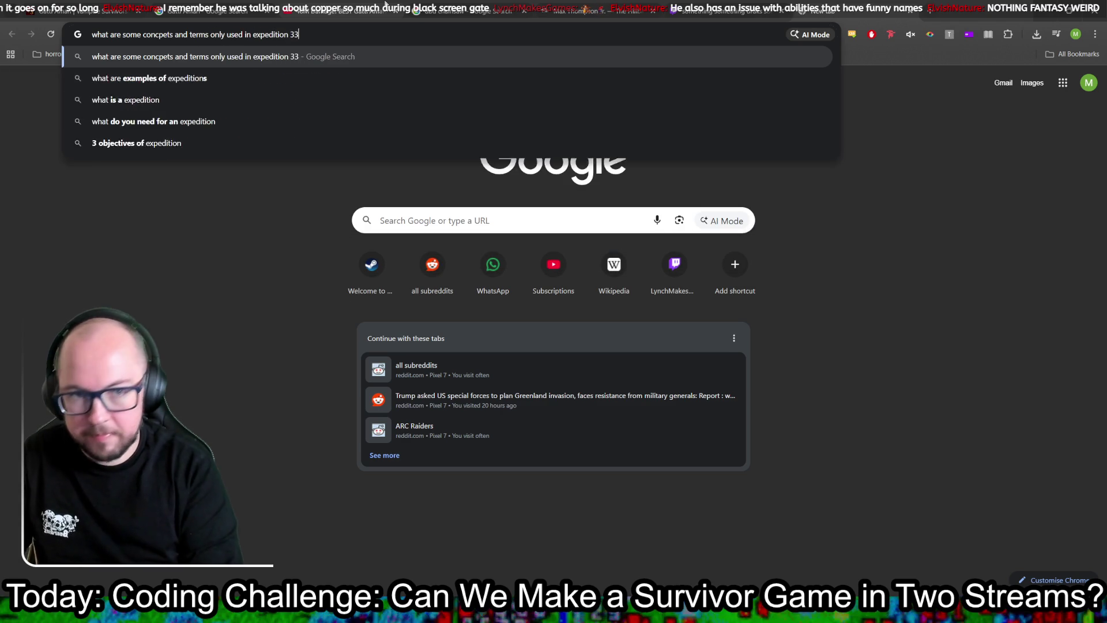
key(Return)
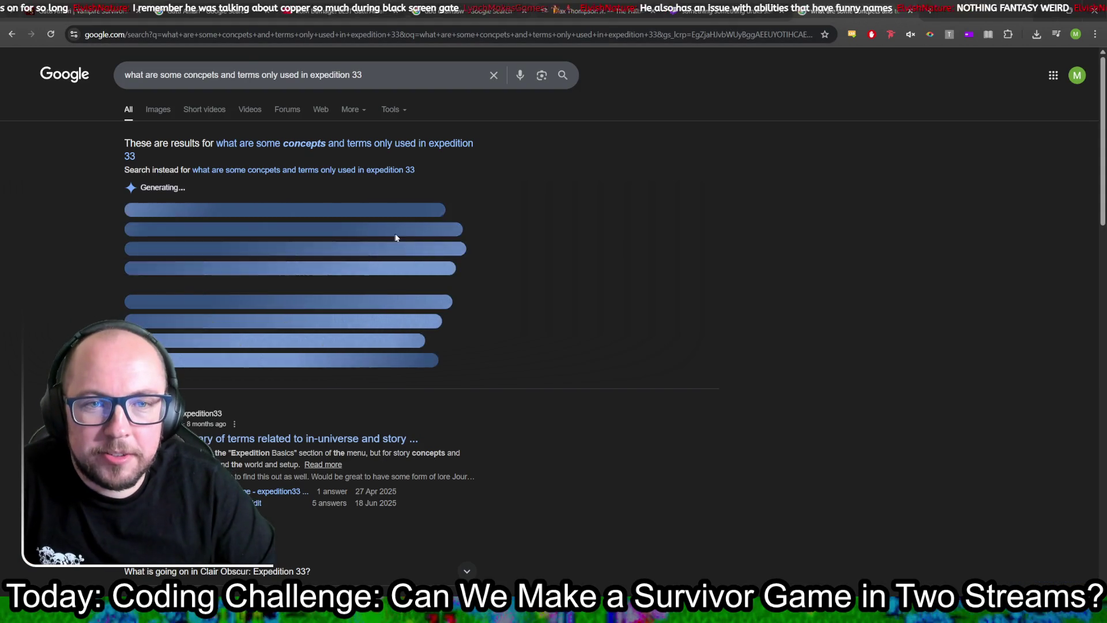
key(alt+Tab)
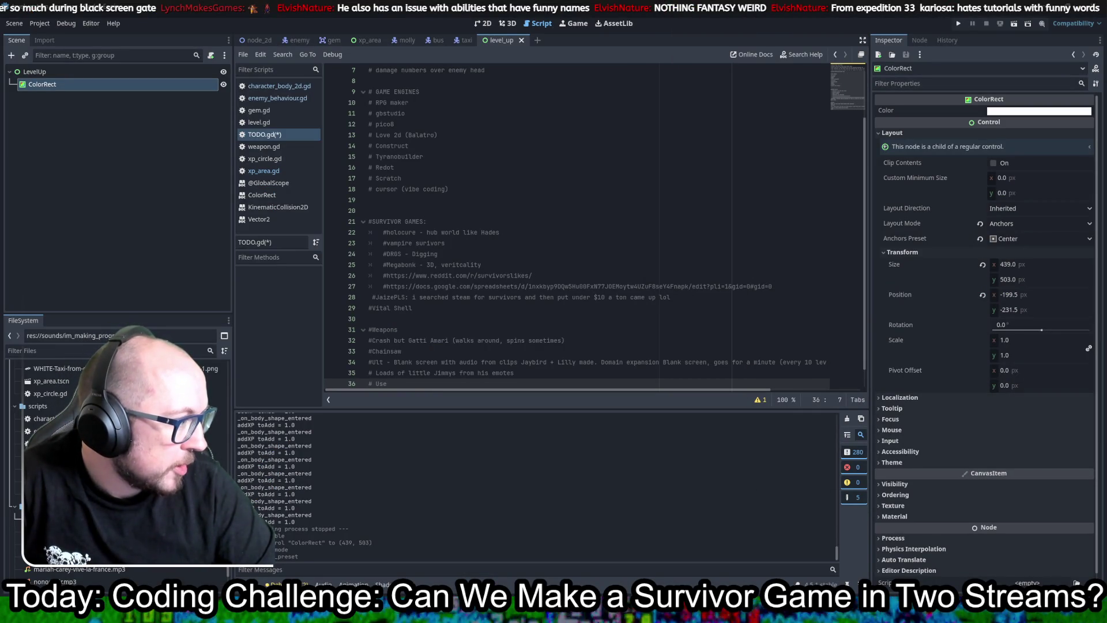
Add 'Chroma, Pictos, Luminas,' to the TODO notes and save TODO.gd.
scroll(427, 341, down, 1)
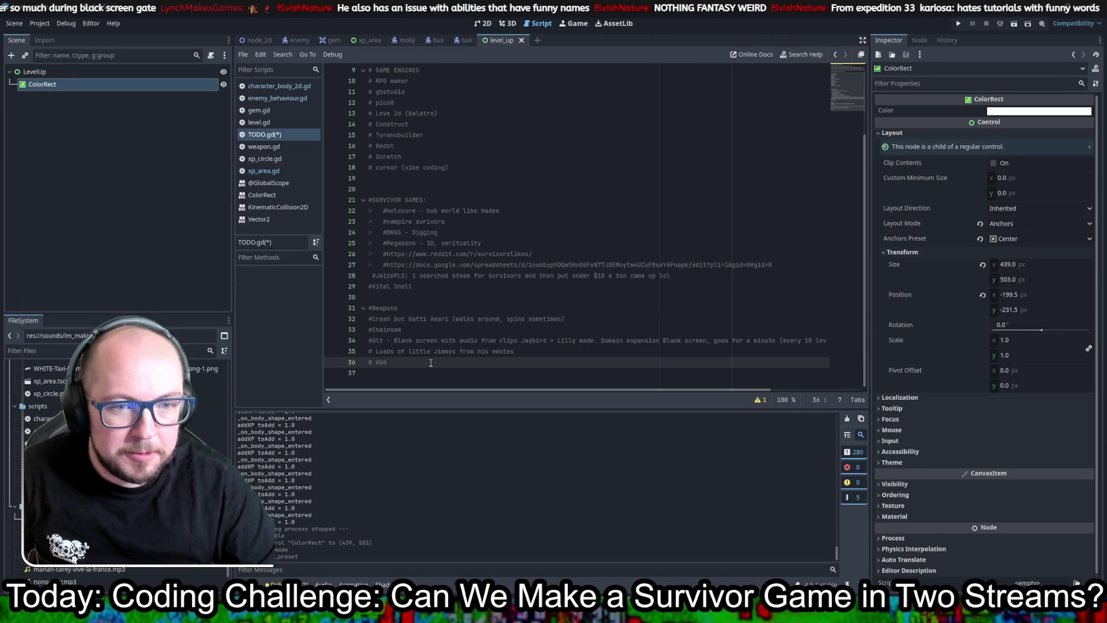
text(Chroma,)
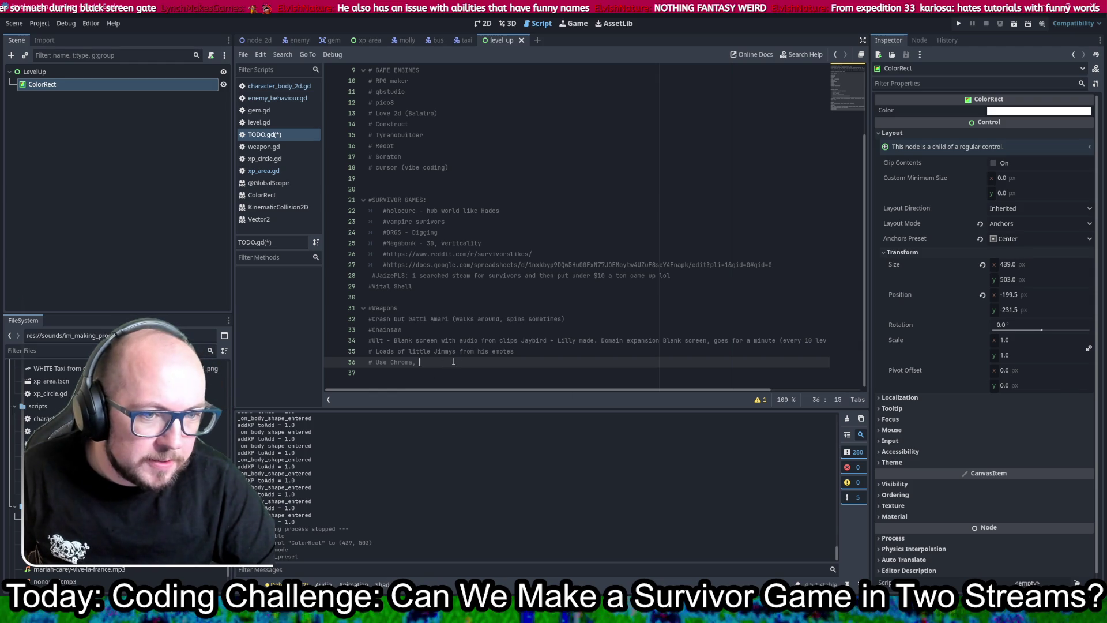
text(Pictos,)
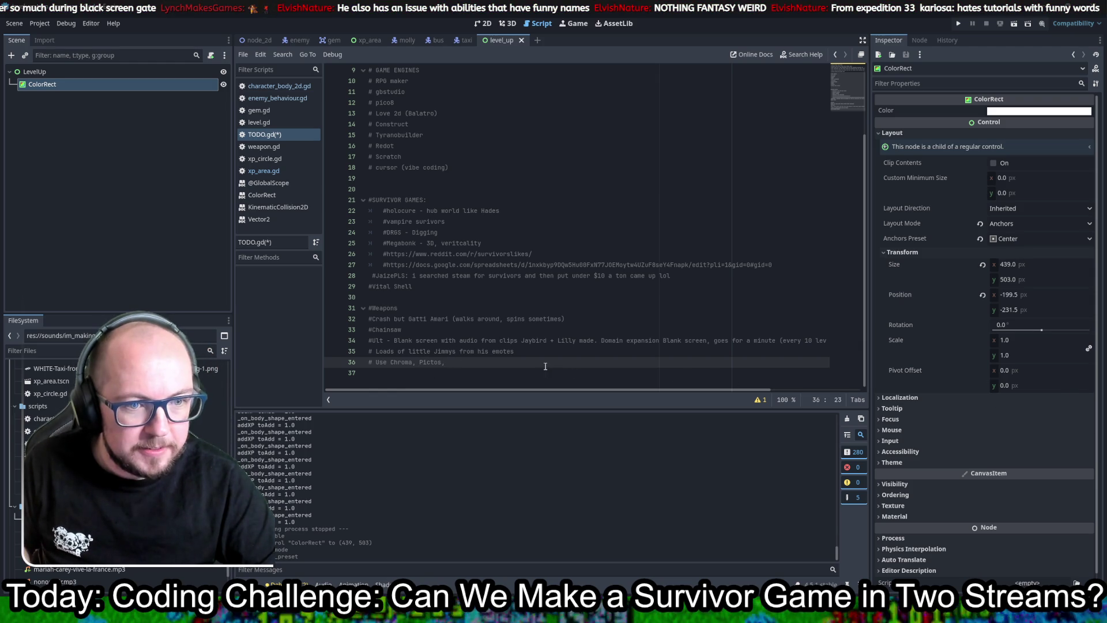
text( Luminas,)
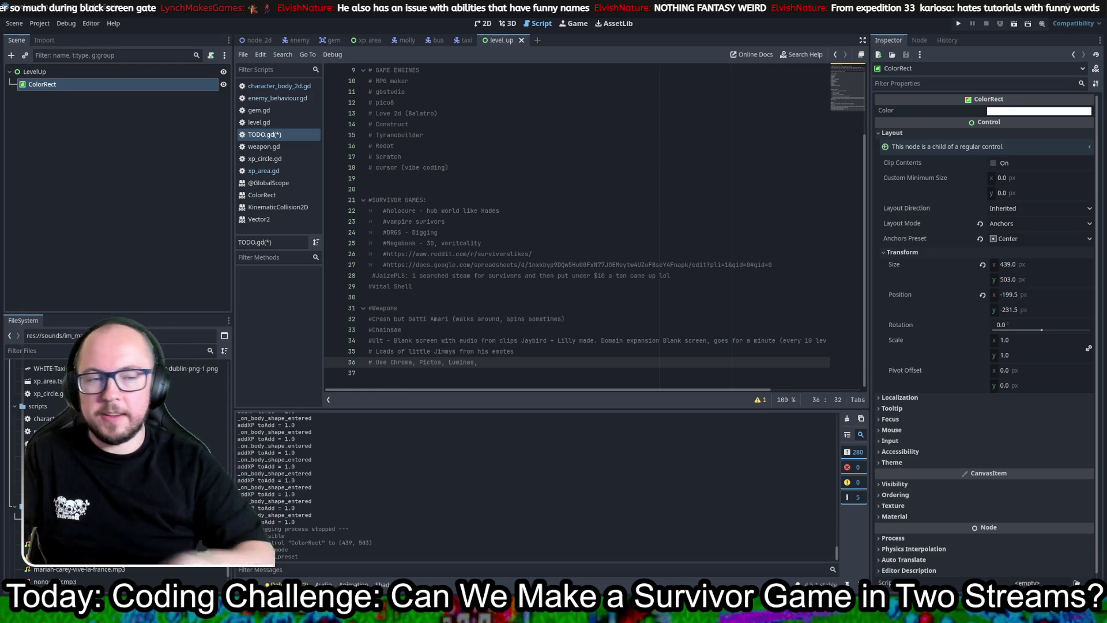
click(545, 354)
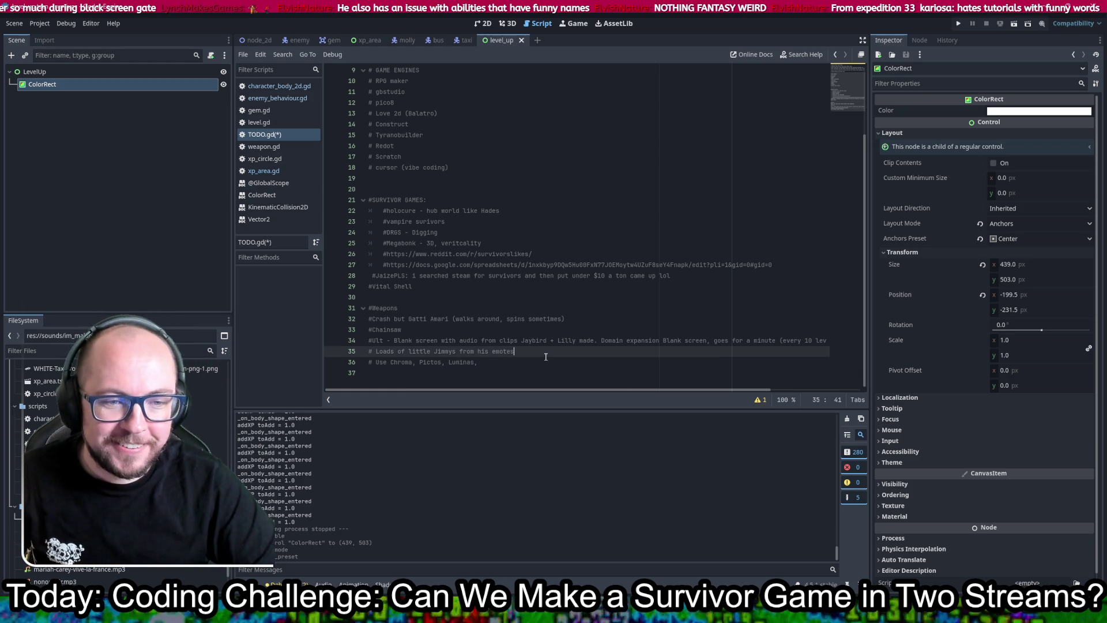
click(536, 358)
key(ctrl+s)
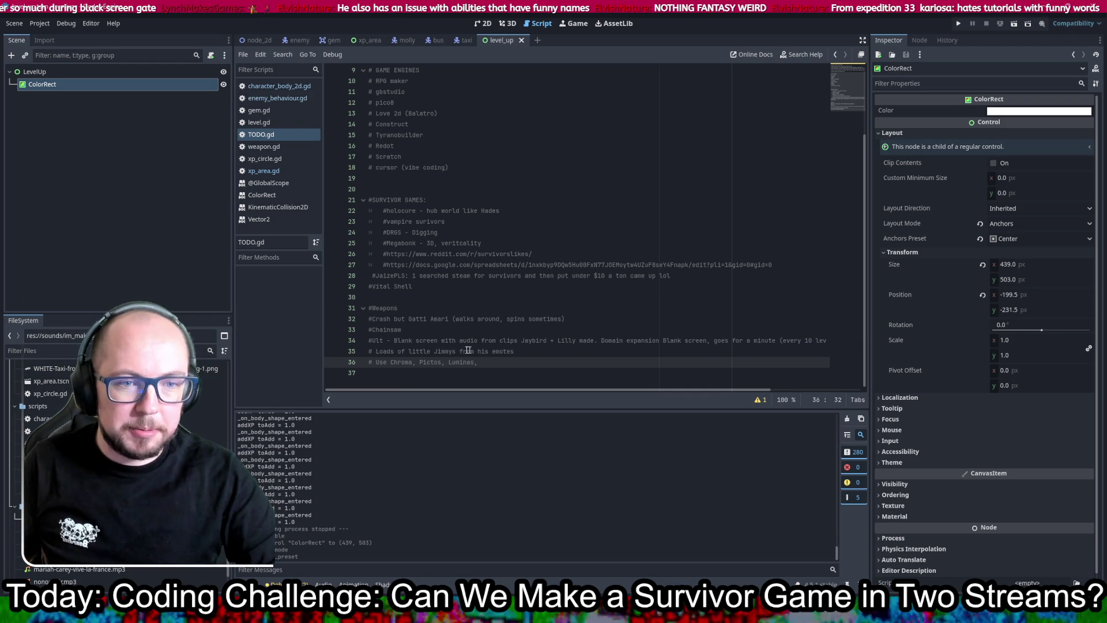
Change the Ult note on line 34 to read 'every 5/10', then return to the 2D scene view.
click(804, 340)
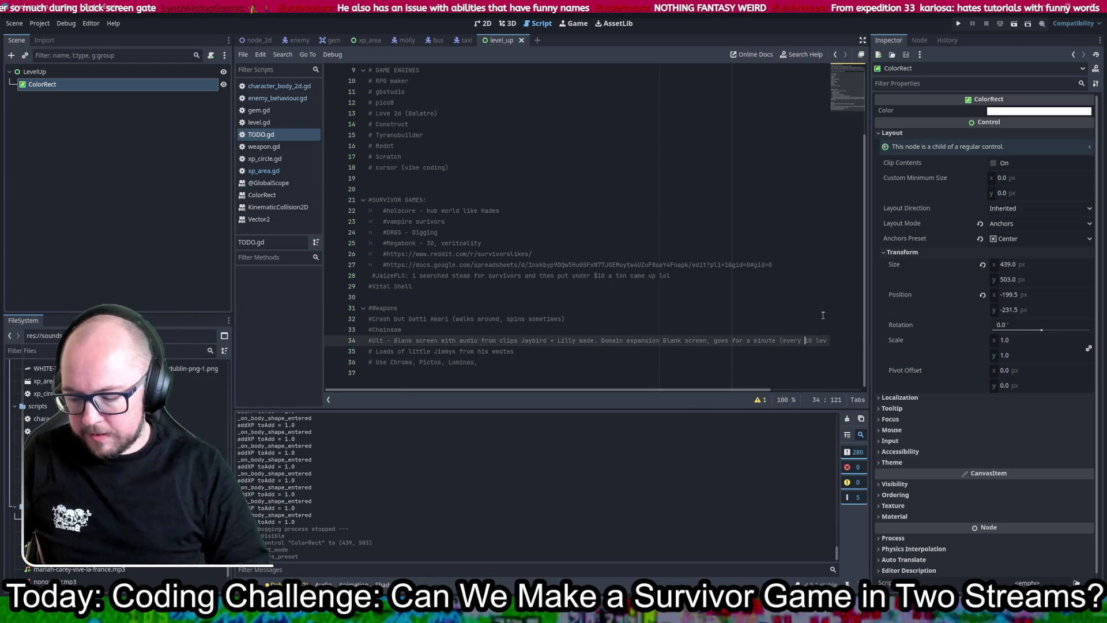
text(/)
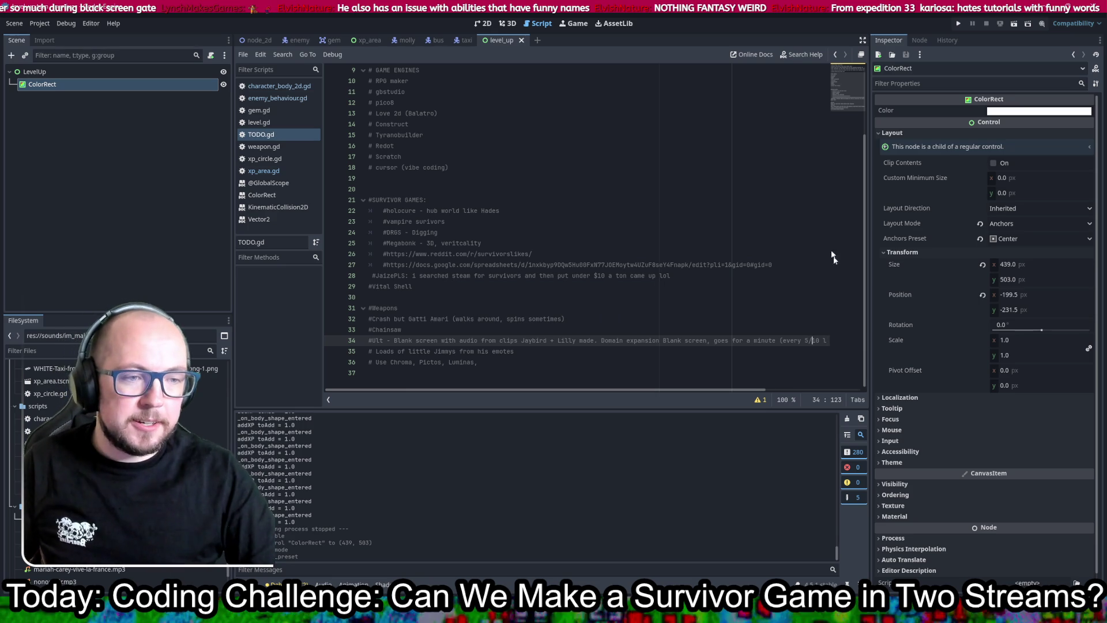
scroll(749, 242, up, 2)
scroll(715, 256, down, 2)
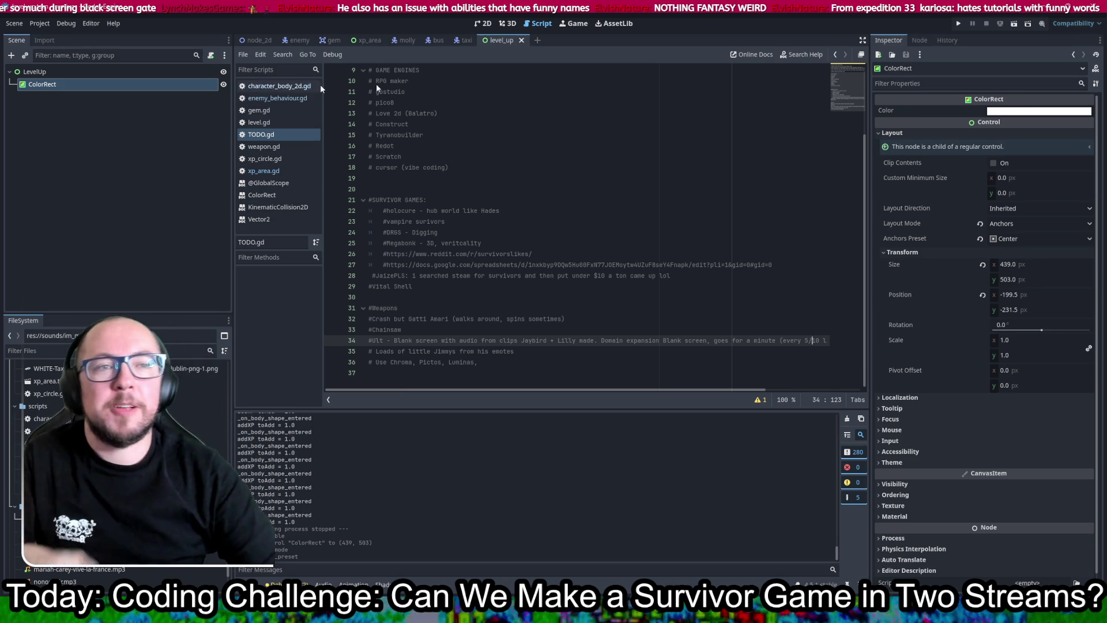
click(483, 24)
Add a Button node as a child of LevelUp.
scroll(530, 241, up, 3)
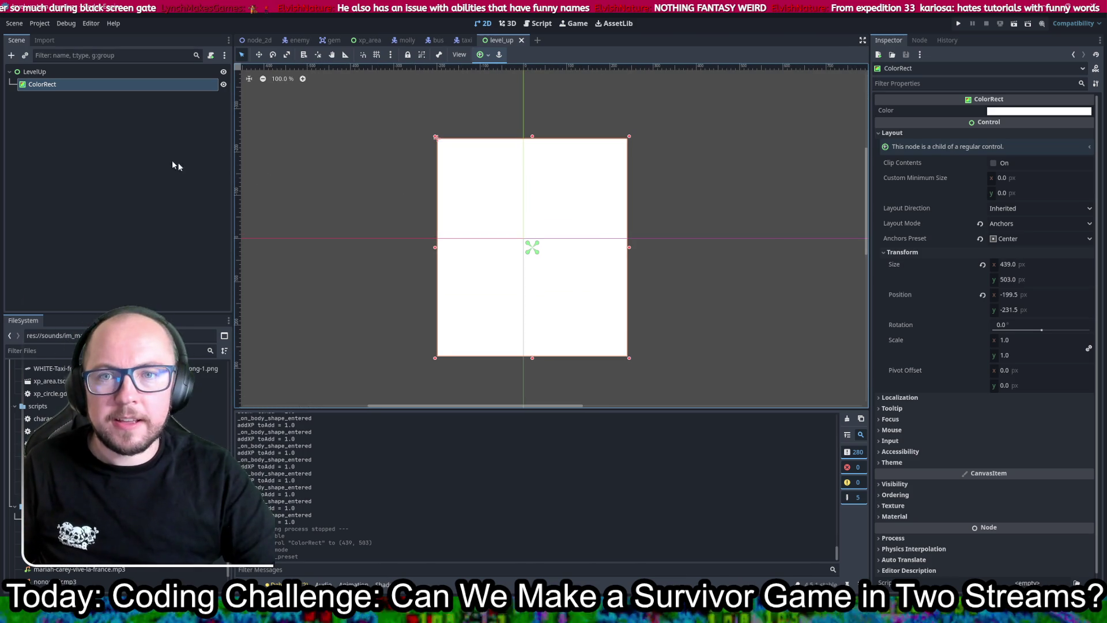
right_click(35, 70)
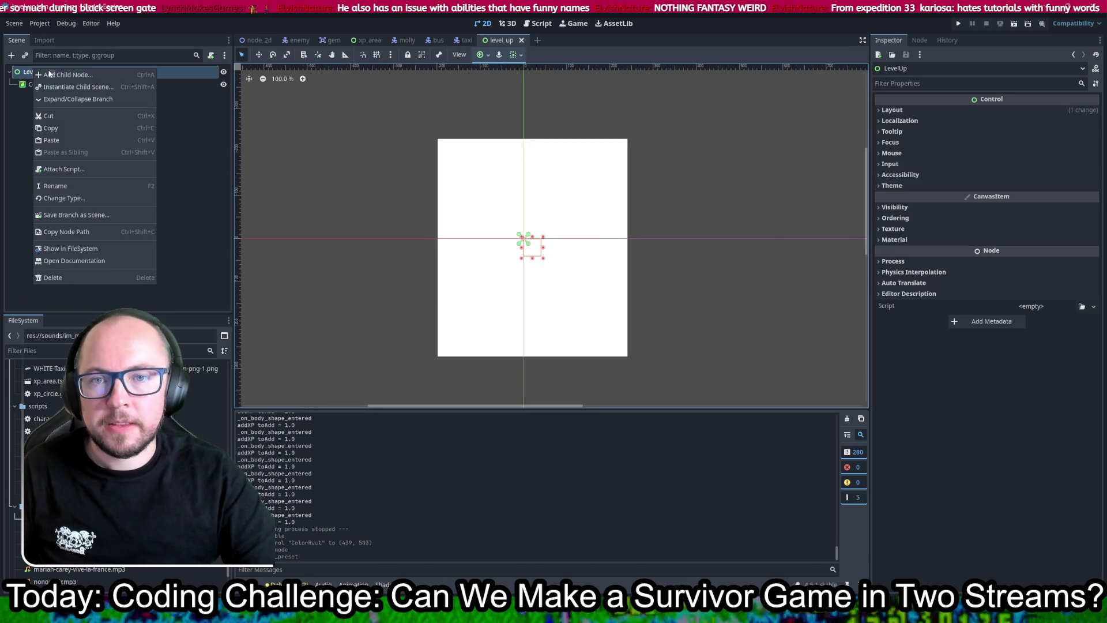
click(50, 73)
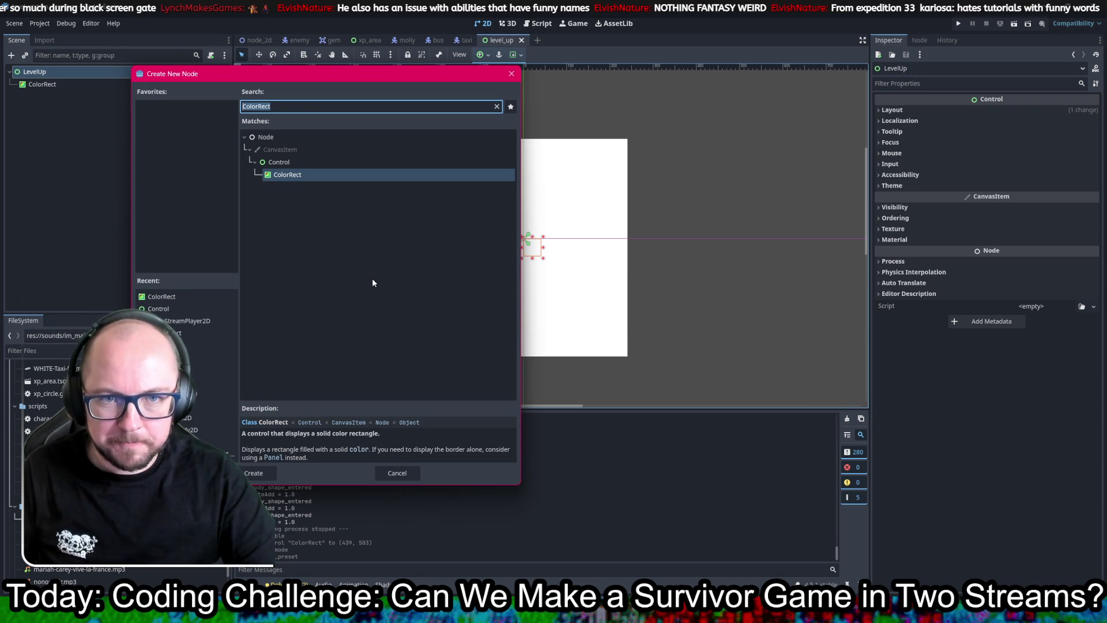
text(butto)
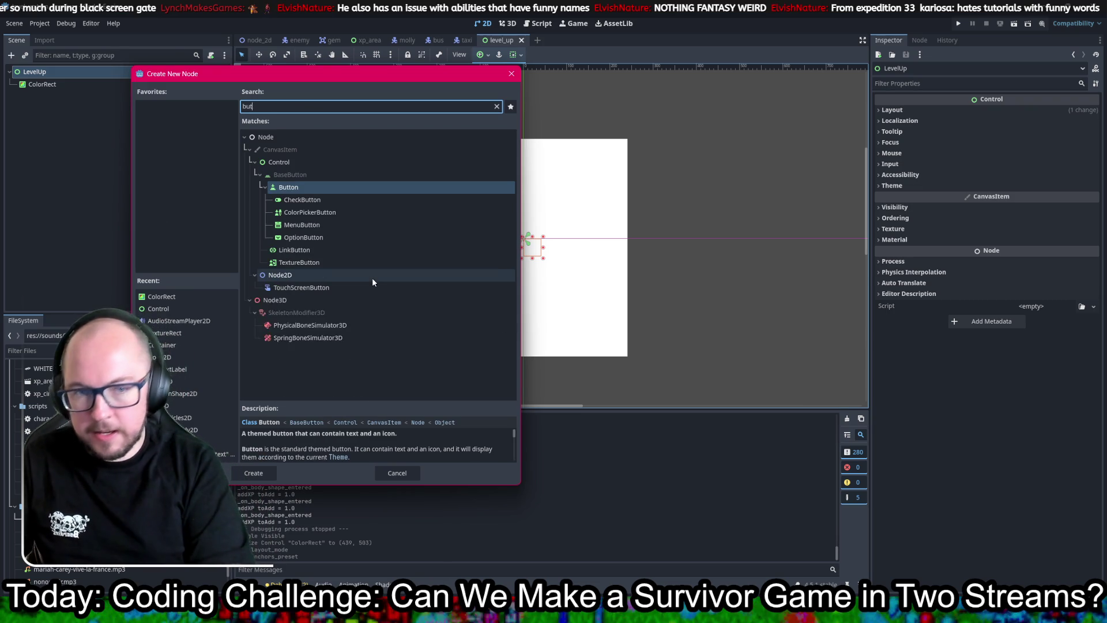
double_click(286, 190)
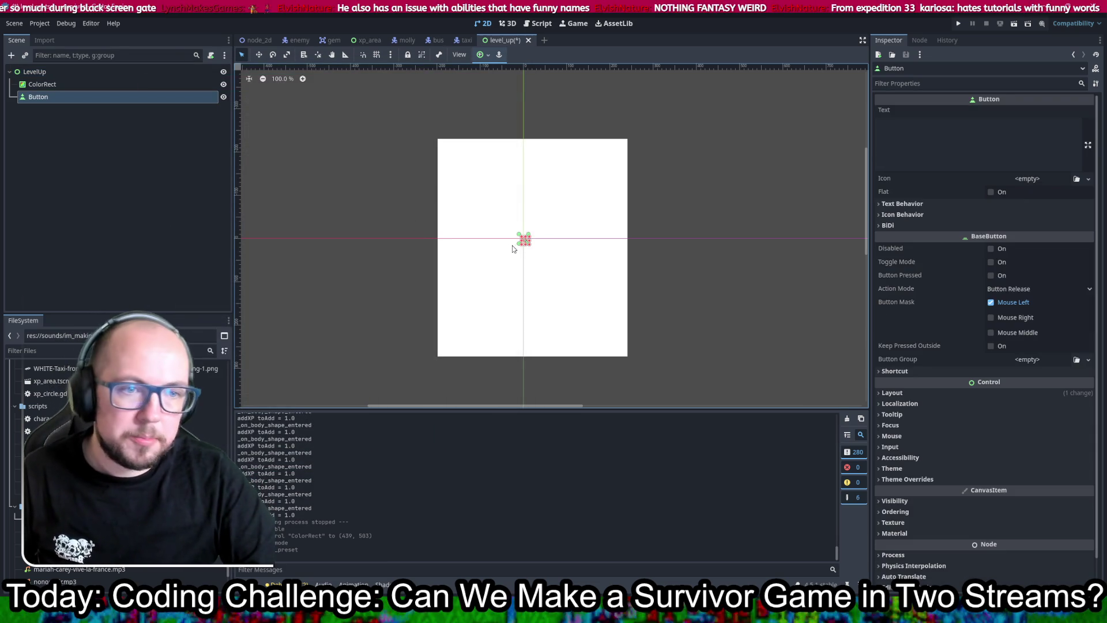
Expand the Button's Layout and Transform settings and size it 100×100.
scroll(516, 249, up, 5)
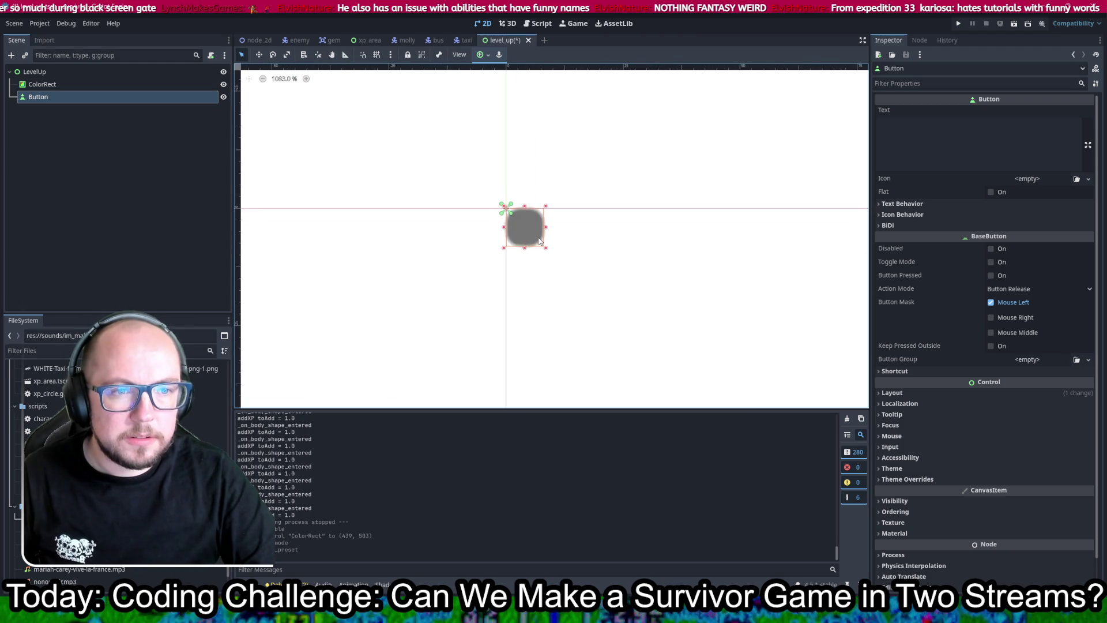
scroll(547, 246, down, 1)
scroll(659, 237, down, 6)
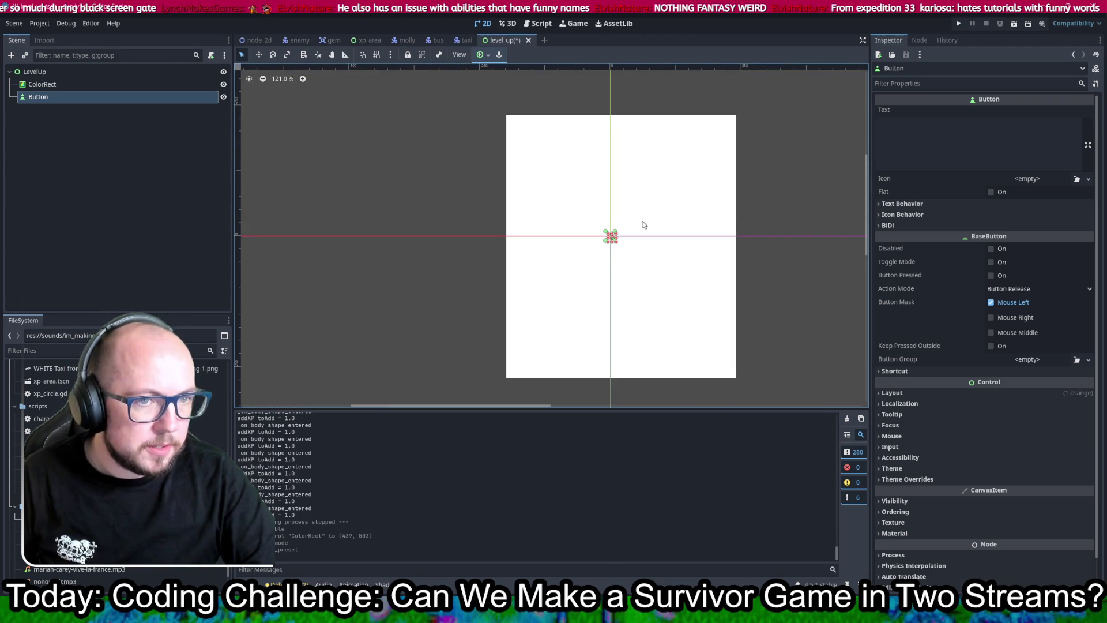
click(925, 392)
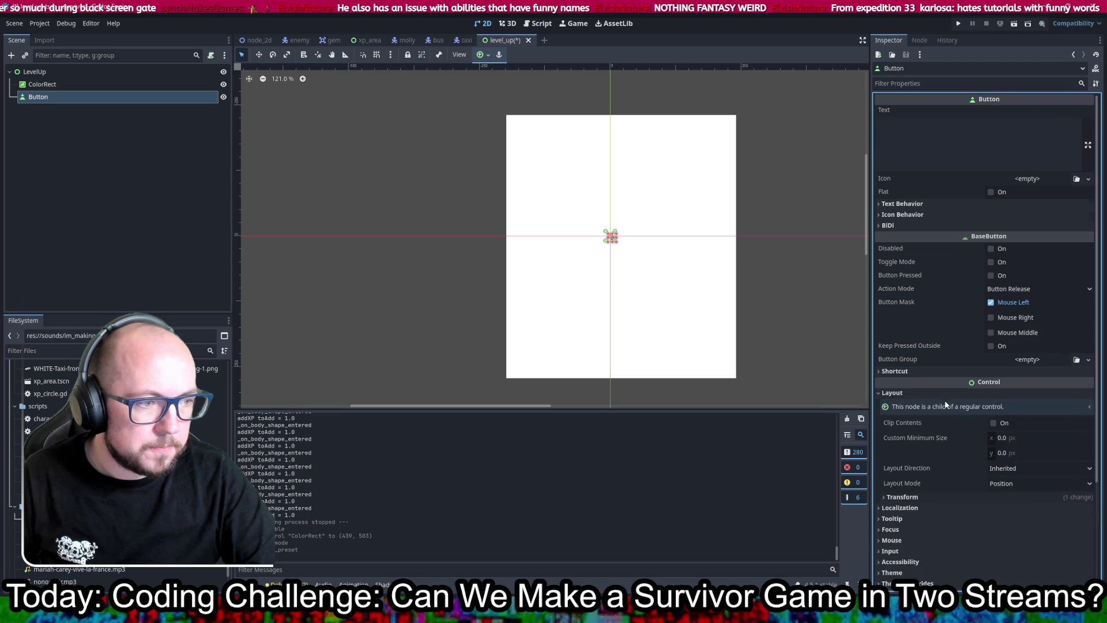
scroll(946, 400, down, 2)
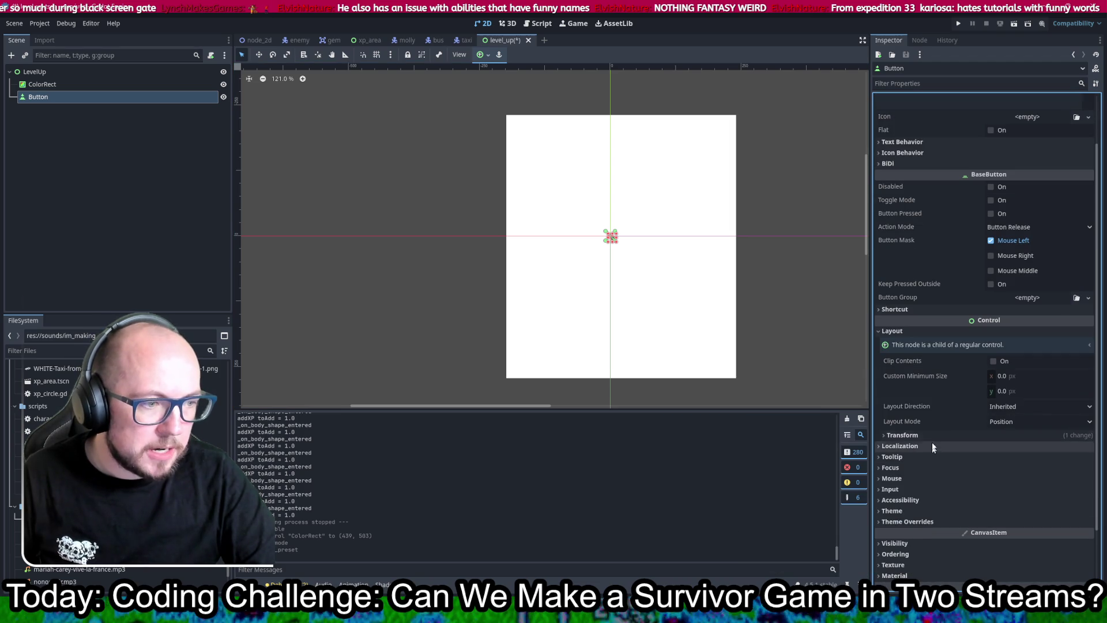
click(984, 437)
click(1028, 453)
text(100)
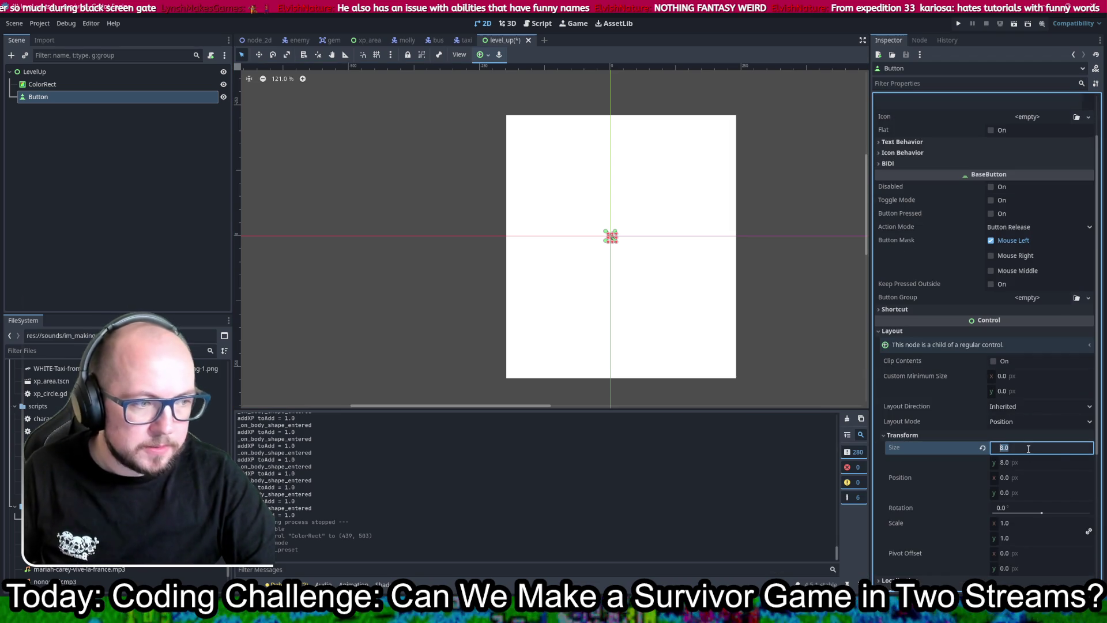
key(Tab)
text(100)
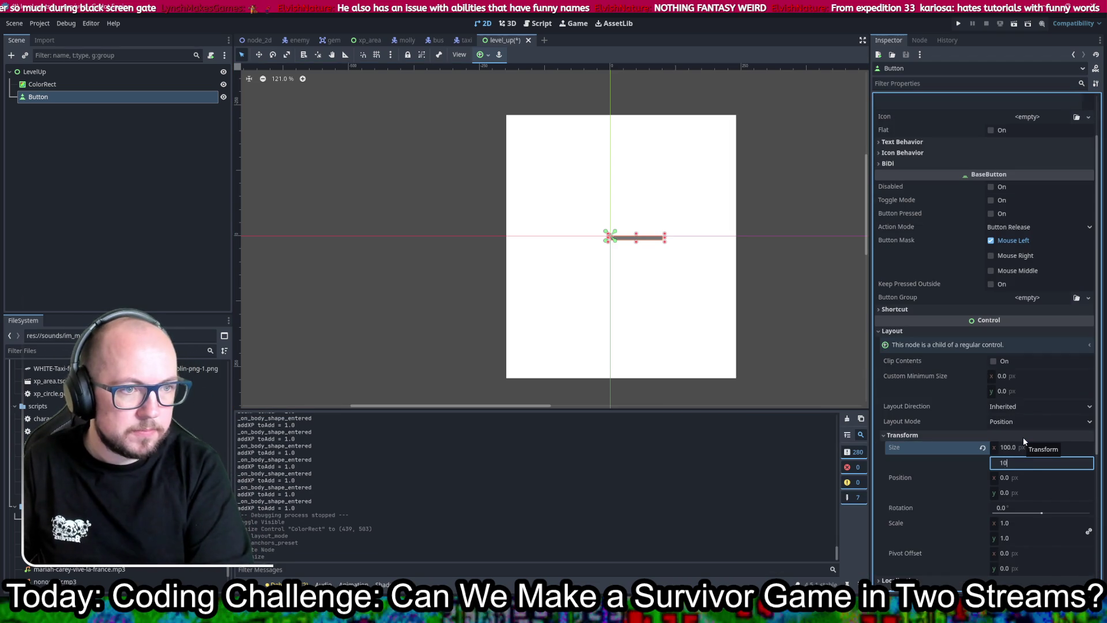
key(Return)
Resize the Button to 64×64 and move it to the panel's lower left.
click(1045, 442)
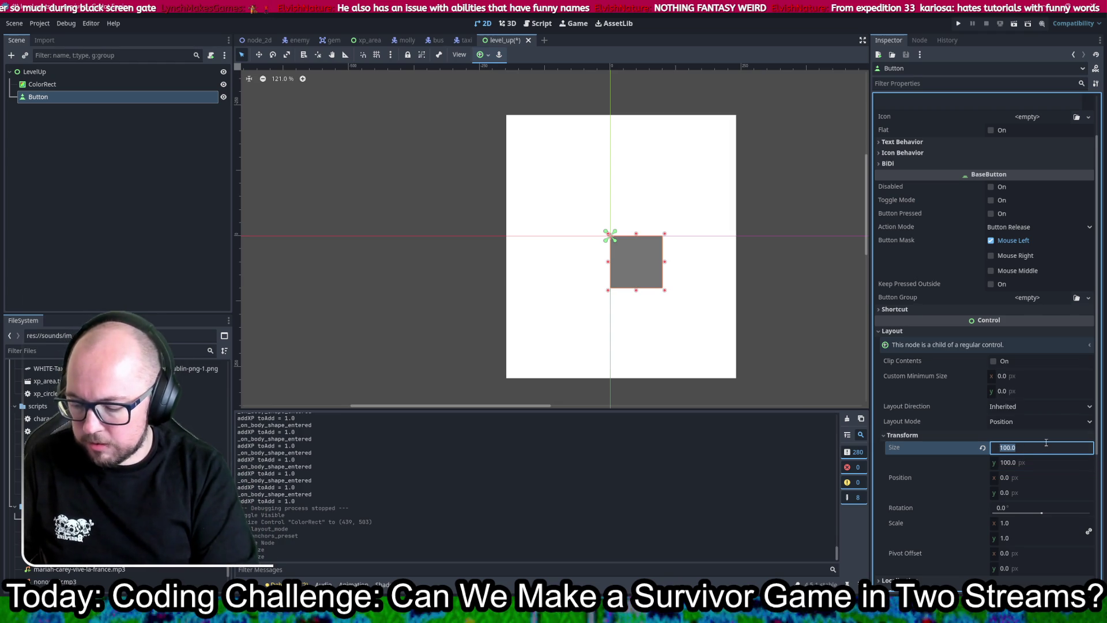
text(64)
key(Tab)
text(64)
key(Return)
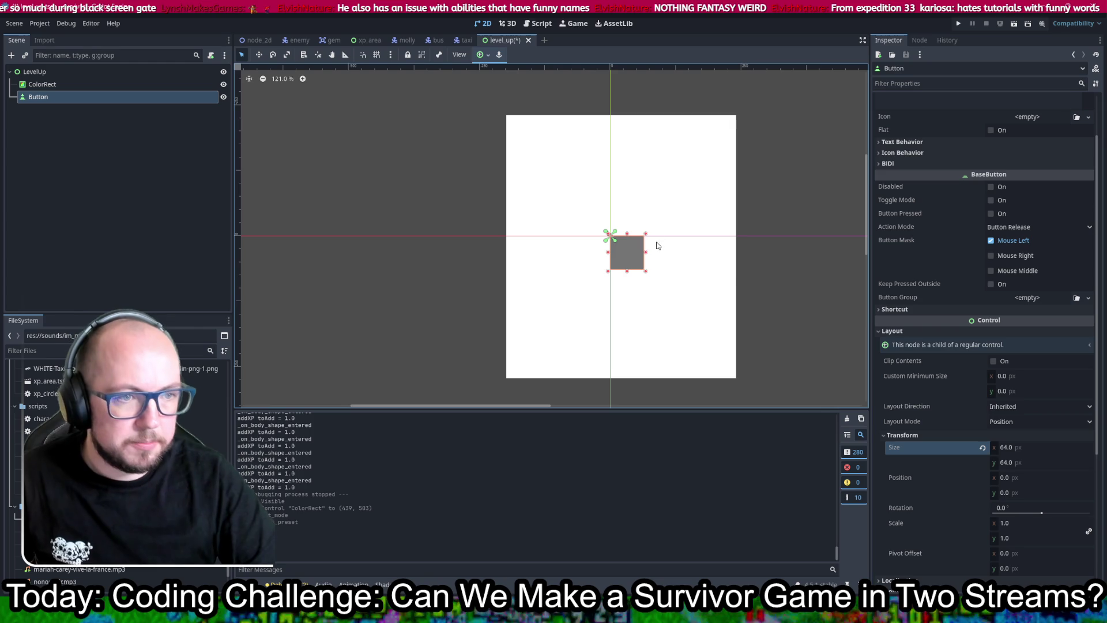
drag(628, 261, 543, 349)
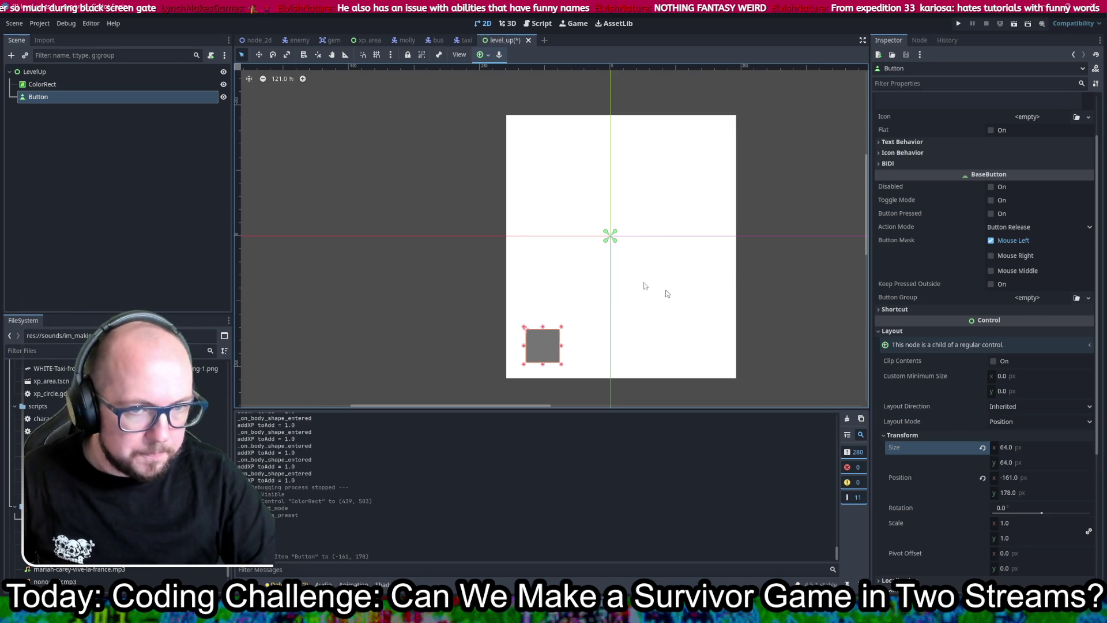
Copy and paste the Button twice to create Button2 and Button3, undoing an accidental XPBar paste.
right_click(51, 97)
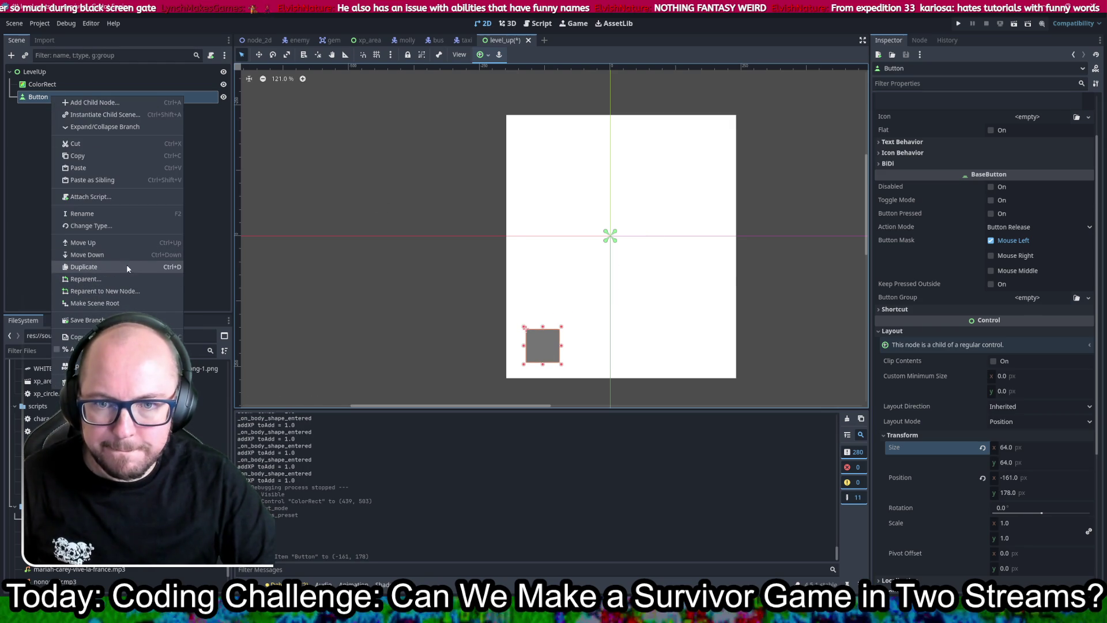
click(126, 181)
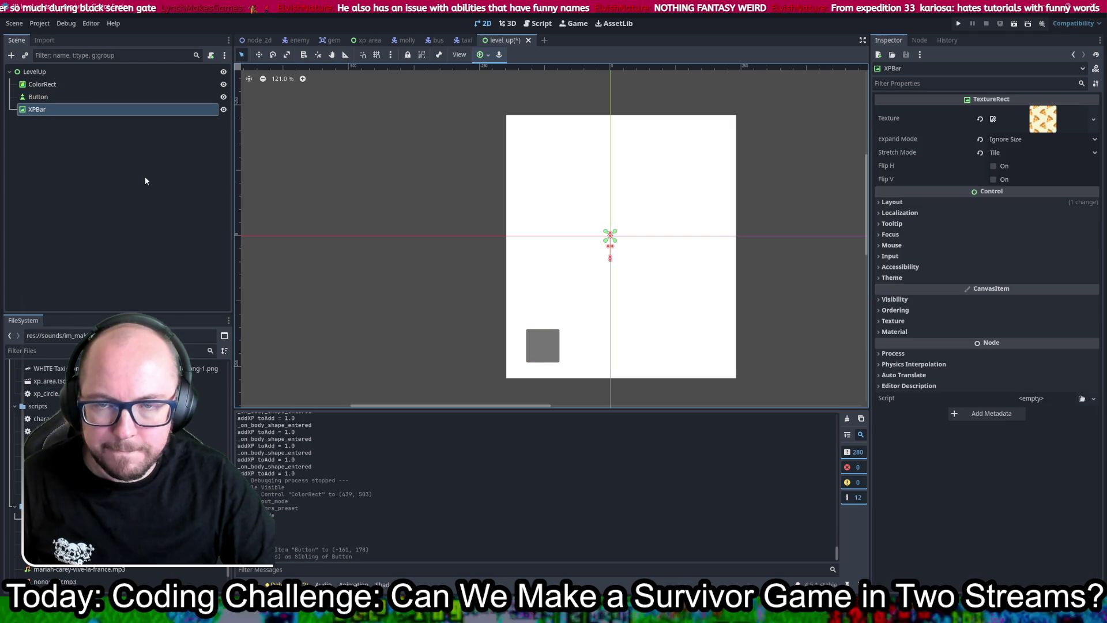
key(ctrl+z)
right_click(33, 96)
click(87, 161)
right_click(37, 97)
click(105, 182)
right_click(40, 109)
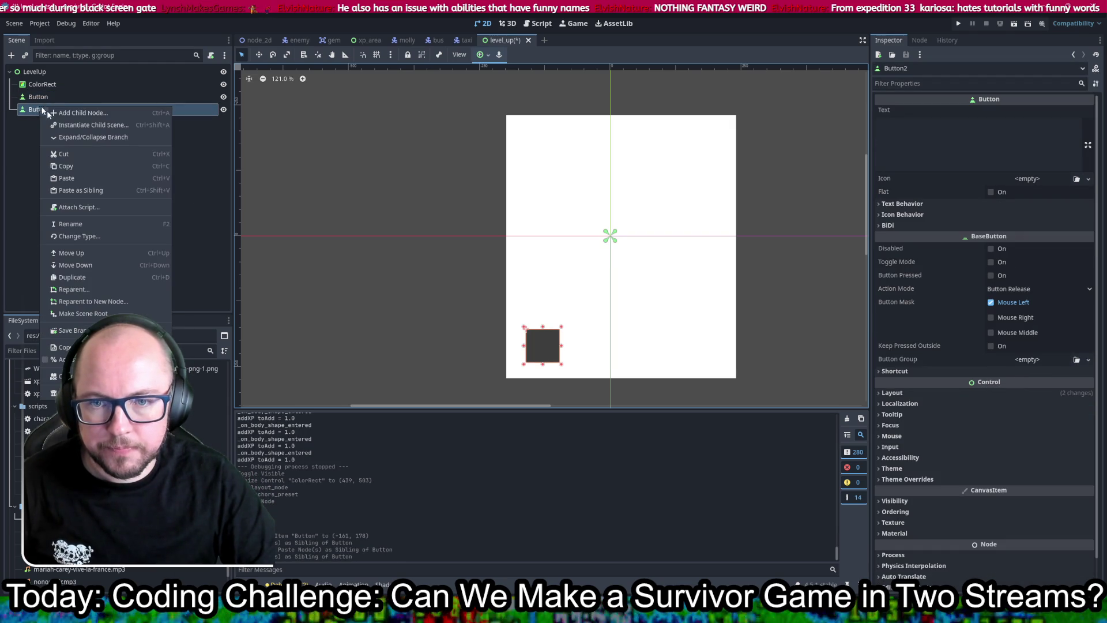
click(99, 190)
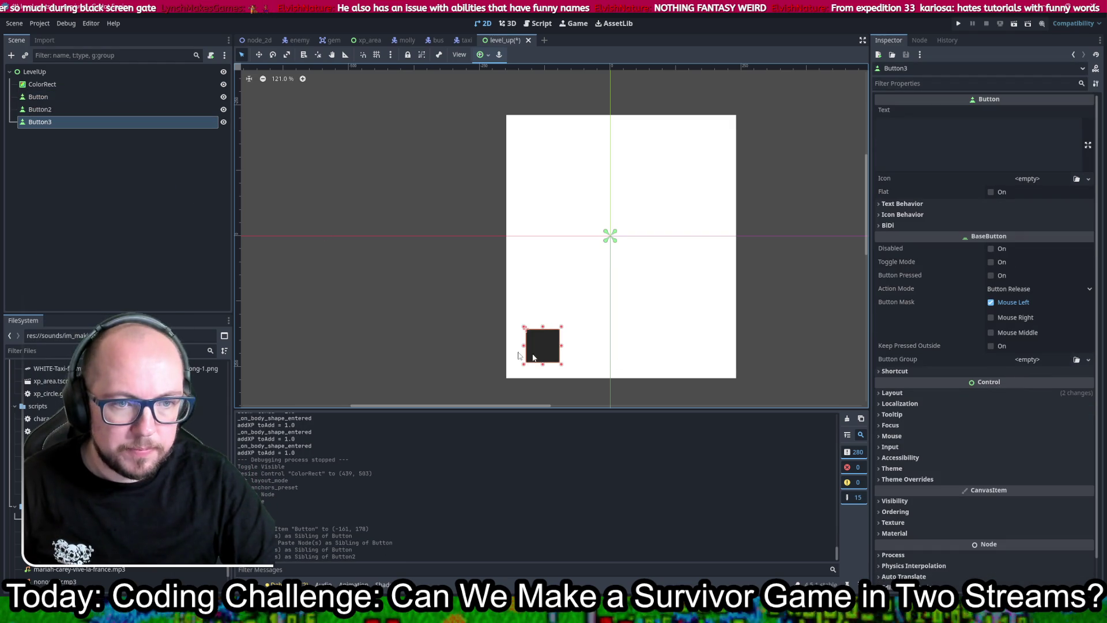
Move Button3 to the panel's lower right and Button2 to the bottom middle.
drag(540, 350, 695, 356)
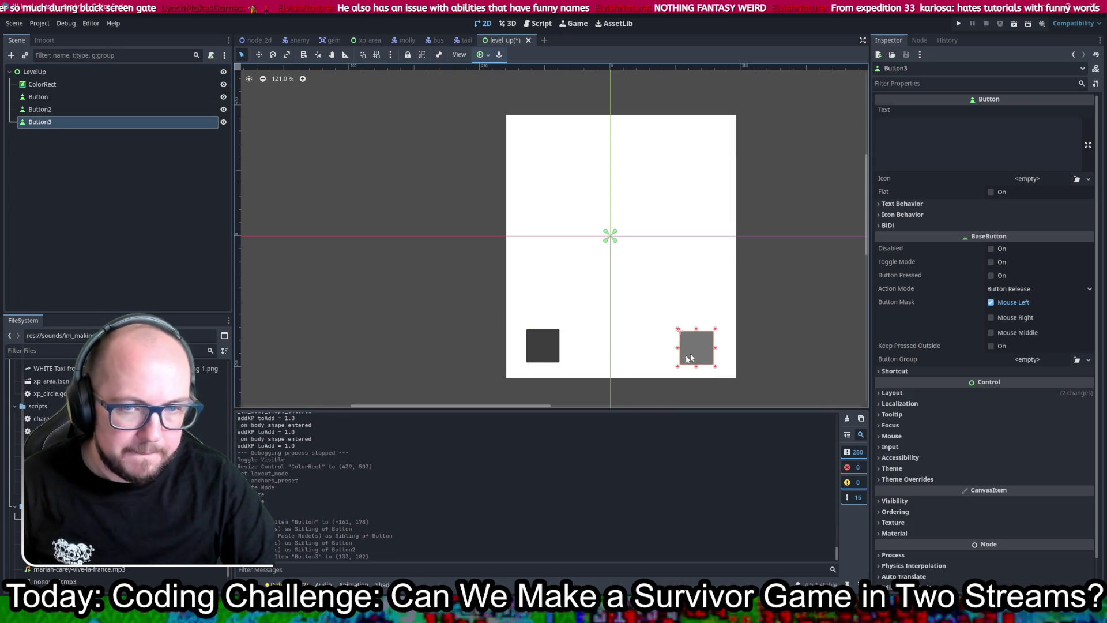
click(40, 109)
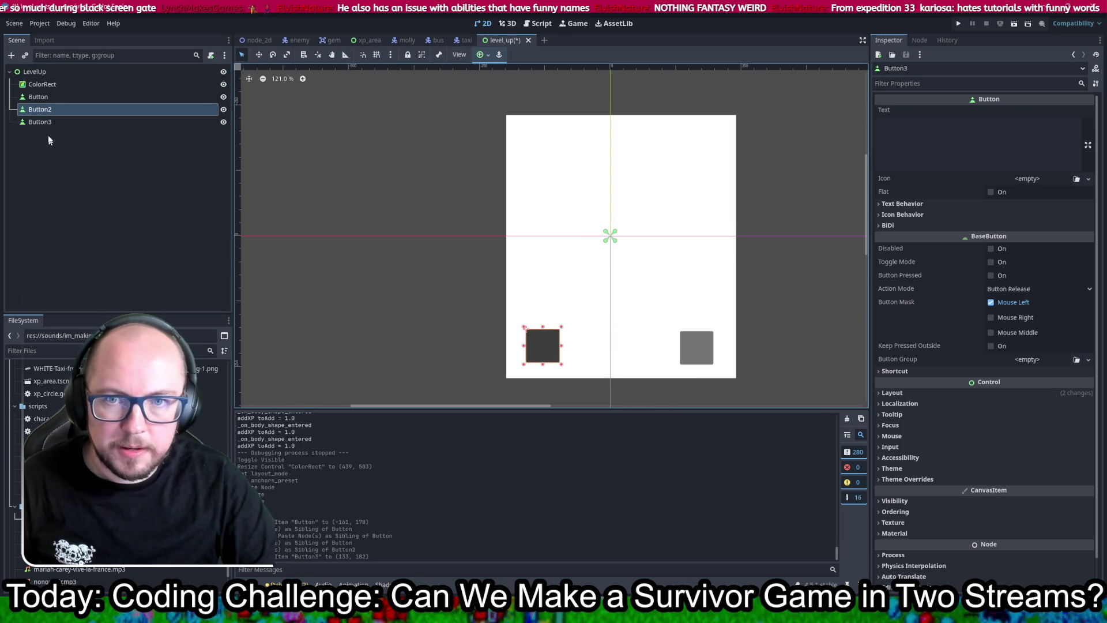
drag(542, 349, 615, 349)
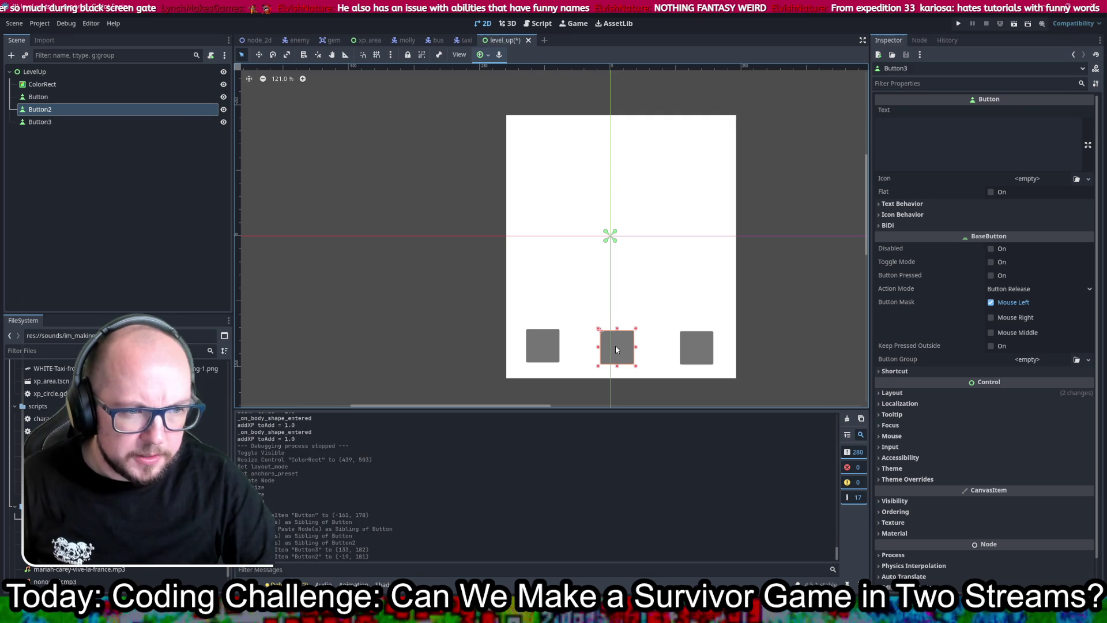
Add an HBoxContainer as a child of LevelUp.
right_click(36, 71)
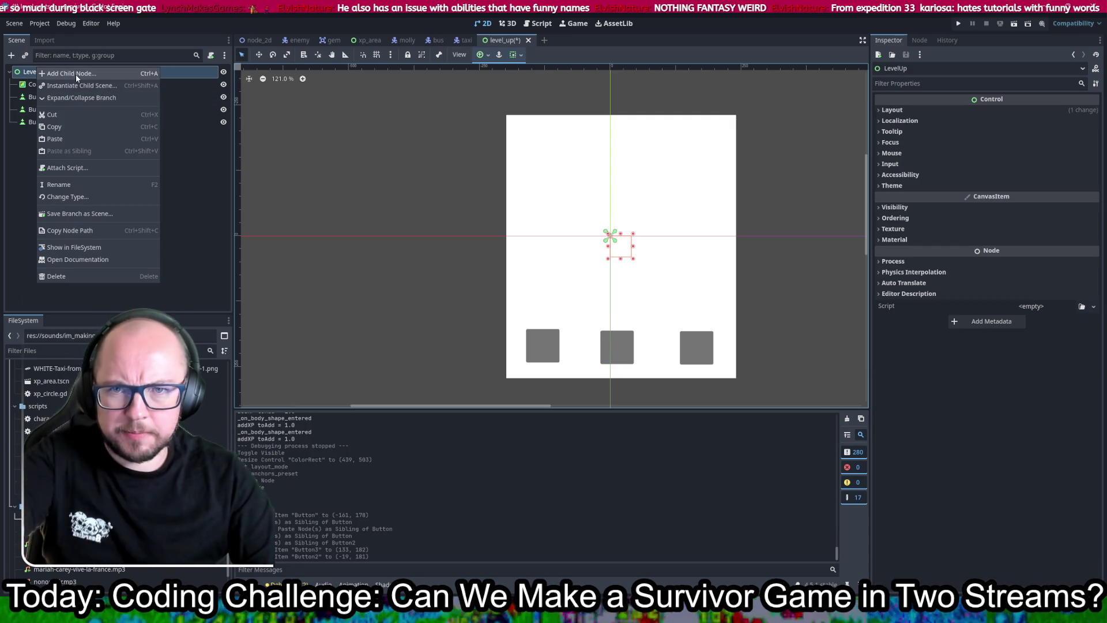
click(87, 74)
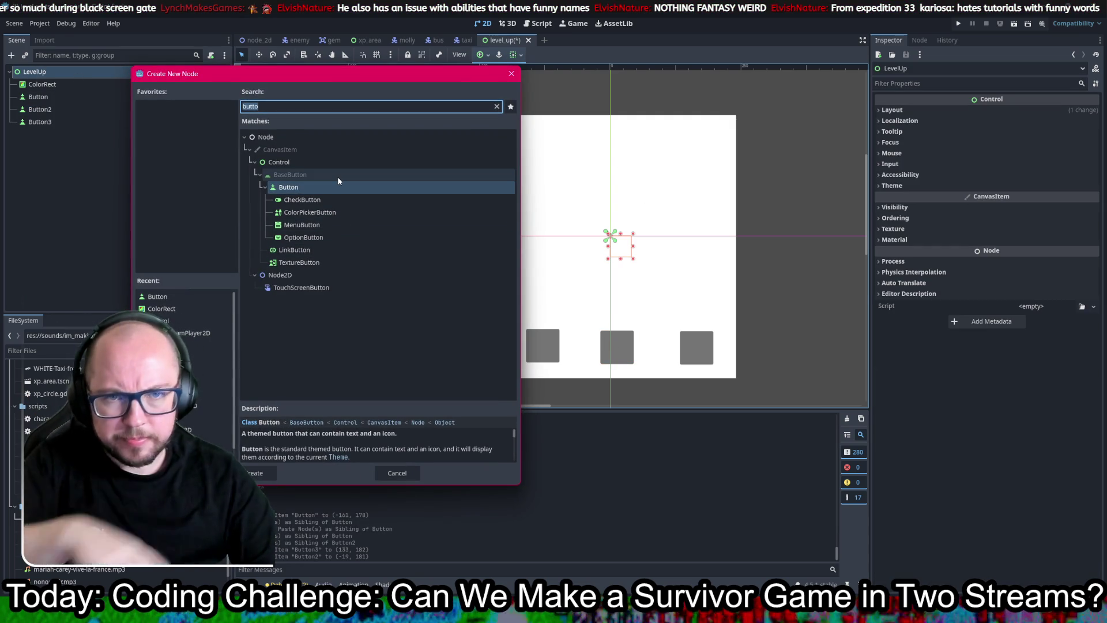
text(hori)
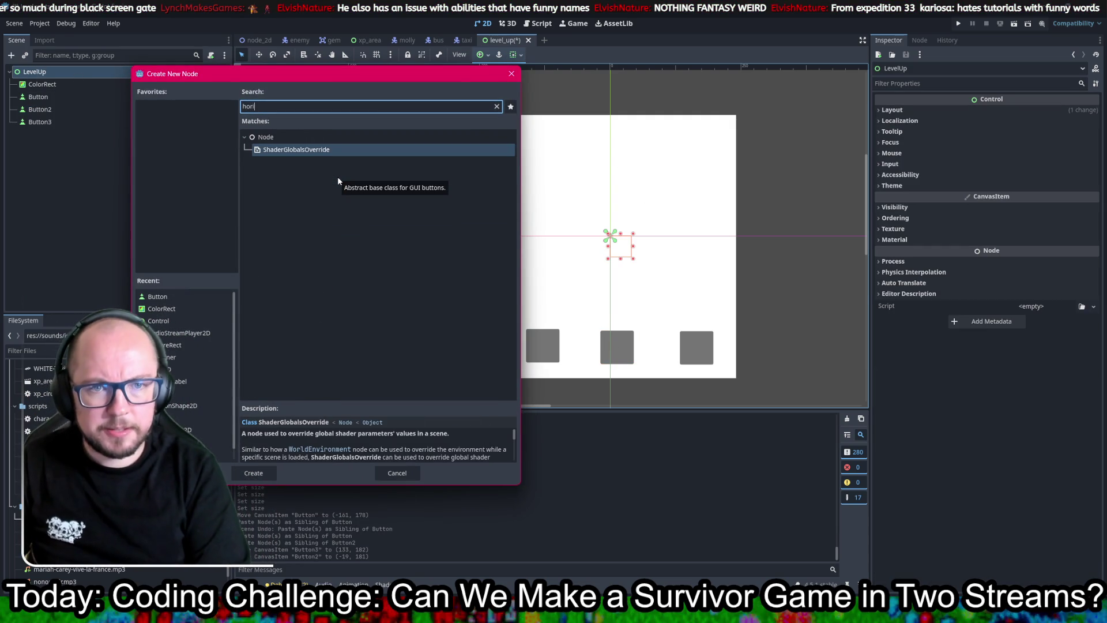
key(BackSpace)
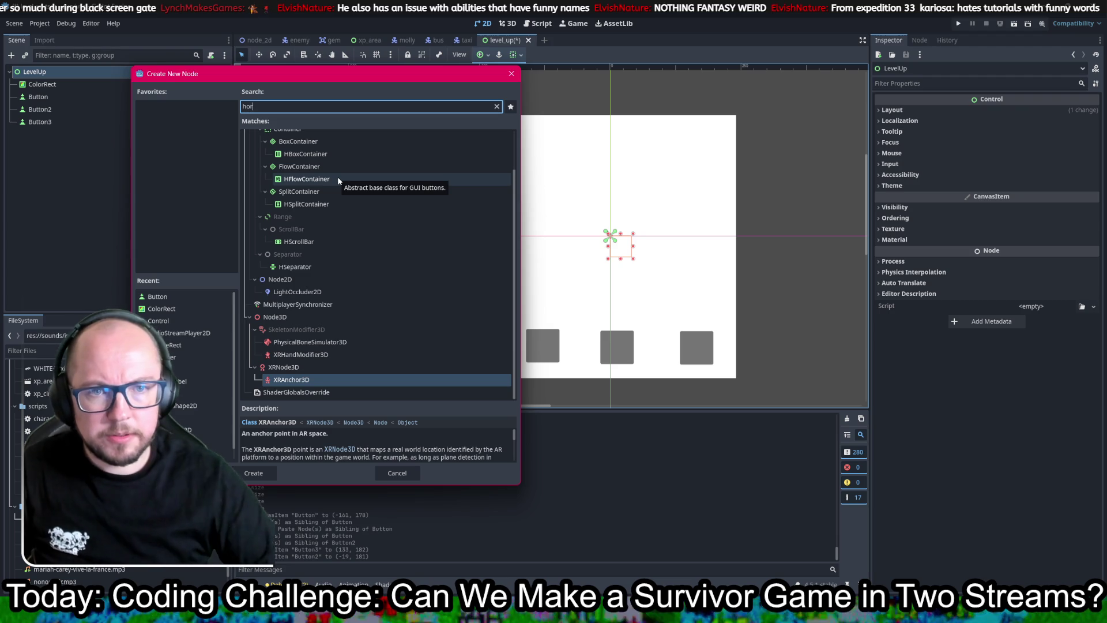
double_click(317, 155)
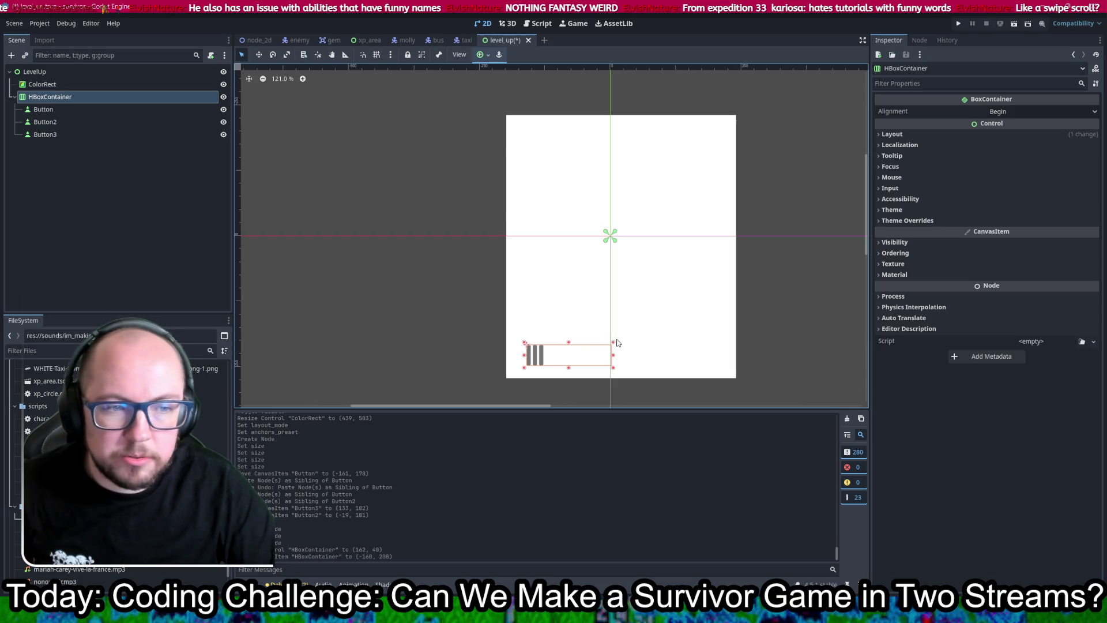
Widen the HBoxContainer along the panel's bottom, trimming it to about 357 px.
drag(614, 356, 720, 358)
drag(607, 354, 634, 329)
click(550, 359)
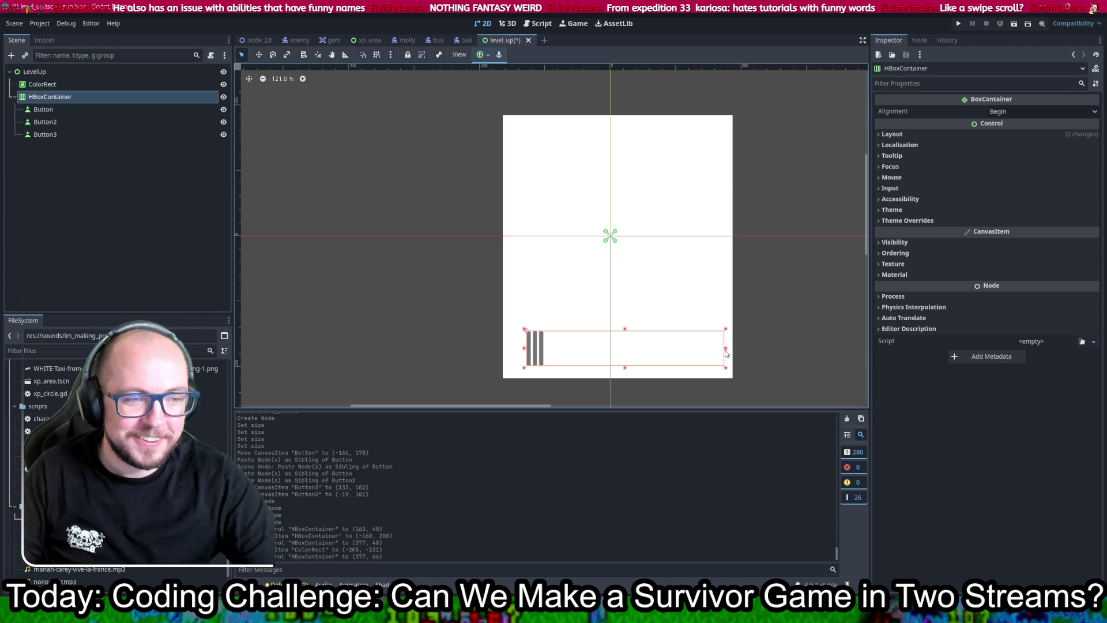
drag(722, 350, 714, 350)
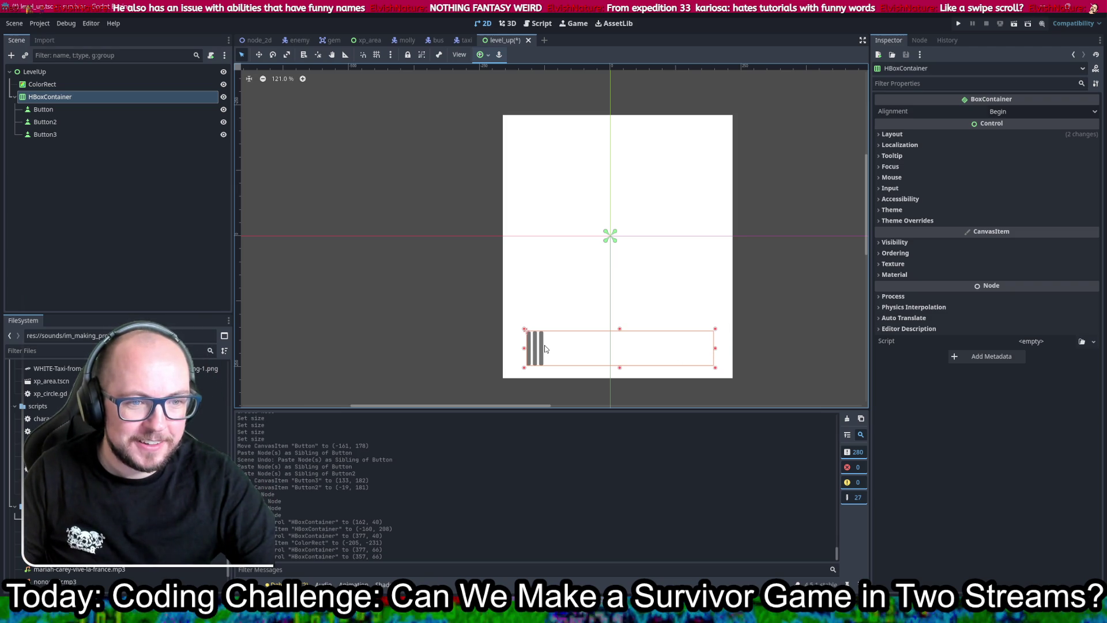
Change the HBoxContainer's Alignment from Begin to Center so the buttons cluster mid-panel.
click(535, 348)
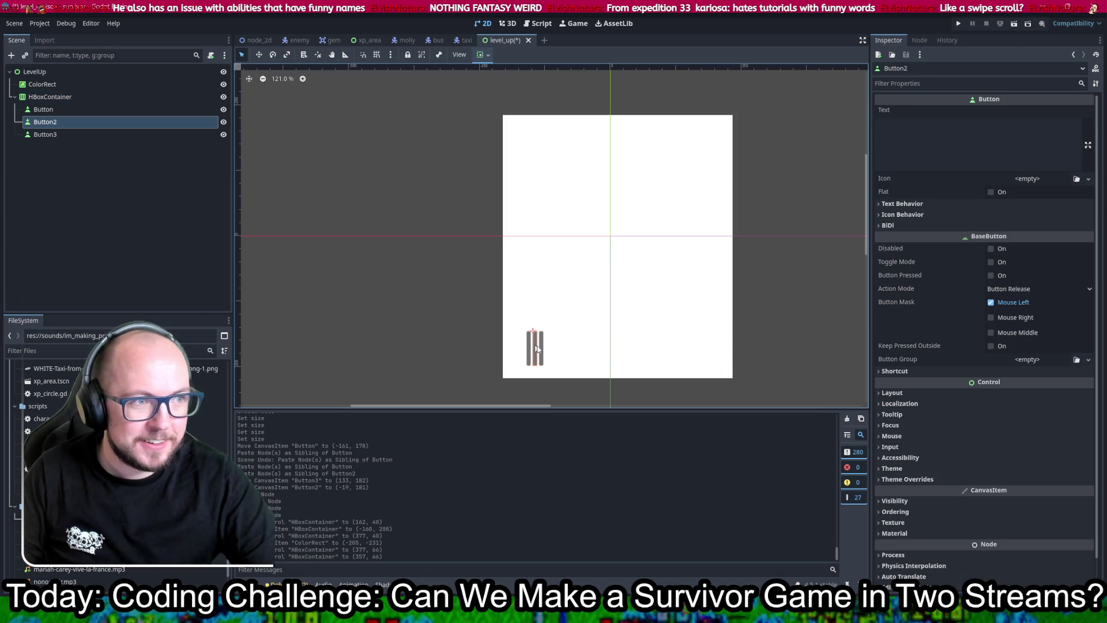
click(115, 96)
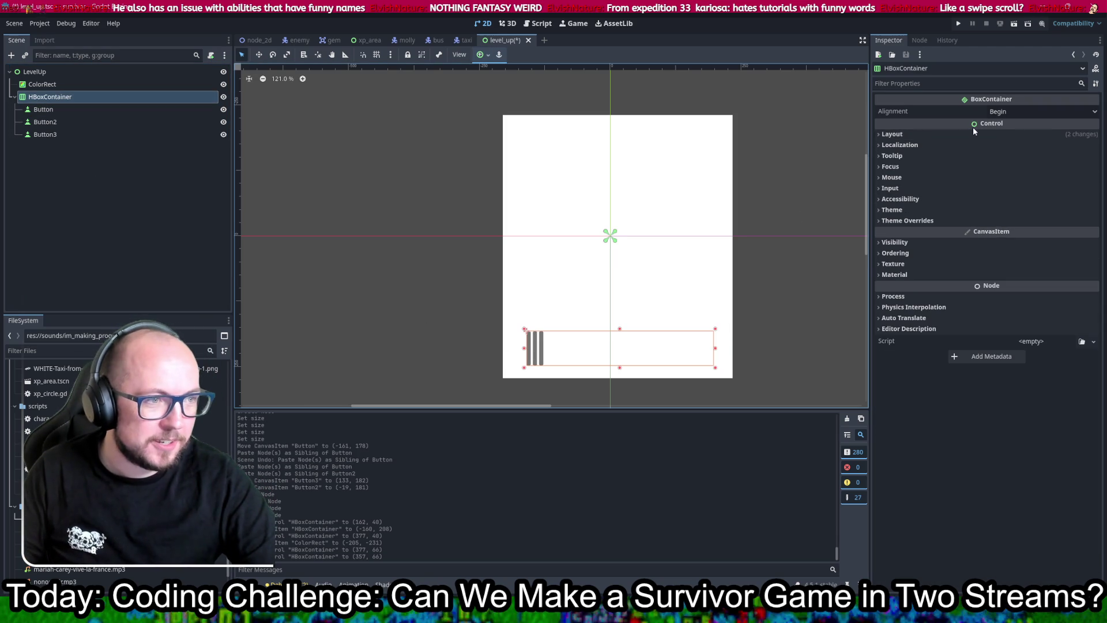
click(951, 133)
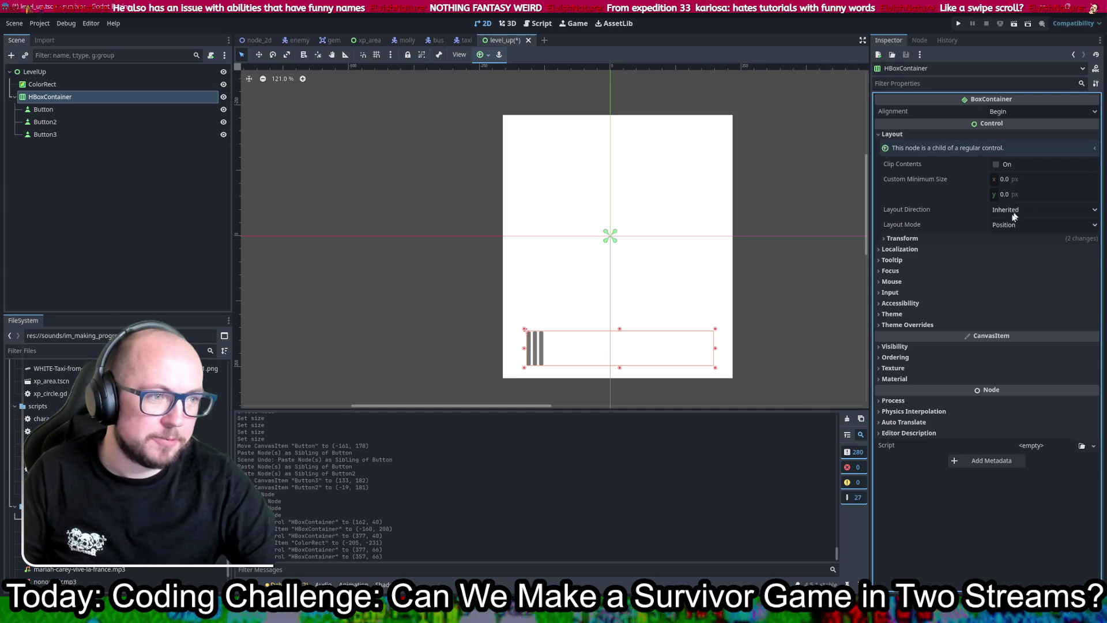
click(943, 237)
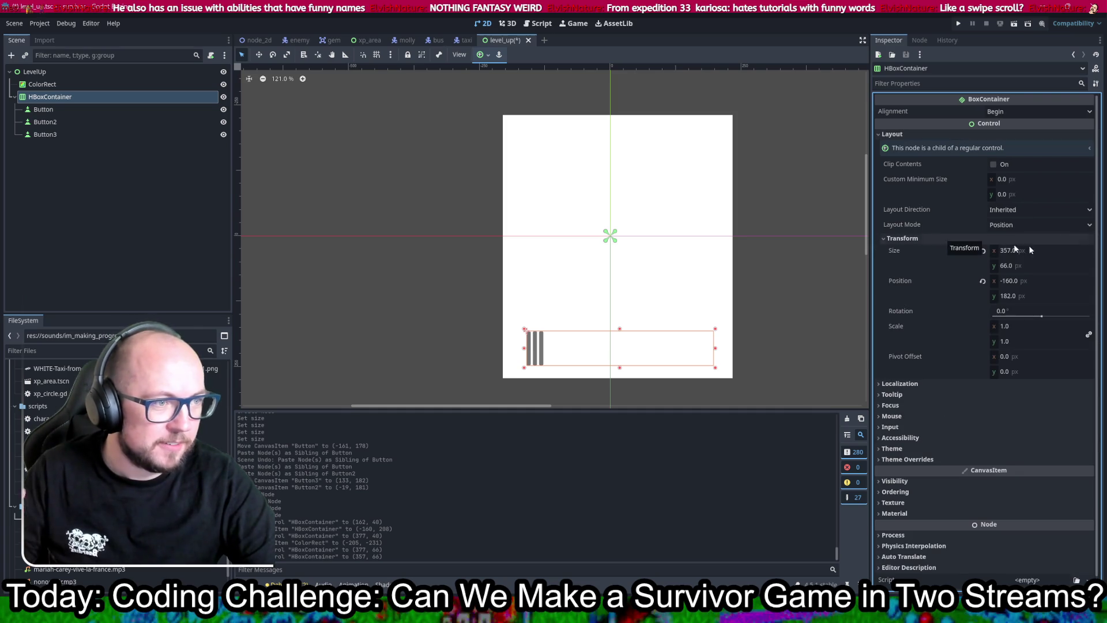
click(1028, 112)
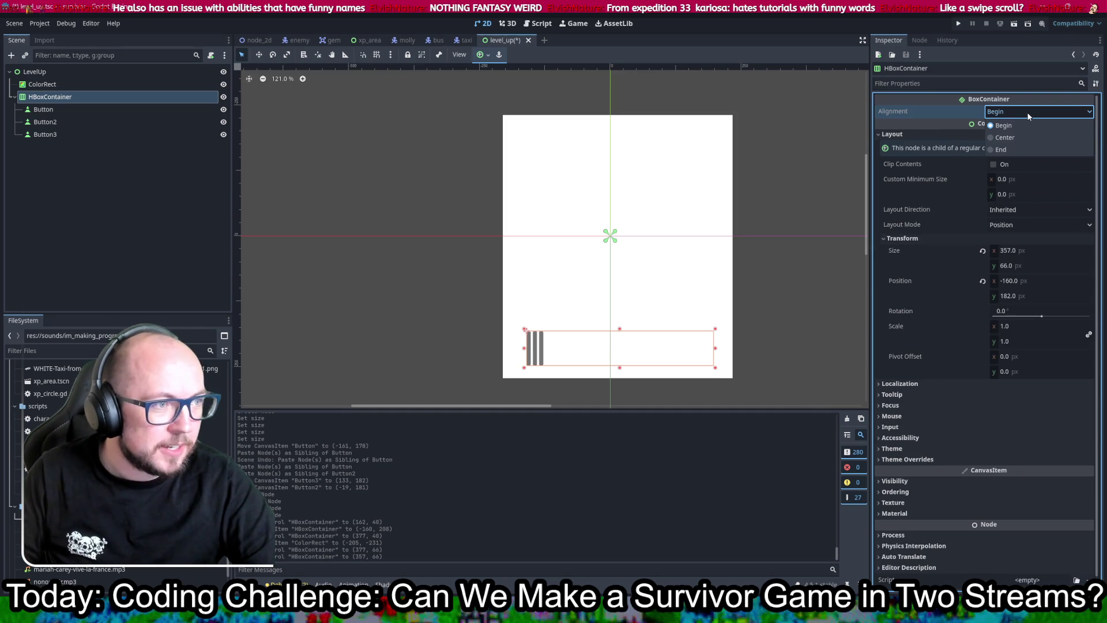
click(1006, 139)
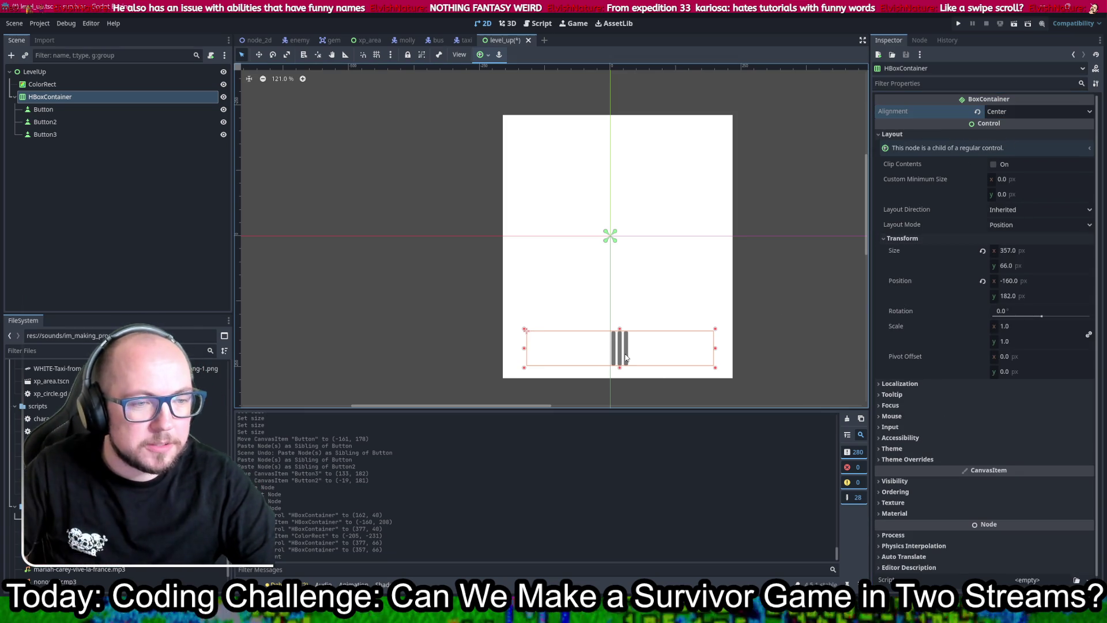
click(43, 109)
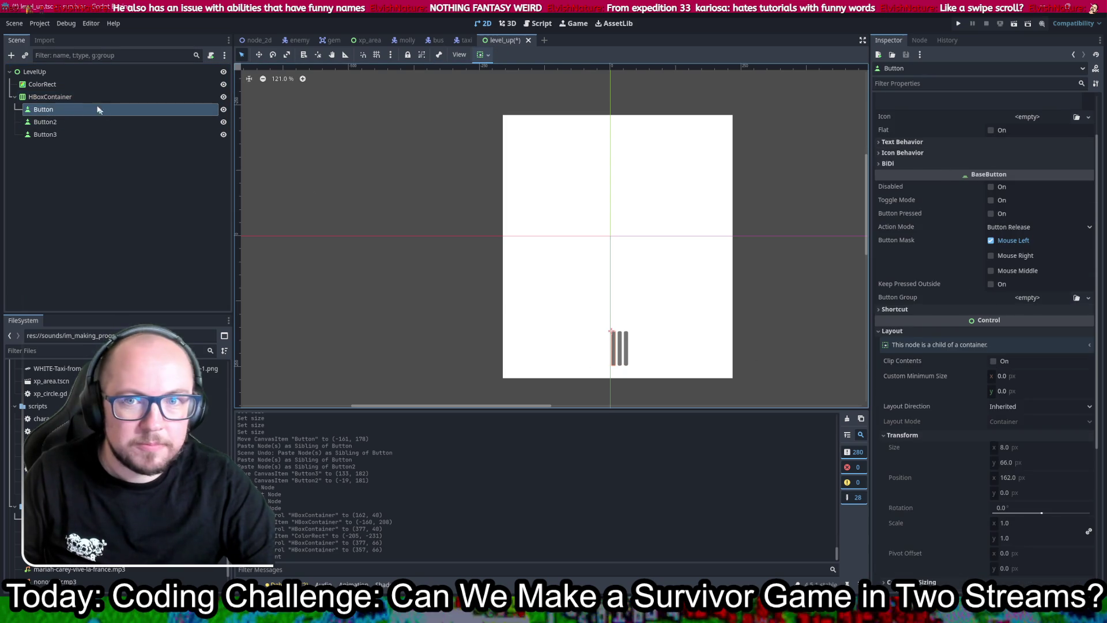
click(61, 96)
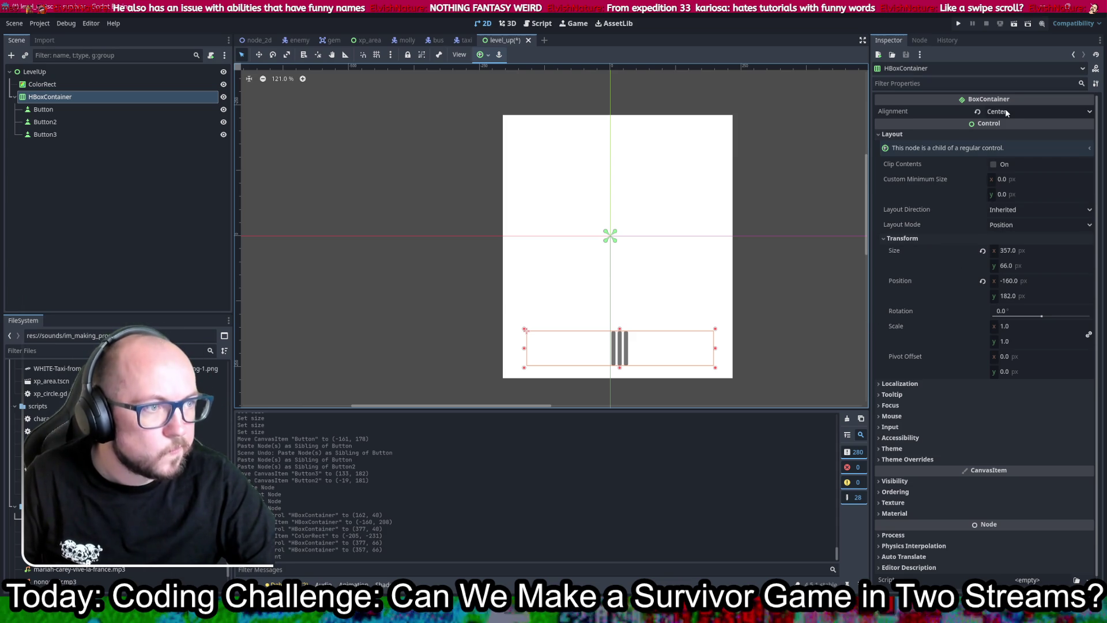
click(149, 109)
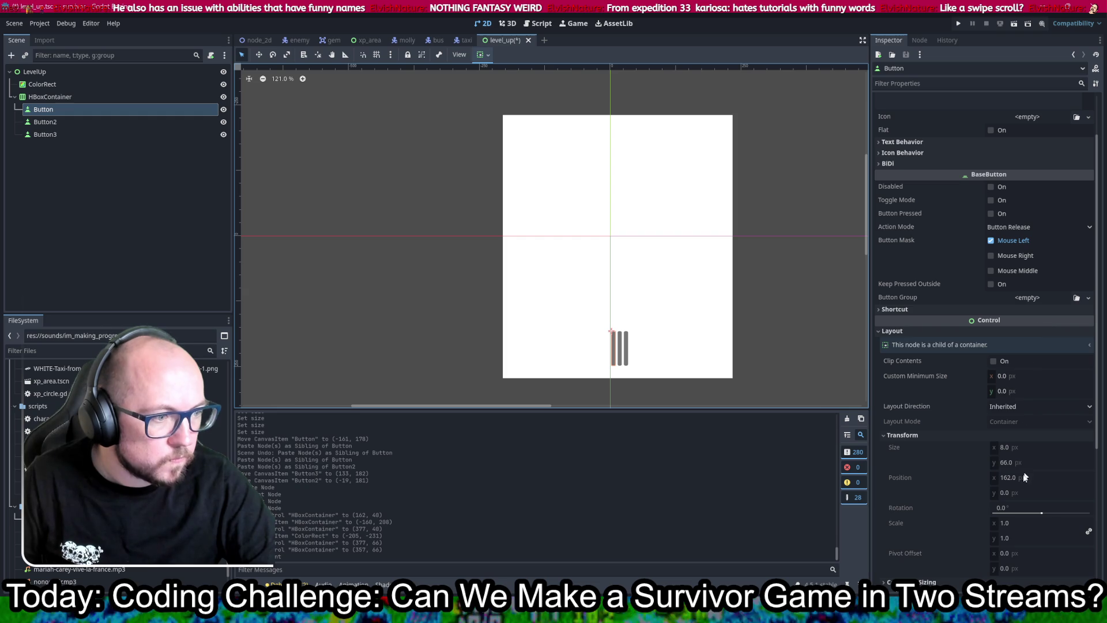
Turn on Horizontal Expand in the first Button's container sizing.
click(1033, 449)
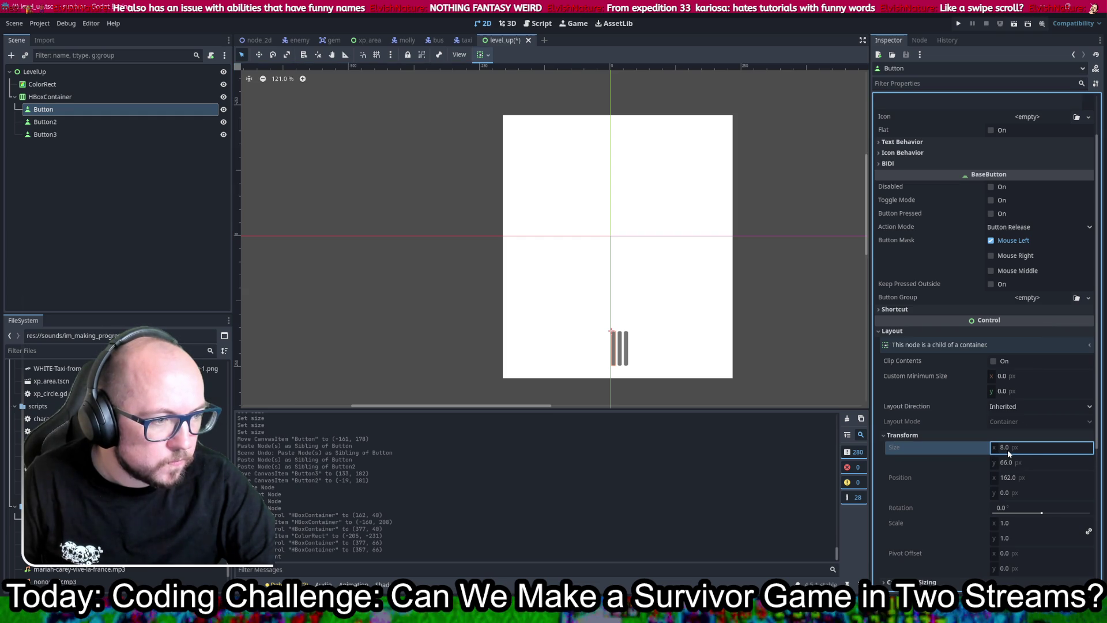
scroll(942, 447, down, 5)
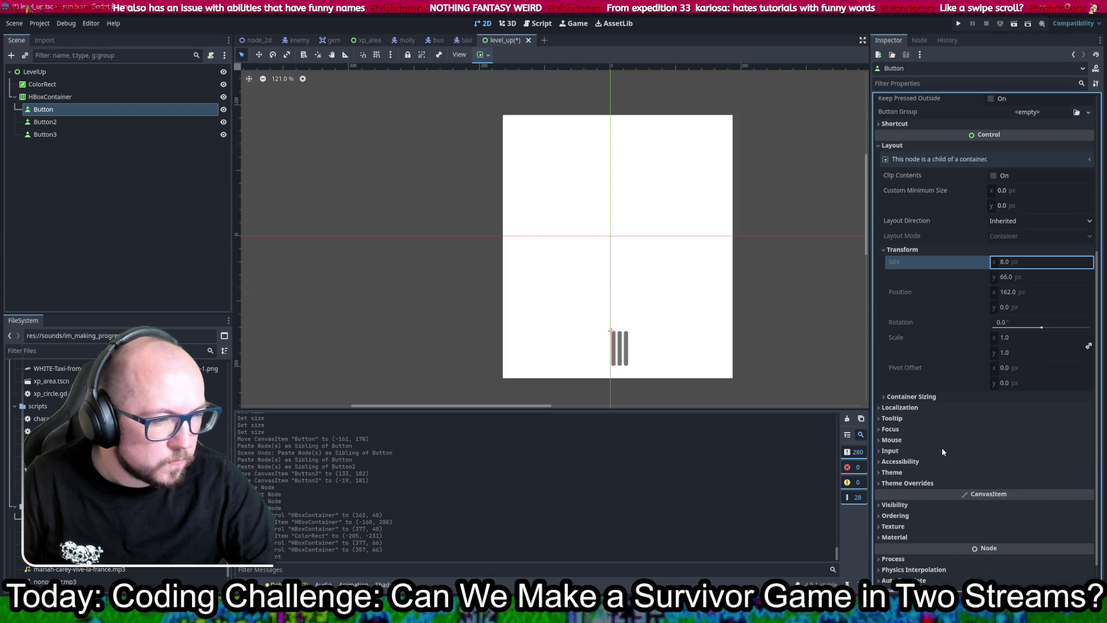
click(948, 395)
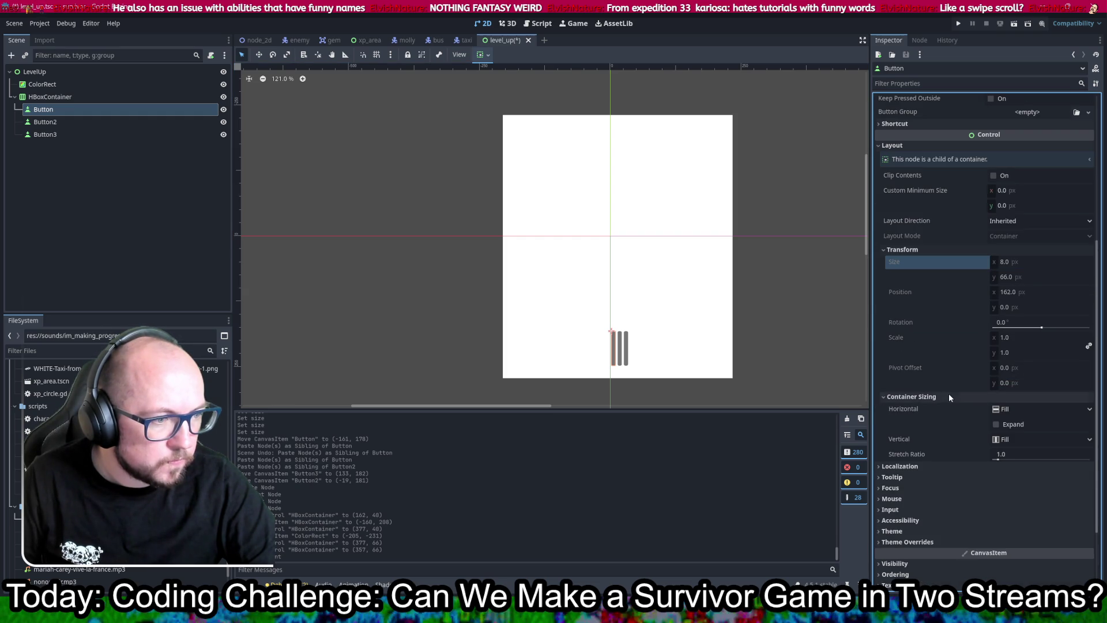
click(1041, 408)
click(1041, 408)
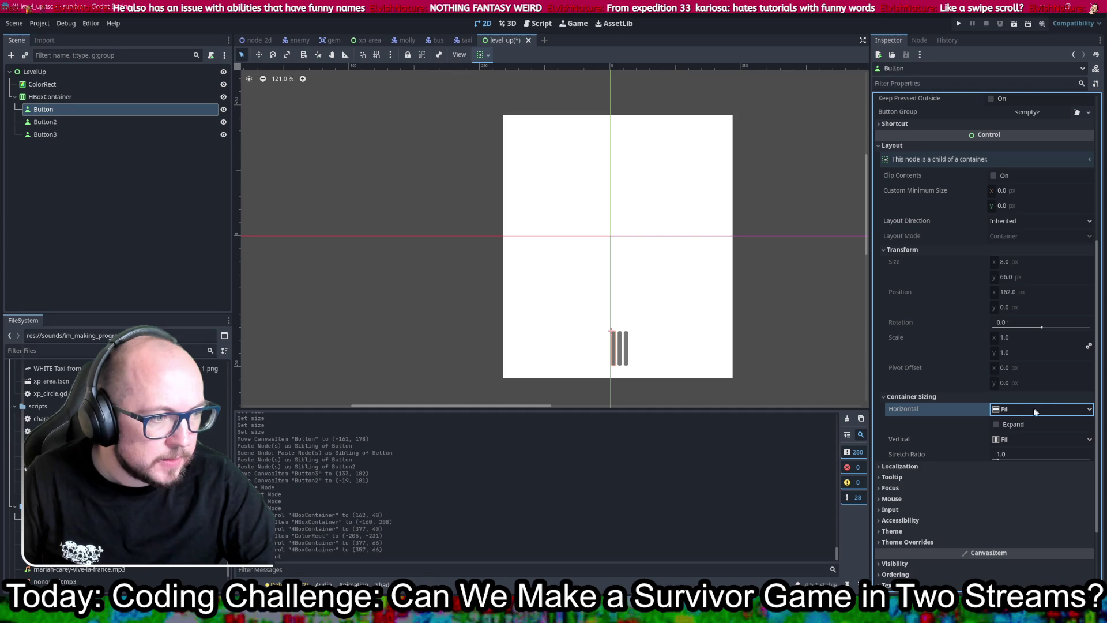
click(1001, 426)
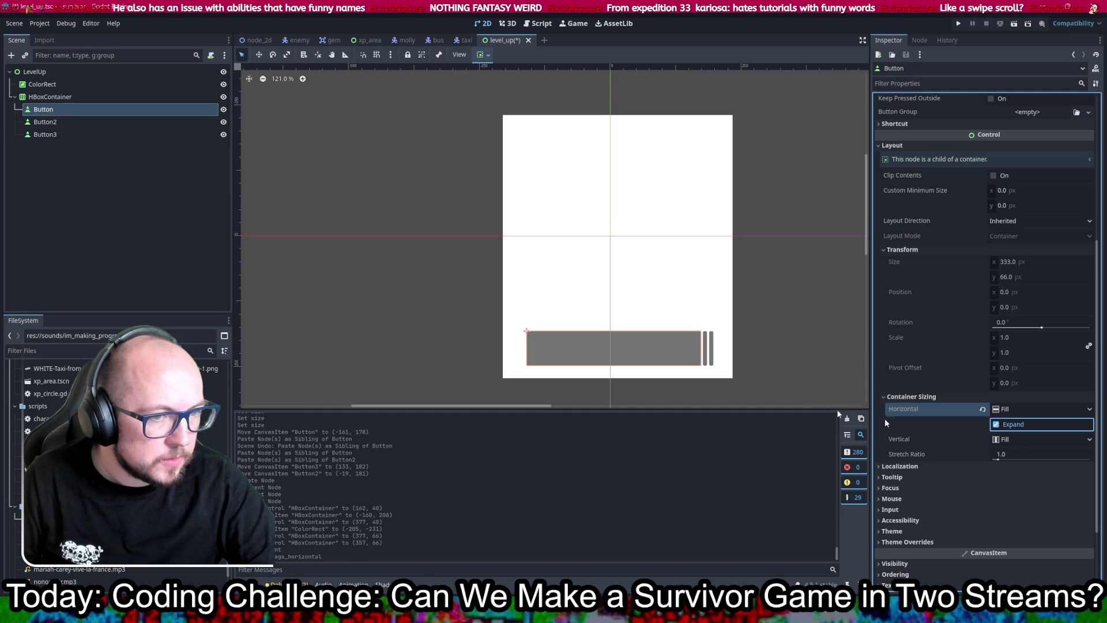
Turn on Horizontal Expand for Button2.
click(45, 122)
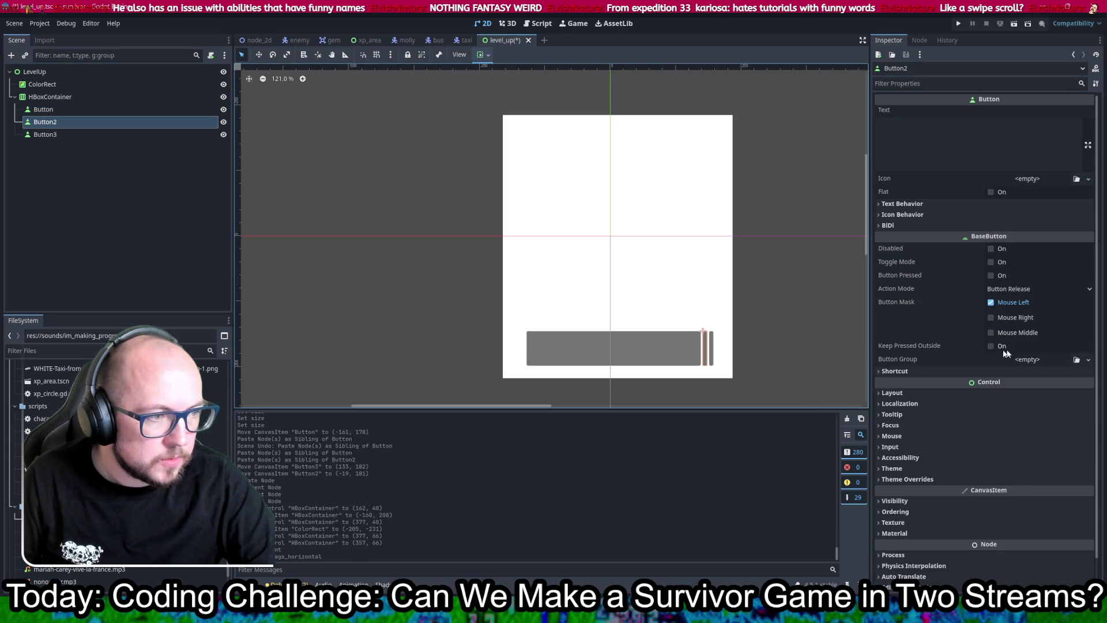
click(917, 392)
click(905, 499)
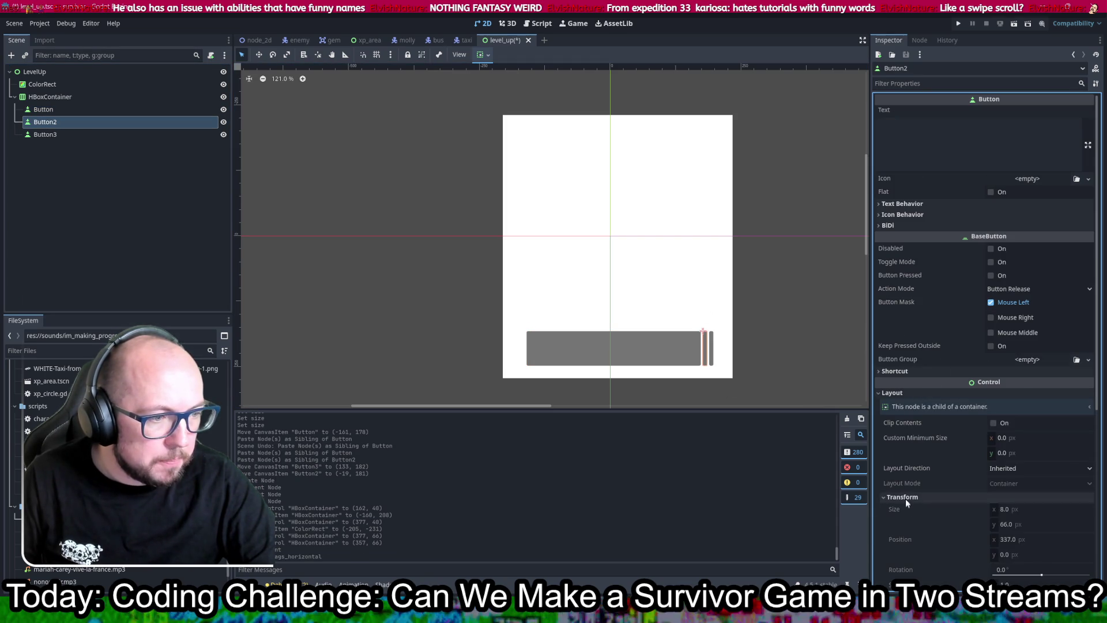
click(905, 499)
click(918, 510)
click(996, 537)
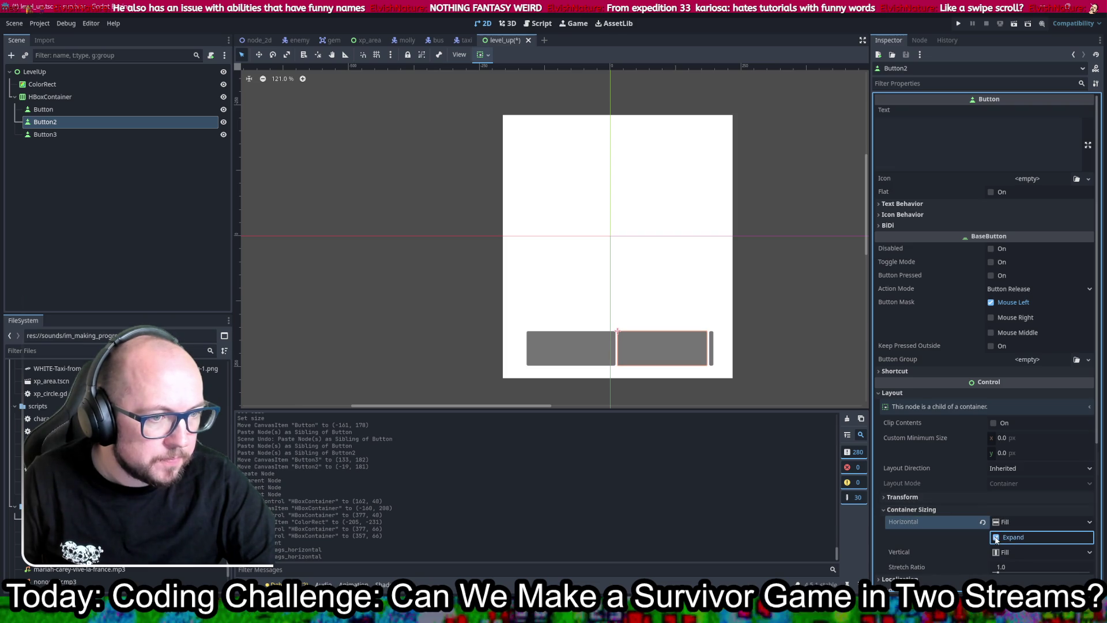
Turn on Horizontal Expand for Button3, keeping Fill, and save the level_up scene.
click(45, 135)
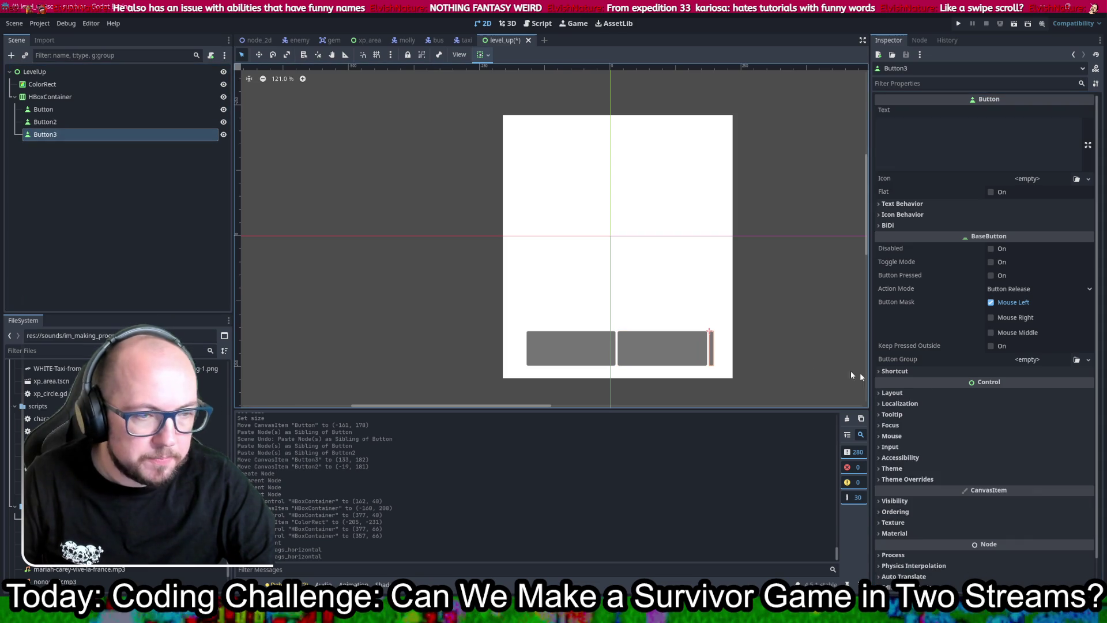
scroll(953, 395, down, 1)
click(905, 360)
click(917, 465)
scroll(963, 482, down, 3)
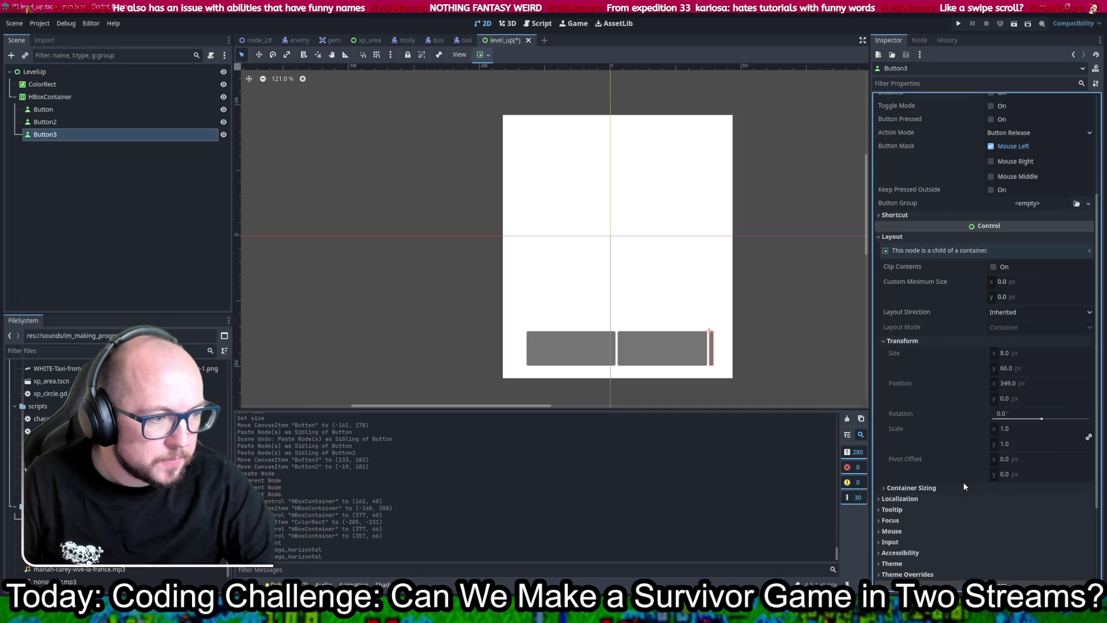
click(932, 489)
click(996, 517)
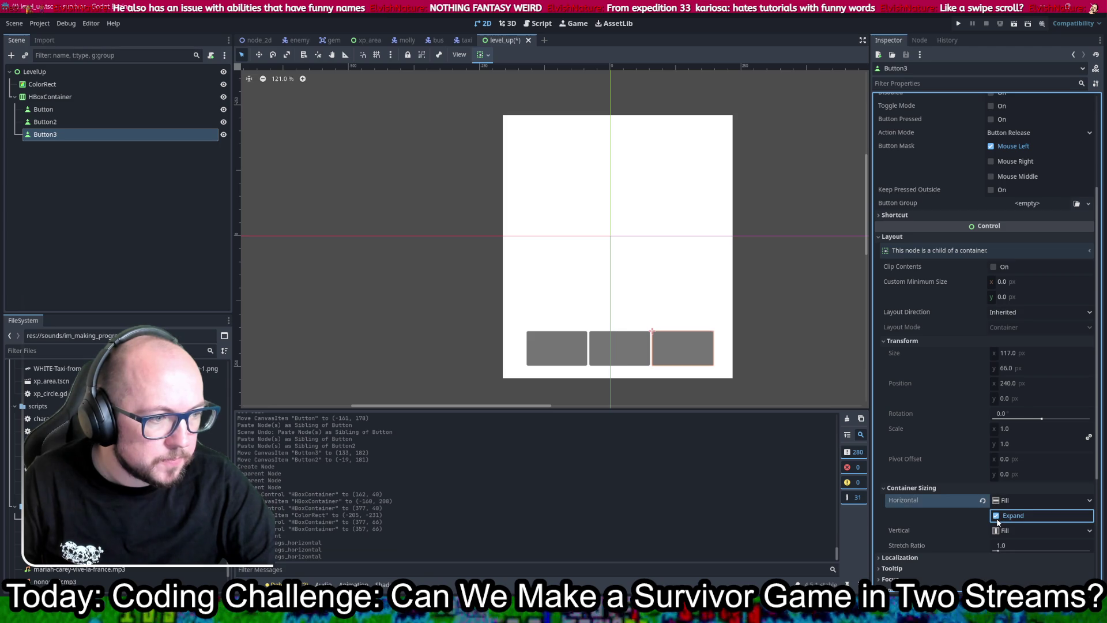
click(1022, 501)
click(1026, 526)
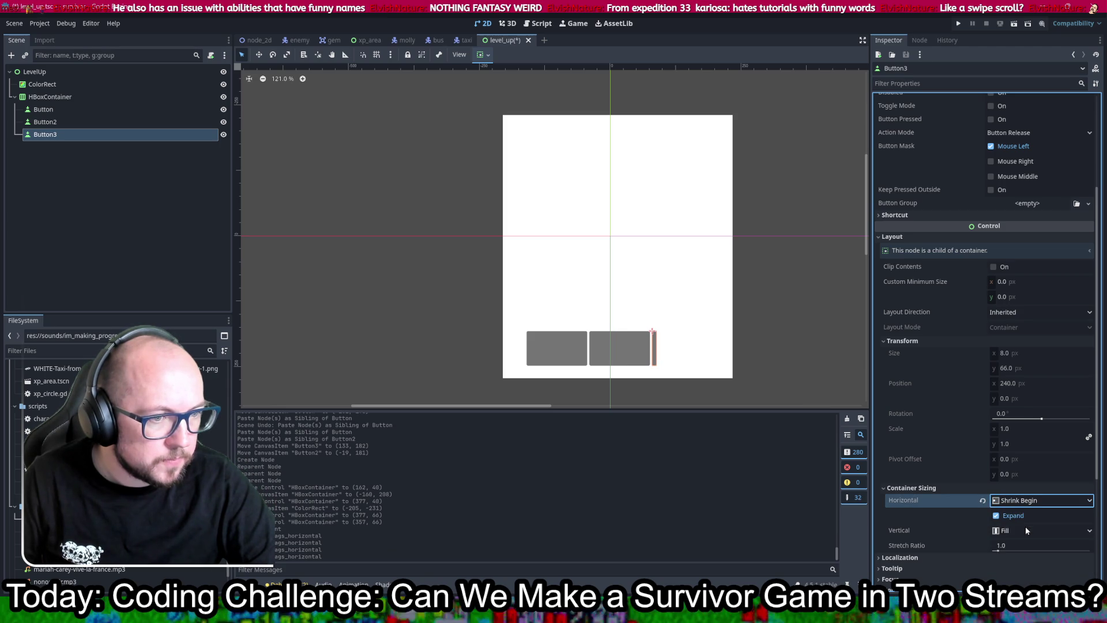
click(1023, 500)
click(1022, 512)
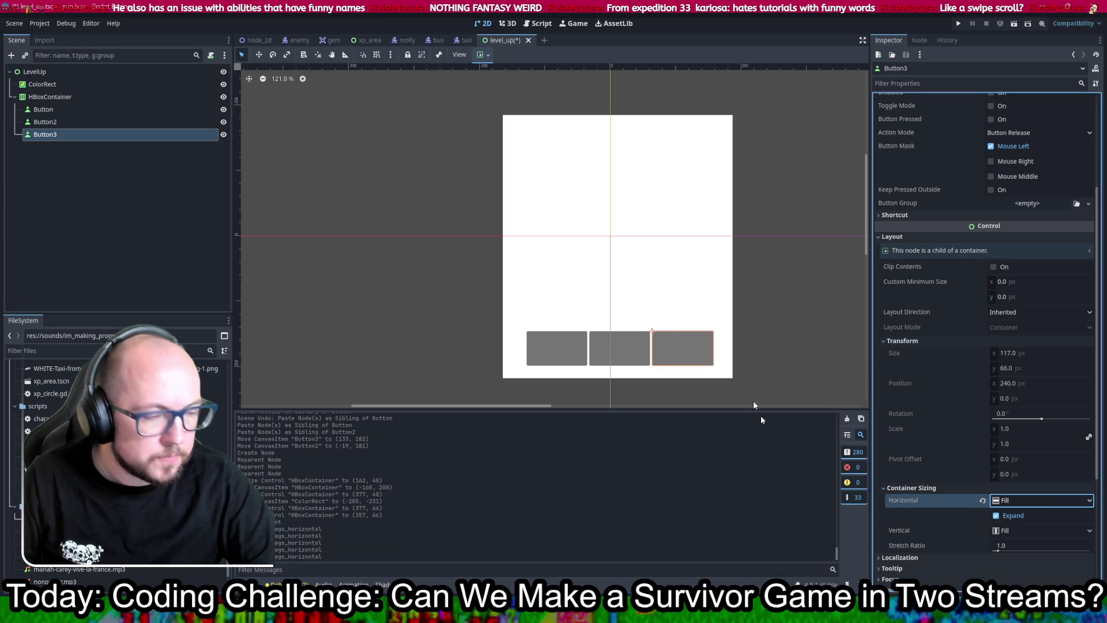
click(758, 301)
key(ctrl+s)
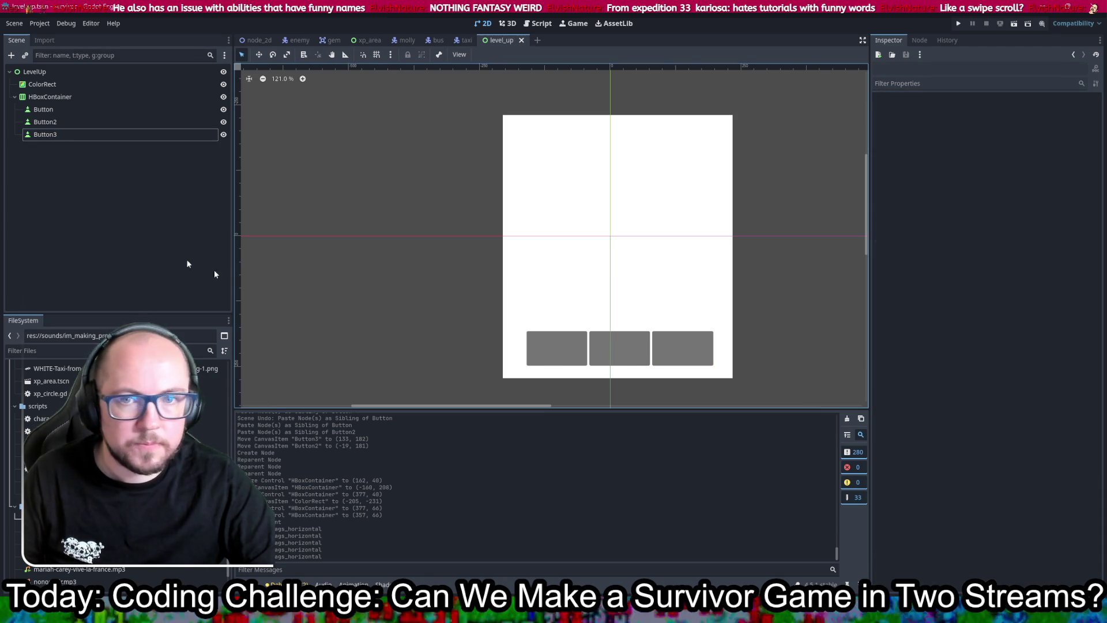
Drag the HBoxContainer taller to 357 × 111 px and save the scene.
click(58, 98)
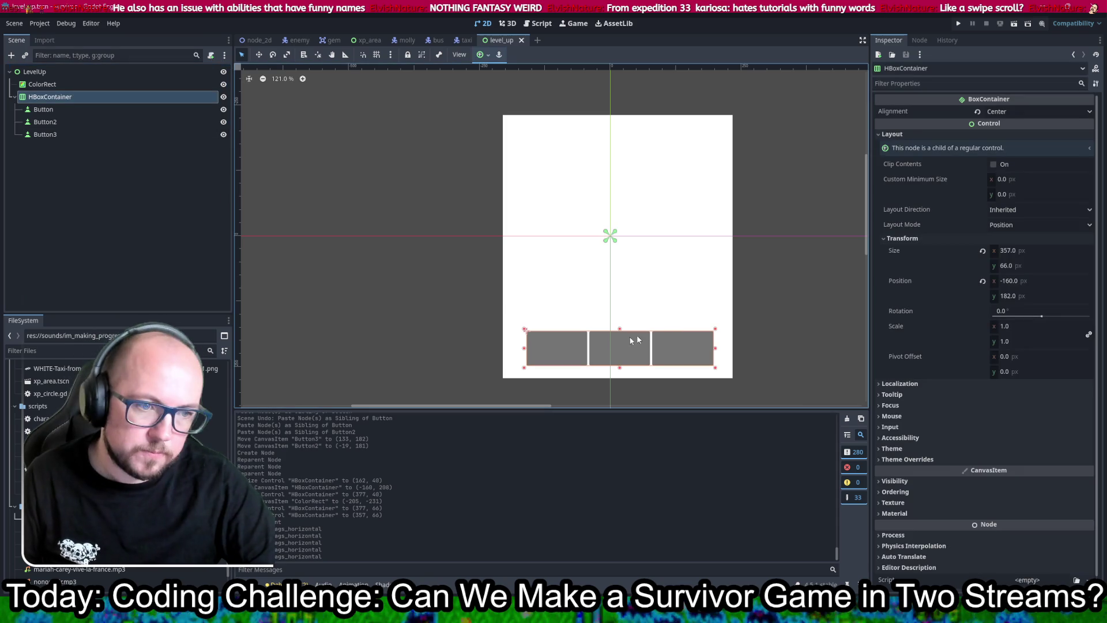
drag(620, 329, 620, 304)
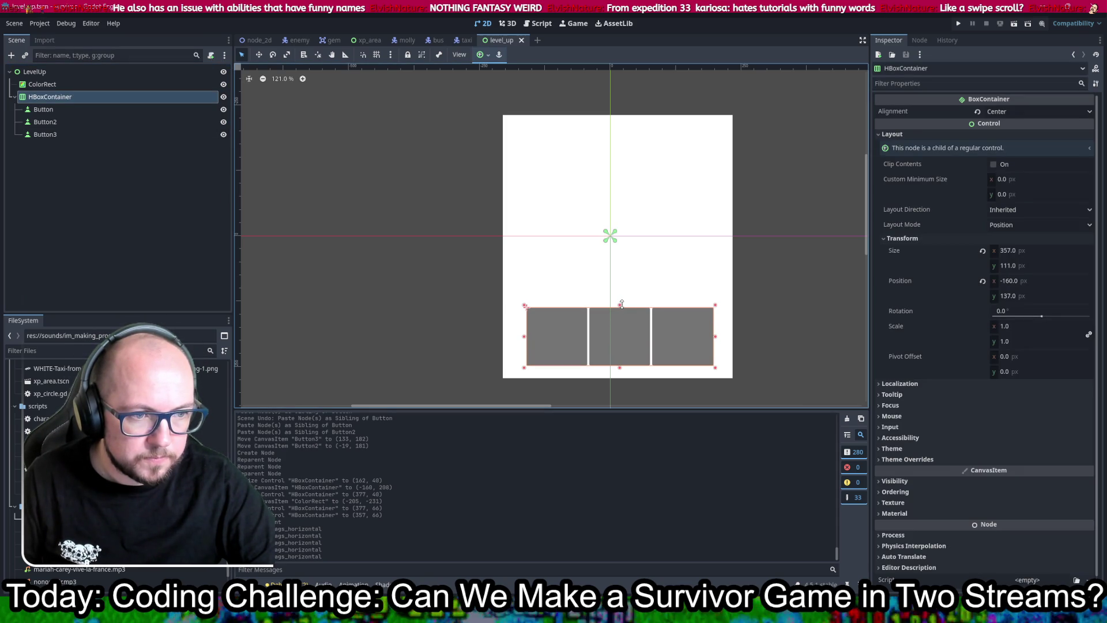
click(768, 335)
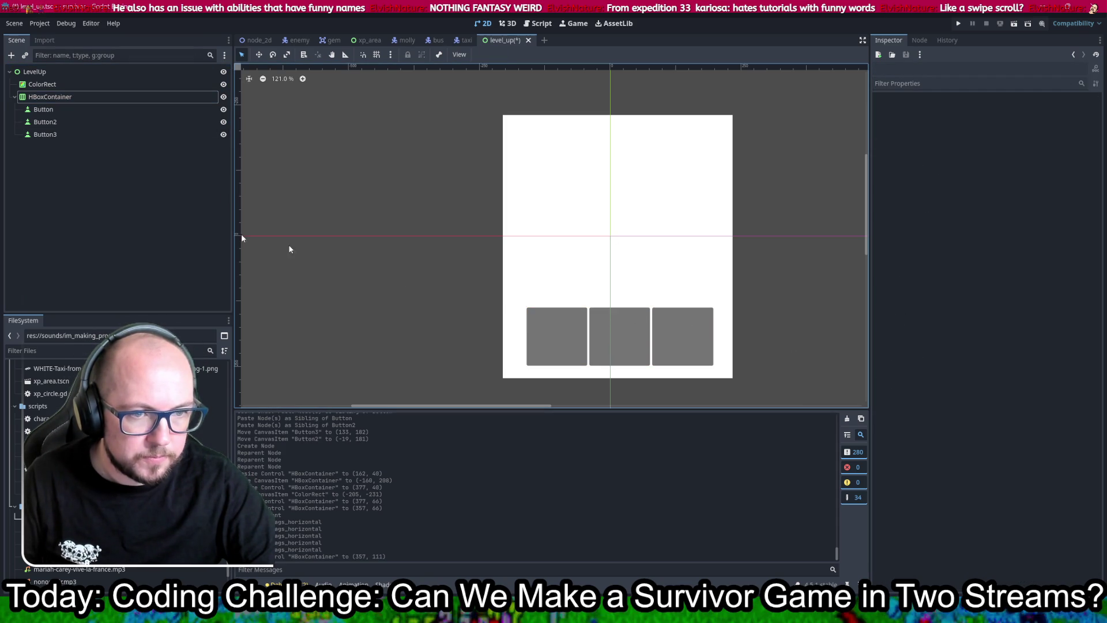
key(ctrl+s)
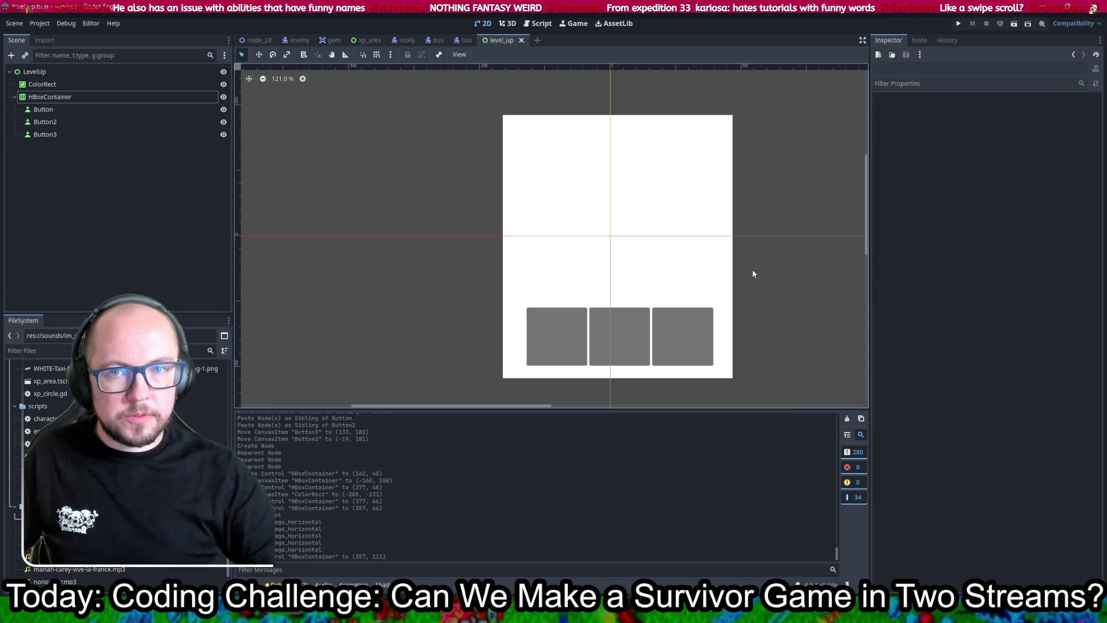
click(87, 99)
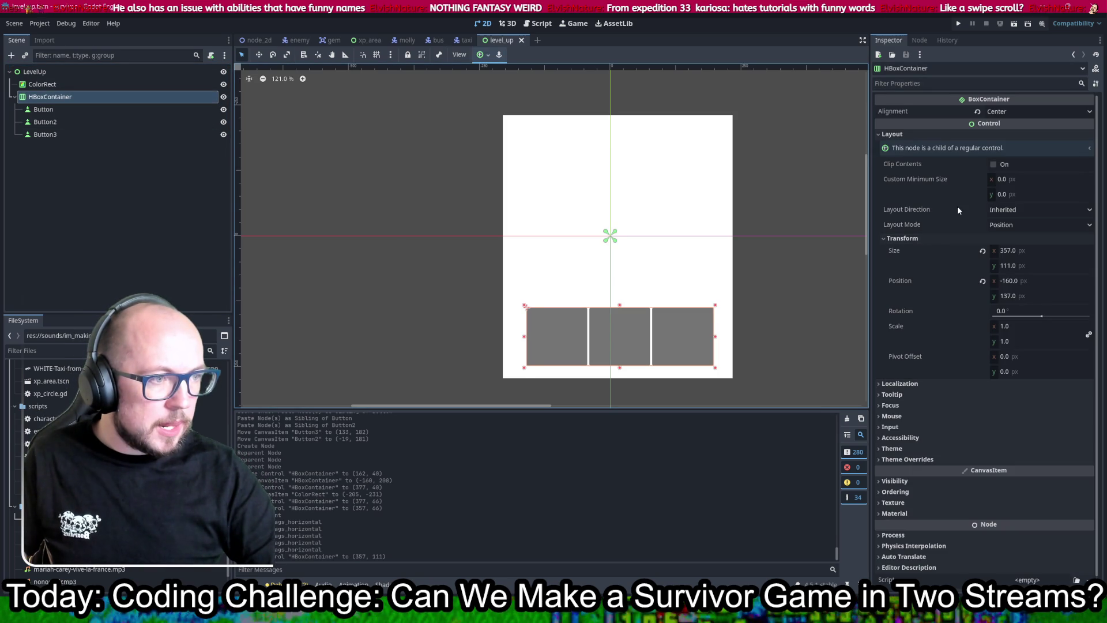
Set the HBoxContainer's Layout Mode to Anchors with the Center preset and save.
click(1034, 211)
click(1041, 216)
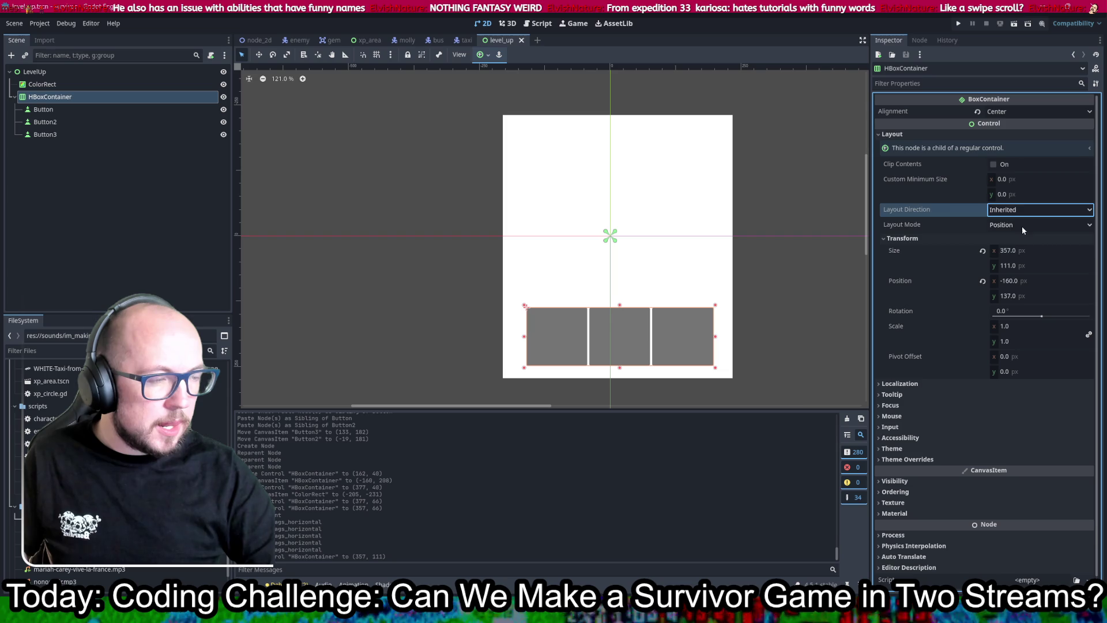
click(1021, 226)
click(1007, 250)
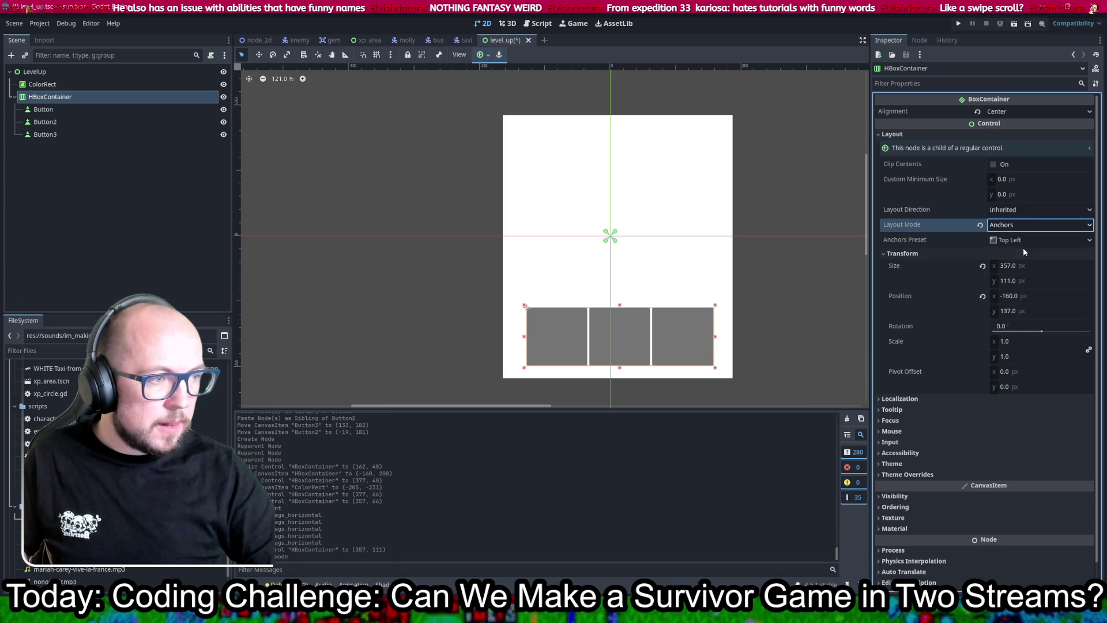
click(1022, 242)
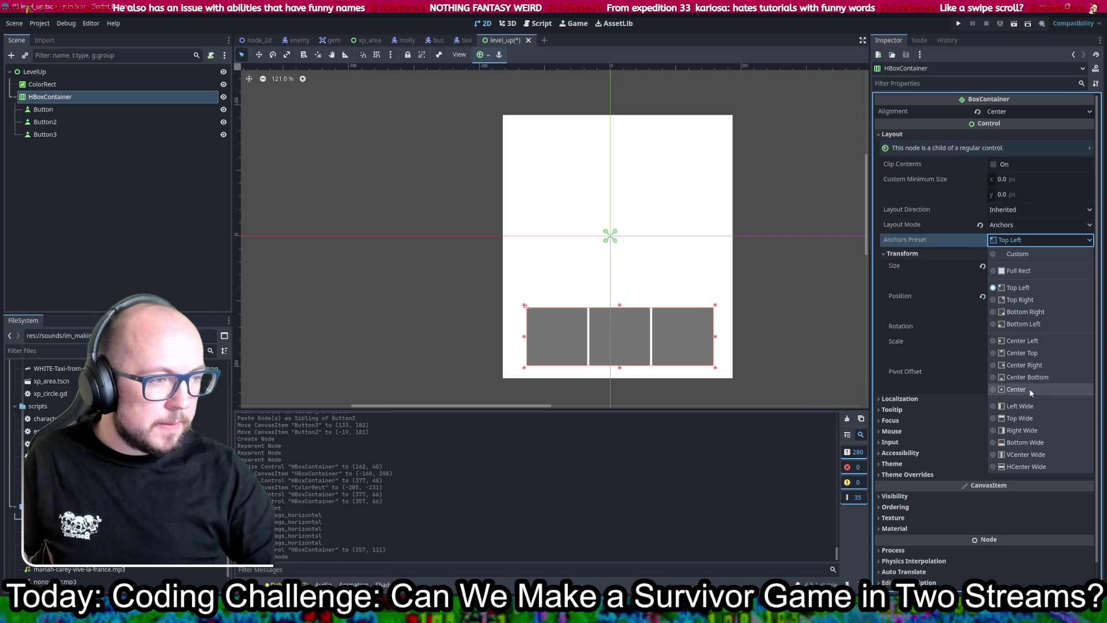
click(1029, 388)
key(ctrl+s)
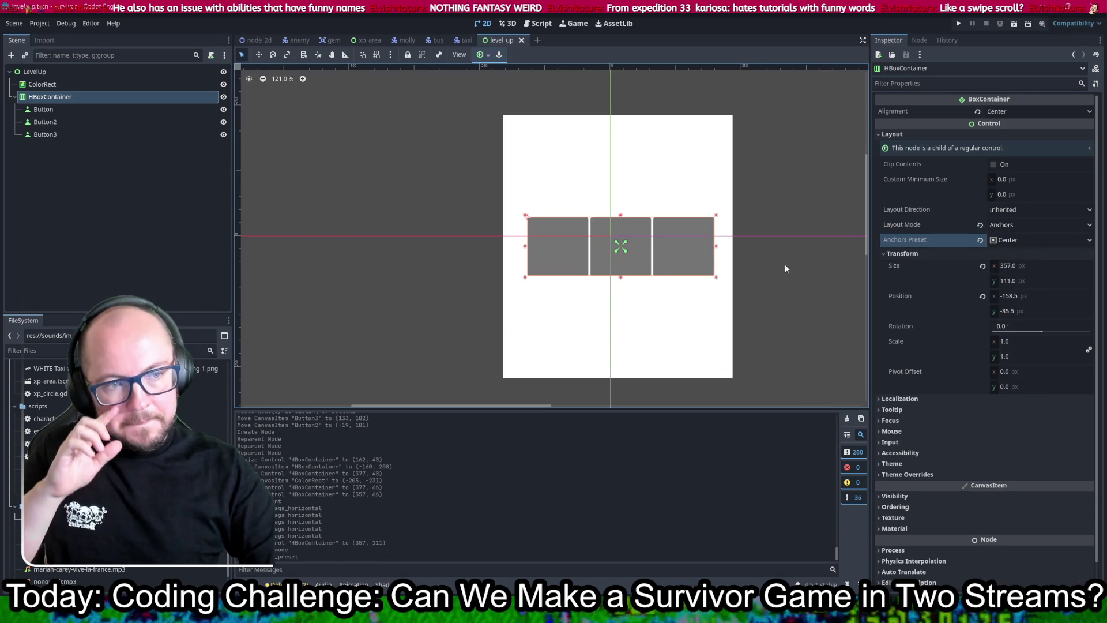
click(784, 264)
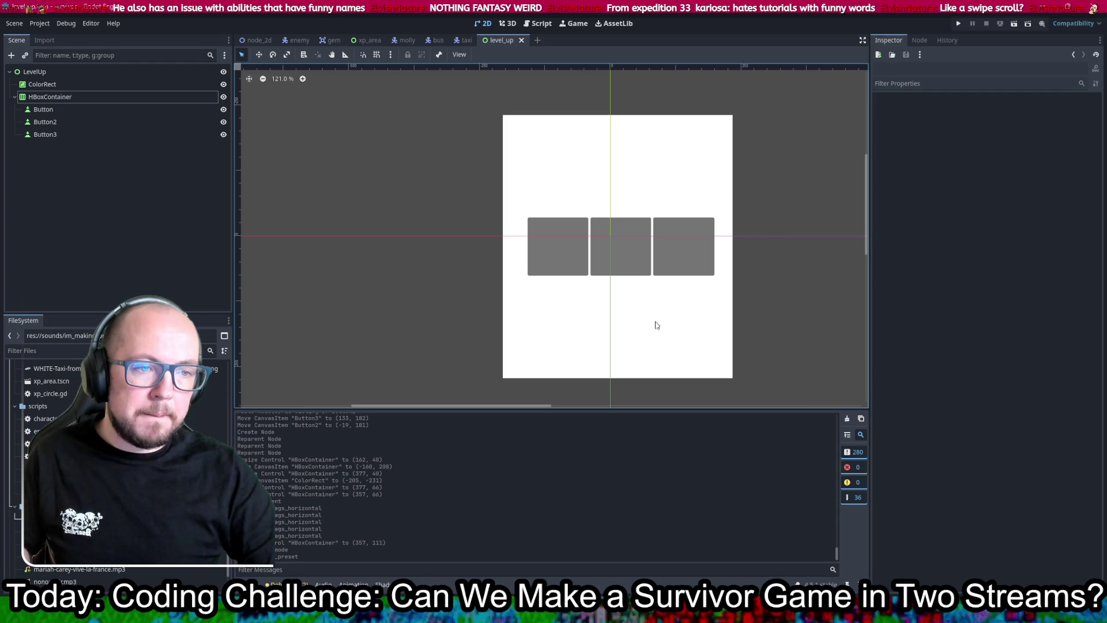
click(623, 164)
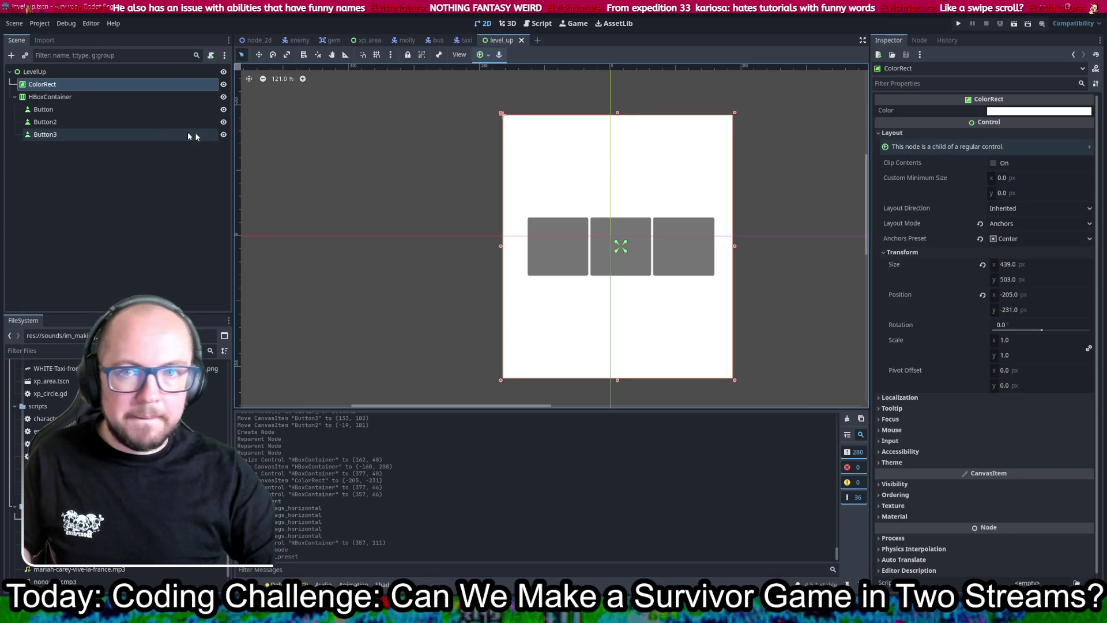
right_click(33, 71)
Search 'rich' and create a RichTextLabel under LevelUp.
click(53, 78)
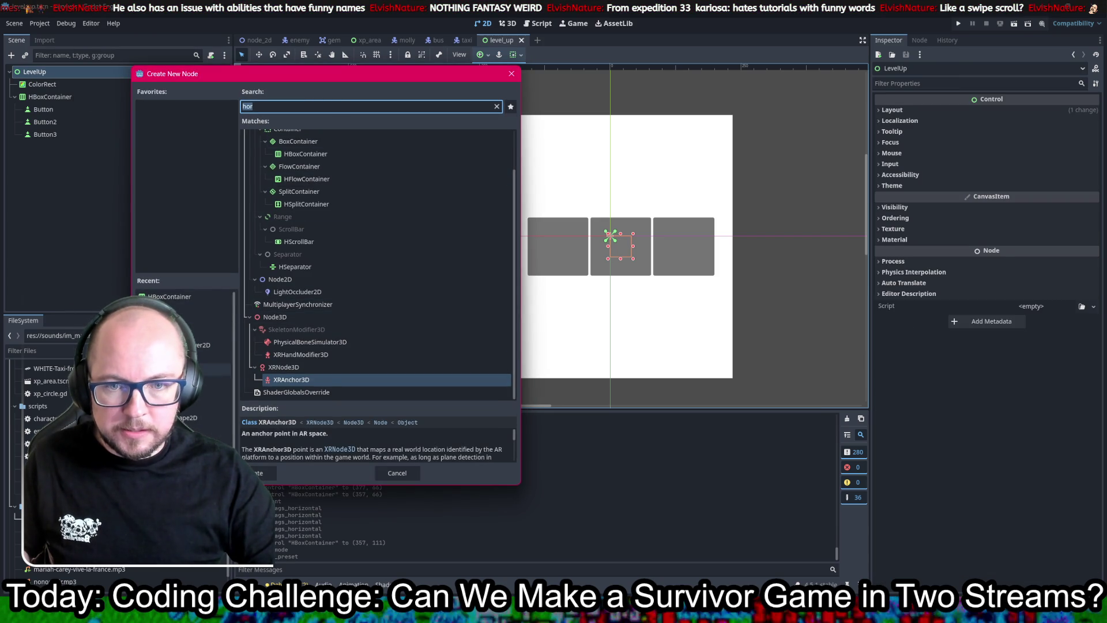
scroll(351, 302, up, 3)
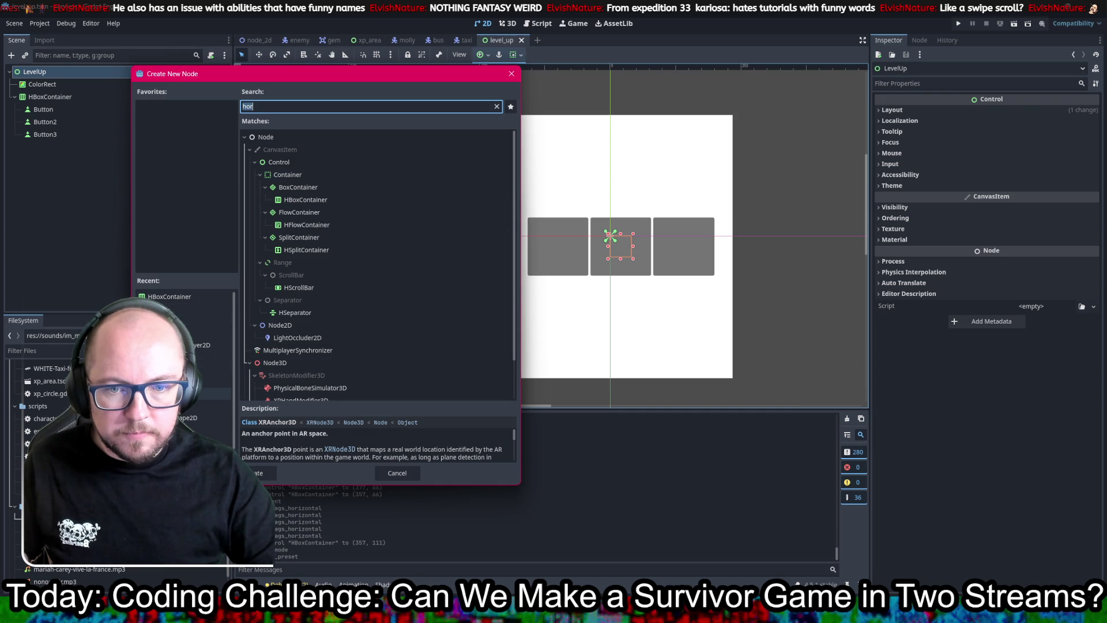
text(rich)
key(Return)
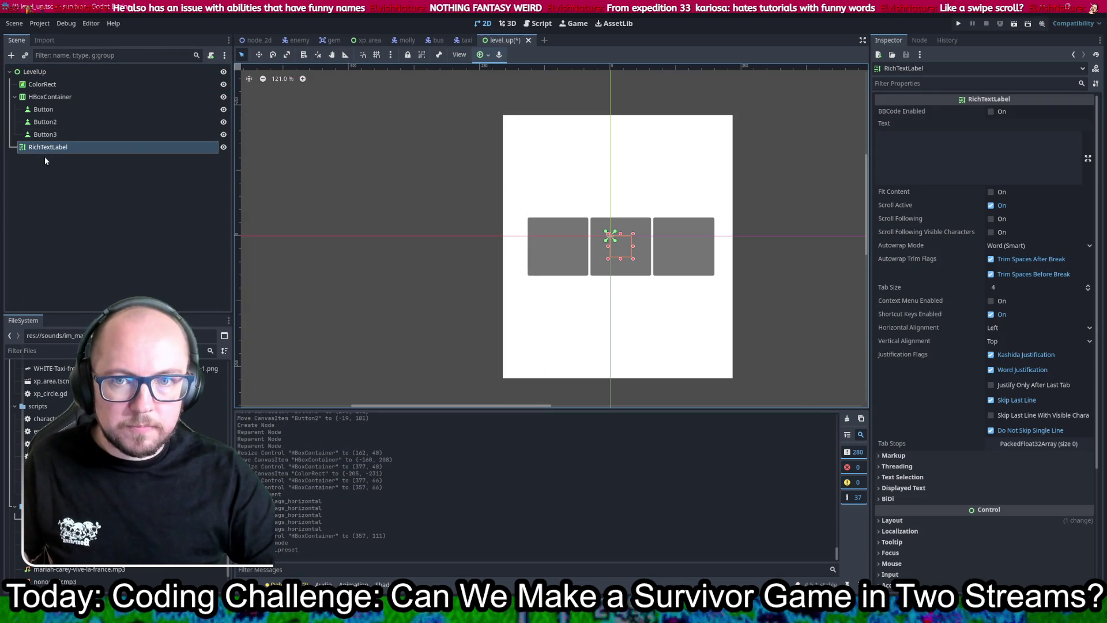
click(945, 147)
Enter 'jimmy Level Up' as the label text and override its default colour to black 000000.
text(j)
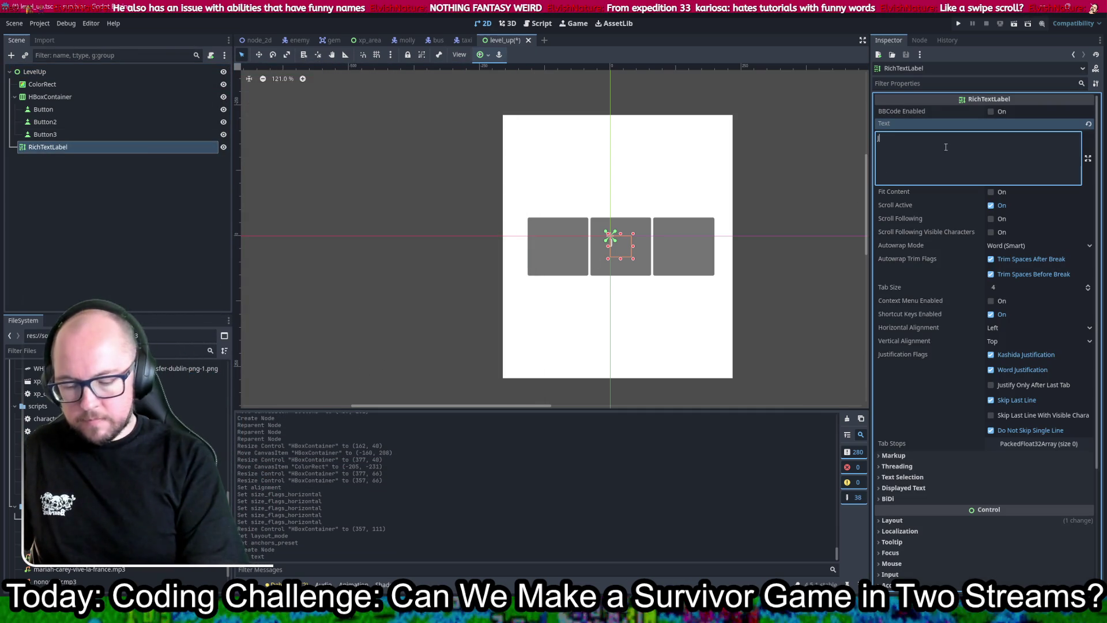
text(immy )
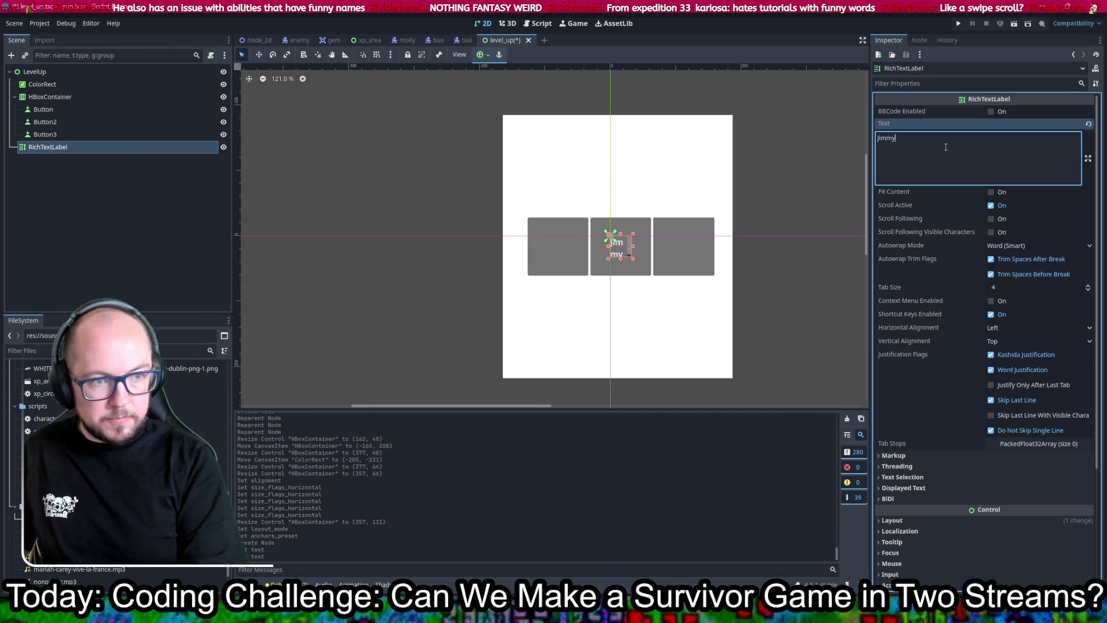
text(Level Up)
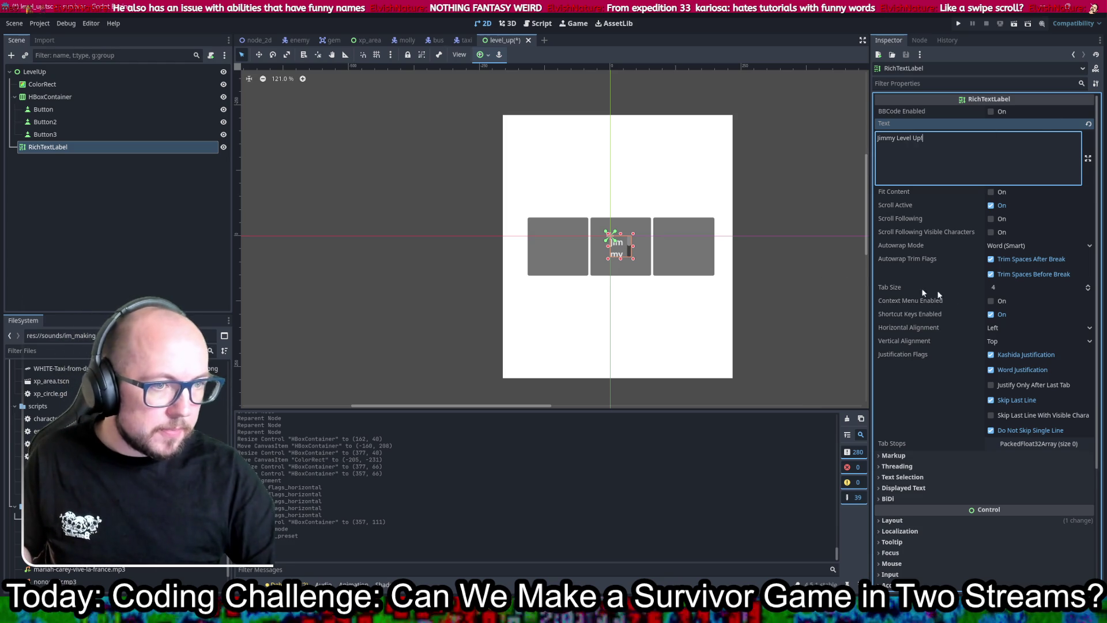
scroll(935, 435, down, 5)
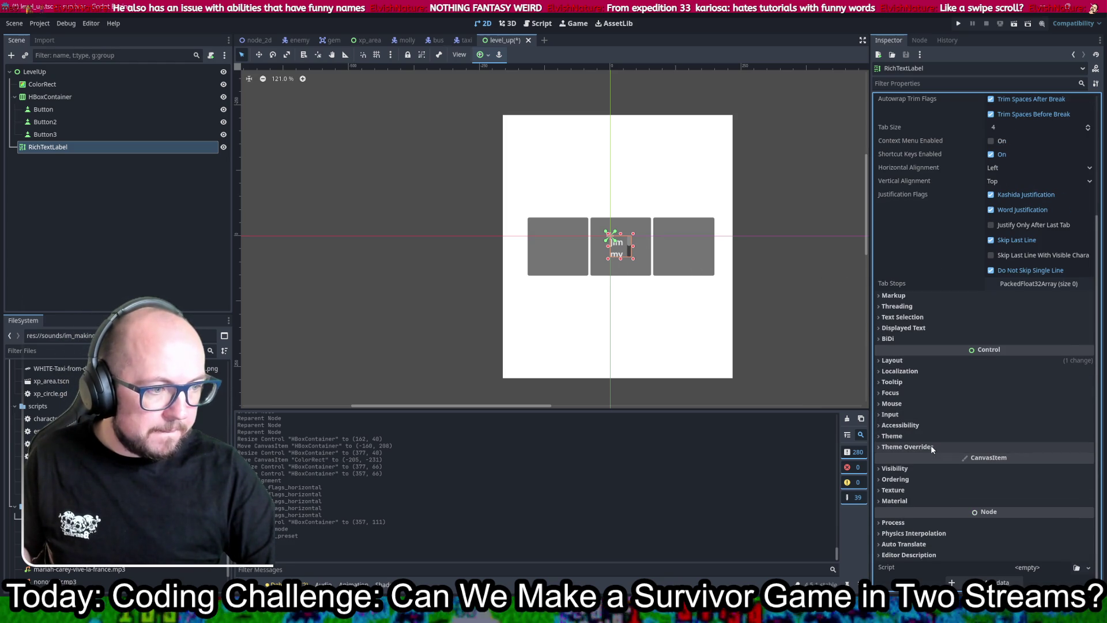
click(934, 446)
scroll(931, 404, down, 2)
click(920, 400)
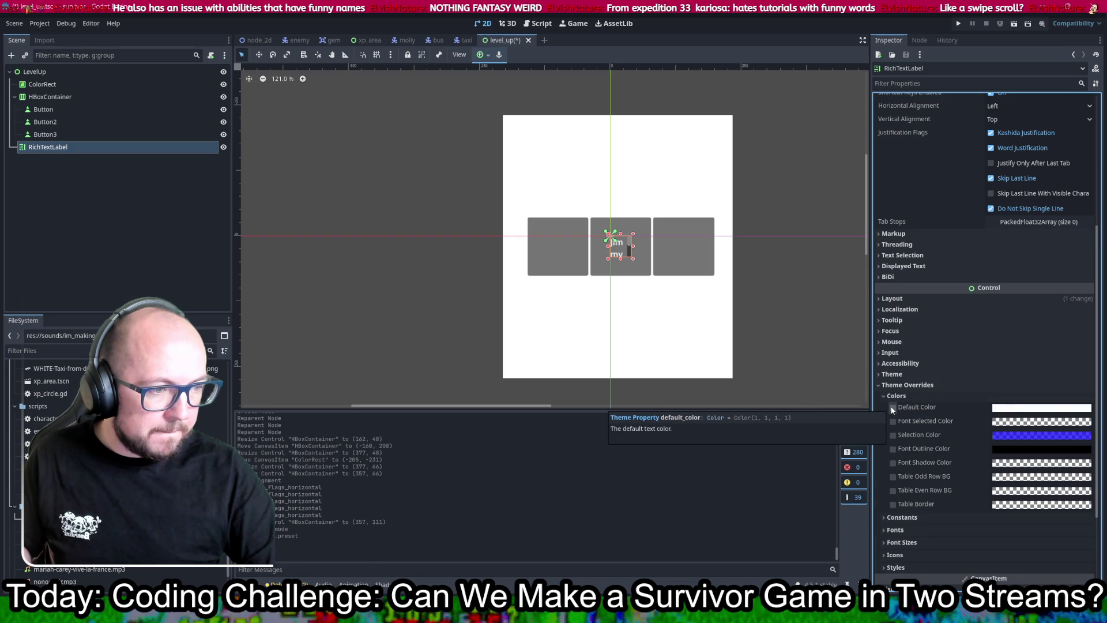
click(892, 408)
click(1009, 408)
text(000000)
key(Return)
click(782, 194)
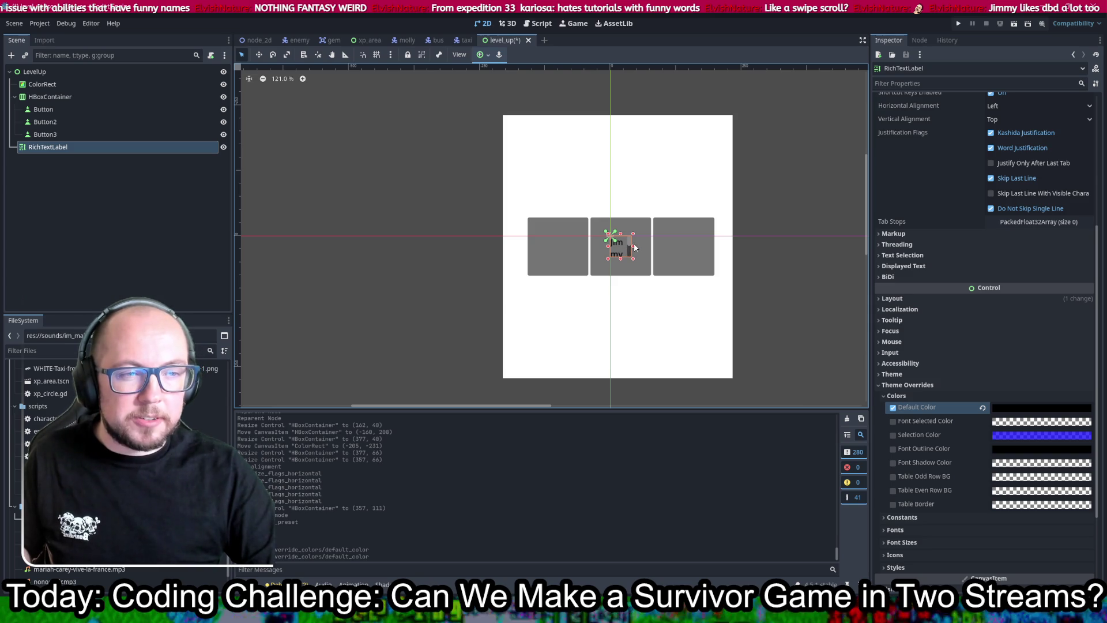
Widen the label so the text fits on one line and save the scene.
mouse_move(638, 246)
mouse_down()
mouse_move(701, 245)
mouse_move(681, 248)
mouse_up()
scroll(979, 142, up, 5)
key(ctrl+s)
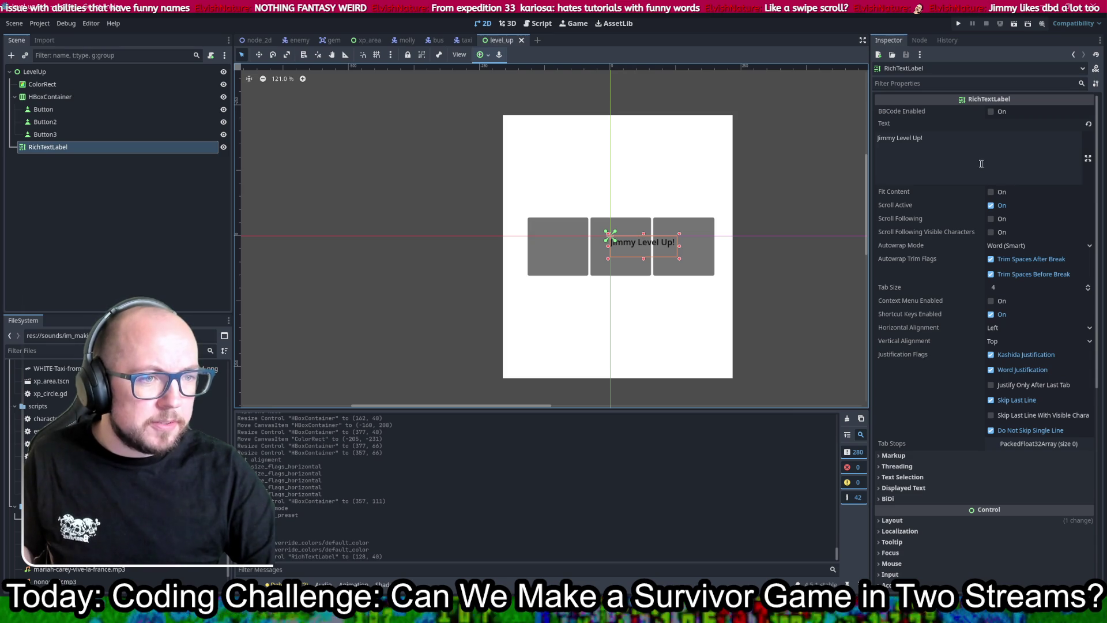
scroll(920, 398, down, 3)
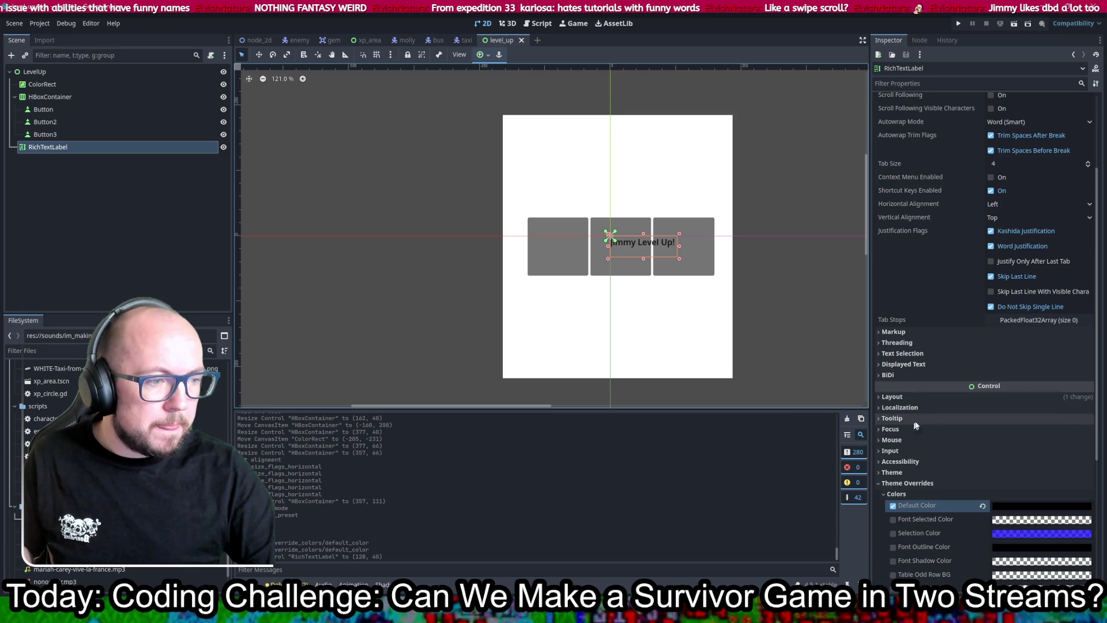
click(913, 396)
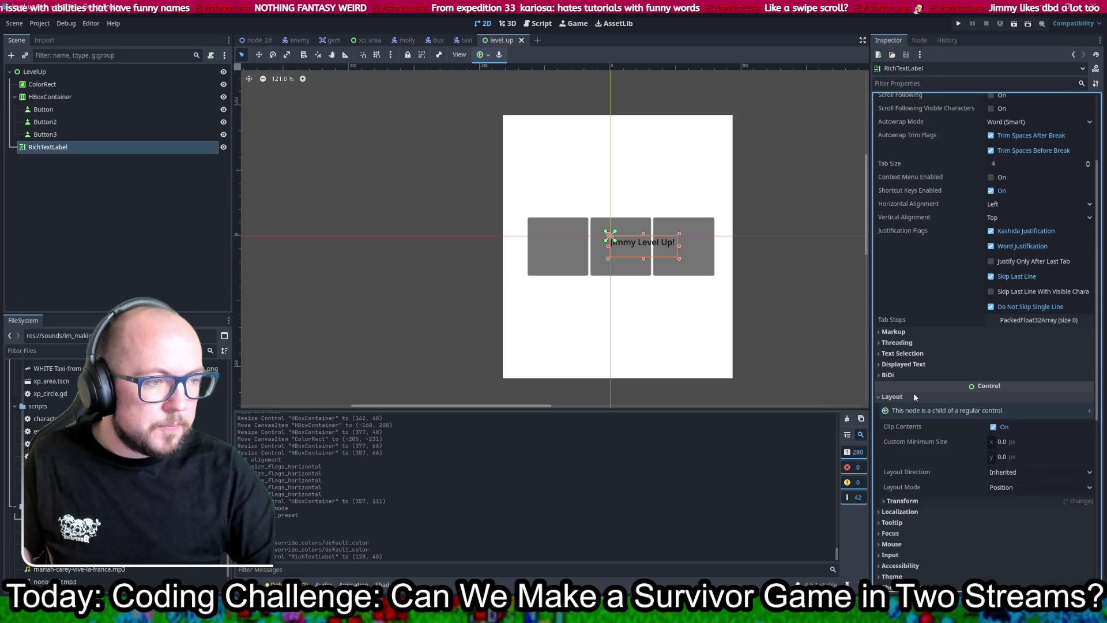
scroll(914, 404, down, 3)
click(919, 379)
scroll(922, 398, down, 2)
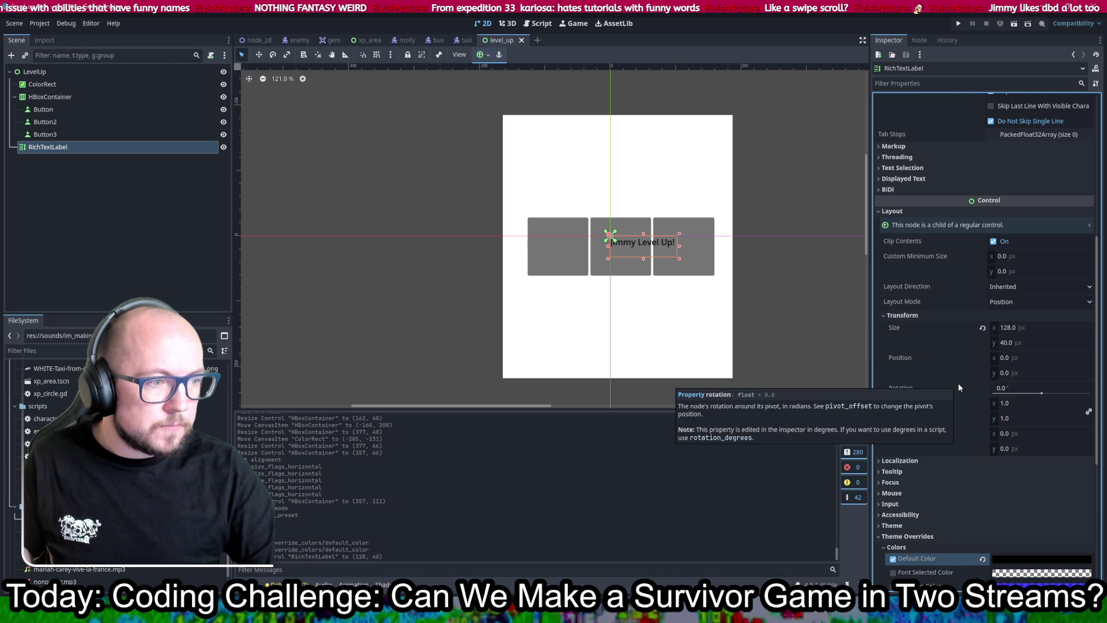
scroll(935, 340, up, 10)
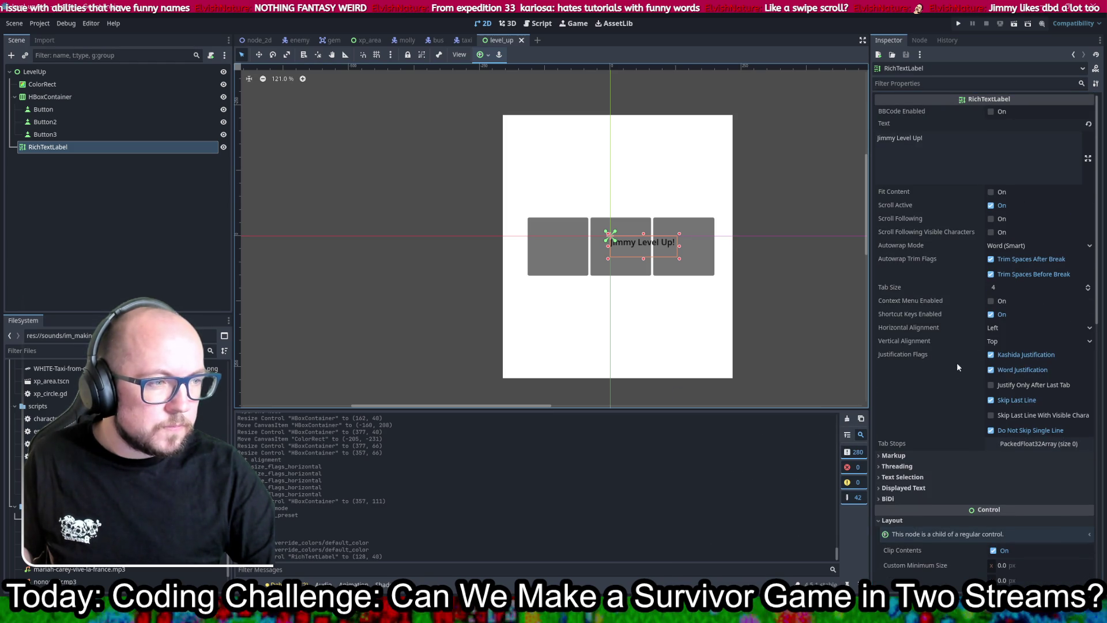
scroll(943, 279, down, 6)
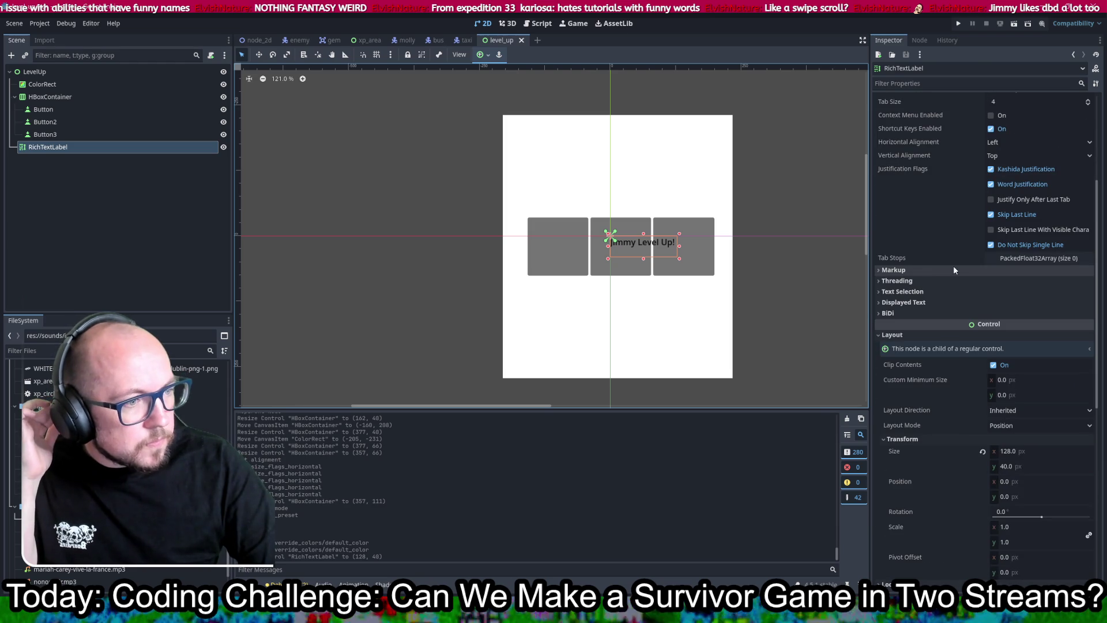
scroll(946, 274, down, 10)
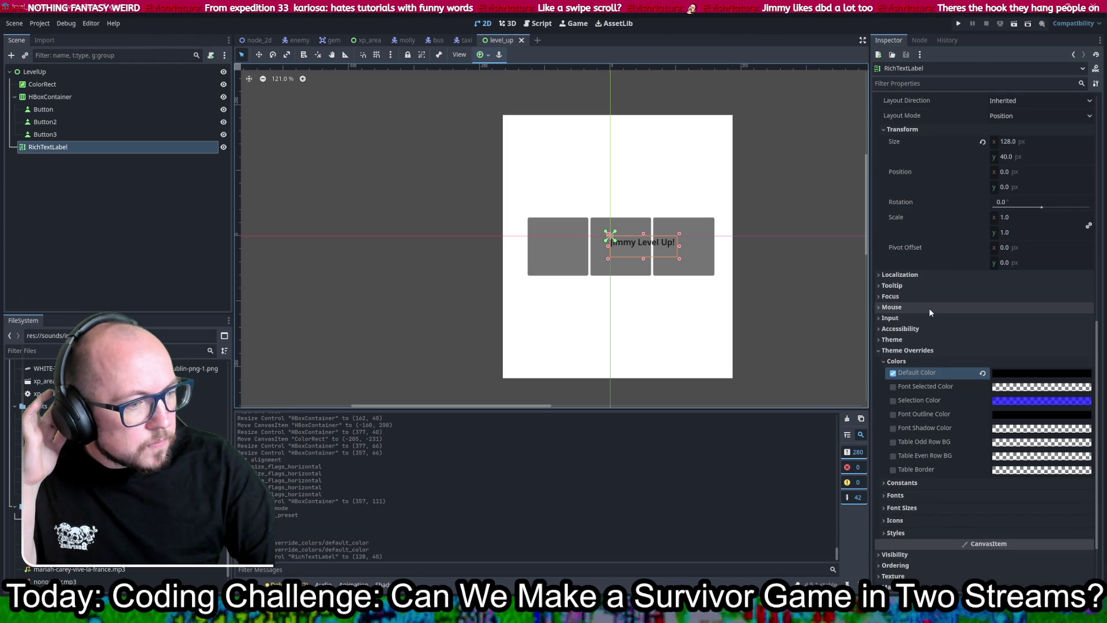
scroll(929, 308, down, 3)
scroll(936, 301, up, 20)
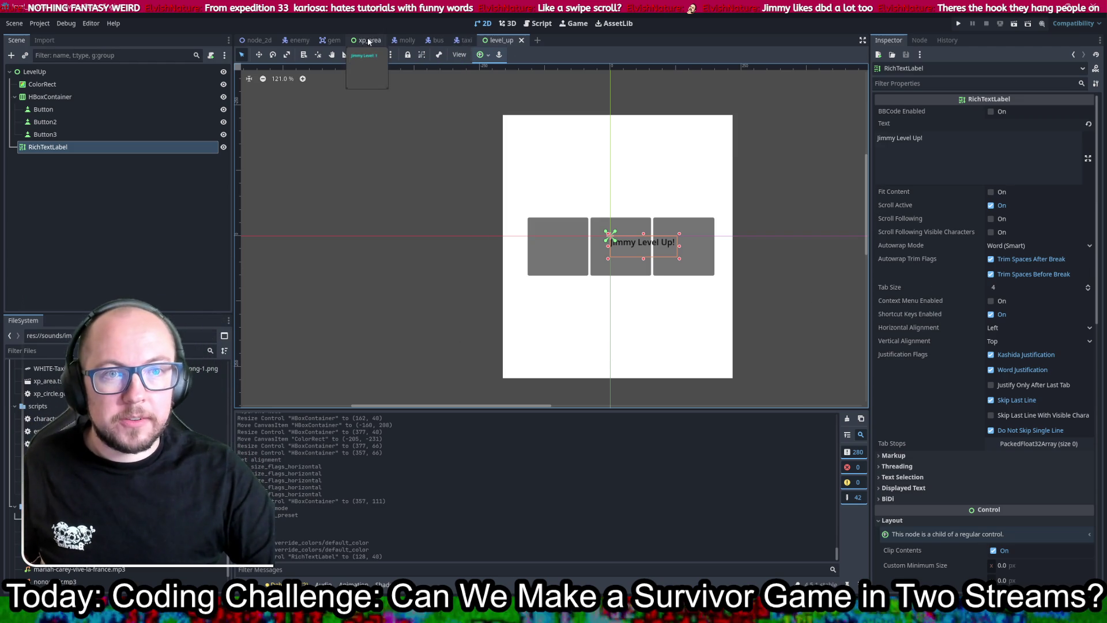
In TODO.gd, replace Chainsaw on line 33 with 'Hook from DBD'.
click(538, 23)
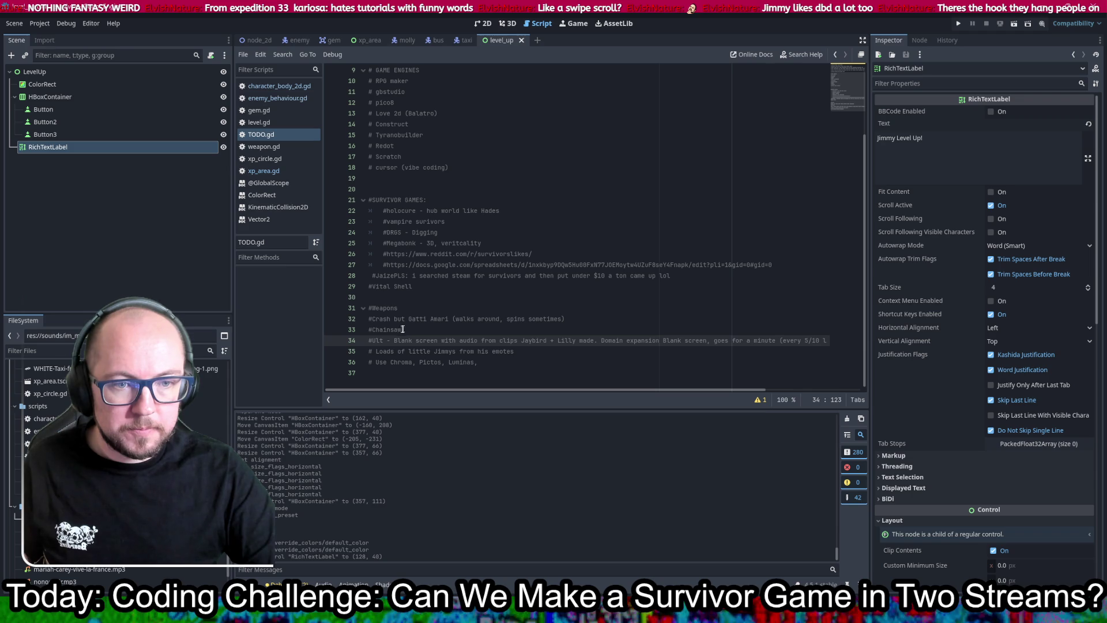
click(378, 329)
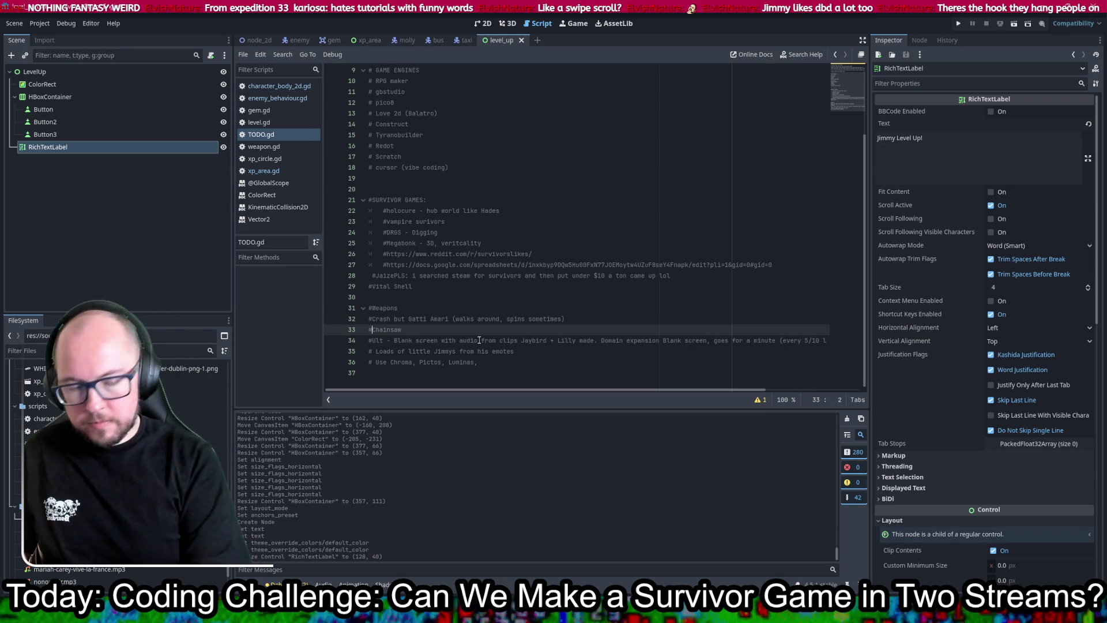
text(Hook from DBD)
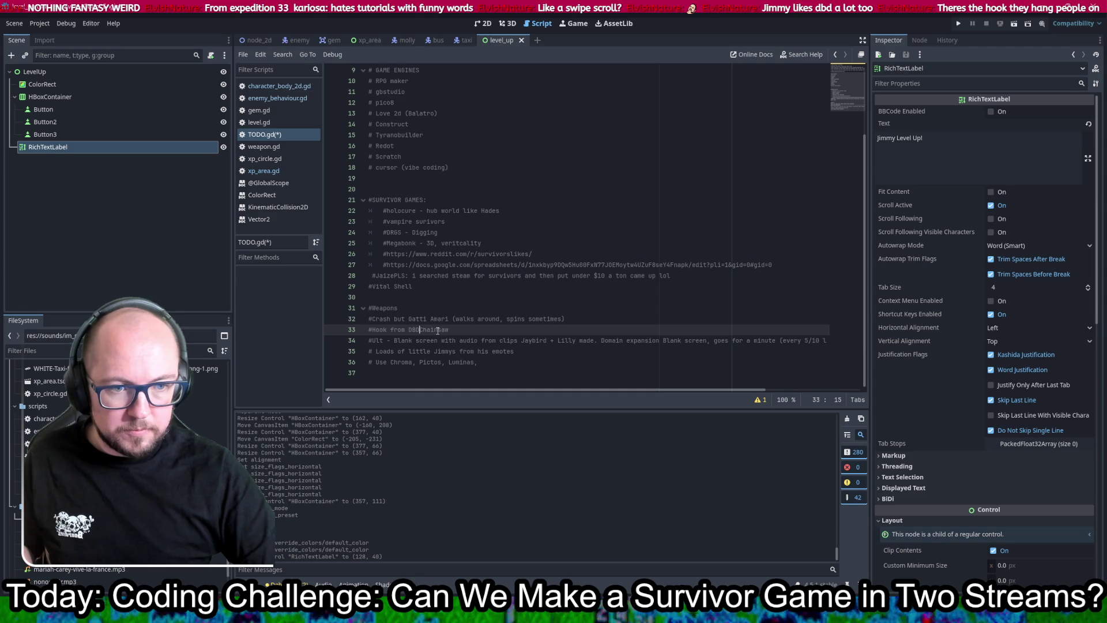
drag(427, 332, 505, 349)
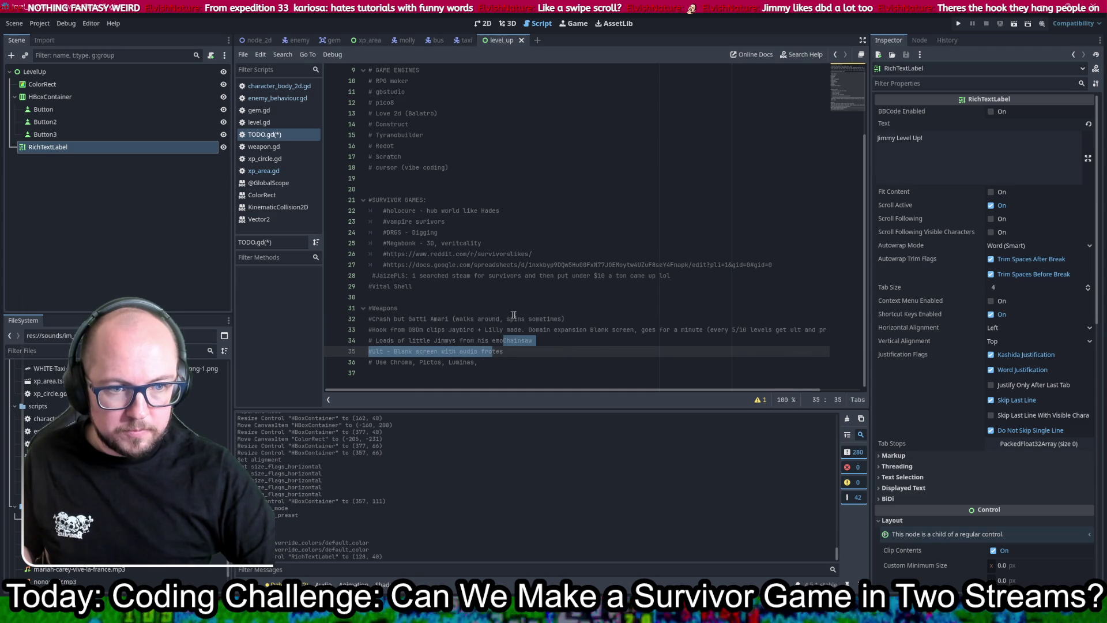
key(ctrl+z)
key(ctrl+z)
key(BackSpace)
Add a new line at the end of the weapons list, then bring Chrome's search results forward.
click(522, 361)
key(Return)
text(# Chainsaw)
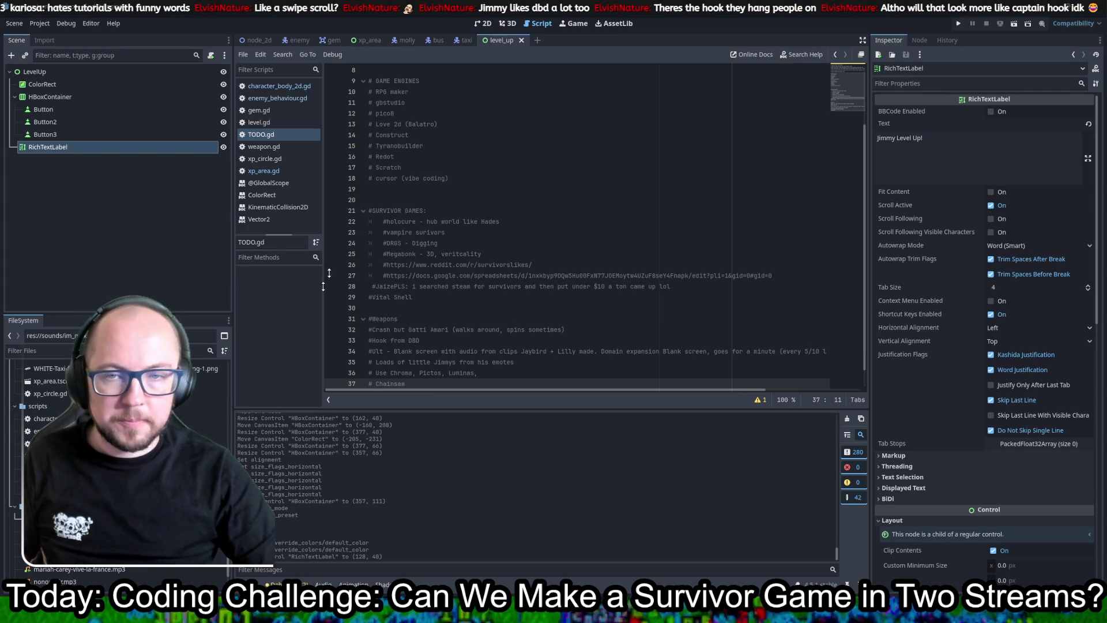
drag(1106, 297, 749, 162)
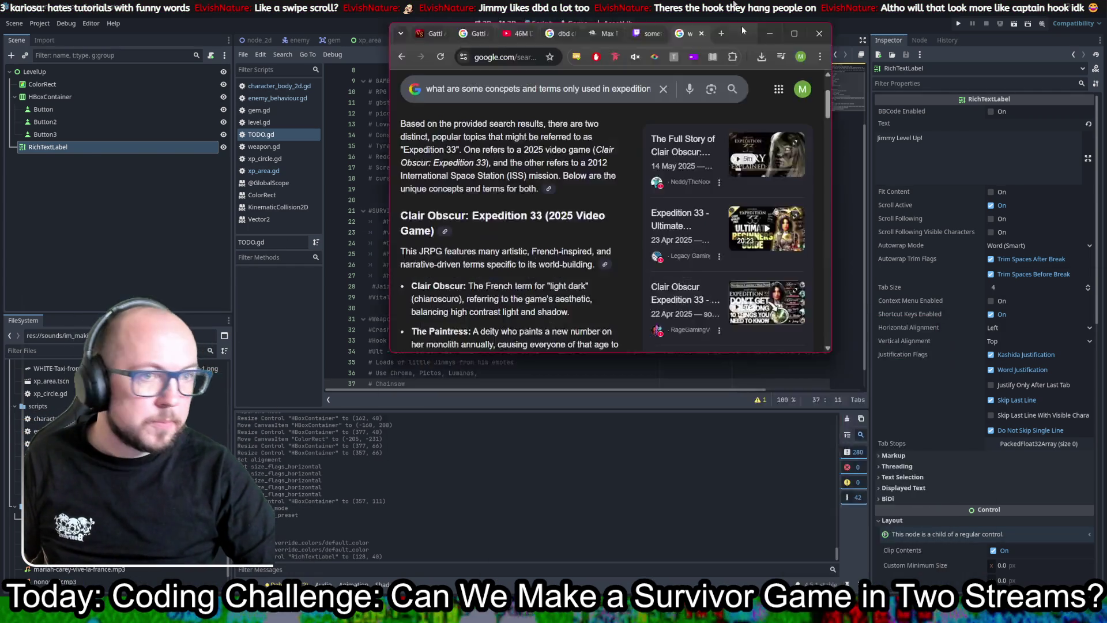
Maximise Chrome and search Google in a new tab for 'dbd hook'.
double_click(749, 162)
click(933, 12)
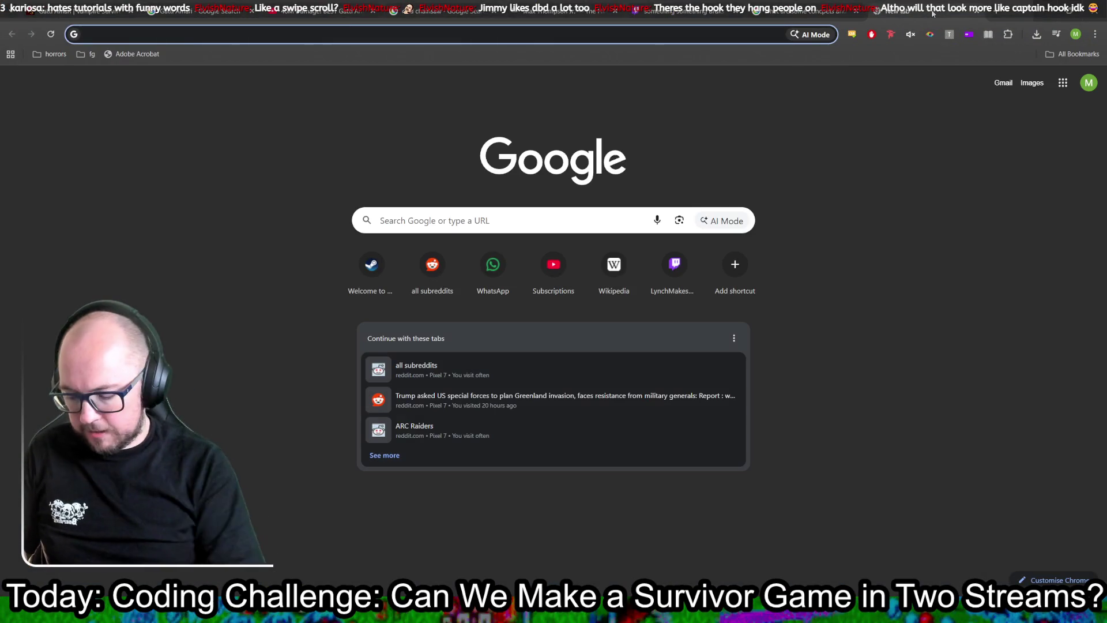
text(dbd hoo)
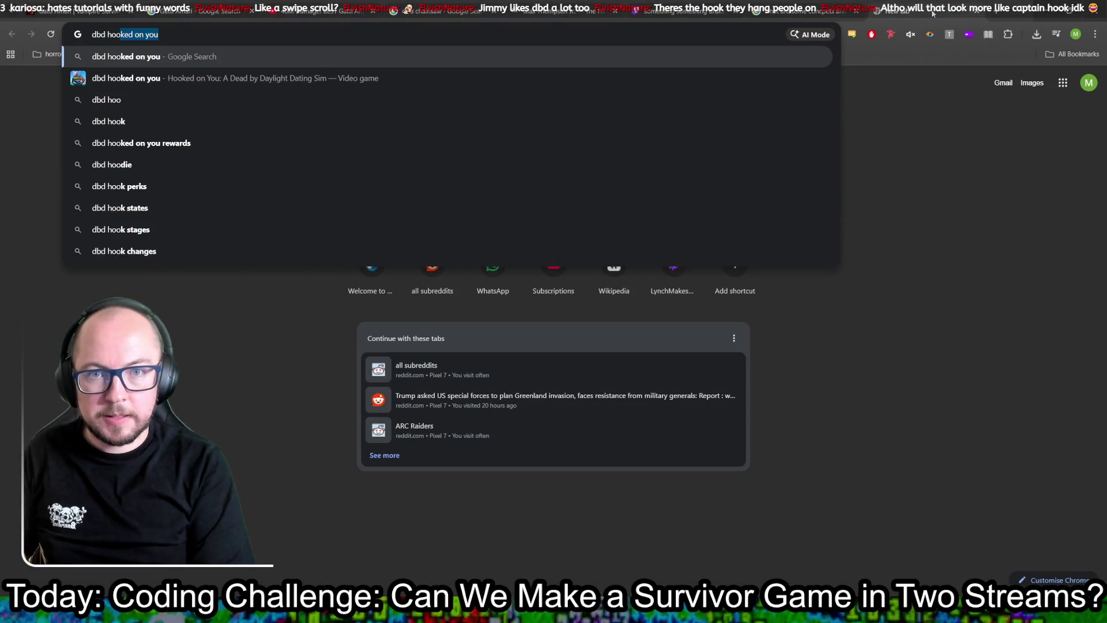
key(Return)
drag(164, 71, 259, 73)
key(BackSpace)
key(Return)
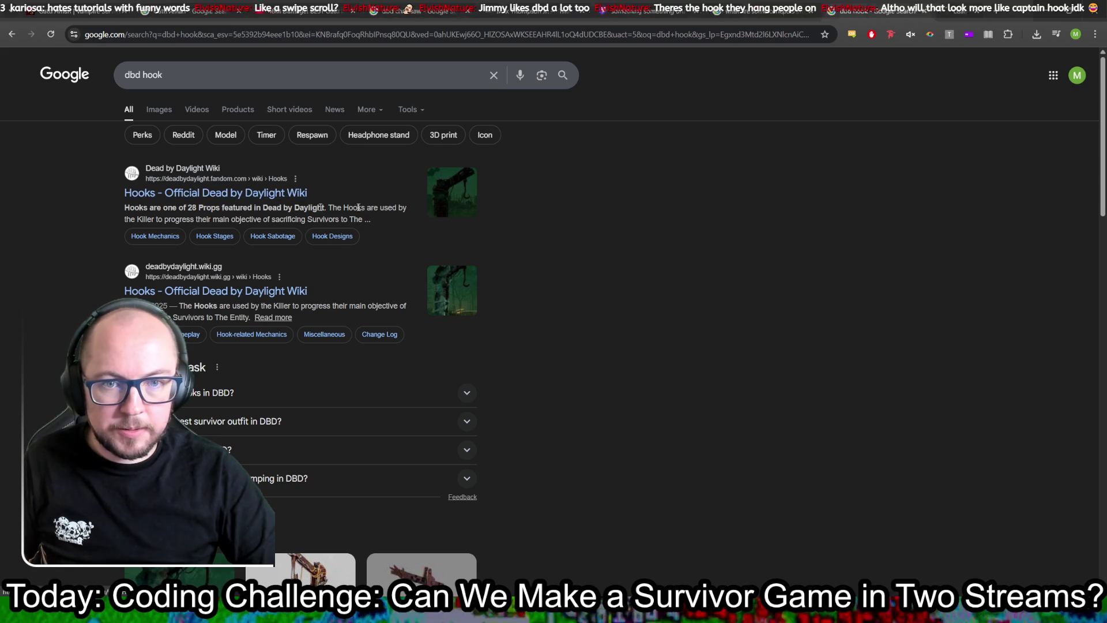
Read through the Dead by Daylight Wiki Hooks page, then go back to the results.
click(239, 198)
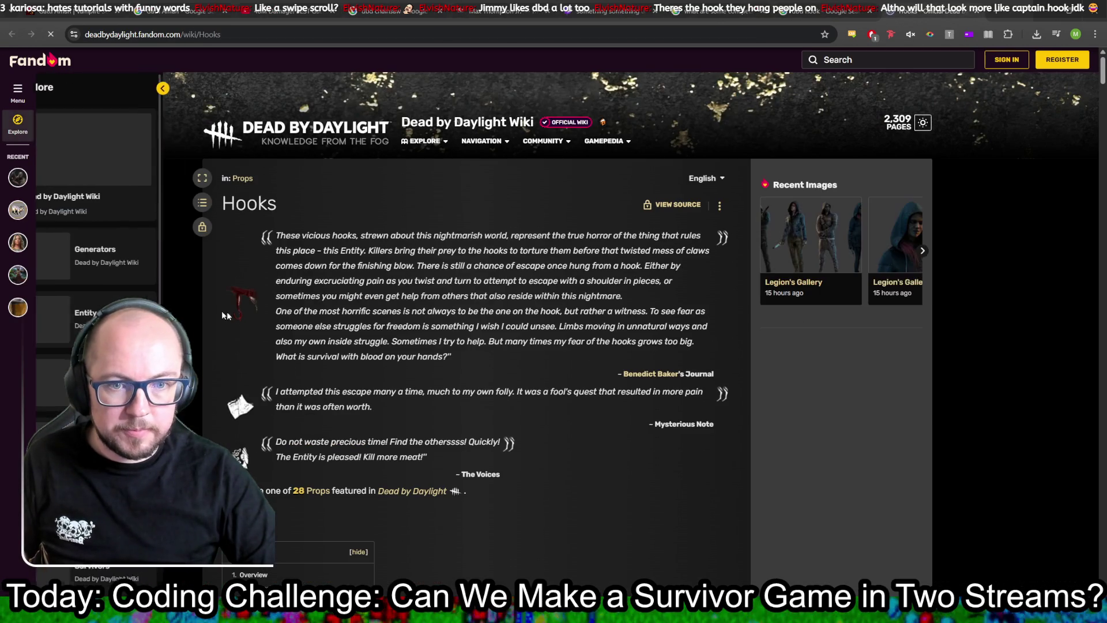
scroll(208, 312, down, 5)
scroll(408, 306, down, 10)
scroll(421, 317, down, 10)
scroll(623, 277, down, 5)
scroll(607, 256, down, 20)
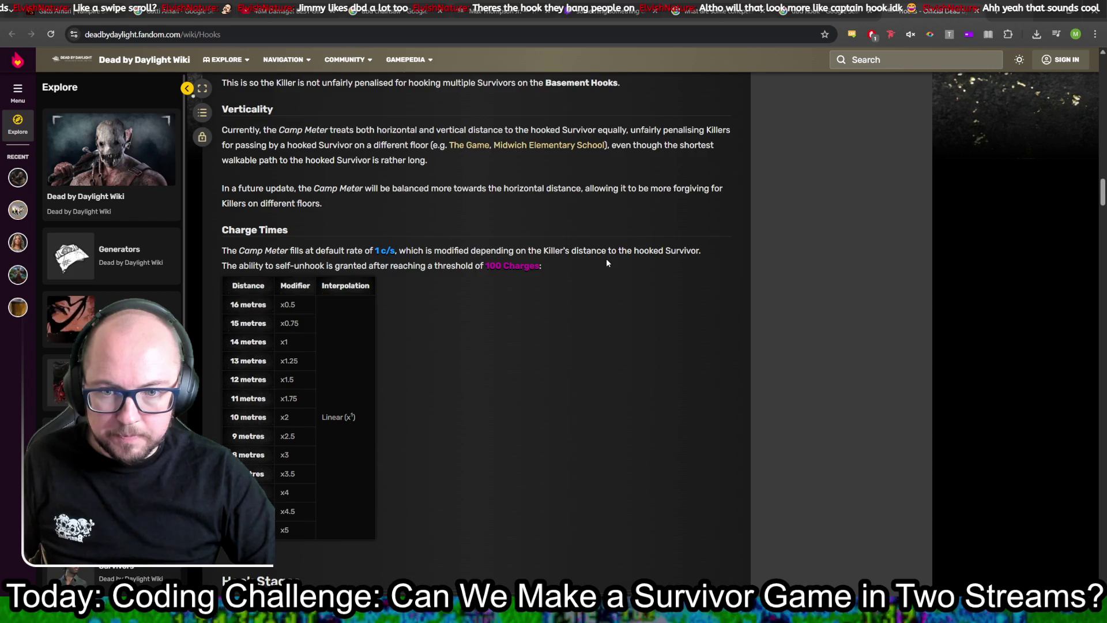
scroll(607, 261, down, 20)
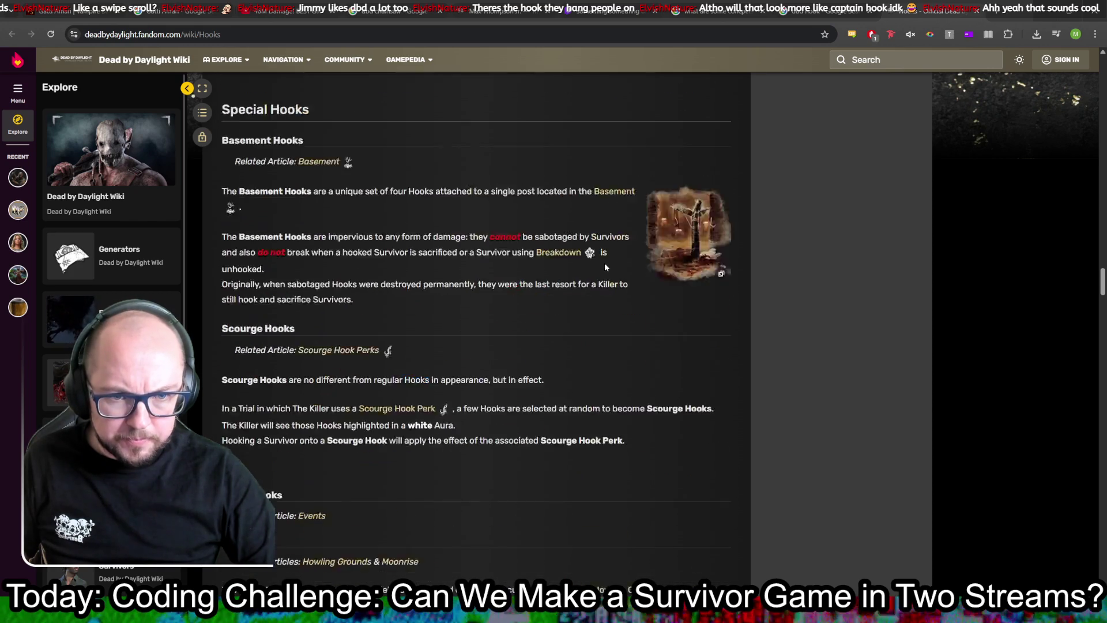
scroll(605, 266, down, 5)
right_click(241, 74)
click(266, 82)
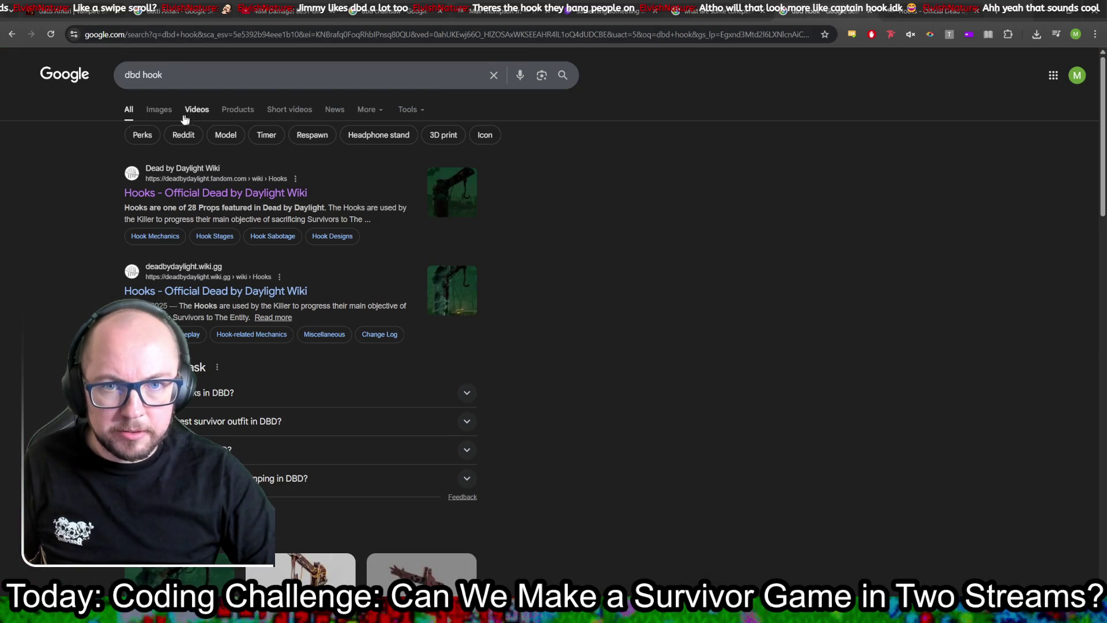
Show dbd hook image results filtered to transparent backgrounds.
click(158, 109)
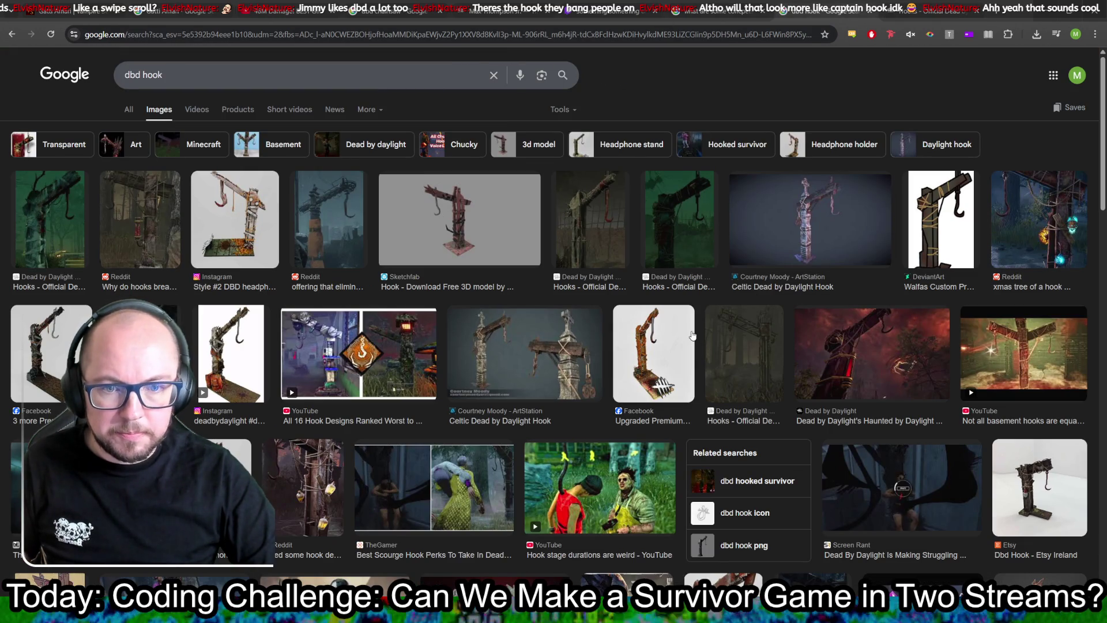
click(562, 109)
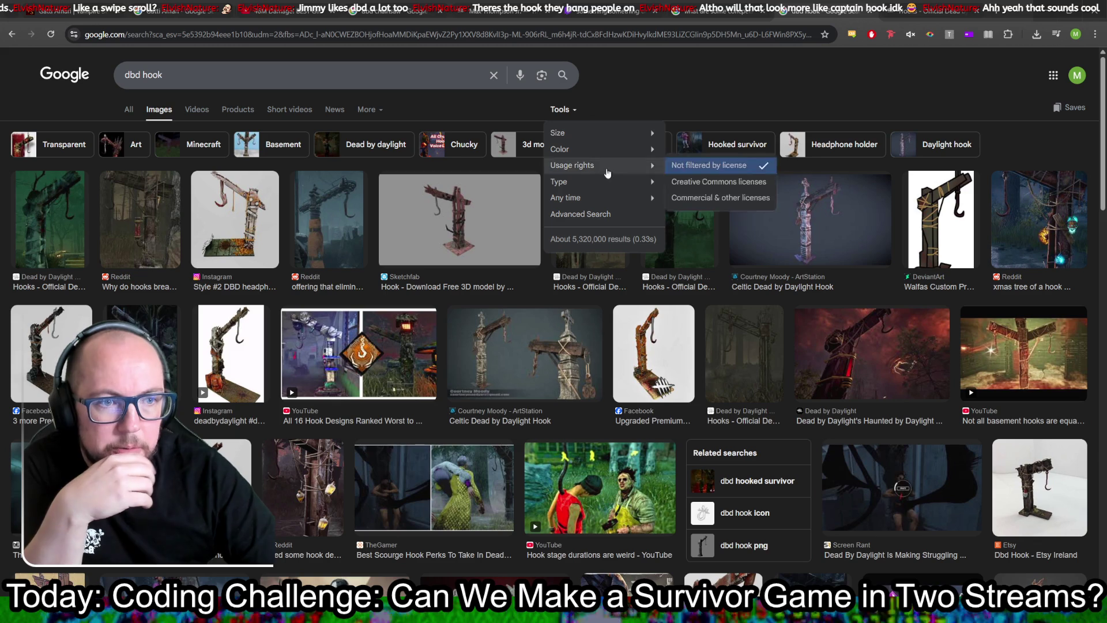
mouse_move(603, 149)
click(710, 187)
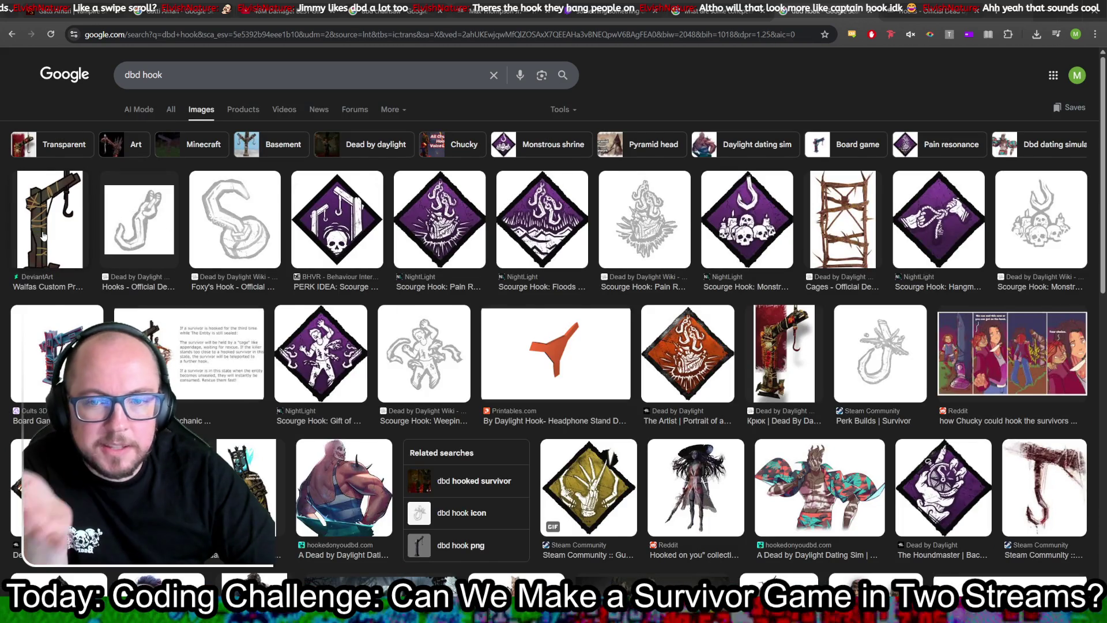
Save the first transparent hook image into the Downloads folder.
click(43, 236)
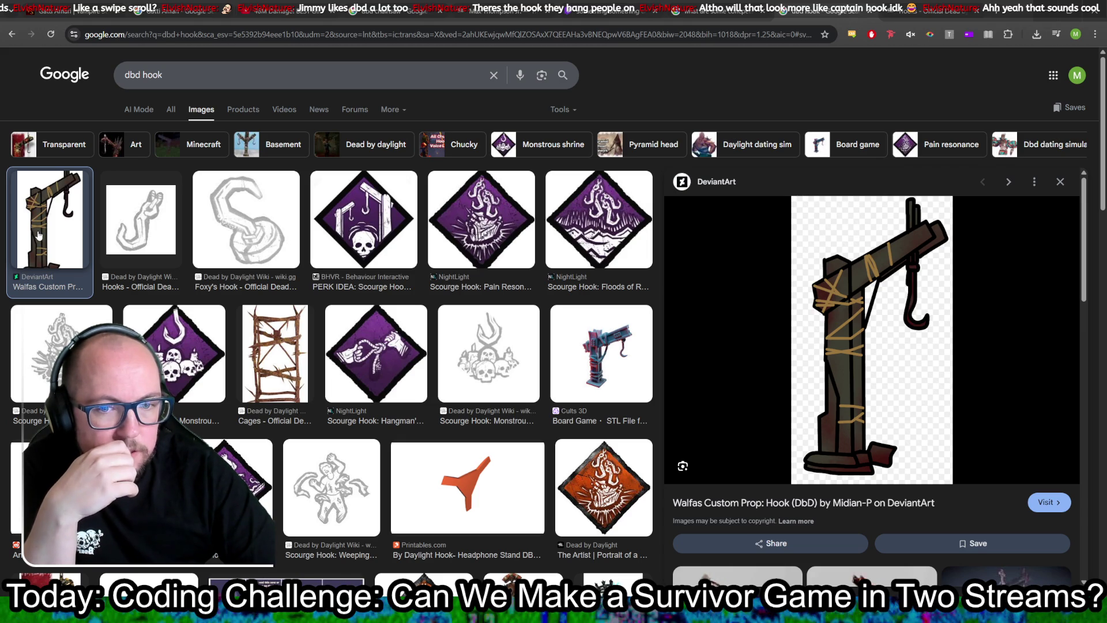
right_click(901, 291)
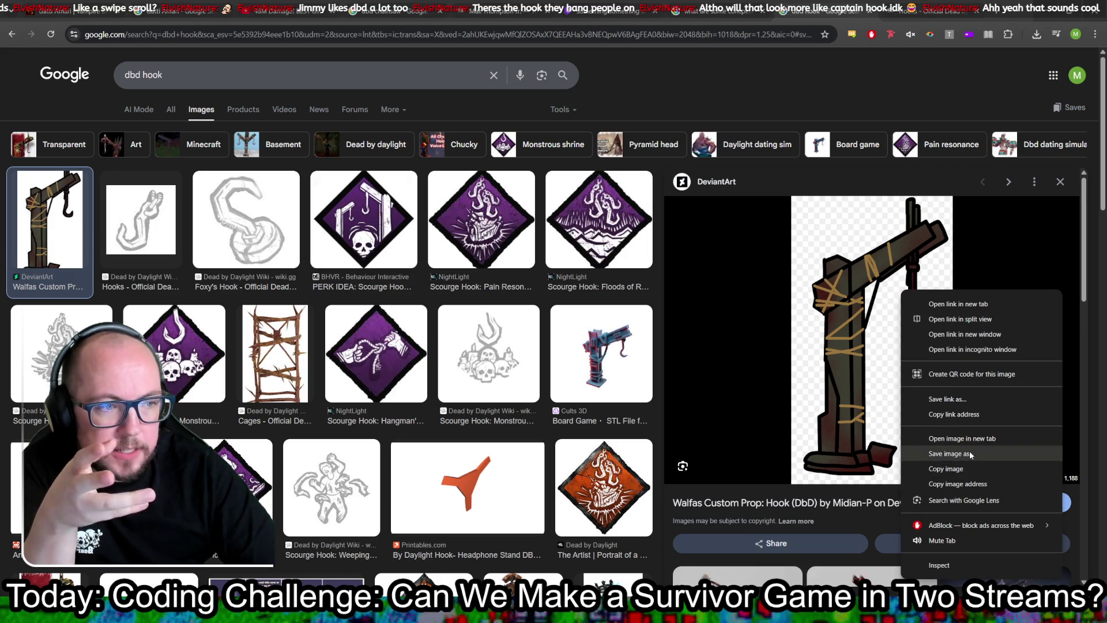
click(950, 453)
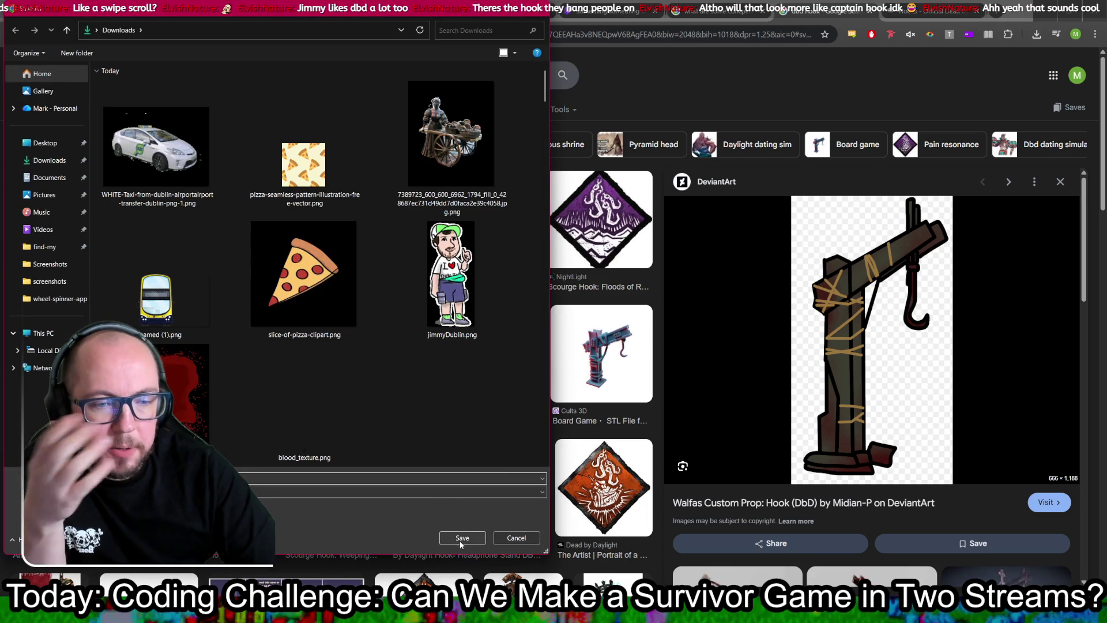
click(465, 538)
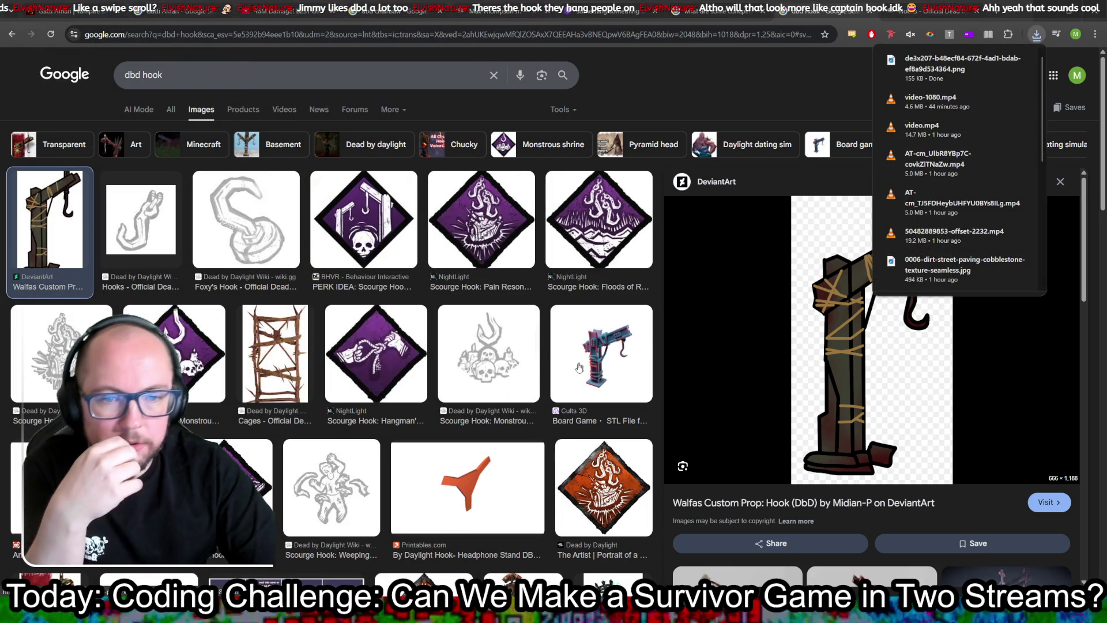
Preview the Cults 3D and Dead by Daylight Wiki hook images, then return to Godot.
click(601, 353)
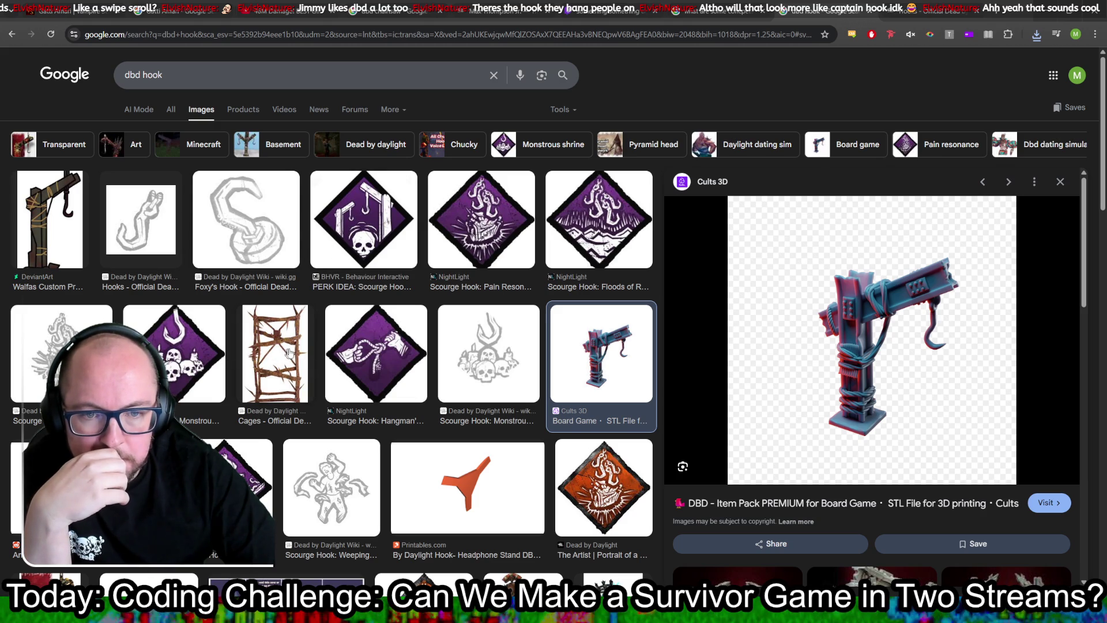
scroll(311, 355, down, 2)
scroll(337, 356, down, 2)
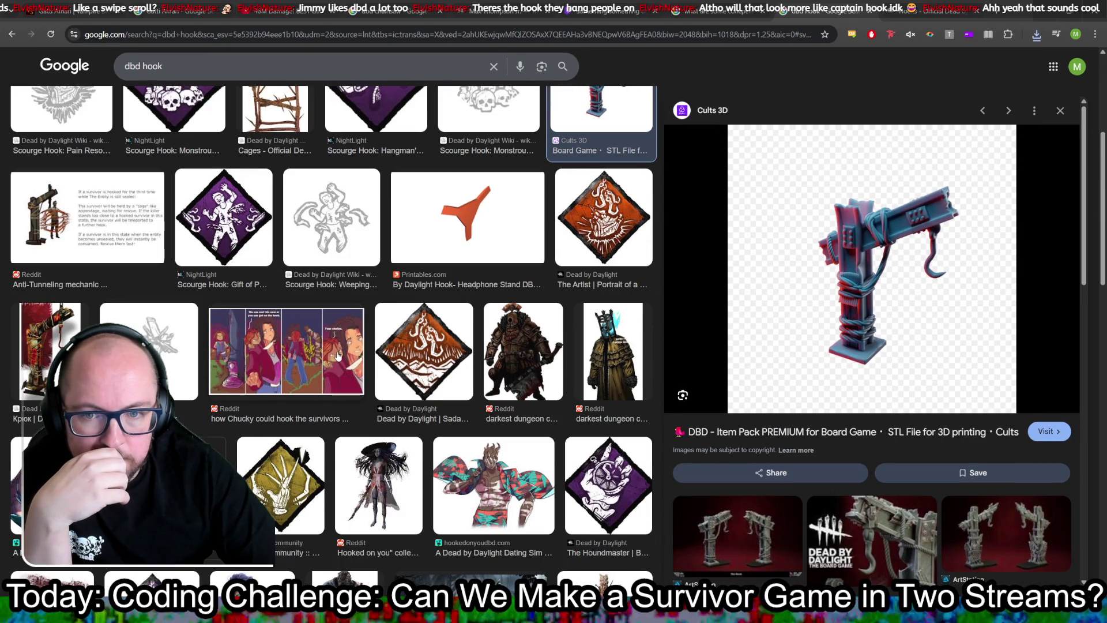
scroll(337, 356, down, 2)
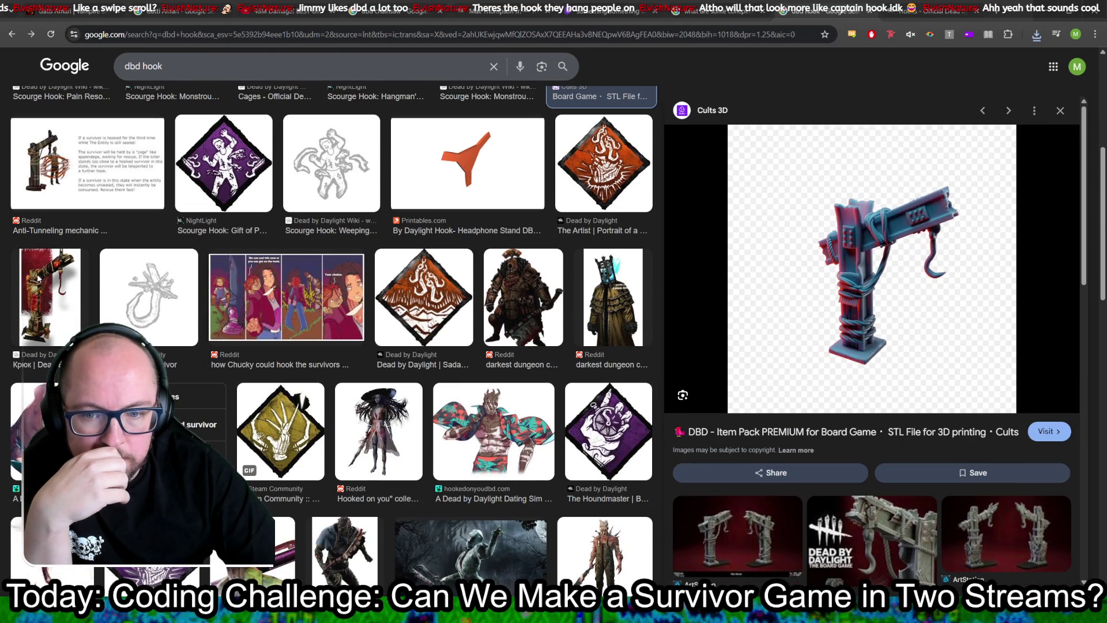
click(38, 277)
scroll(405, 287, up, 5)
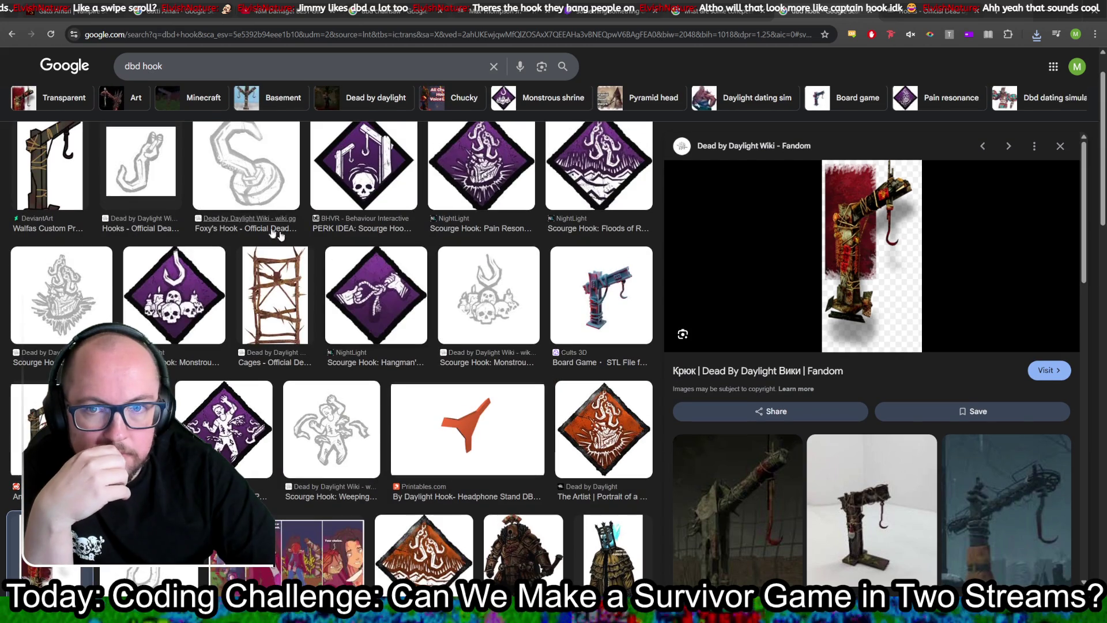
scroll(212, 213, down, 10)
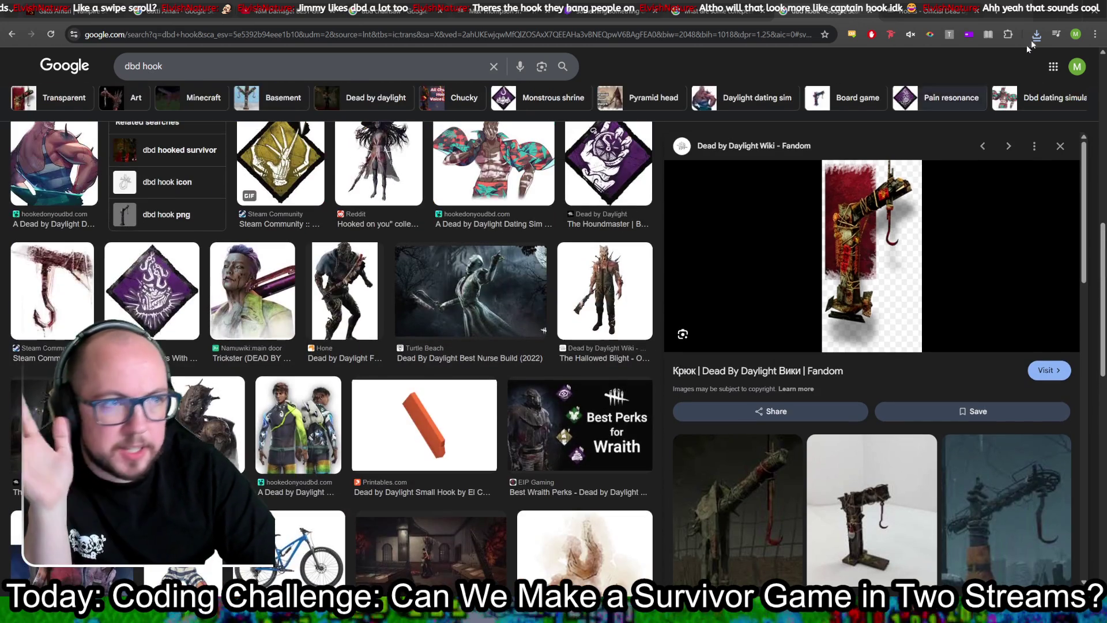
key(alt+Tab)
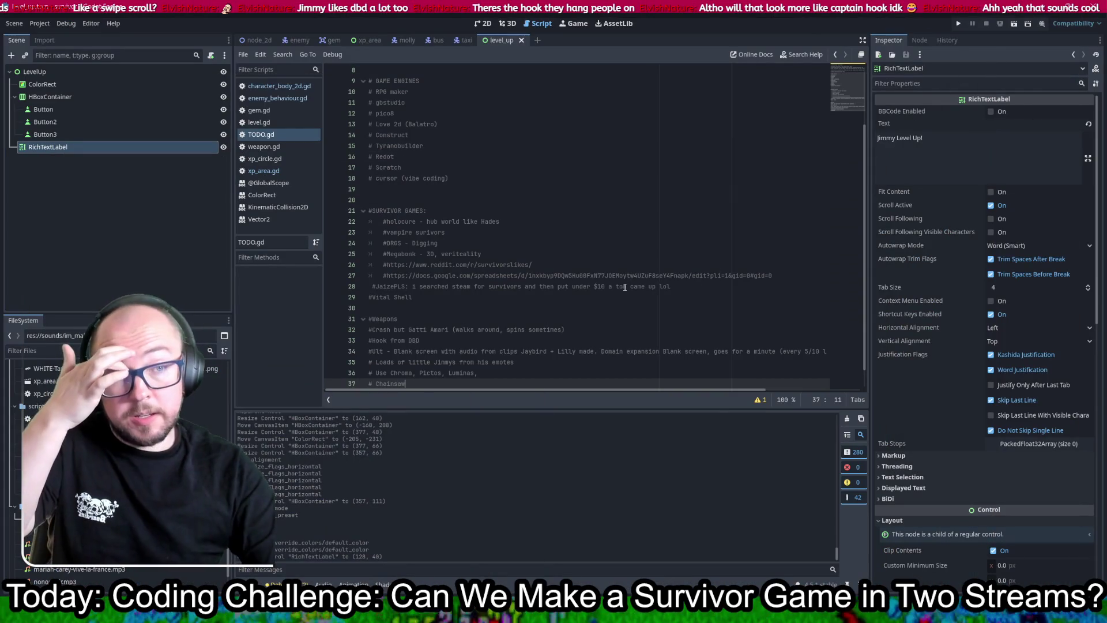
In the 2D view, pull the white ColorRect's top edge down to 373 px height and save level_up.
key(ctrl+F1)
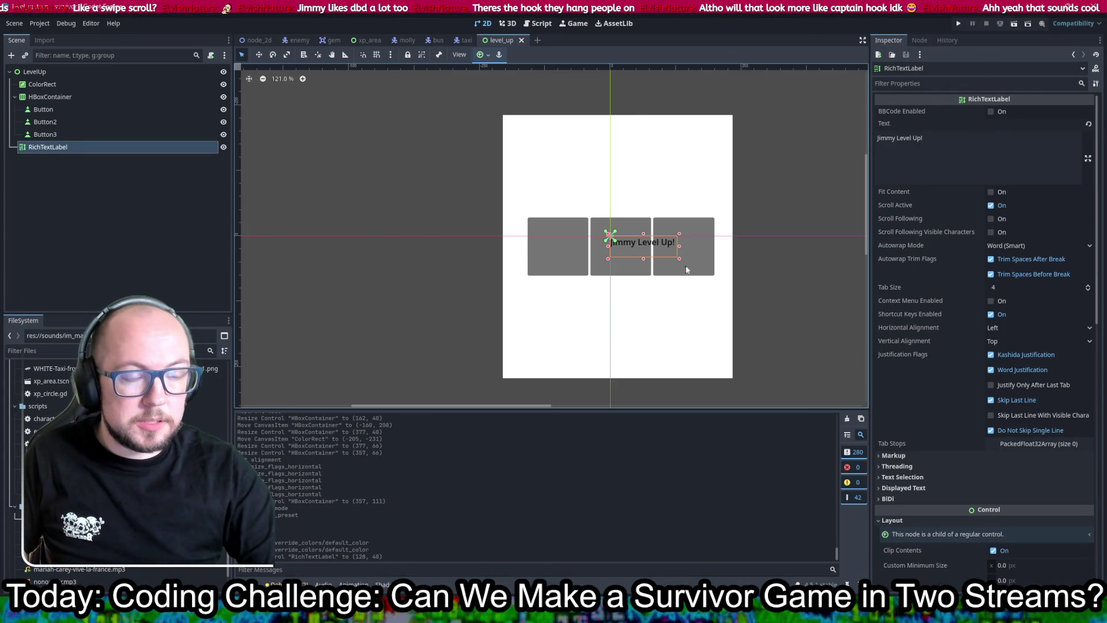
click(631, 121)
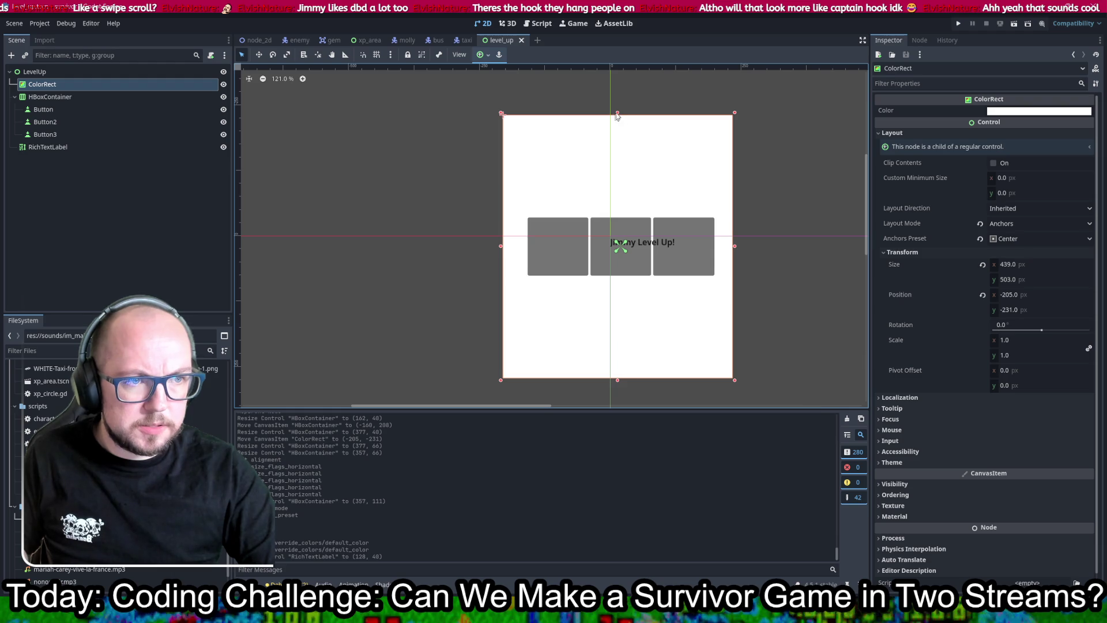
mouse_move(617, 112)
mouse_down()
mouse_move(634, 193)
mouse_move(647, 201)
mouse_move(648, 181)
mouse_up()
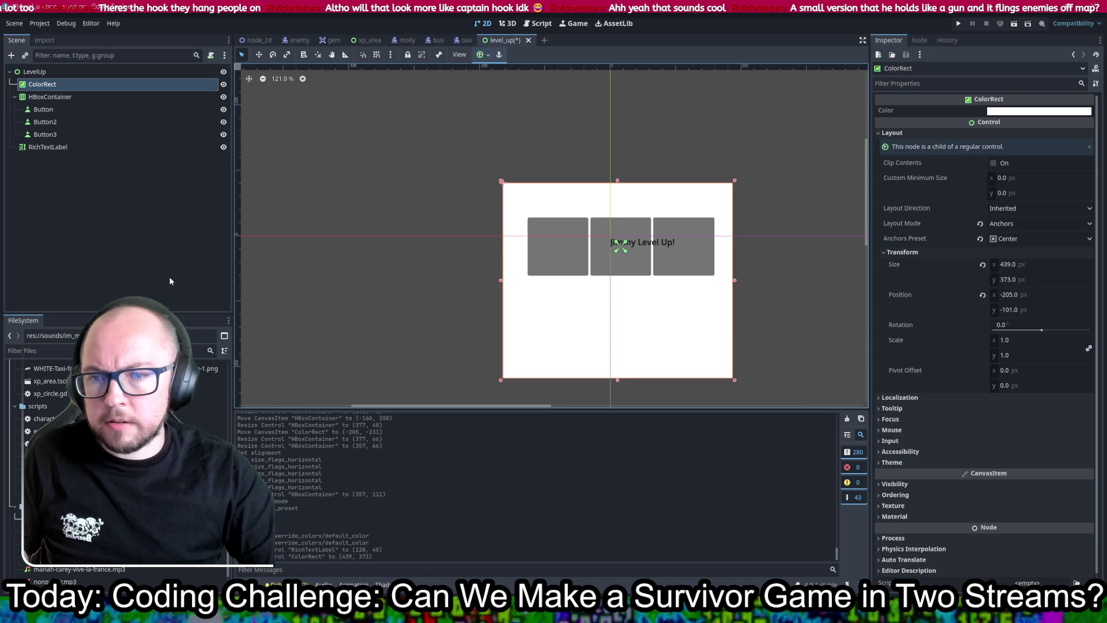
key(ctrl+s)
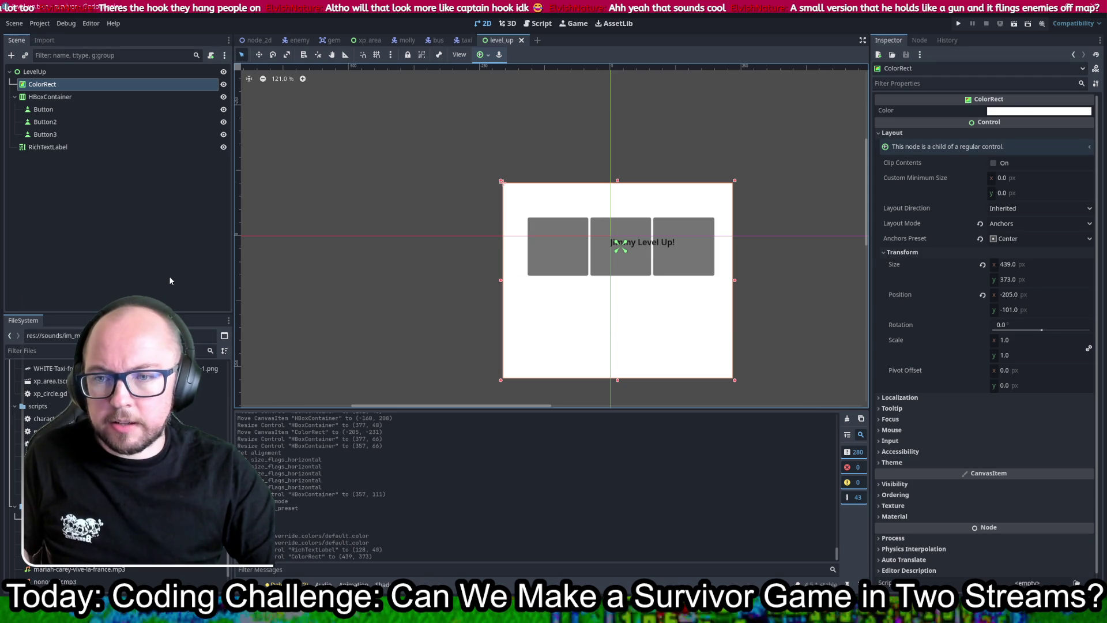
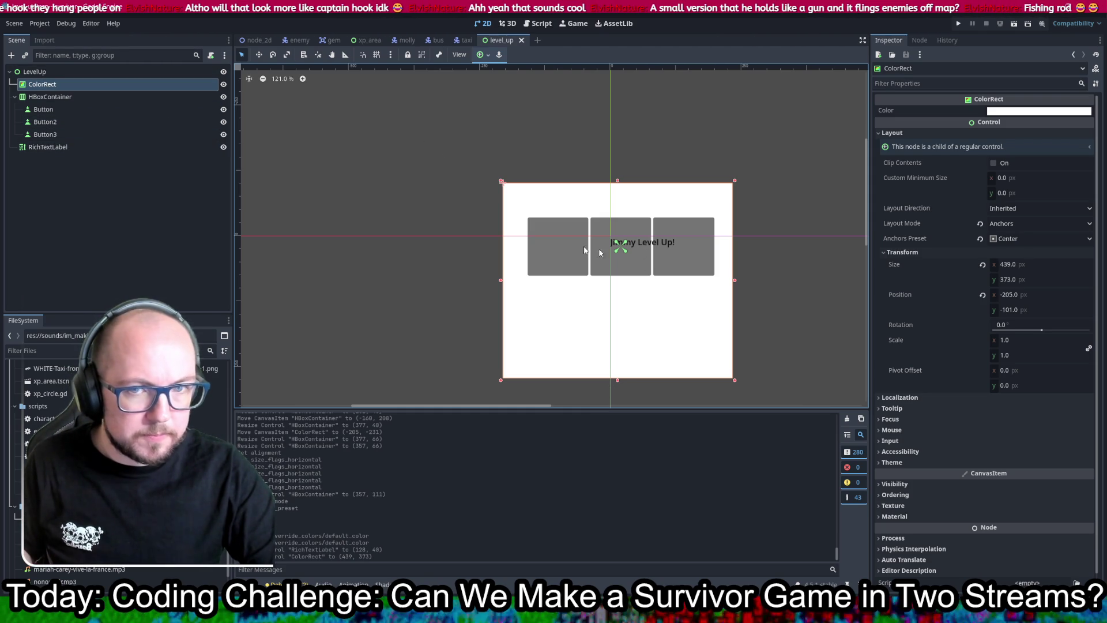
Move the Jimmy Level Up! title above the three buttons.
click(47, 147)
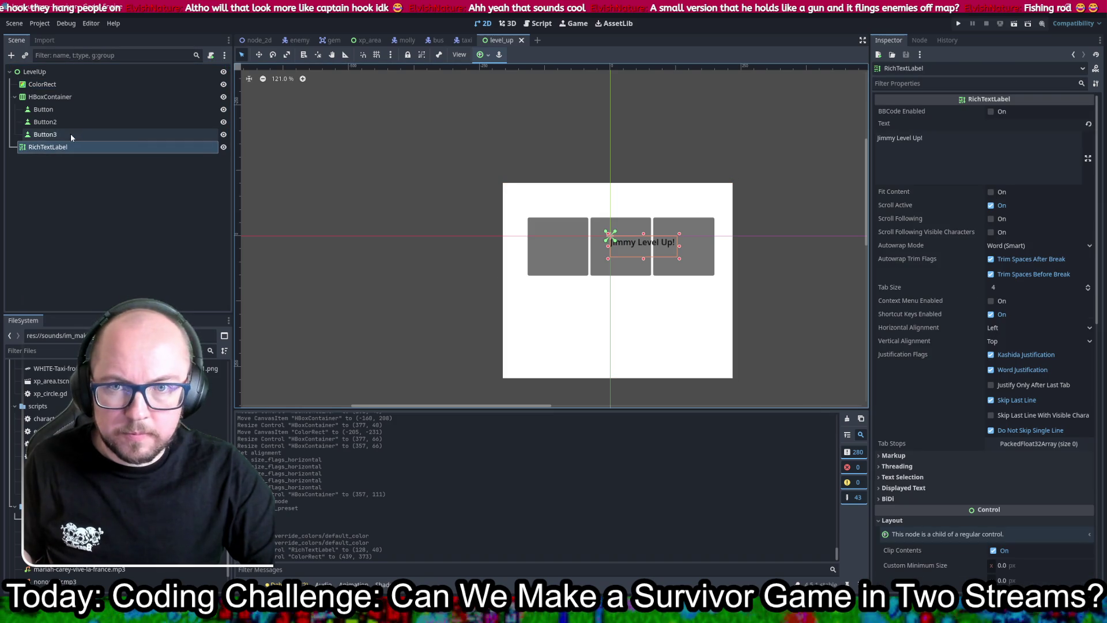
drag(638, 247, 616, 198)
click(666, 137)
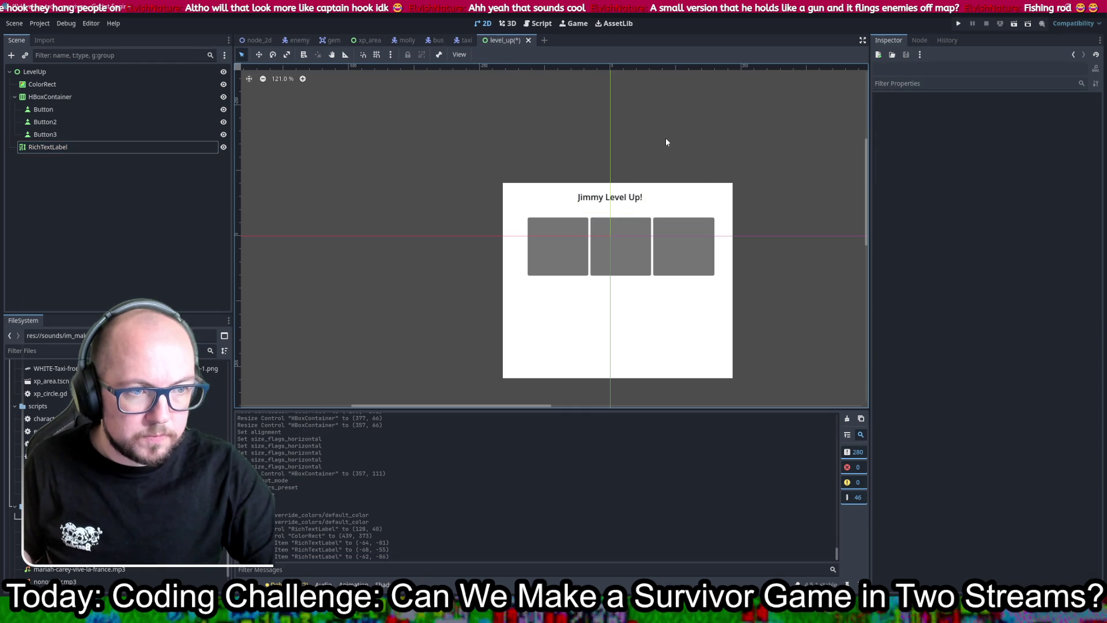
Shorten the white ColorRect panel from the bottom and save the scene.
click(672, 343)
drag(618, 380, 617, 295)
key(ctrl+s)
Set the LevelUp root node's Ordering Z Index to 1 and save.
click(35, 71)
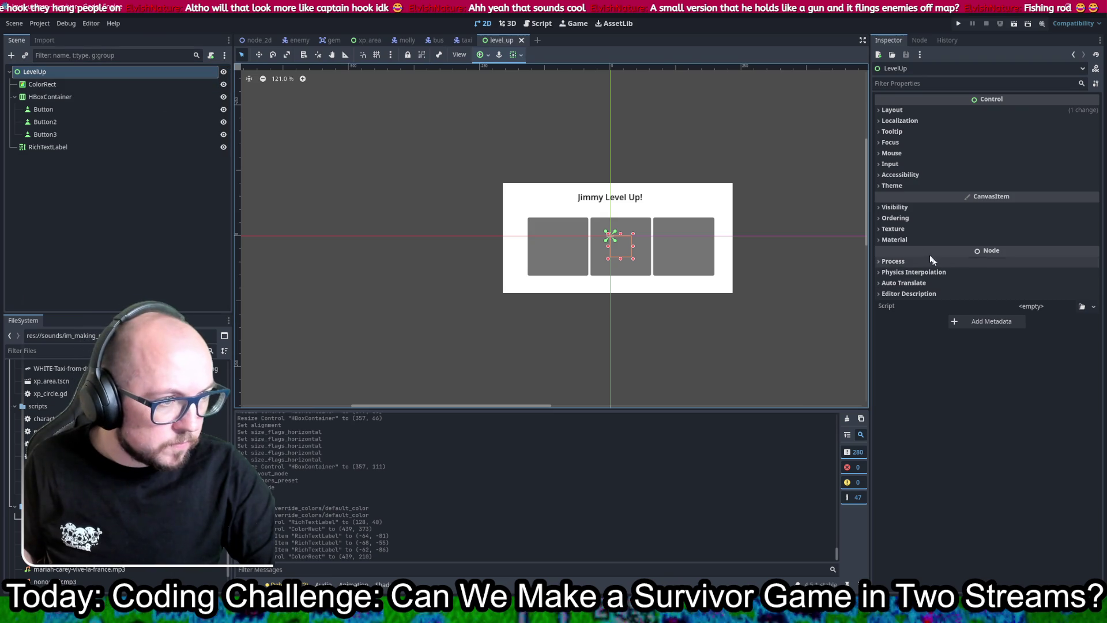
click(923, 207)
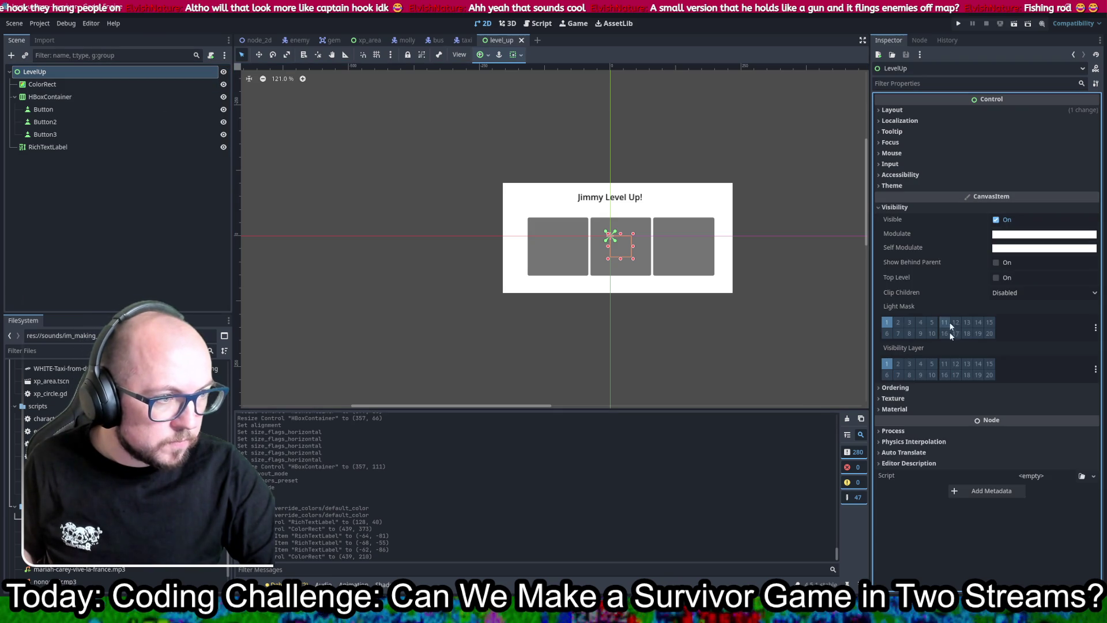
click(906, 387)
click(1092, 398)
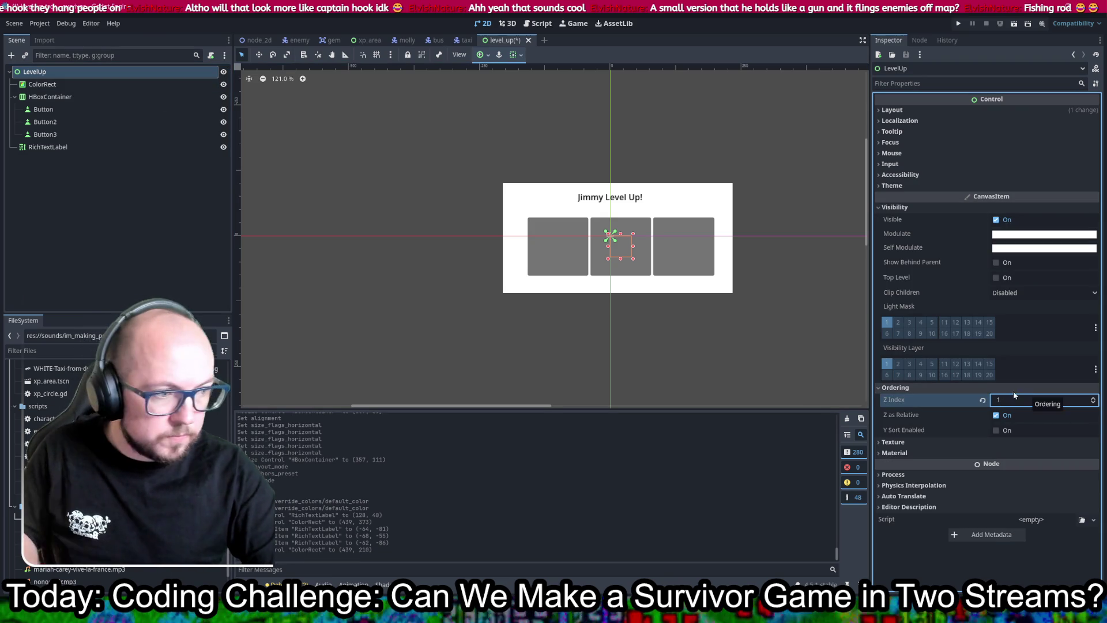
key(ctrl+s)
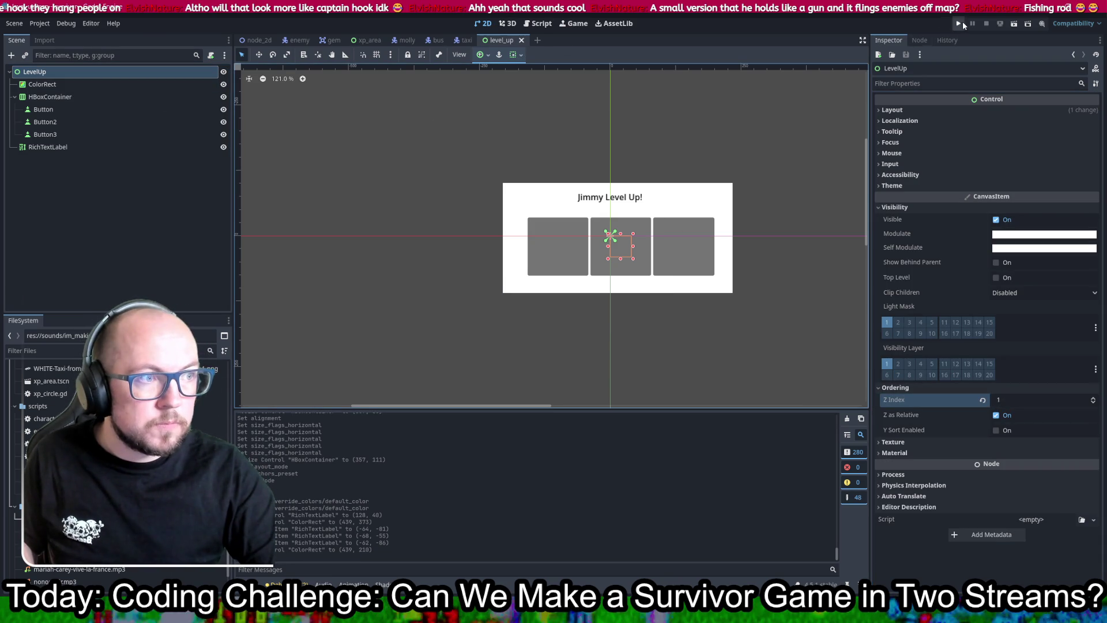
click(959, 24)
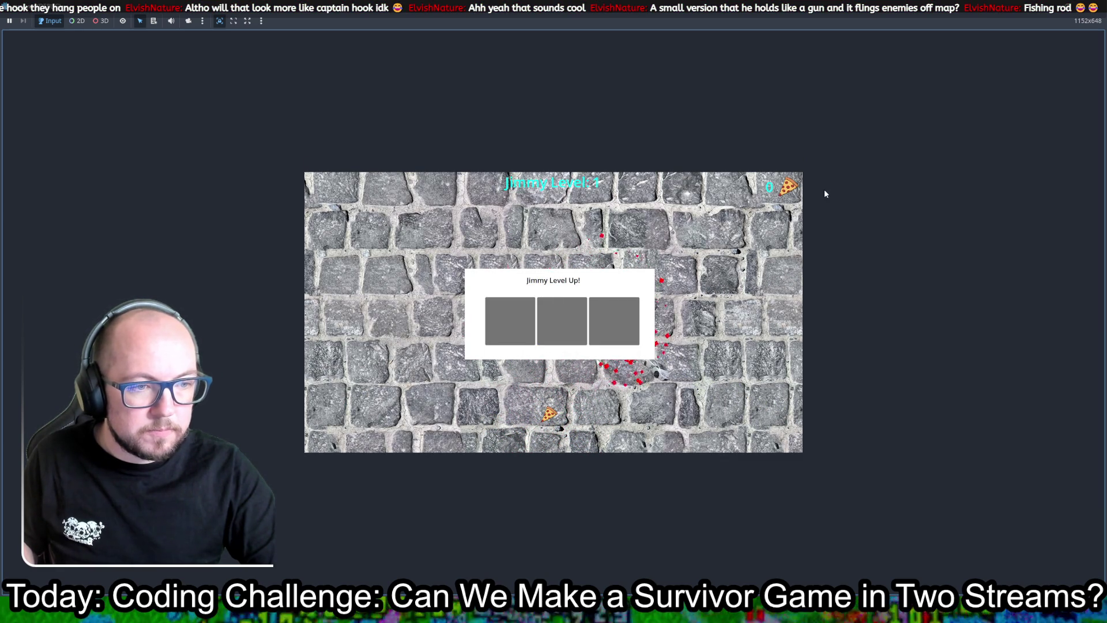
click(1095, 7)
scroll(715, 195, down, 4)
scroll(723, 191, up, 6)
scroll(723, 191, down, 3)
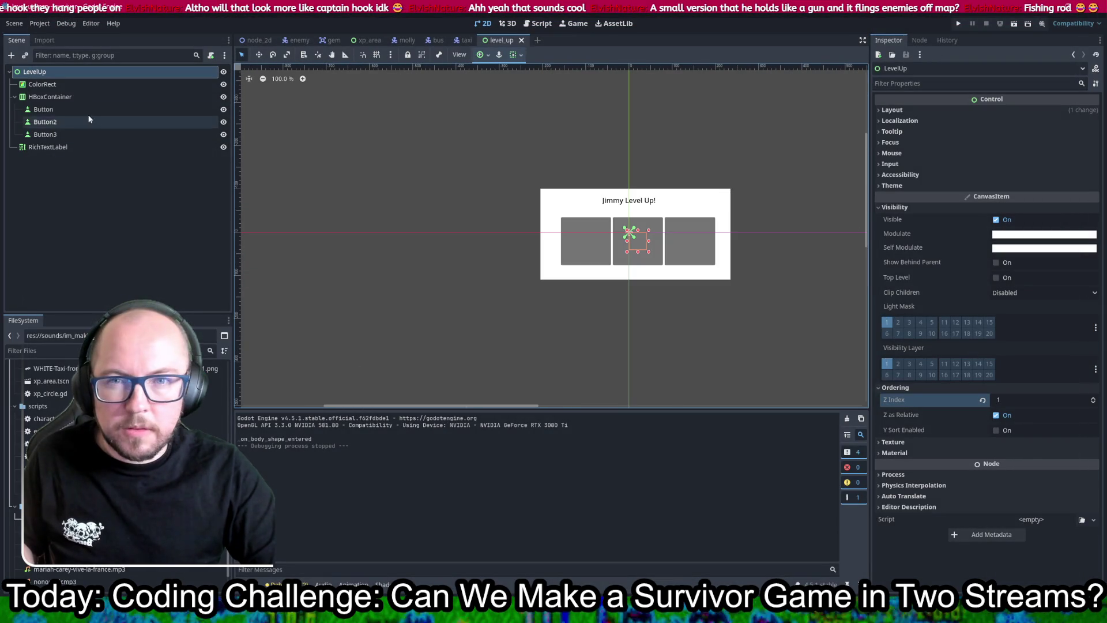
Nest HBoxContainer and RichTextLabel under ColorRect and enlarge the white panel toward both bottom corners.
drag(50, 96, 48, 85)
drag(49, 147, 52, 85)
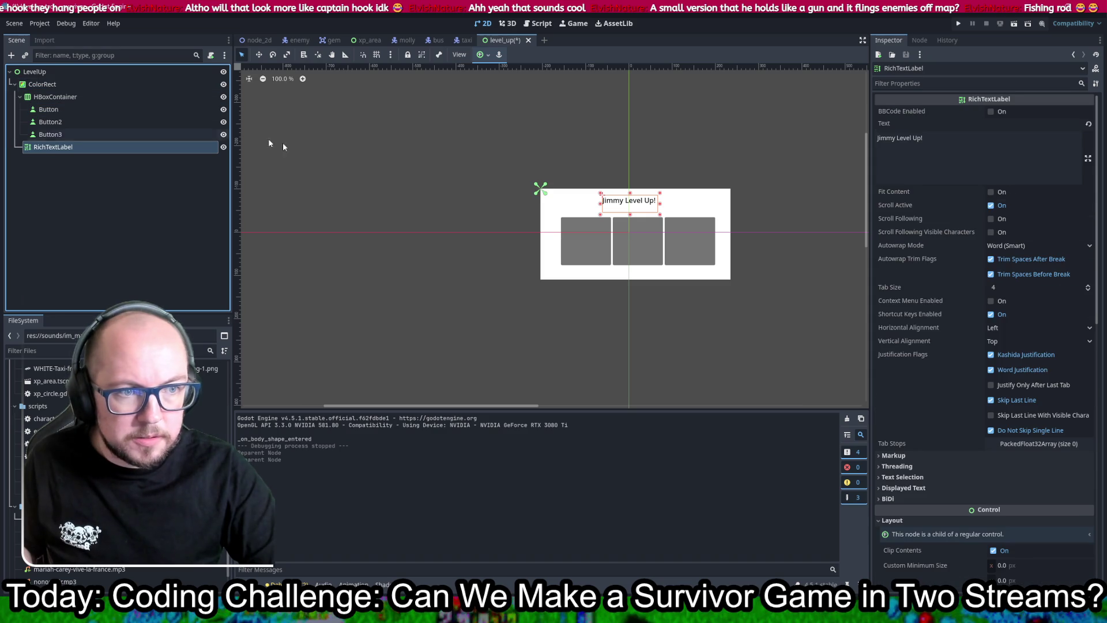
click(52, 85)
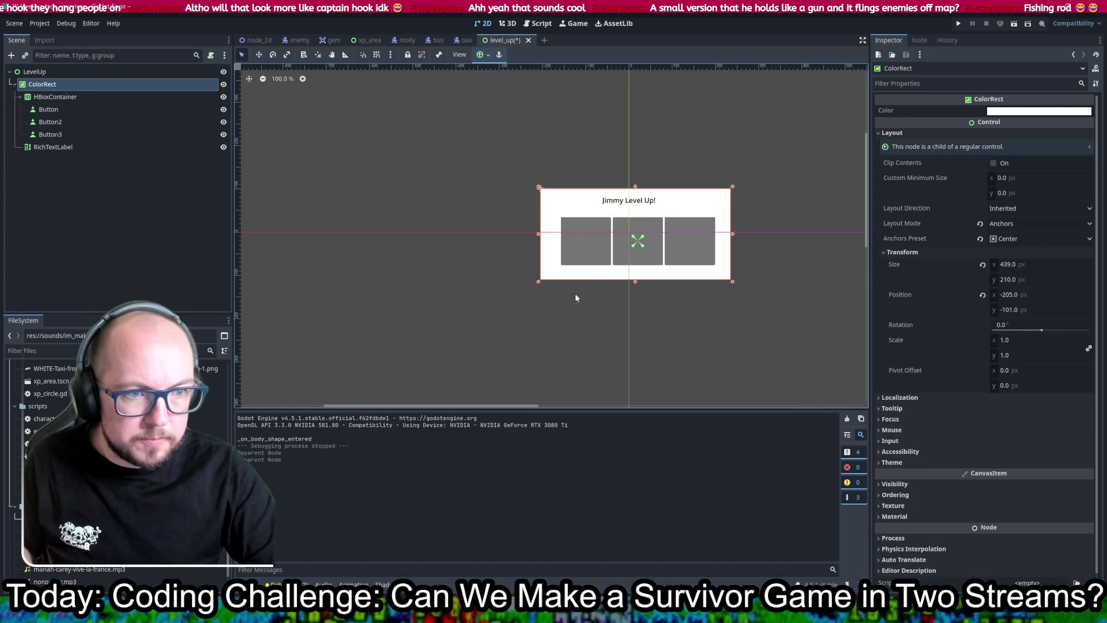
mouse_move(538, 281)
mouse_down()
mouse_move(519, 322)
mouse_move(450, 347)
mouse_up()
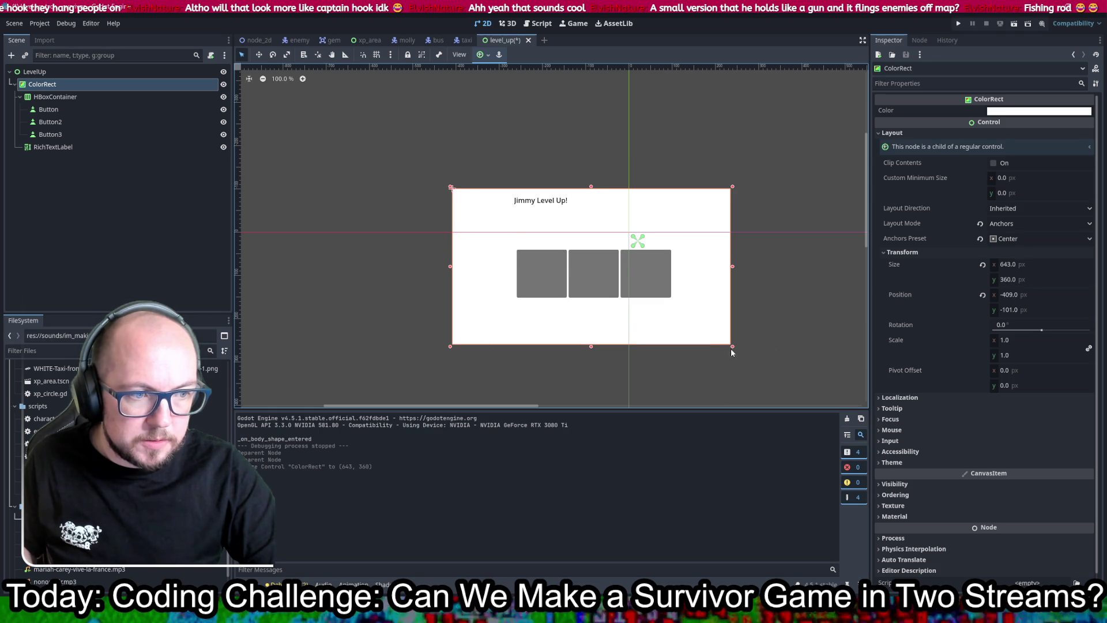
drag(732, 346, 808, 379)
scroll(833, 340, down, 5)
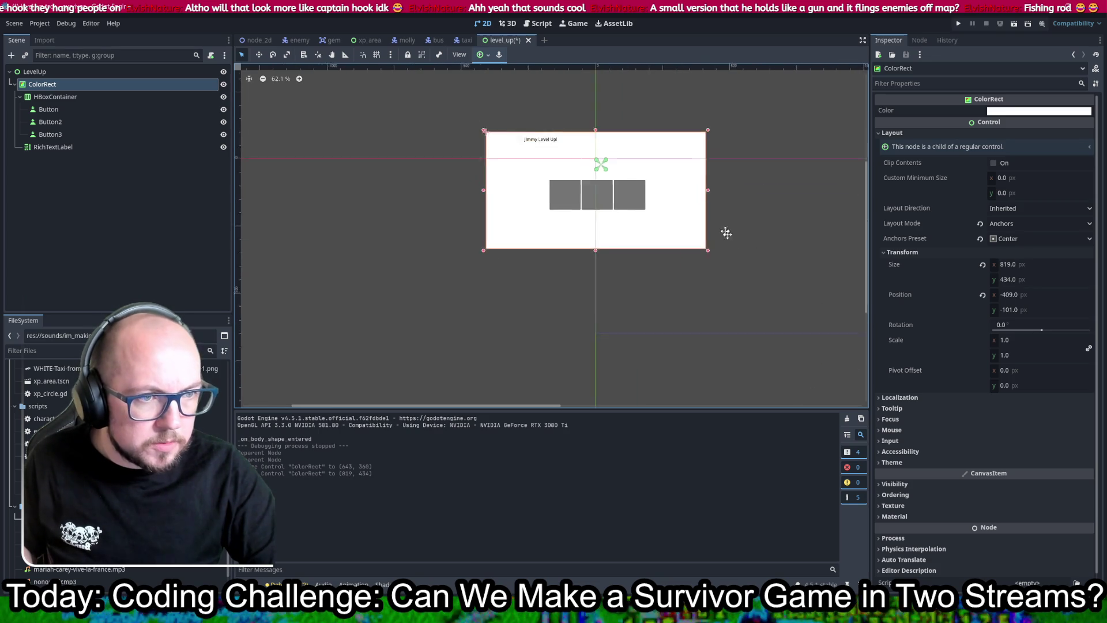
Stretch the HBoxContainer button row wider and taller, to 676×217.5 at 69, 177.5.
click(550, 161)
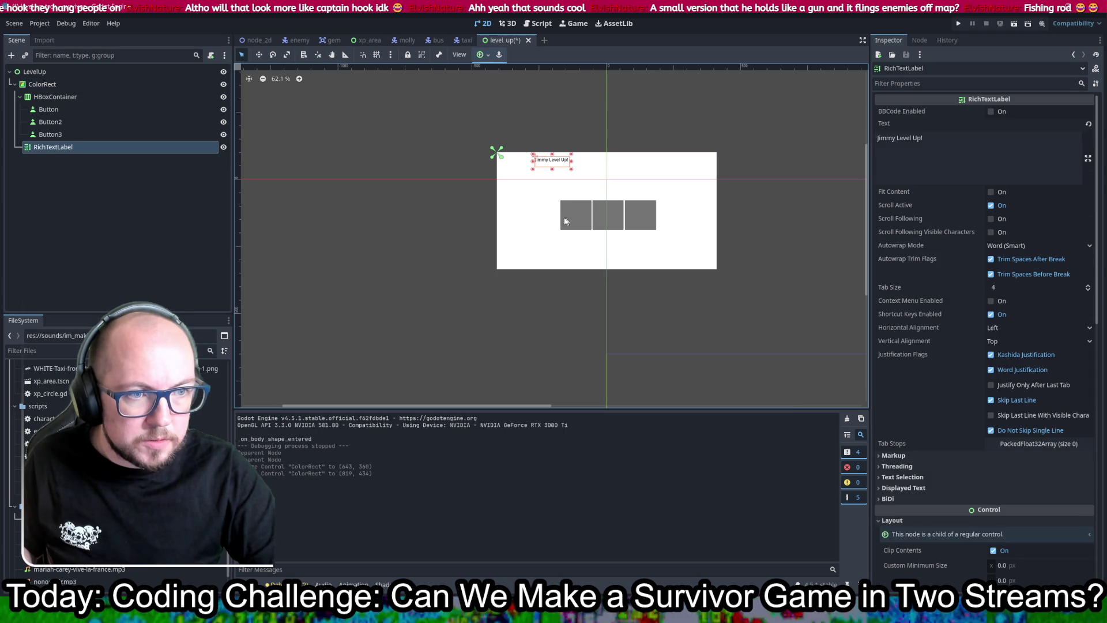
click(573, 221)
click(81, 97)
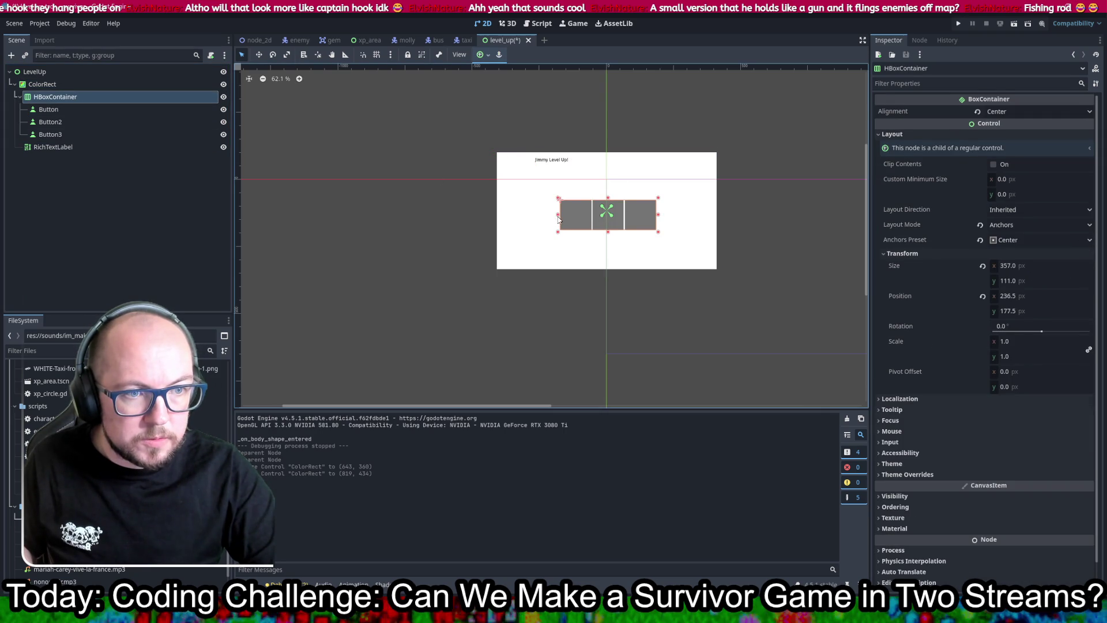
drag(555, 215, 526, 218)
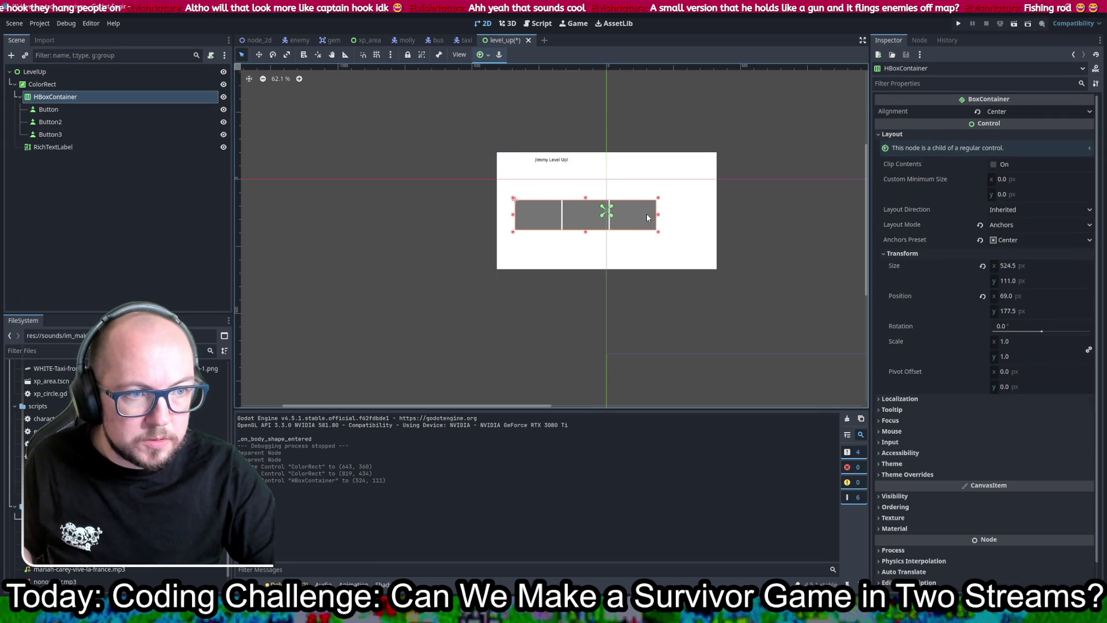
drag(660, 216, 702, 220)
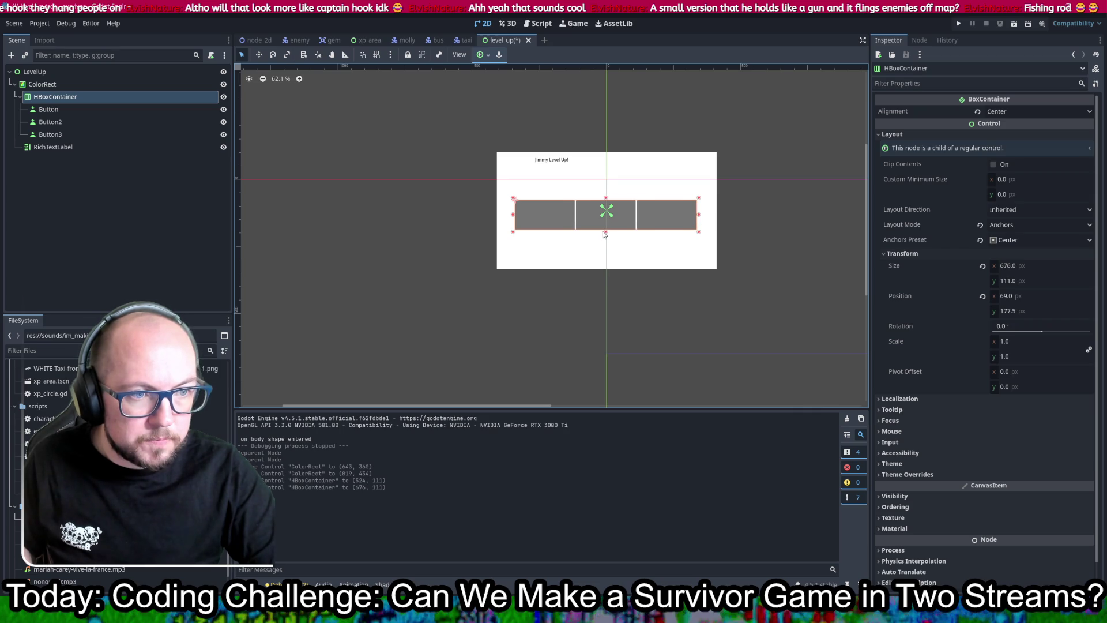
drag(604, 232, 619, 256)
click(558, 164)
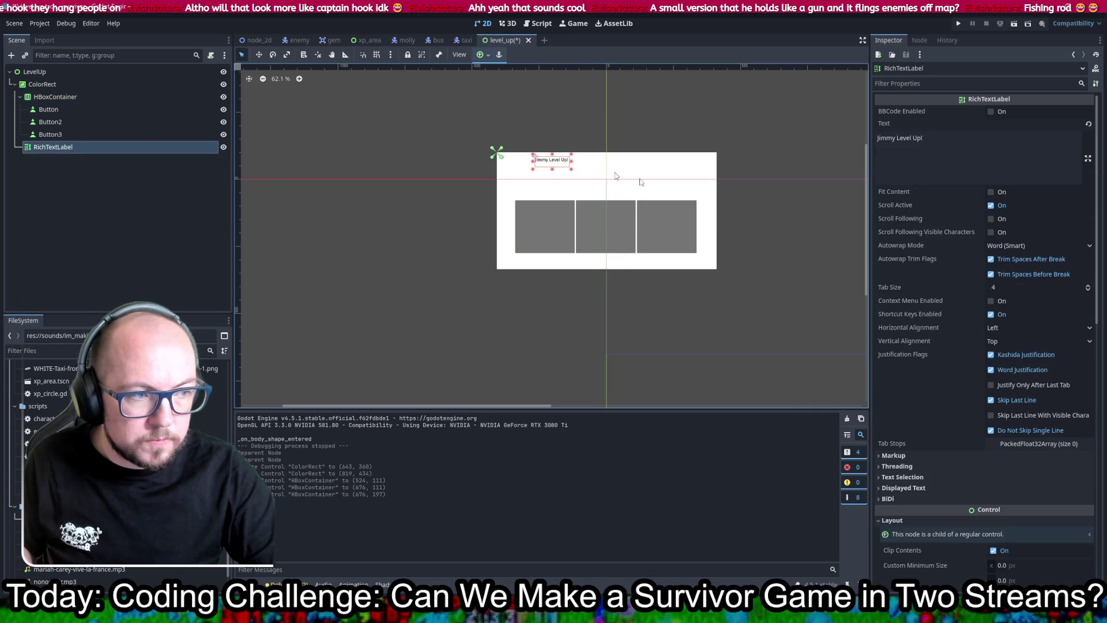
Set the title's Theme Overrides Normal Font Size to 64.
scroll(937, 406, down, 10)
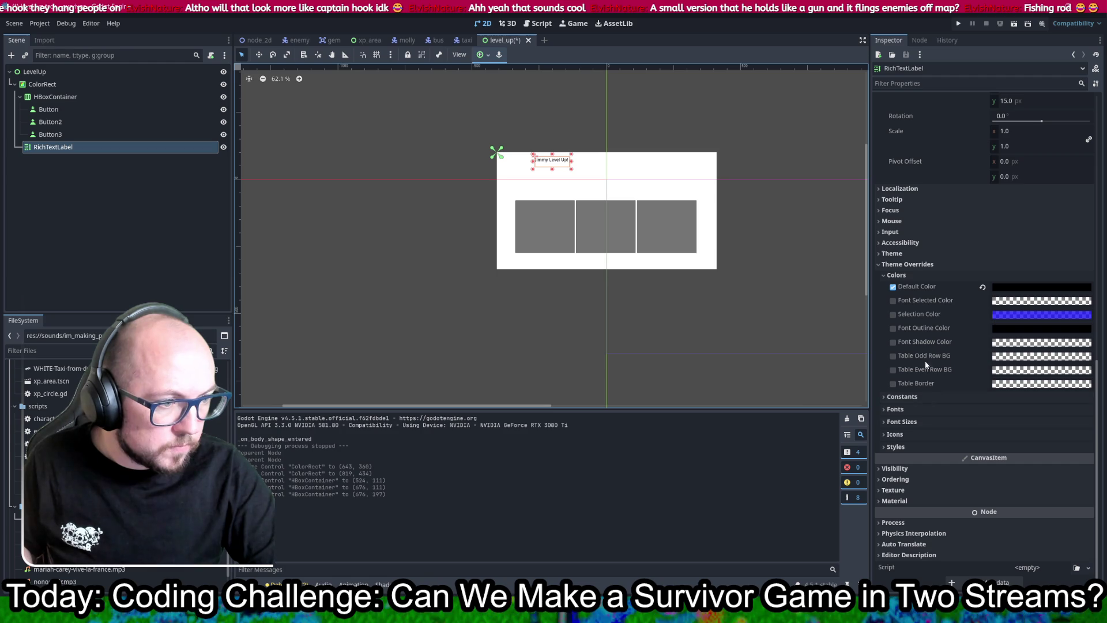
click(907, 410)
click(907, 409)
click(905, 421)
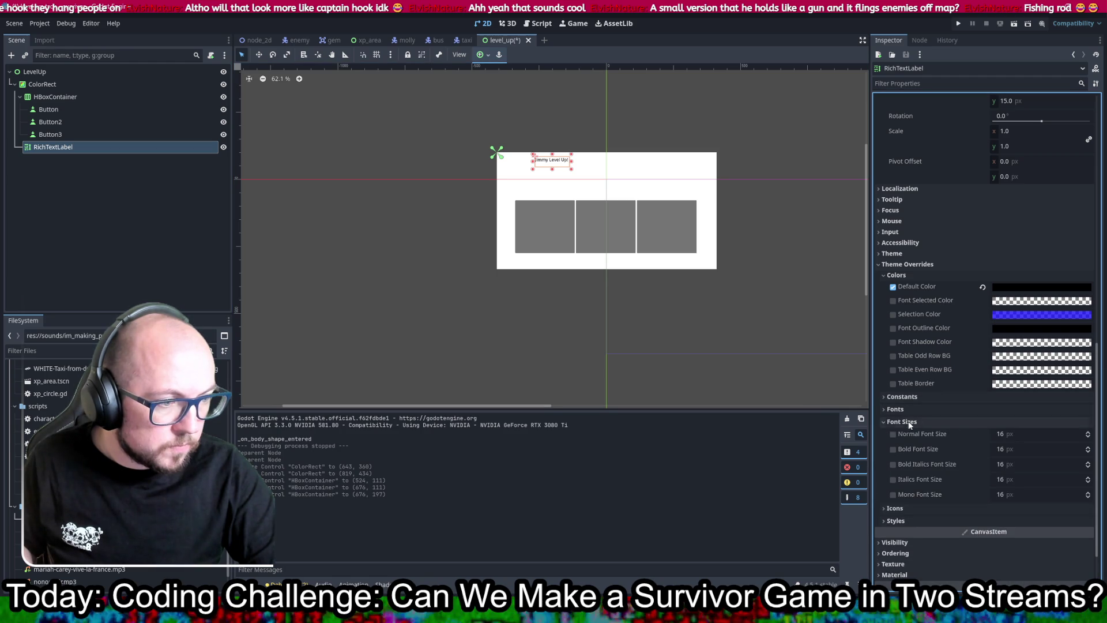
click(1010, 436)
text(64)
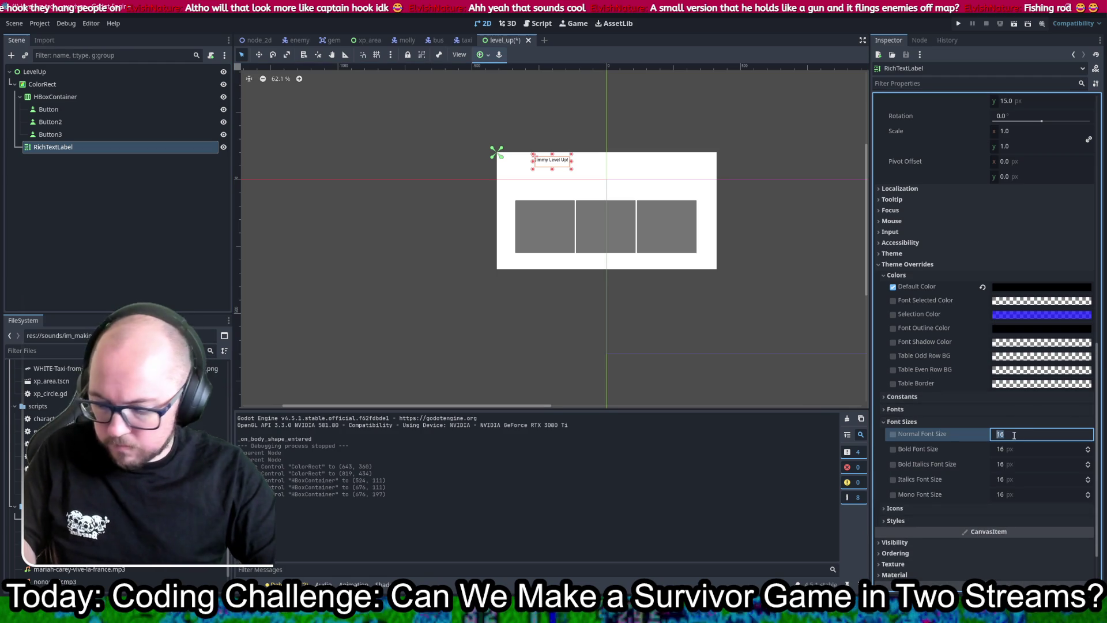
key(Return)
Resize and nudge the title box to centre it above the buttons, then save.
mouse_move(570, 169)
mouse_down()
mouse_move(694, 207)
mouse_move(676, 185)
mouse_up()
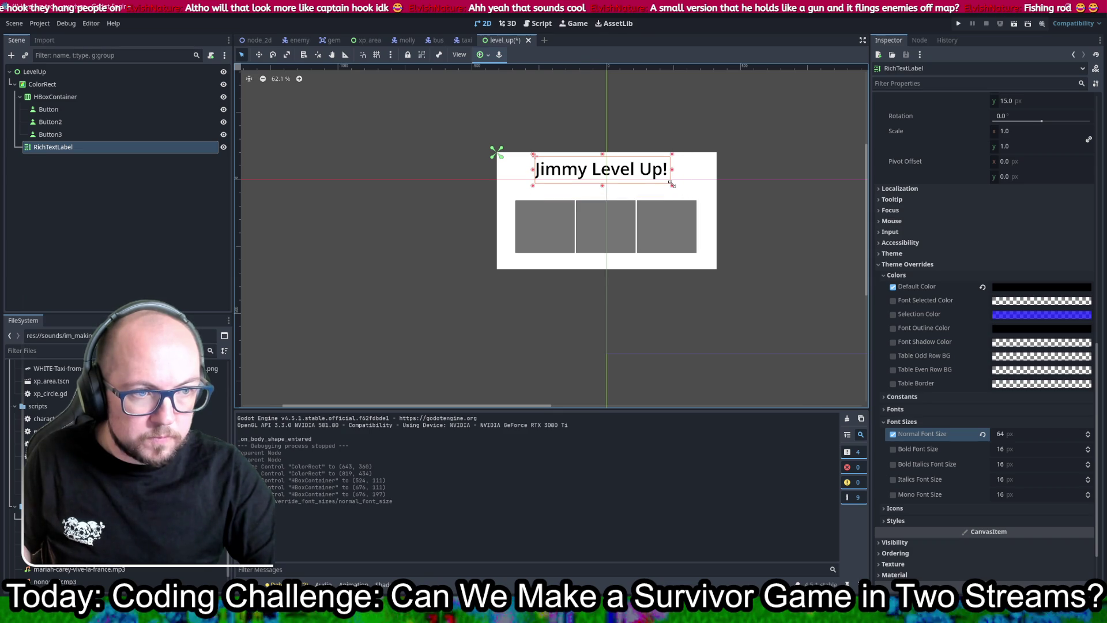
drag(668, 180, 687, 184)
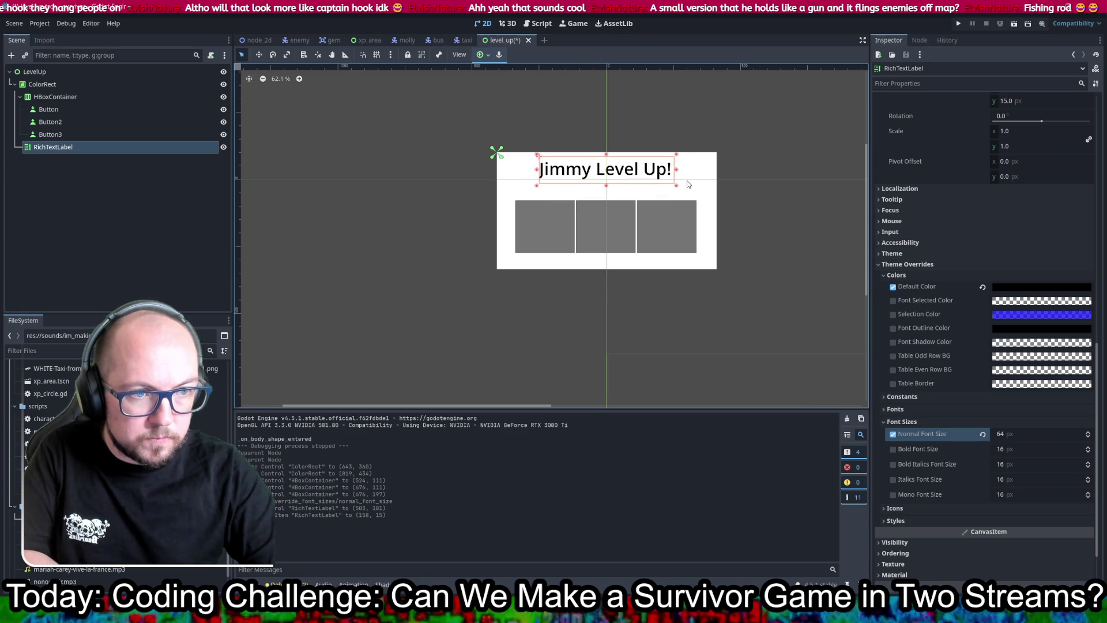
key(Down)
key(Down)
key(Down)
key(Up)
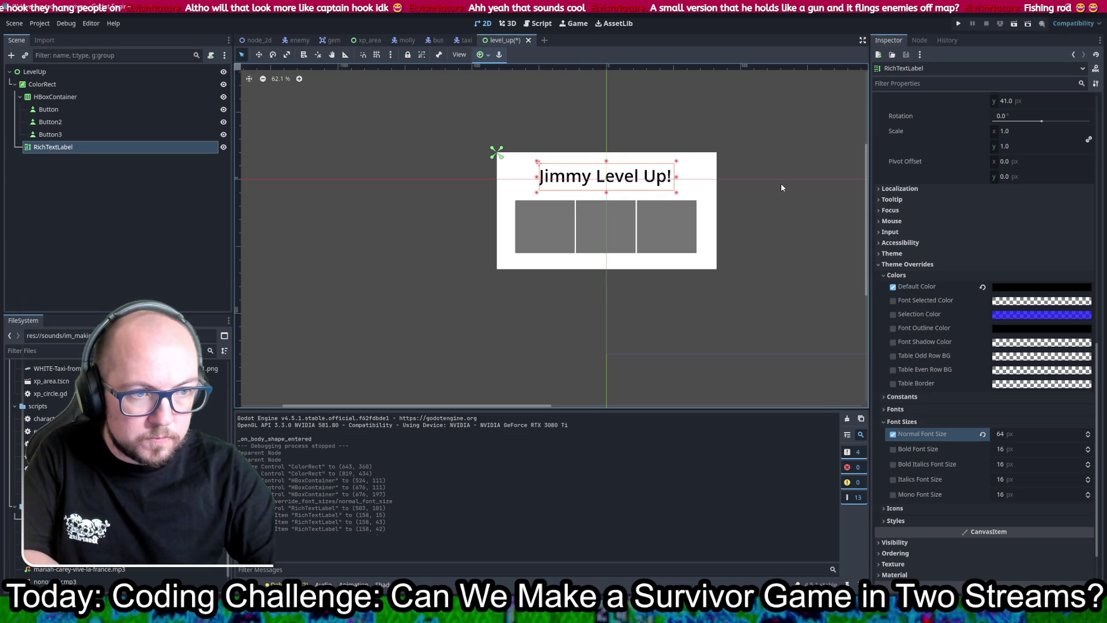
key(Up)
click(780, 182)
click(641, 223)
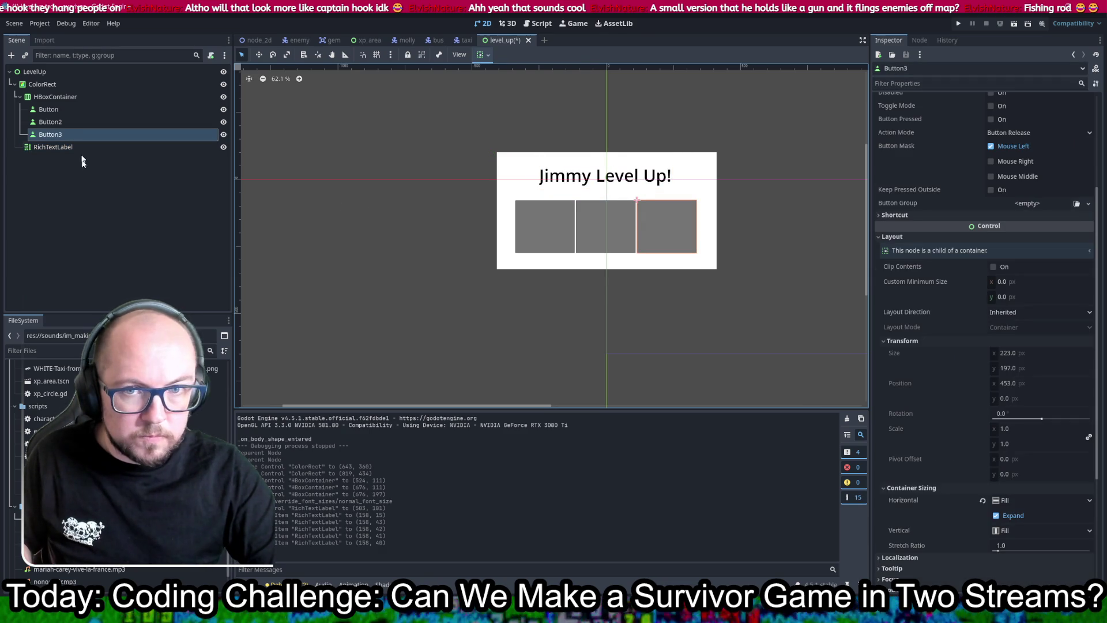
click(55, 96)
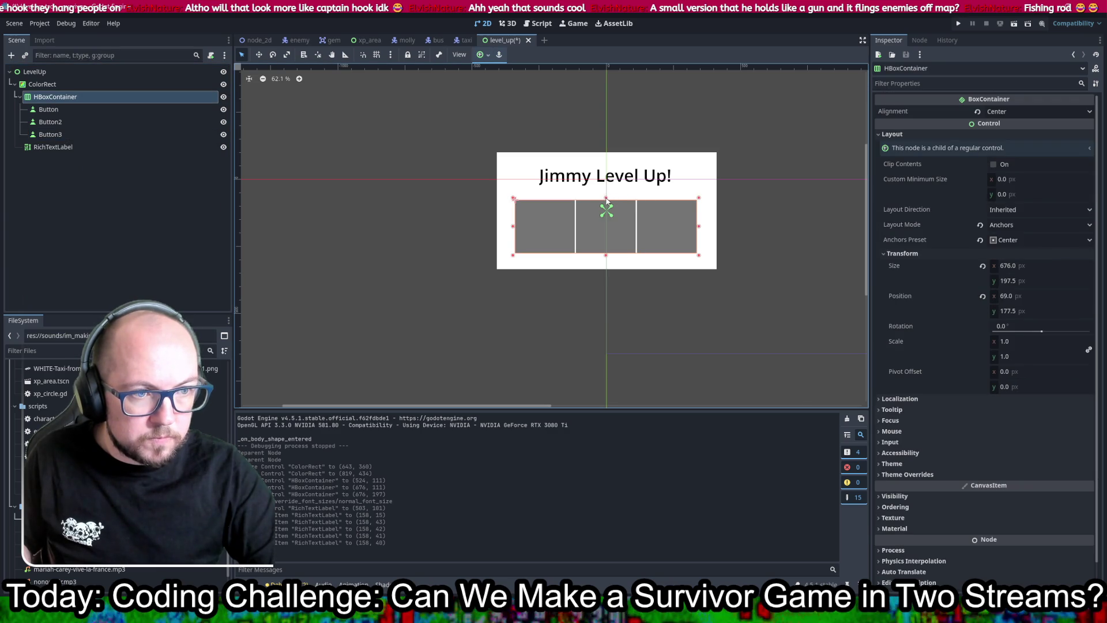
click(738, 218)
key(ctrl+s)
Open the HBoxContainer's node options in the Scene tree.
scroll(679, 257, up, 3)
scroll(679, 256, down, 2)
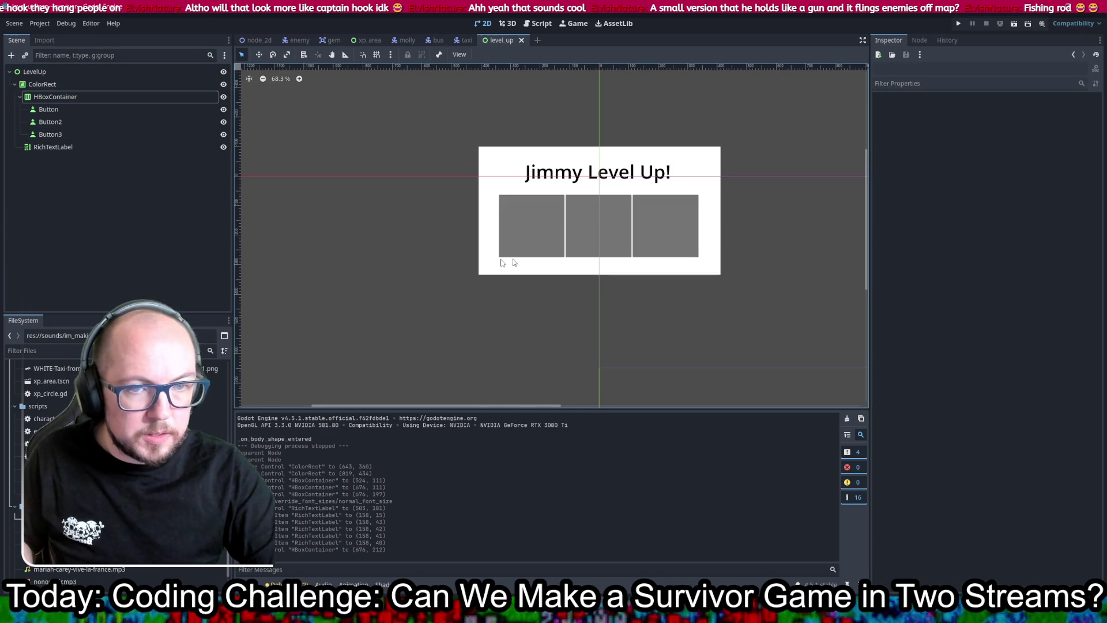
click(50, 109)
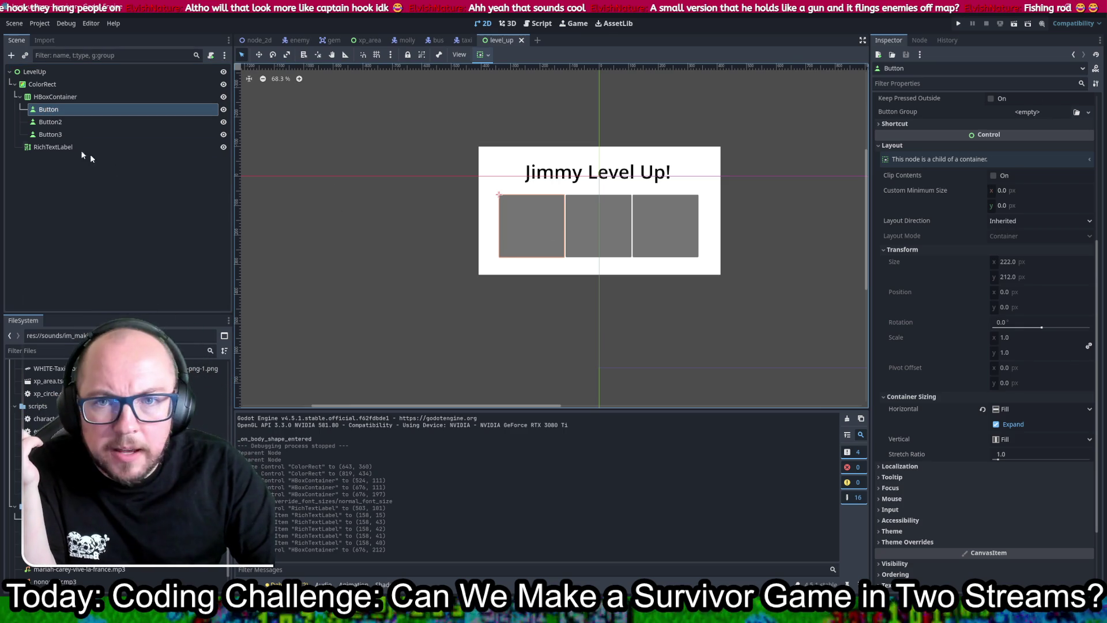
right_click(53, 95)
click(106, 109)
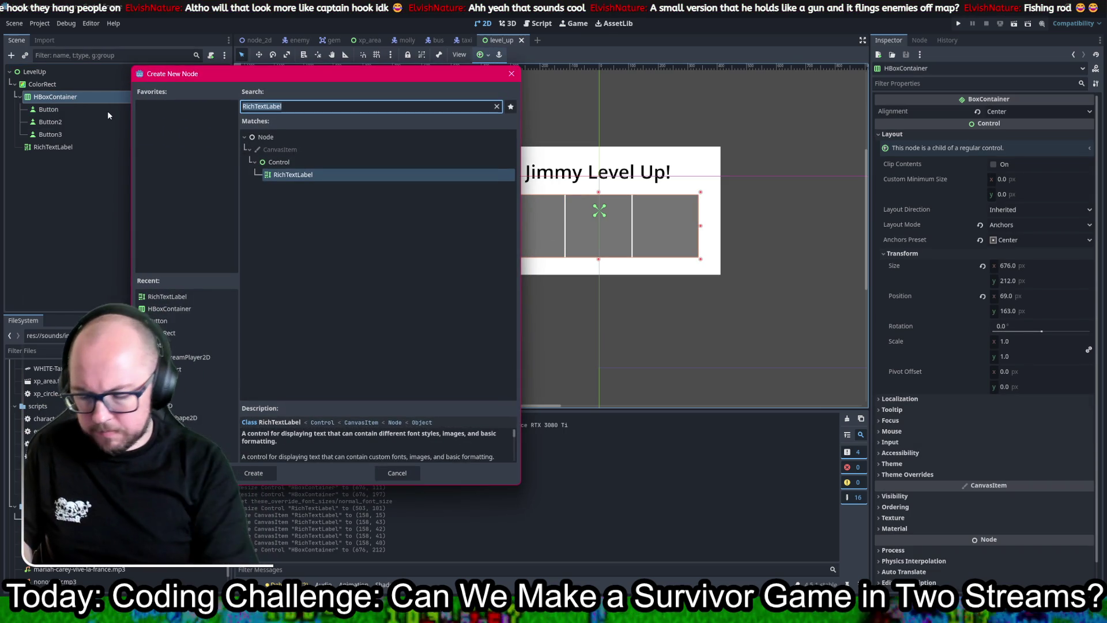
text(button)
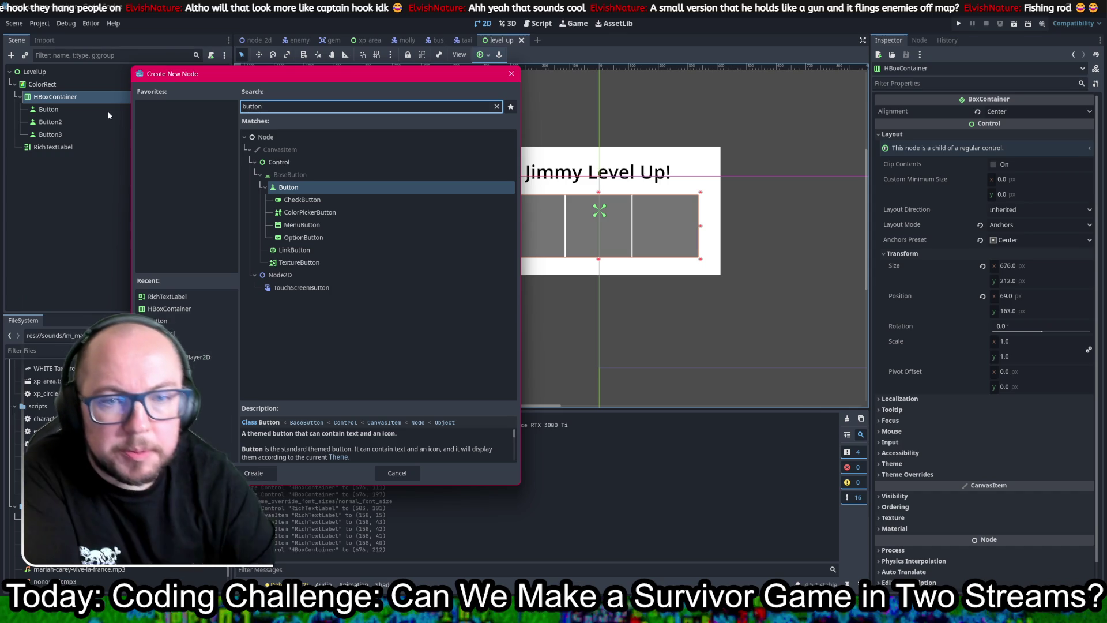
double_click(313, 263)
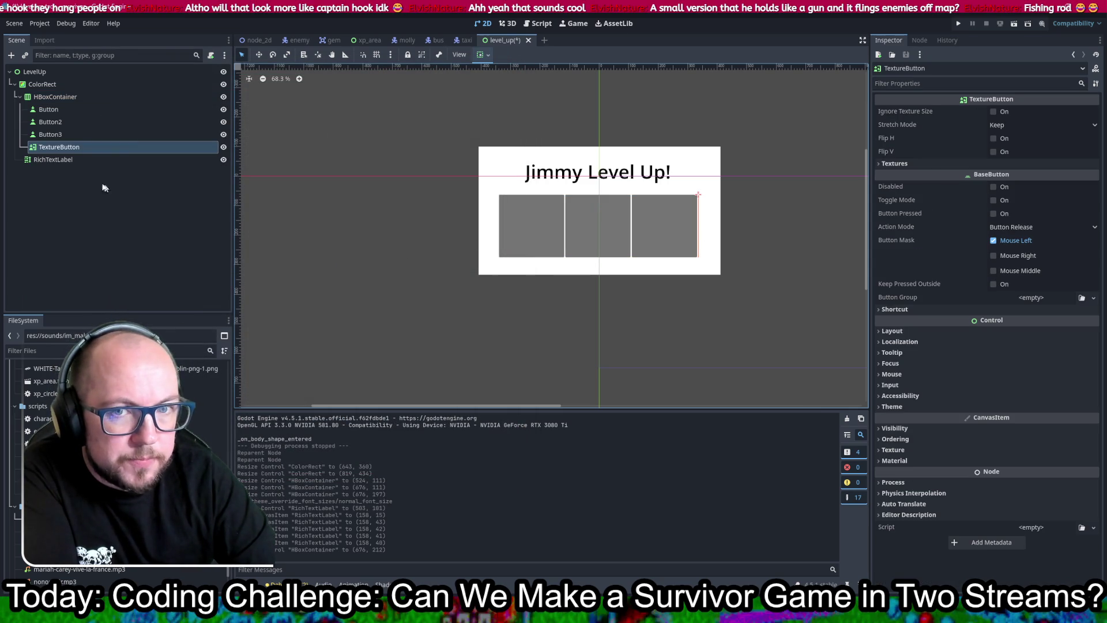
drag(67, 148, 73, 86)
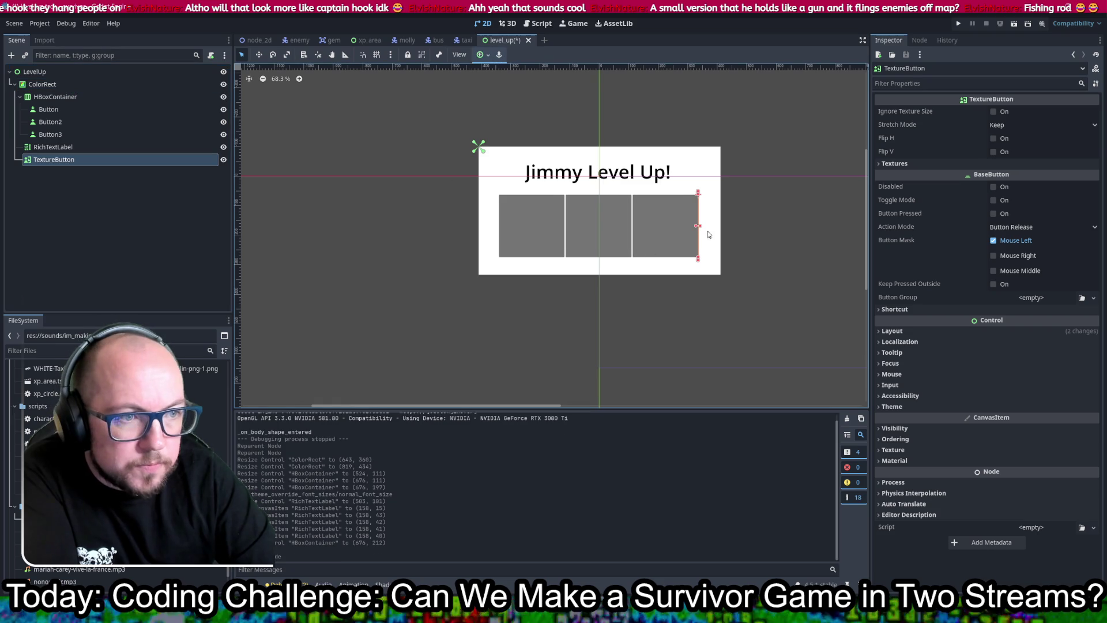
mouse_move(639, 224)
mouse_down()
mouse_move(620, 224)
mouse_move(646, 210)
mouse_move(644, 198)
mouse_up()
key(ctrl+z)
key(ctrl+z)
key(ctrl+z)
key(ctrl+z)
click(95, 111)
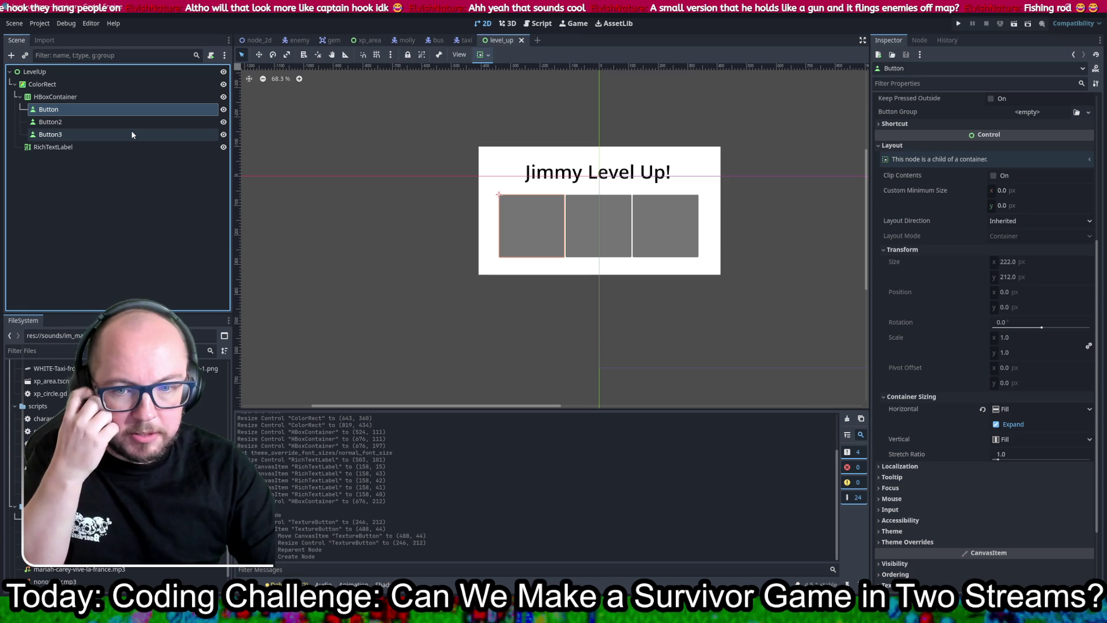
Assign placeholder_character.png as the first button's Icon.
scroll(115, 404, down, 2)
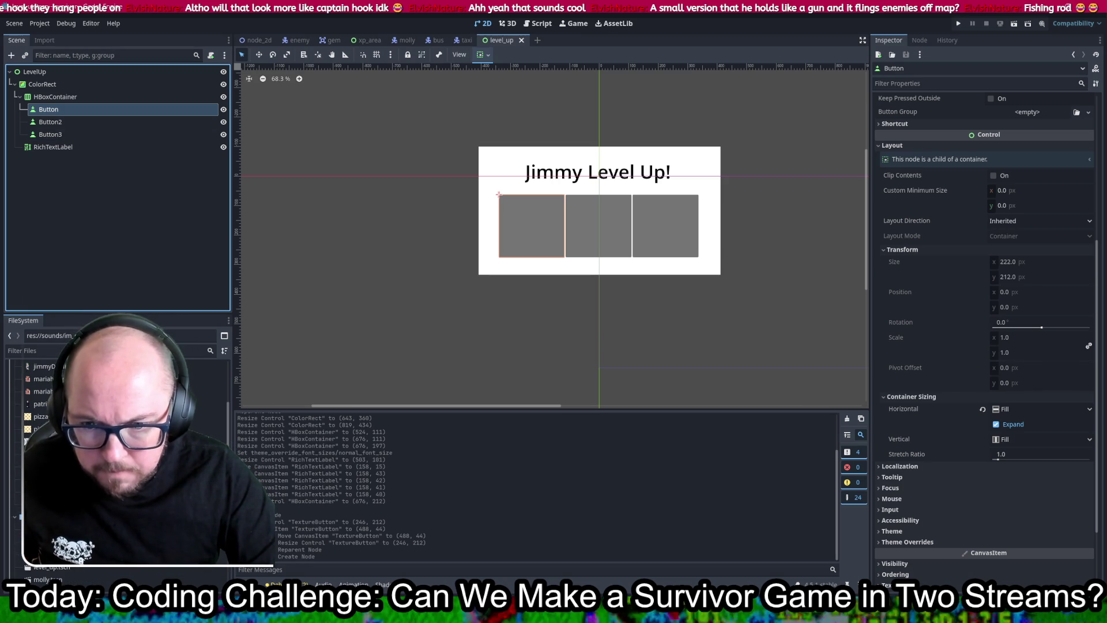
mouse_move(58, 429)
mouse_down()
mouse_move(322, 370)
mouse_move(555, 292)
mouse_move(505, 231)
mouse_move(128, 207)
mouse_move(568, 253)
mouse_move(380, 253)
mouse_move(190, 228)
mouse_move(45, 113)
mouse_up()
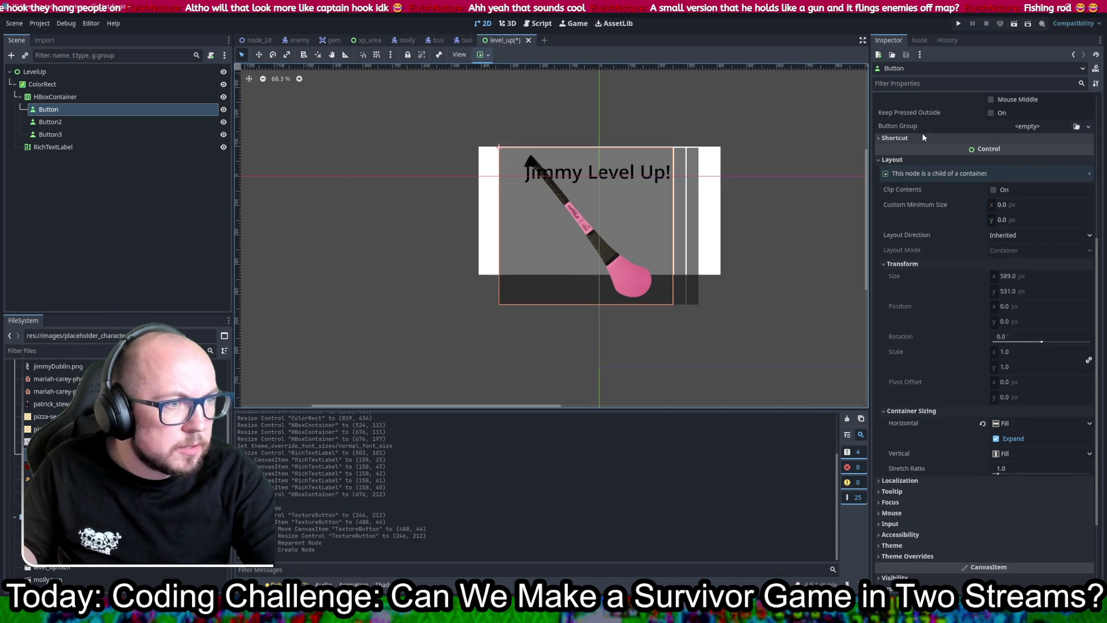
scroll(935, 267, down, 2)
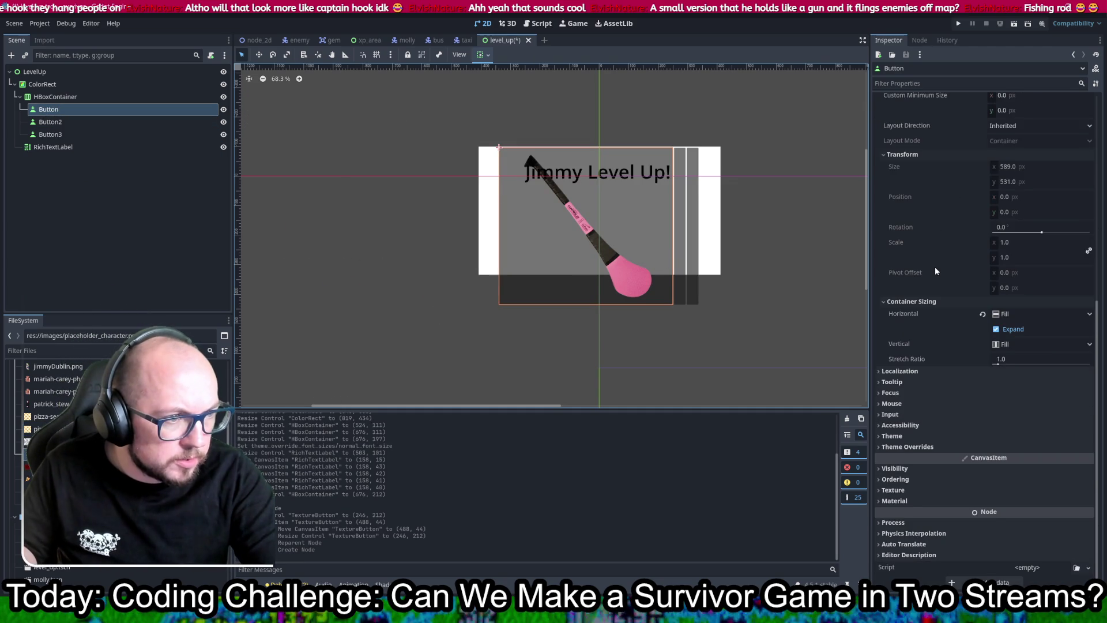
scroll(935, 266, up, 3)
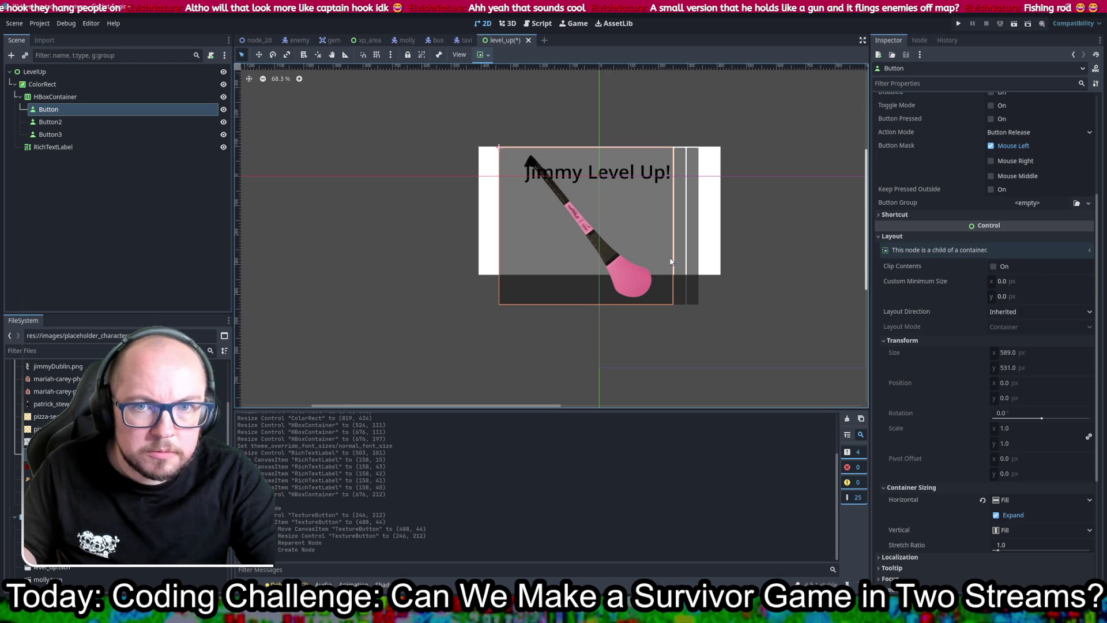
scroll(989, 226, up, 3)
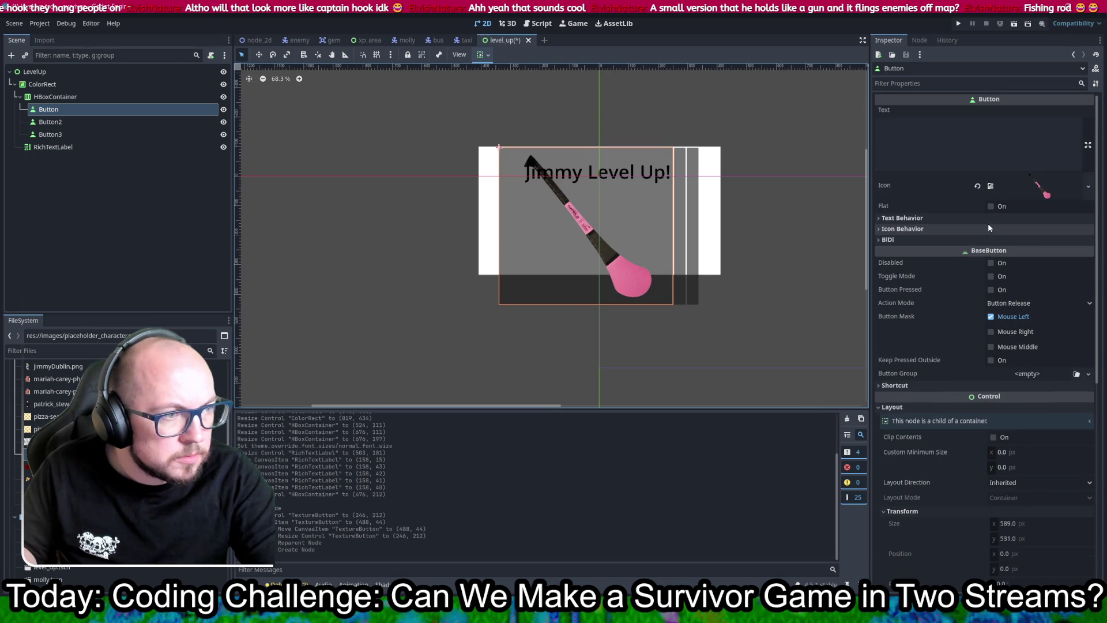
click(1032, 189)
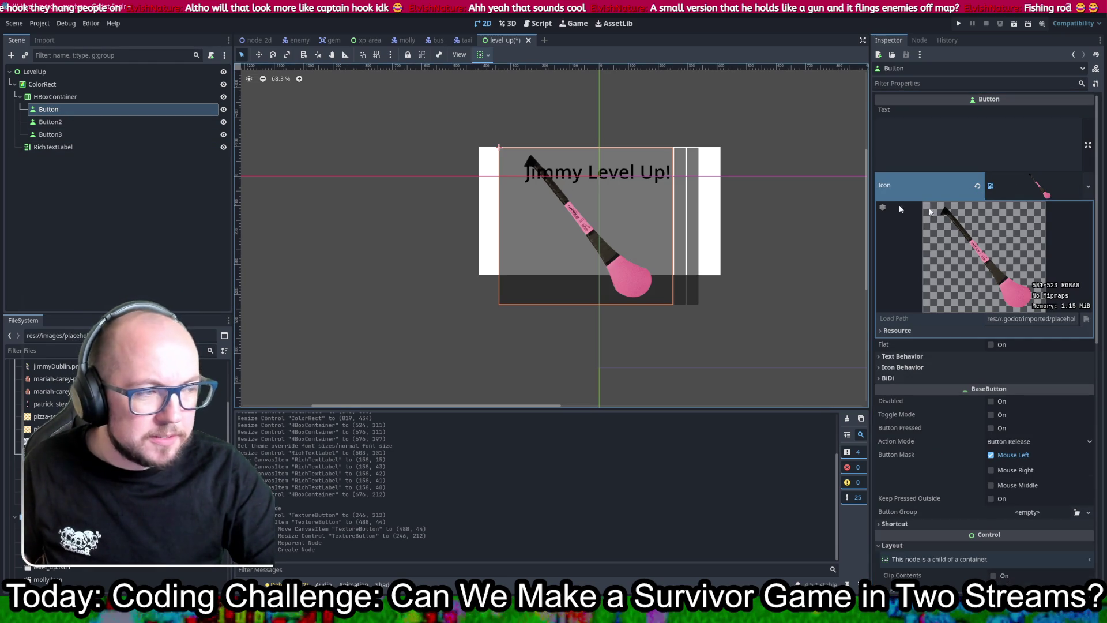
click(1088, 186)
click(1088, 186)
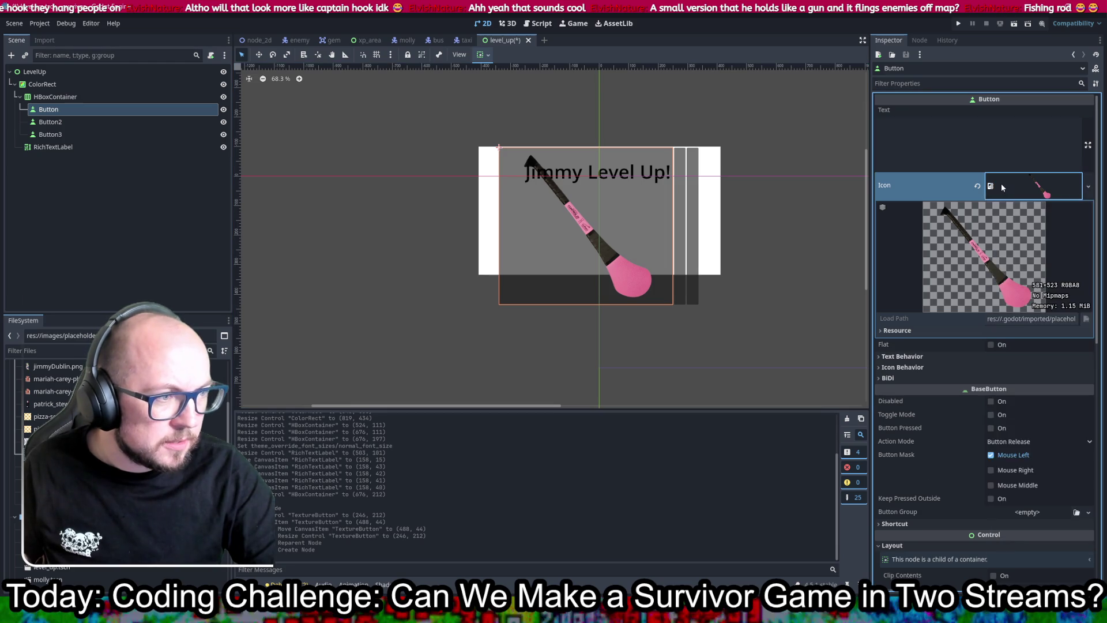
click(1031, 186)
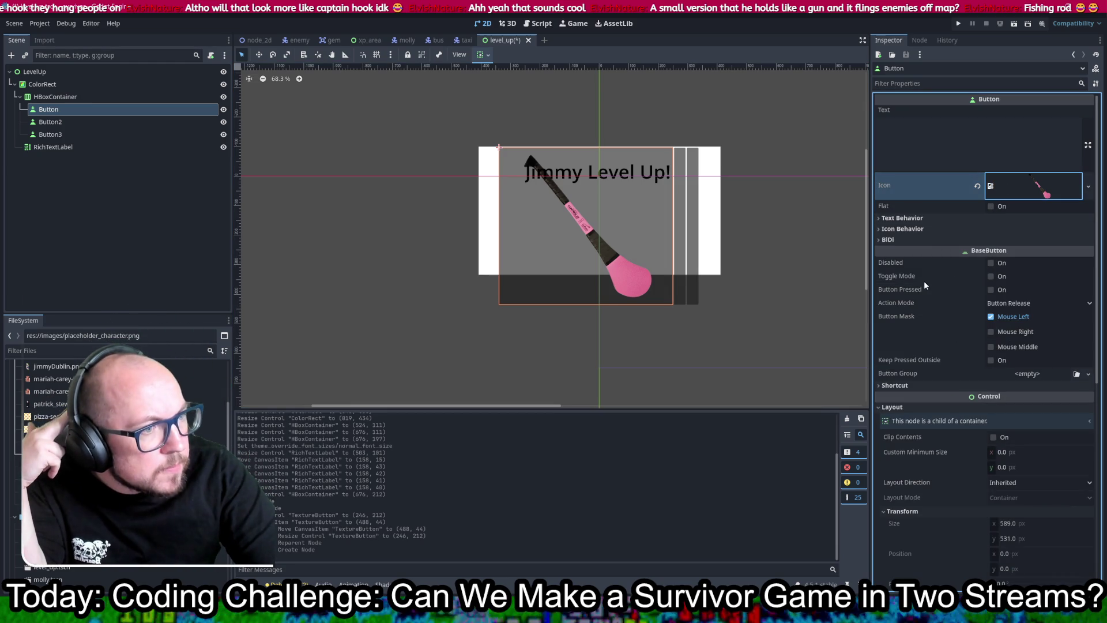
Set the icon alignment to Center, enable Expand Icon, and save the level_up scene.
click(946, 228)
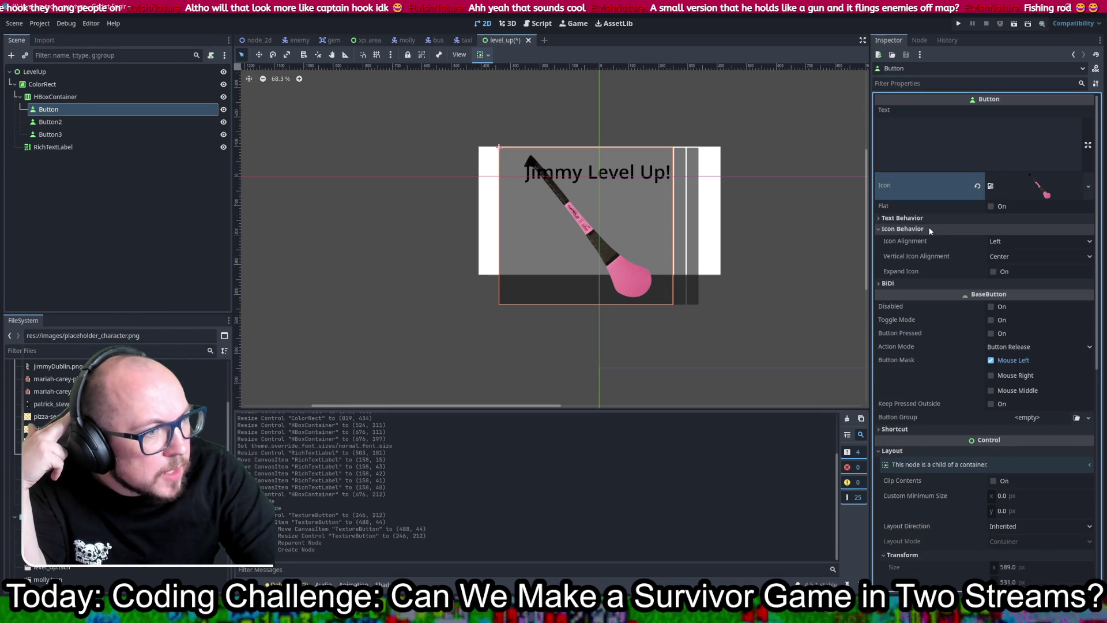
click(1027, 242)
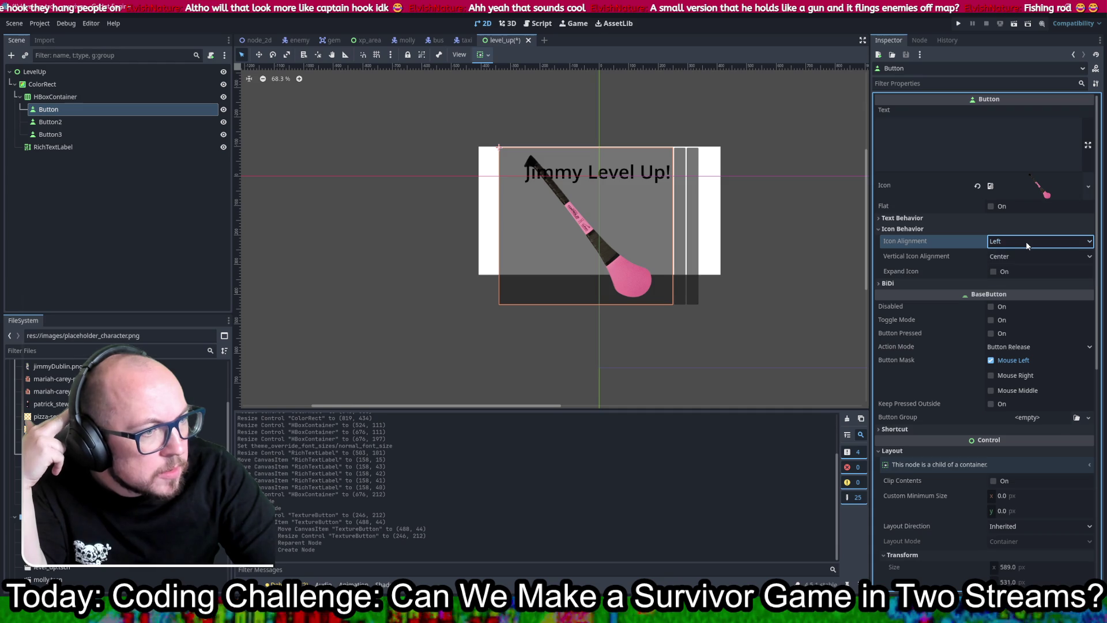
click(1017, 266)
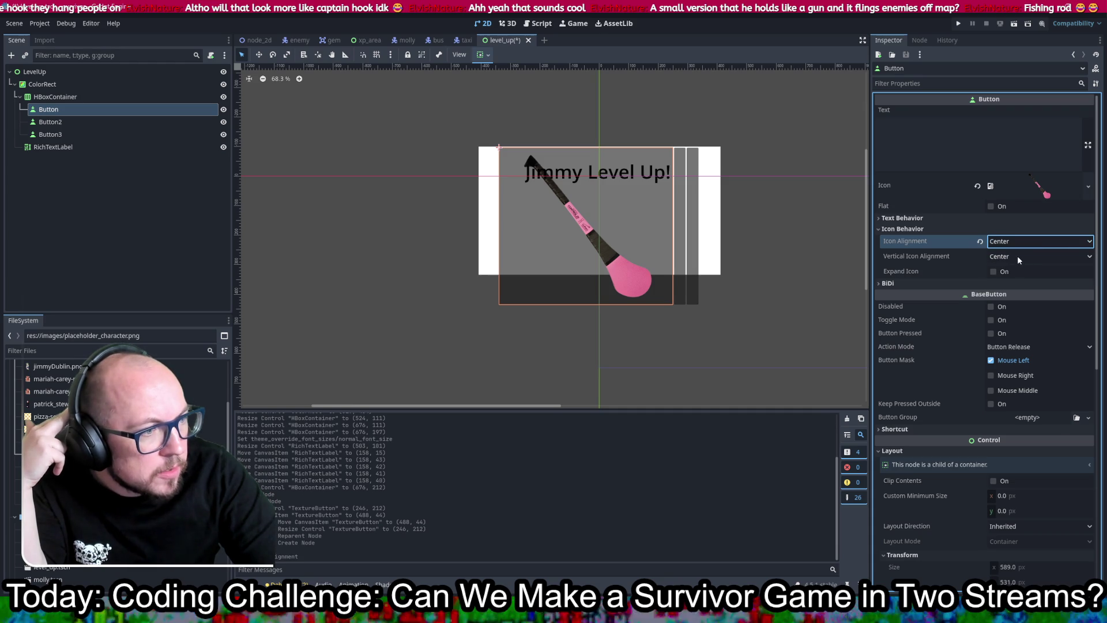
click(994, 271)
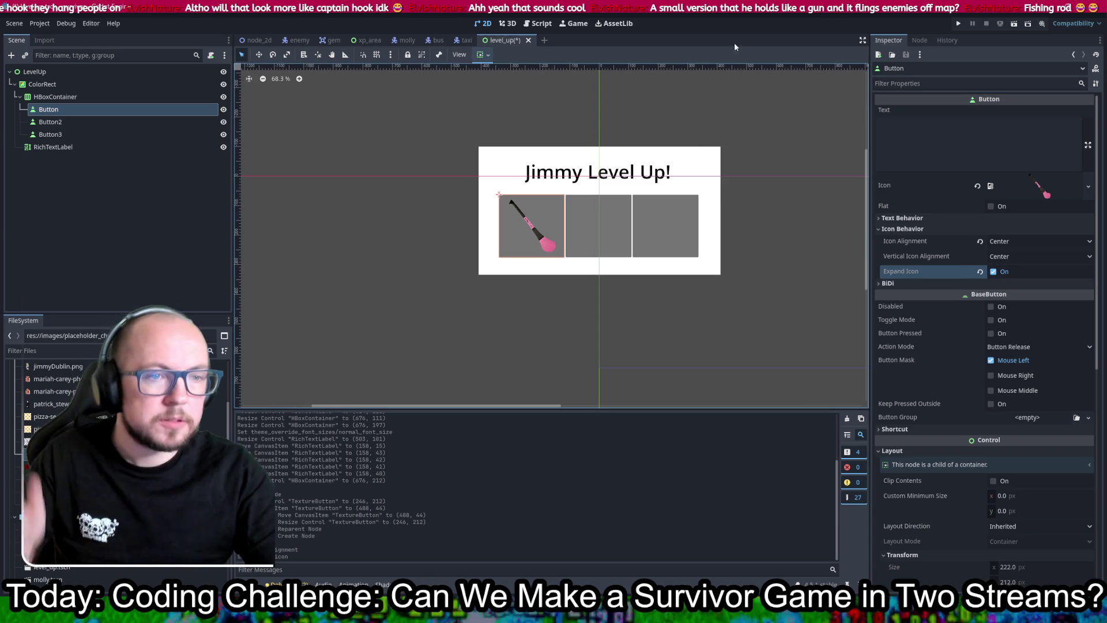
key(ctrl+s)
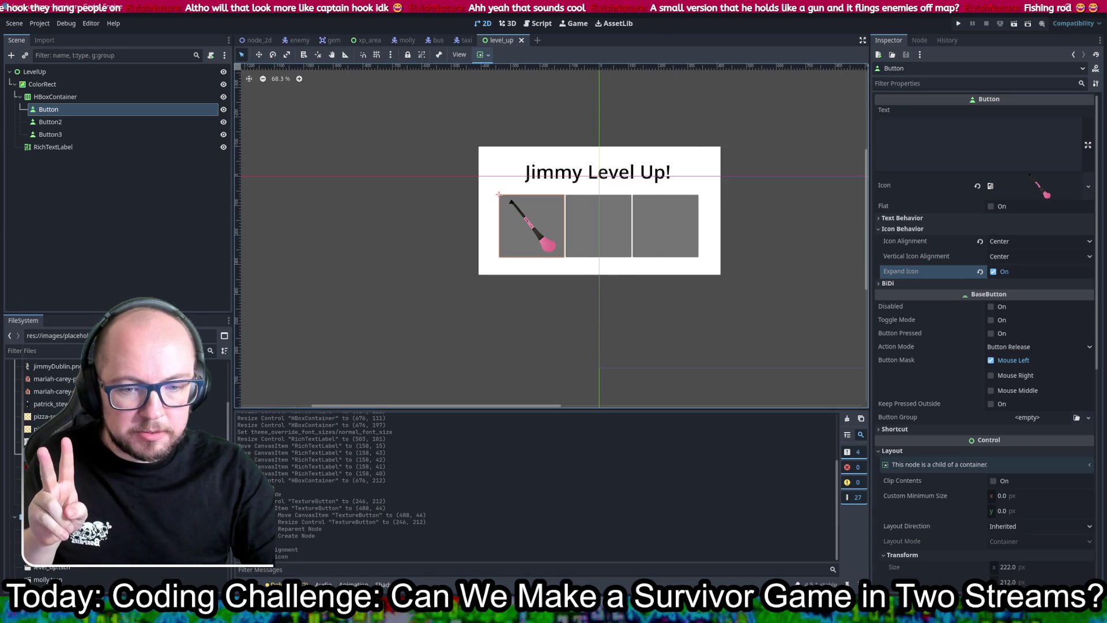
Switch to the browser and start a new-tab search for 'crash ban'.
key(super)
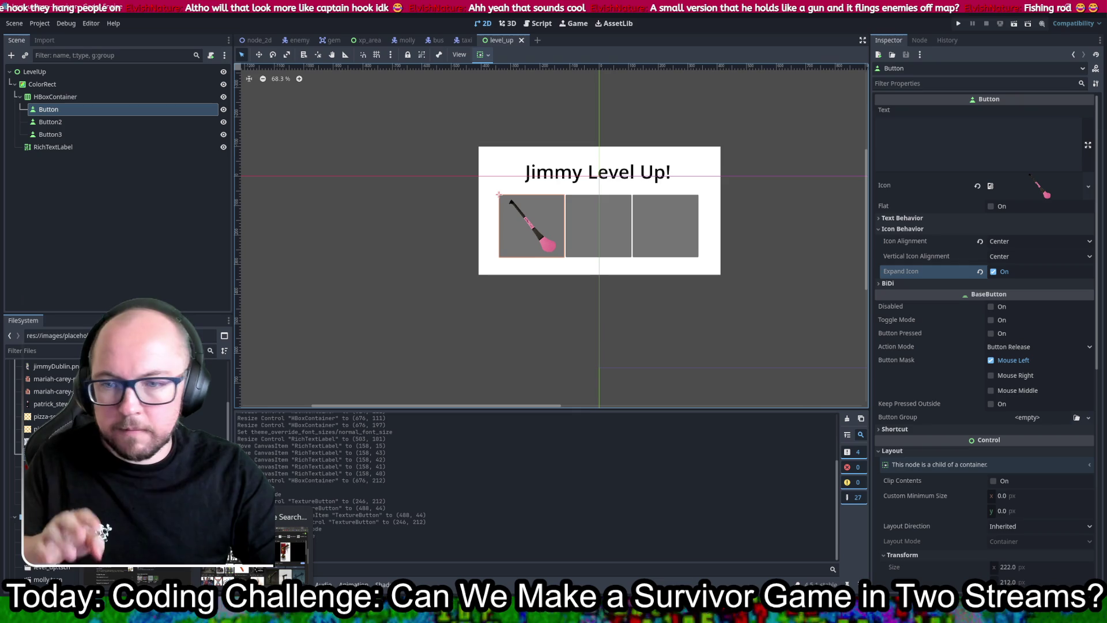
key(Return)
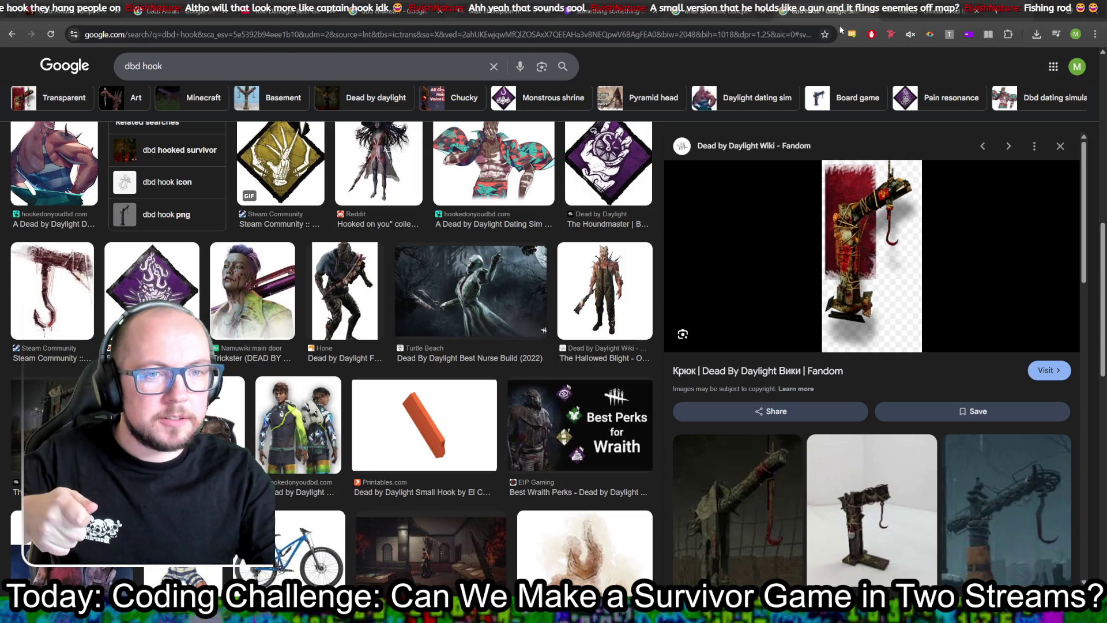
key(ctrl+t)
text(cra)
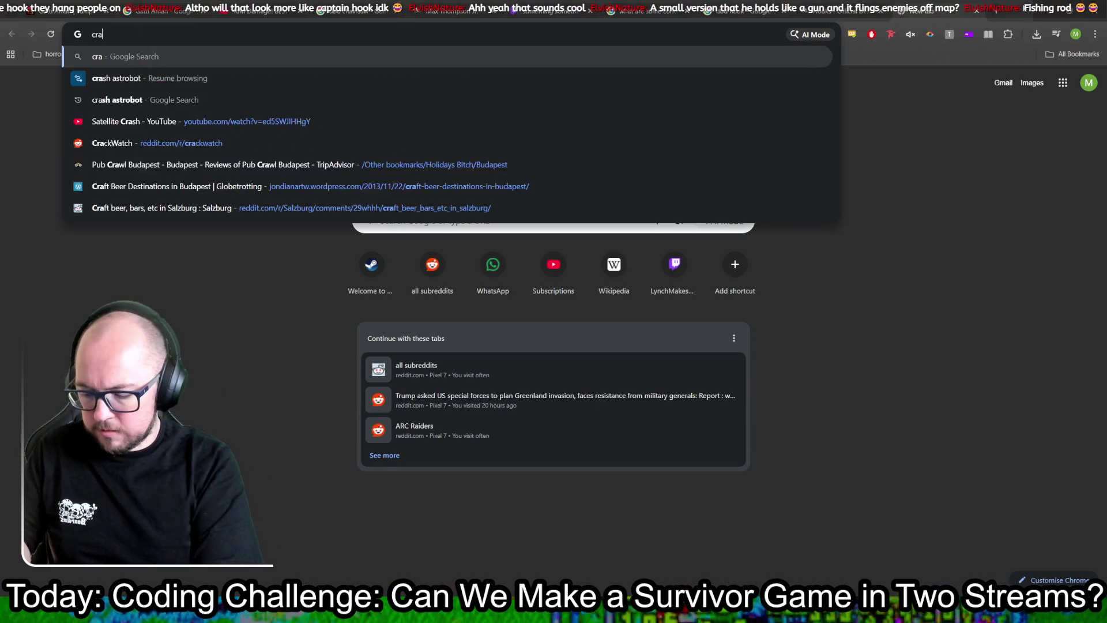
text(sh ban)
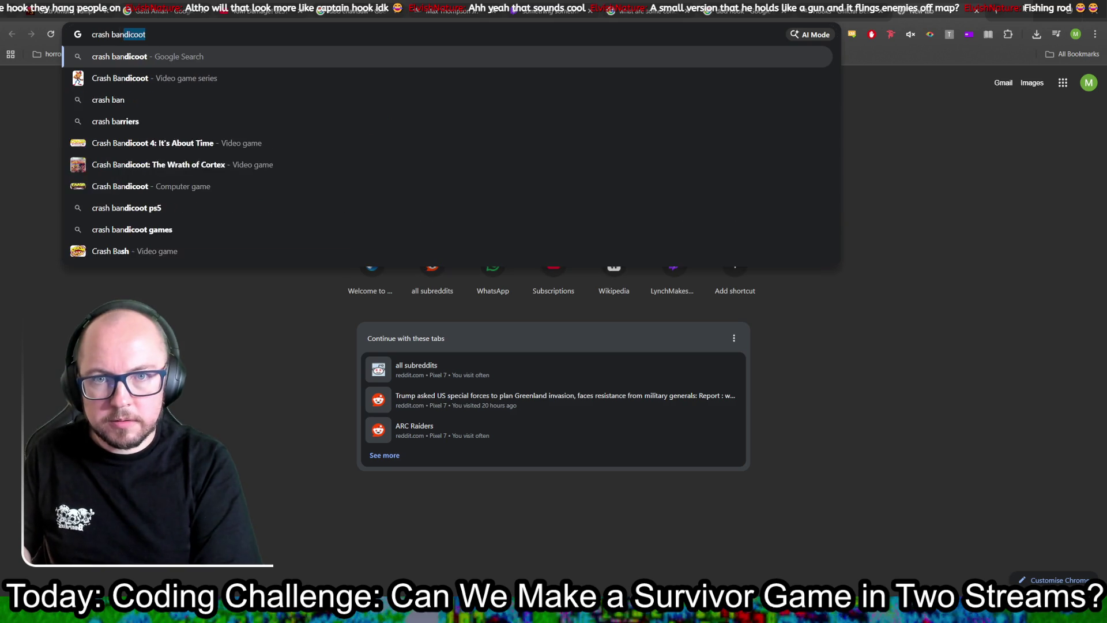
Search for crash bandicoot images and preview the Crash Mania character picture.
key(Return)
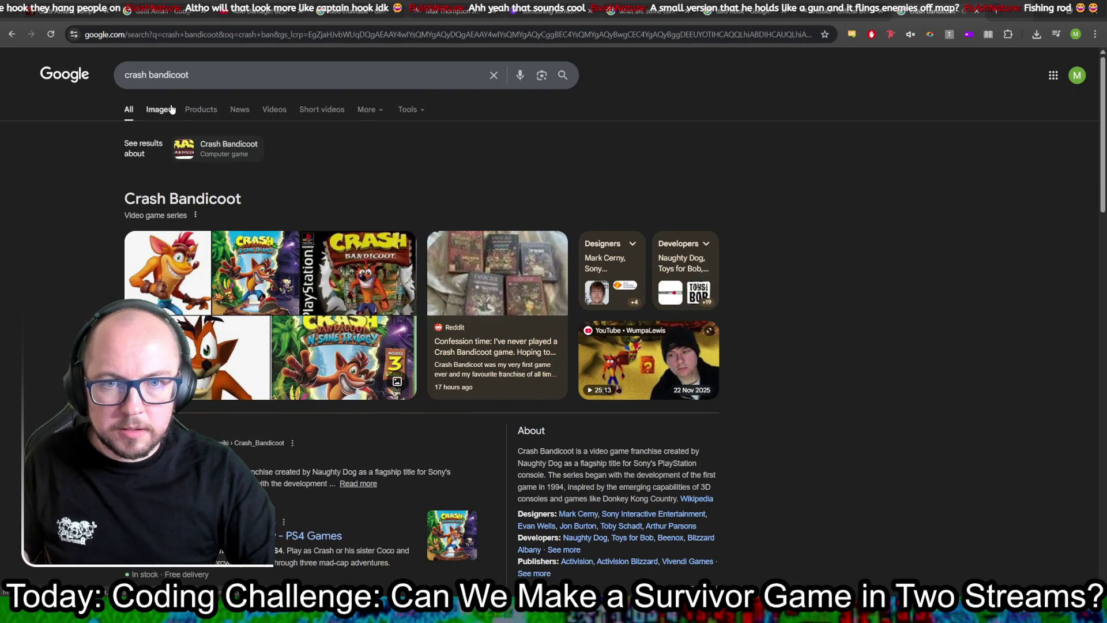
click(158, 109)
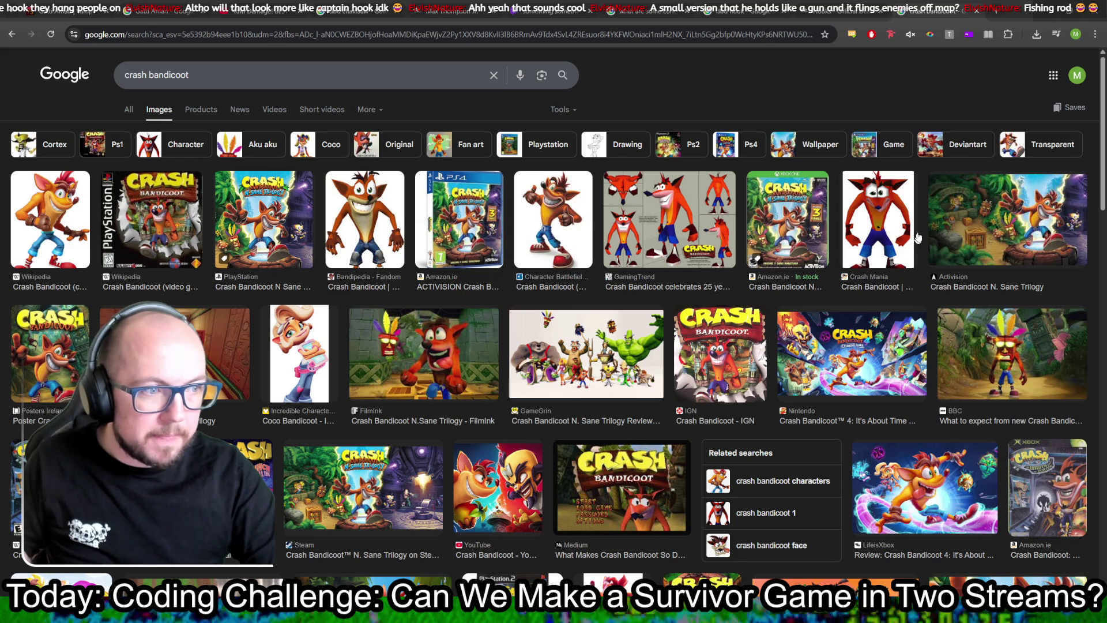
click(847, 182)
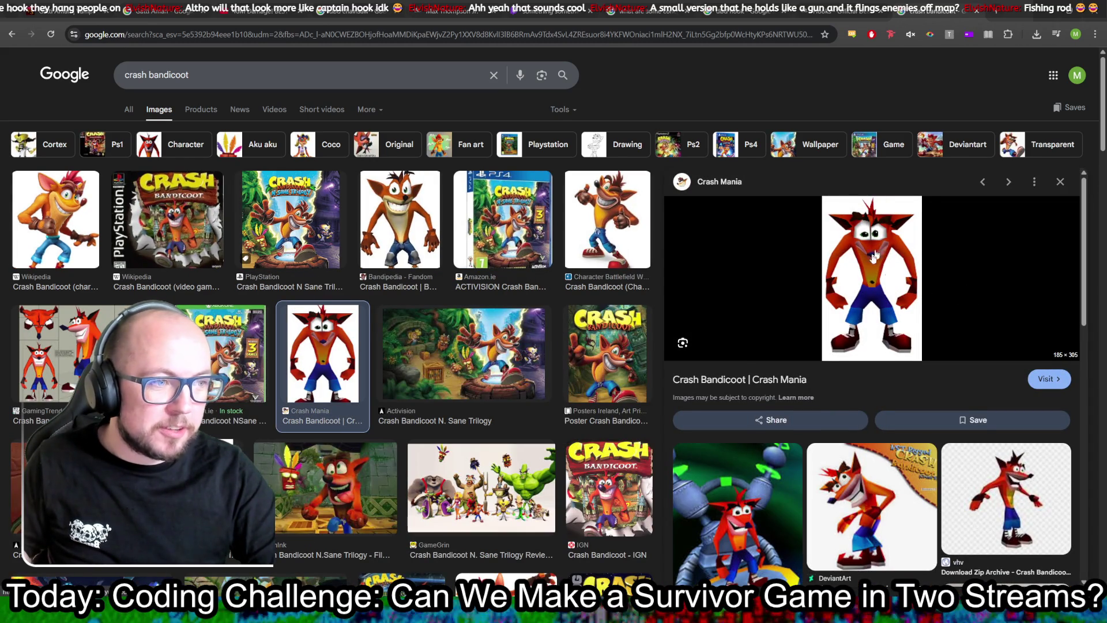
Filter the image results by Color: Transparent and preview a couple of Crash Mania images.
click(558, 110)
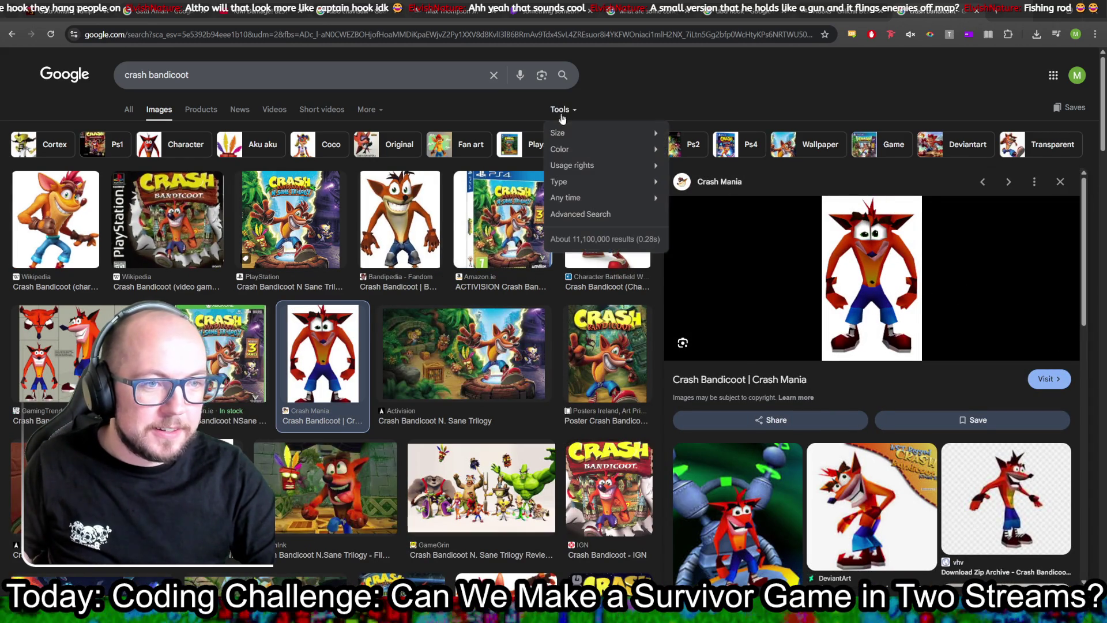
mouse_move(624, 186)
mouse_move(624, 151)
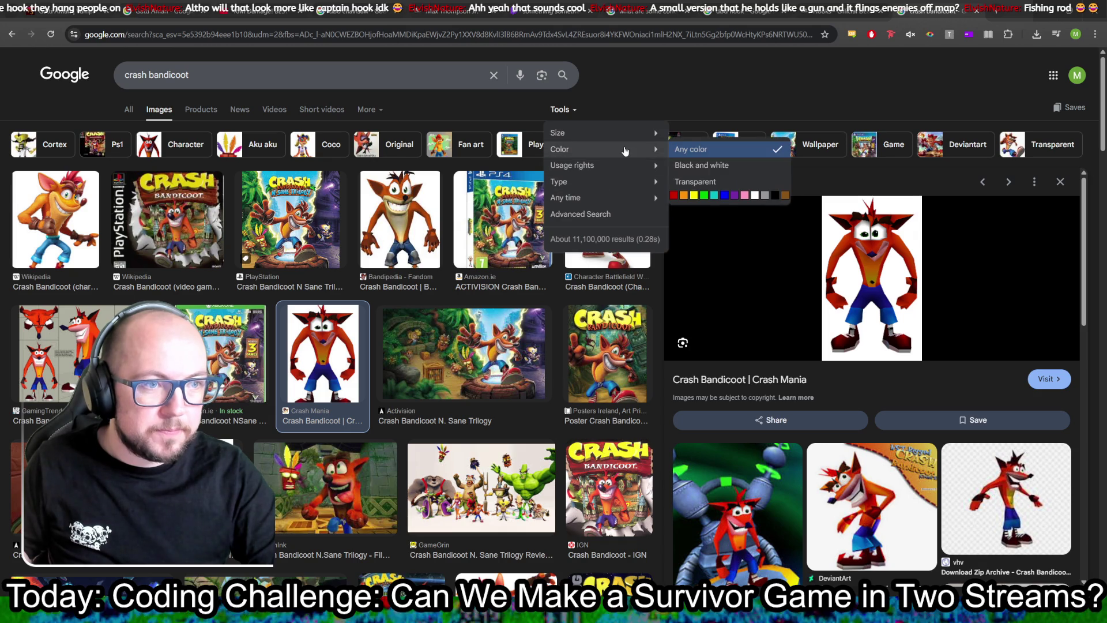
click(695, 181)
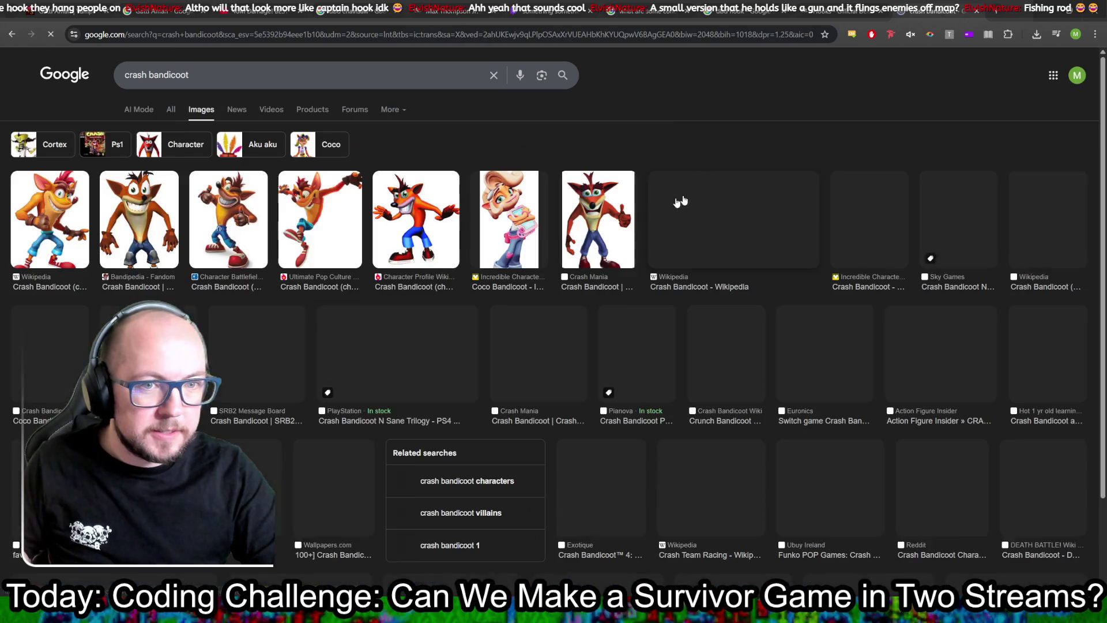
click(586, 239)
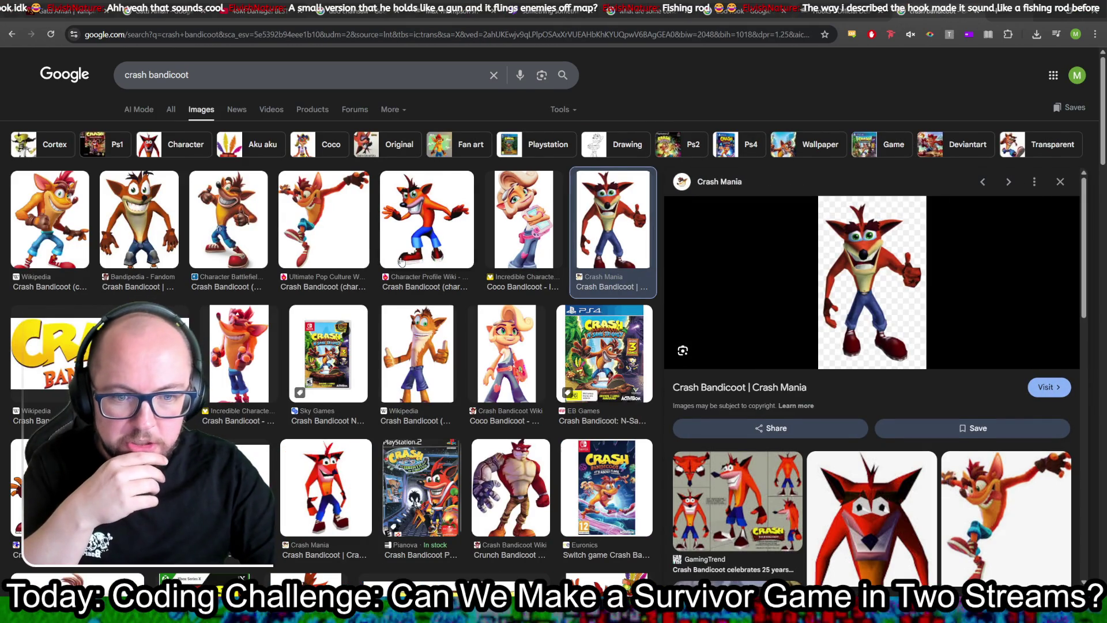
scroll(495, 260, down, 2)
click(331, 388)
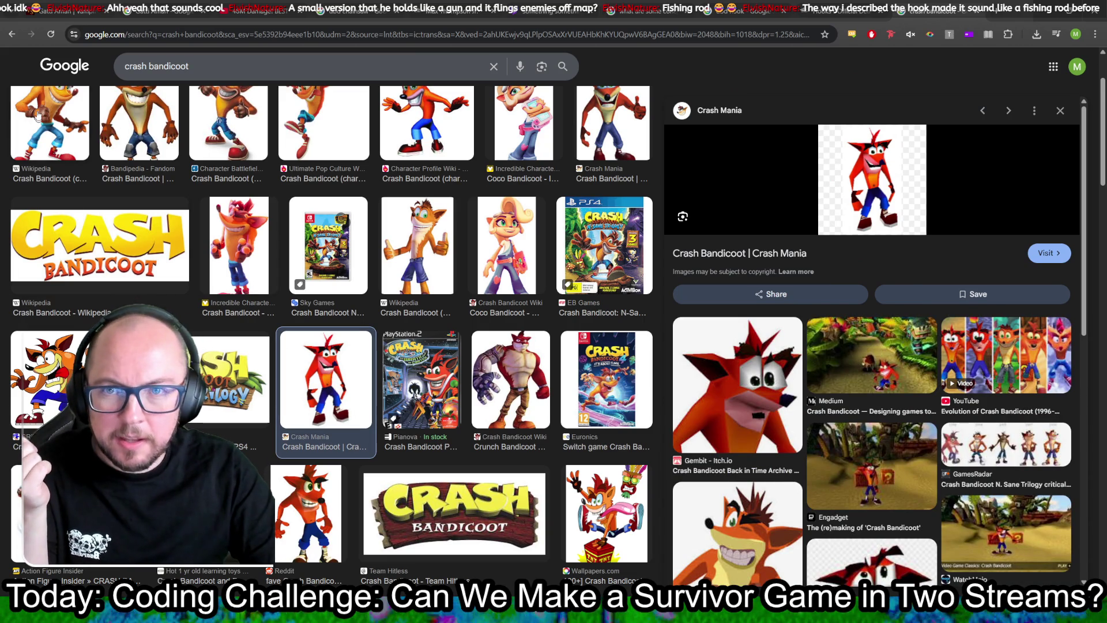
Return to the unfiltered results and bring up the save menu on the Crash Mania preview.
click(10, 34)
click(10, 34)
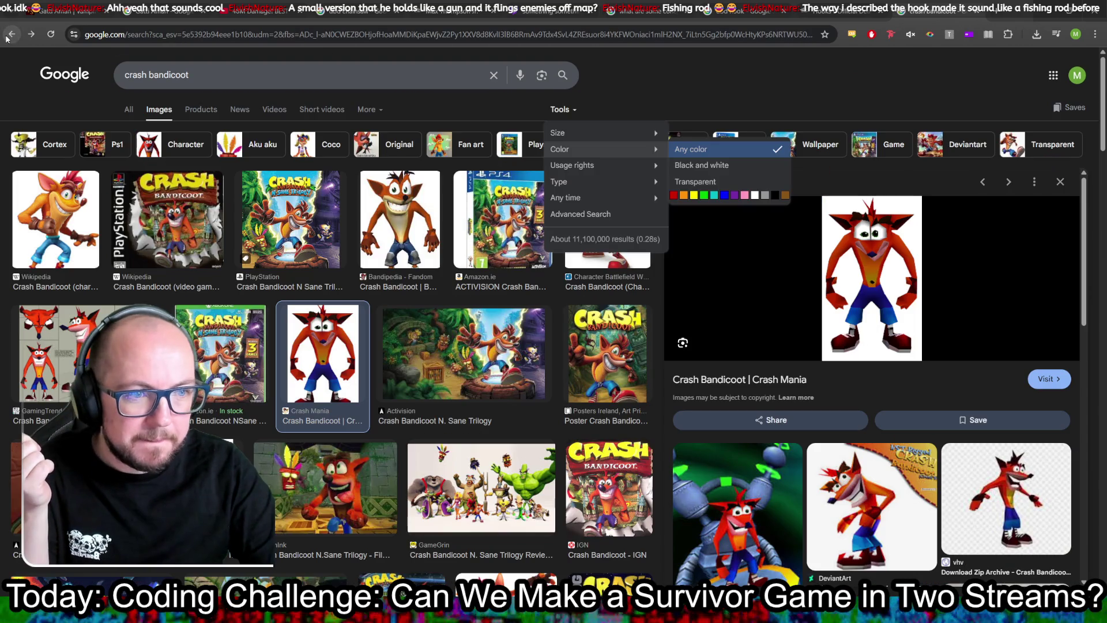
right_click(881, 276)
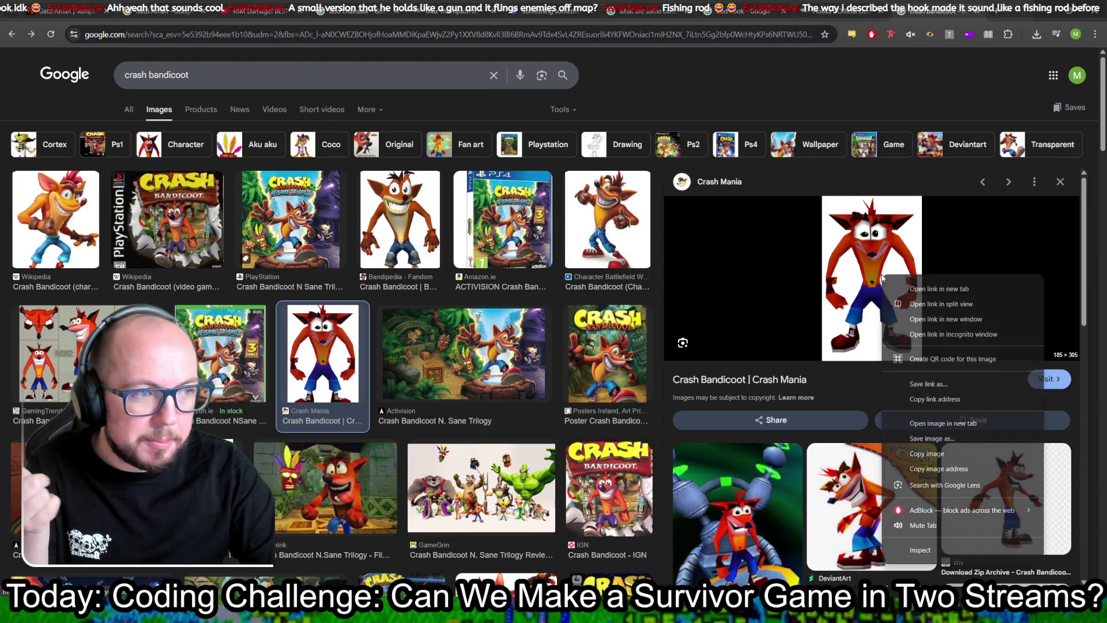
Save the Crash Mania Crash Bandicoot image to the Downloads folder.
click(943, 443)
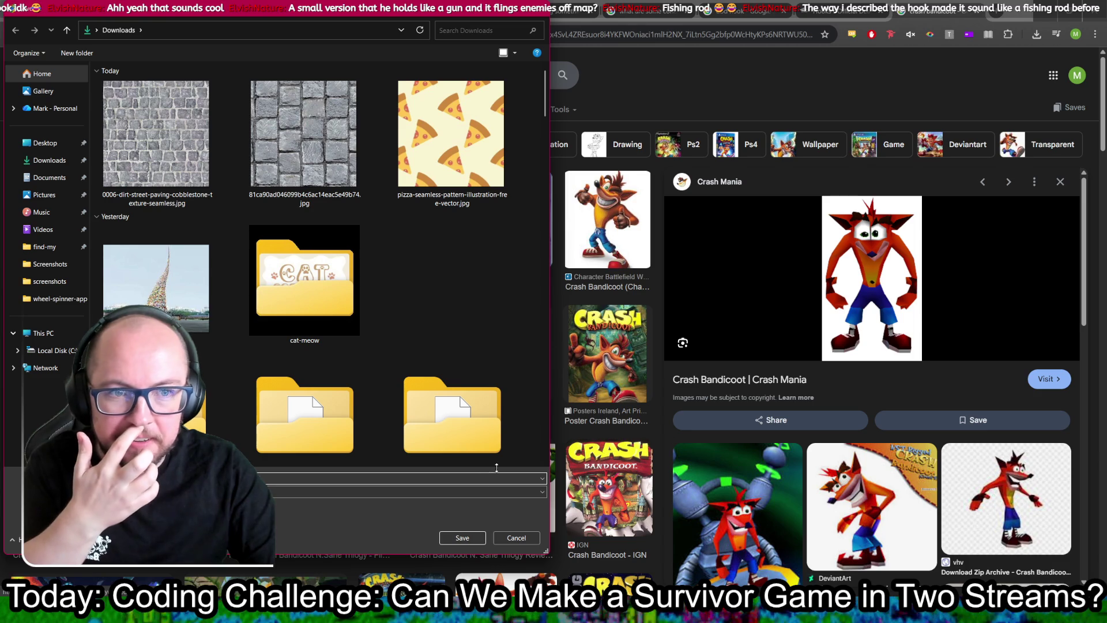
click(462, 537)
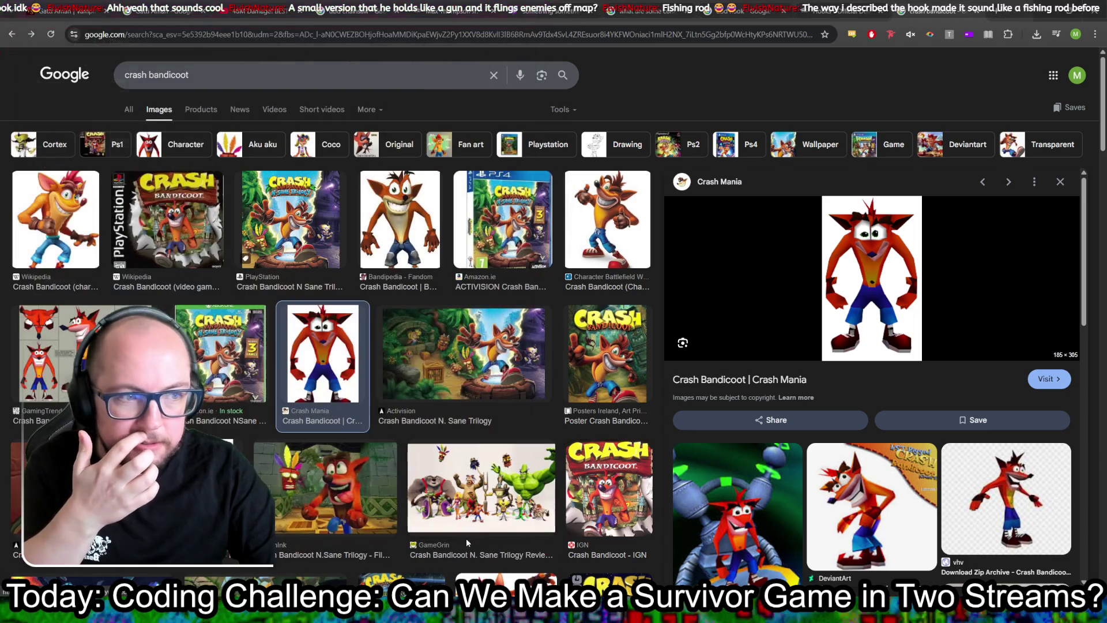
click(645, 67)
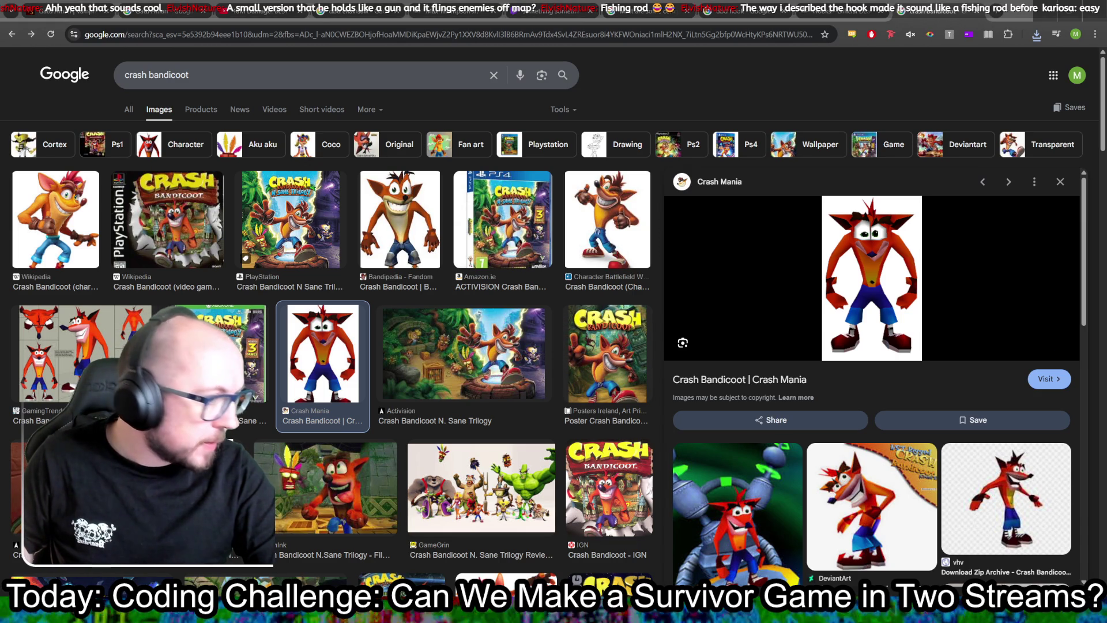
key(alt+Tab)
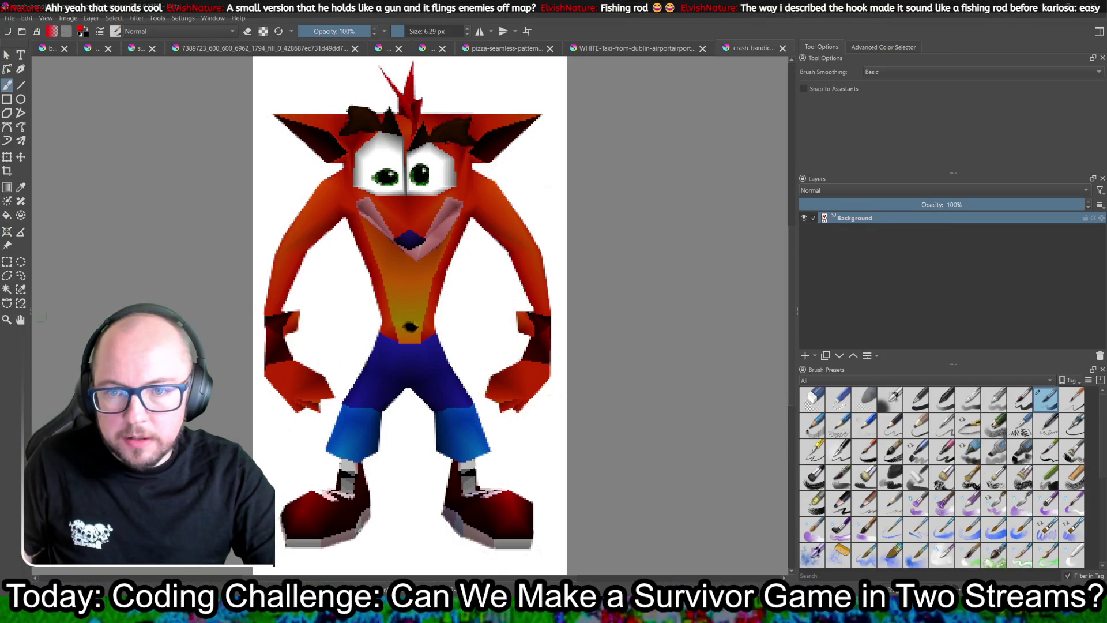
Magic-wand select the white background around Crash and delete it.
click(14, 290)
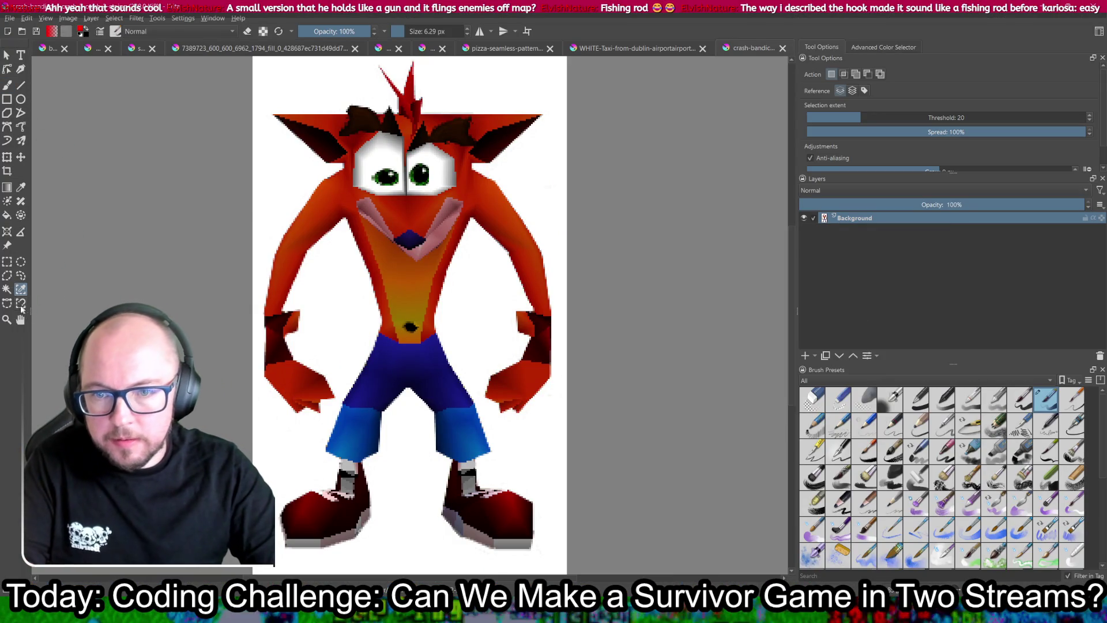
click(302, 174)
key(Delete)
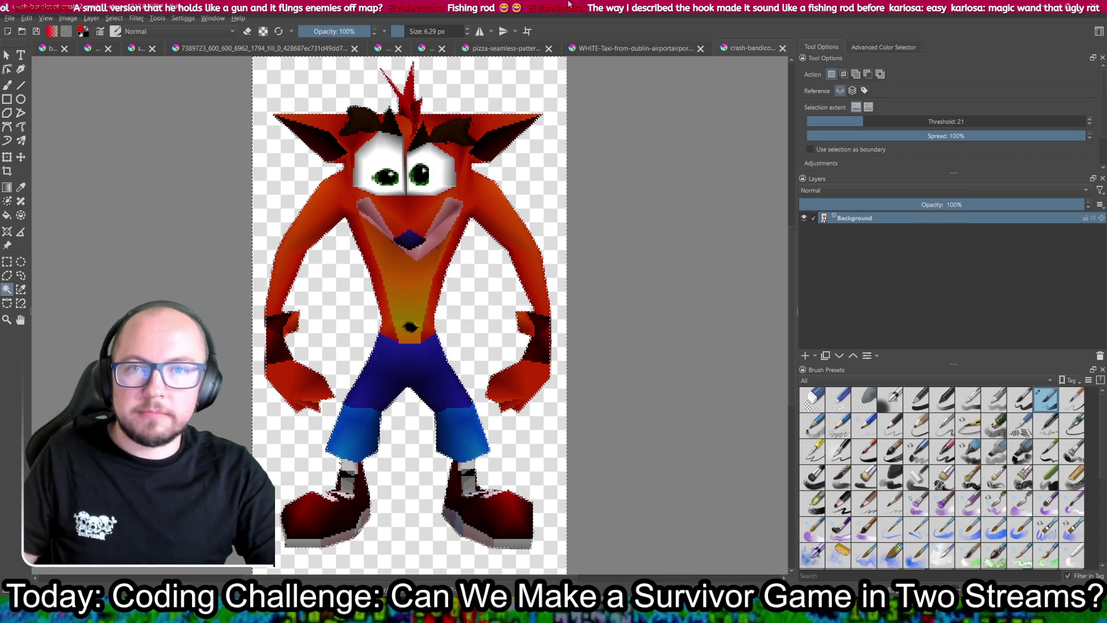
Export the image as crash-bandicoot-crash-2-crash-3-ctr.png, accepting the PNG options.
click(10, 18)
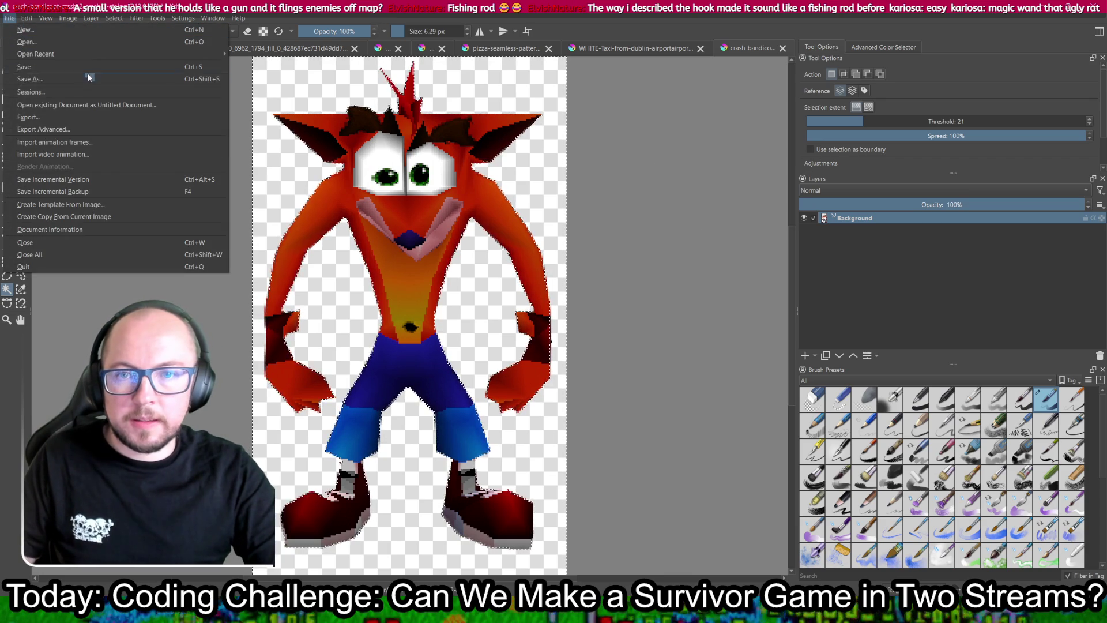
click(93, 117)
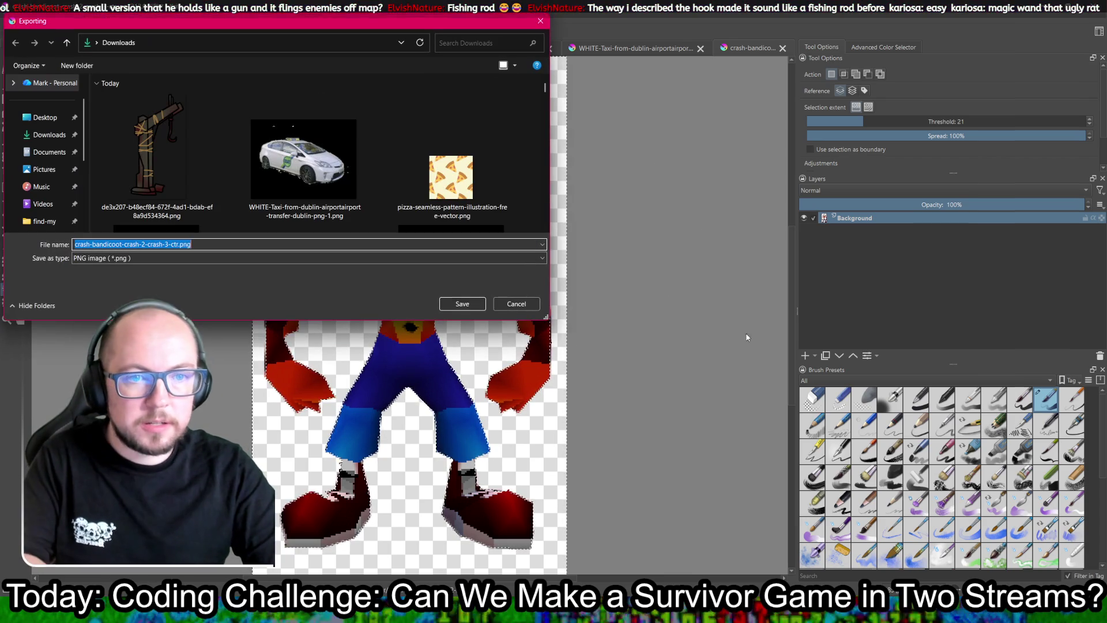
click(464, 305)
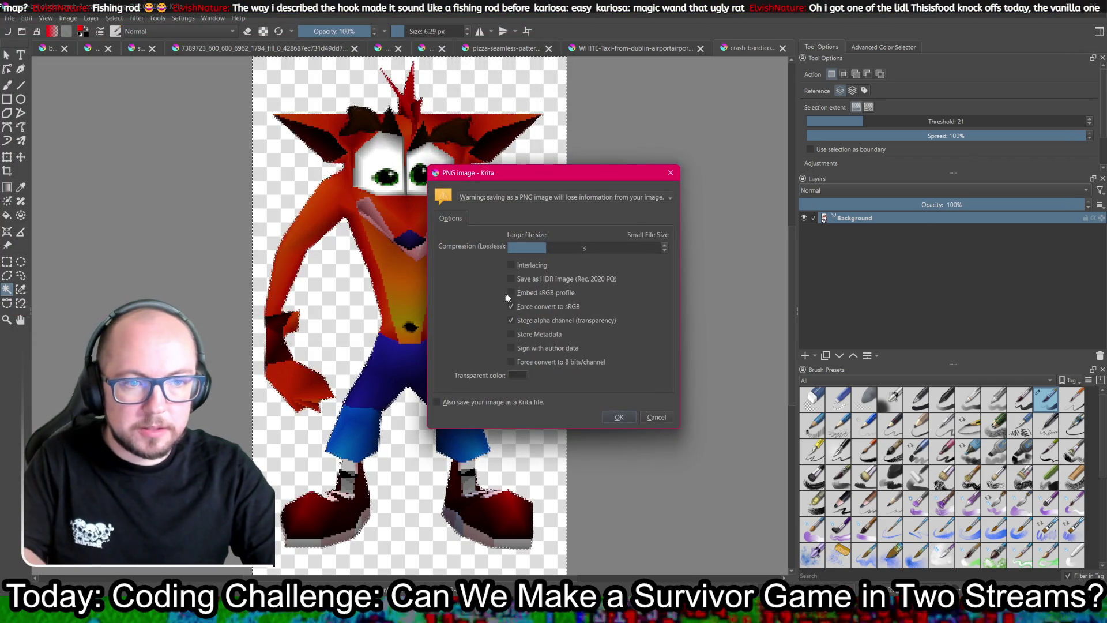
click(618, 417)
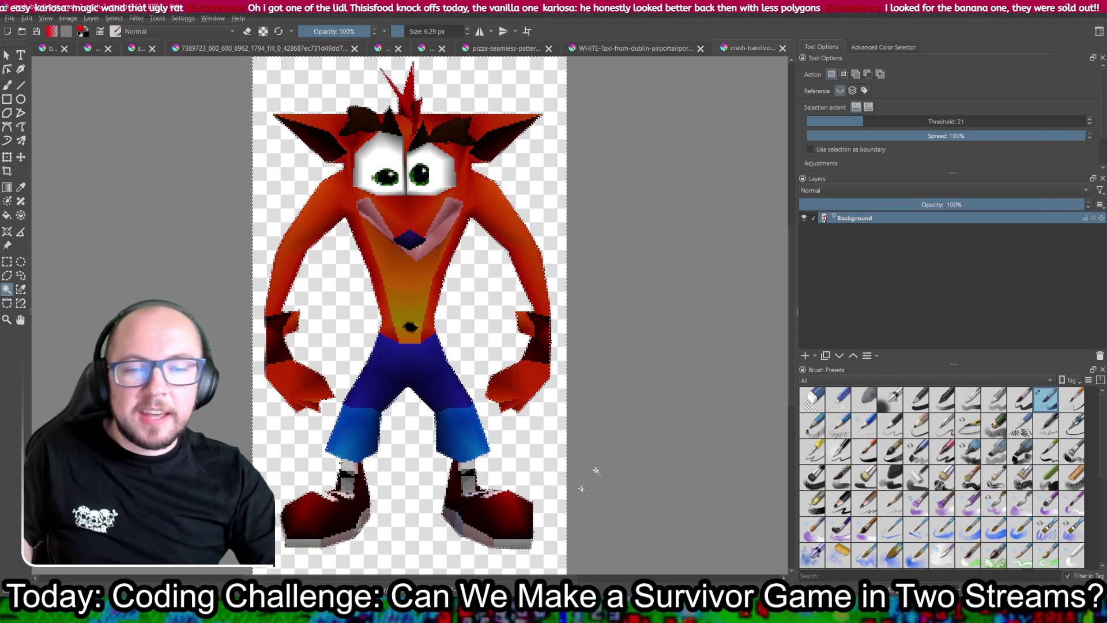
key(alt+Tab)
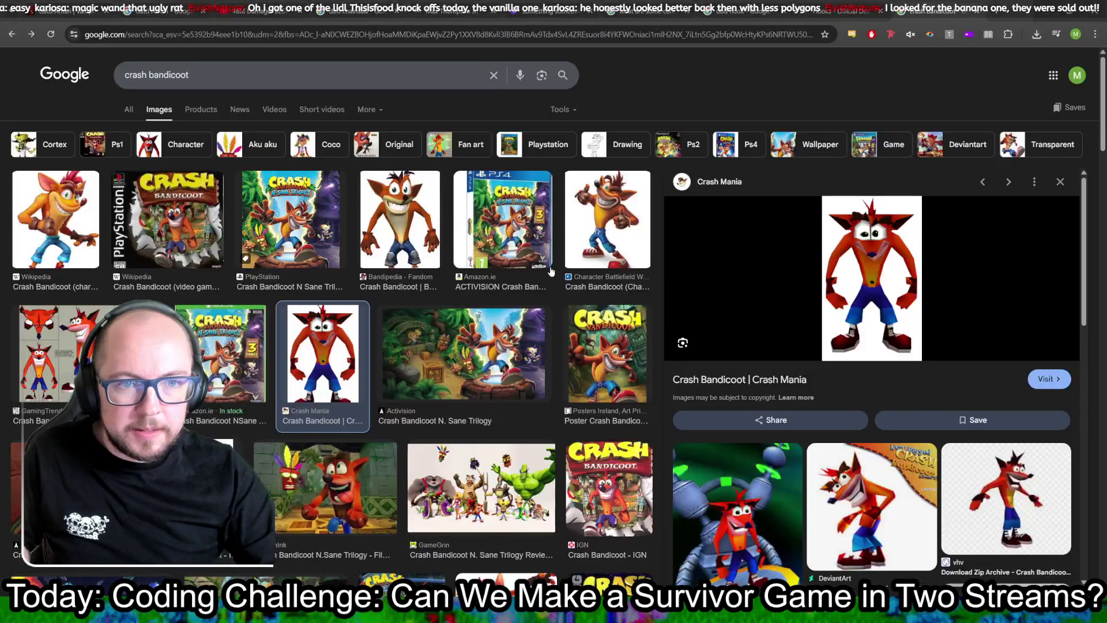
Preview the Wikipedia Crash Bandicoot picture, then return to Godot.
click(16, 232)
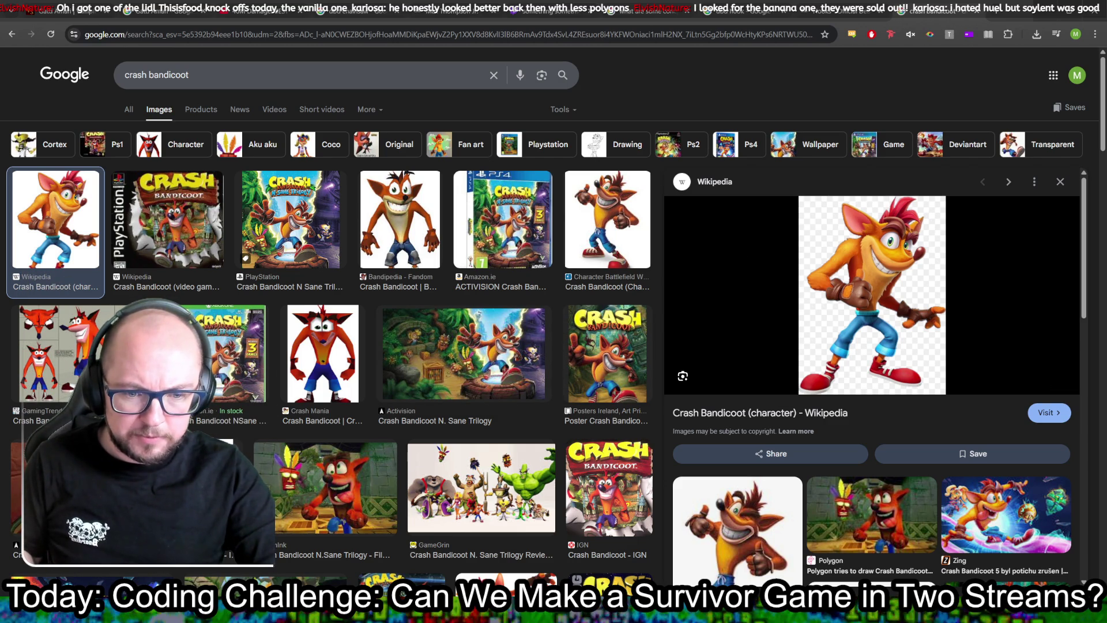
key(alt+Tab)
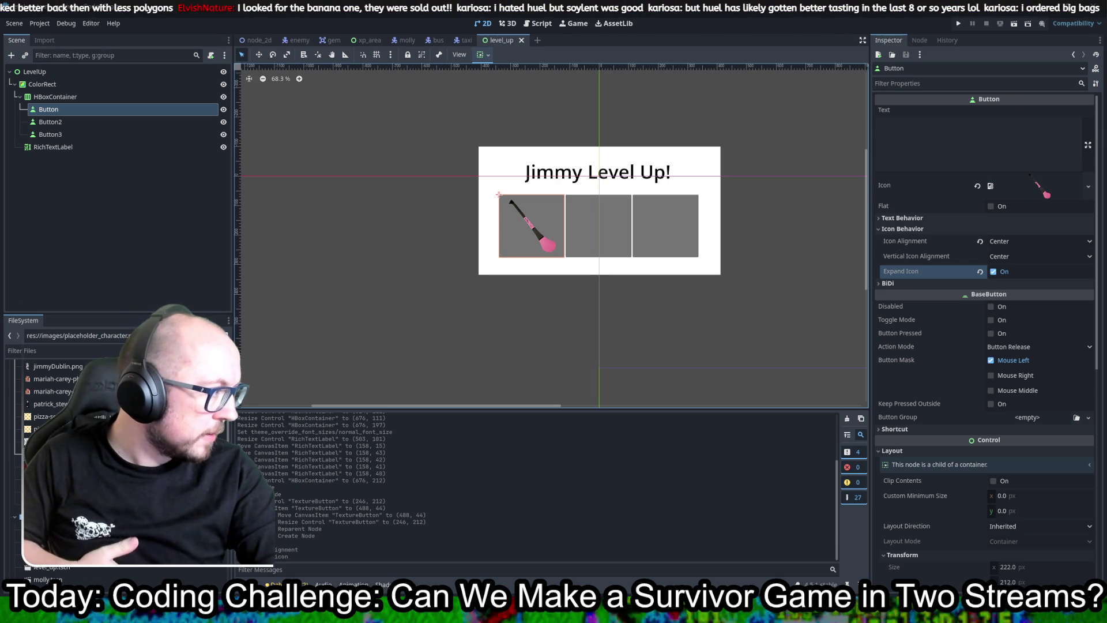
Assign the Crash Bandicoot PNG as Button2's Icon.
scroll(115, 450, up, 5)
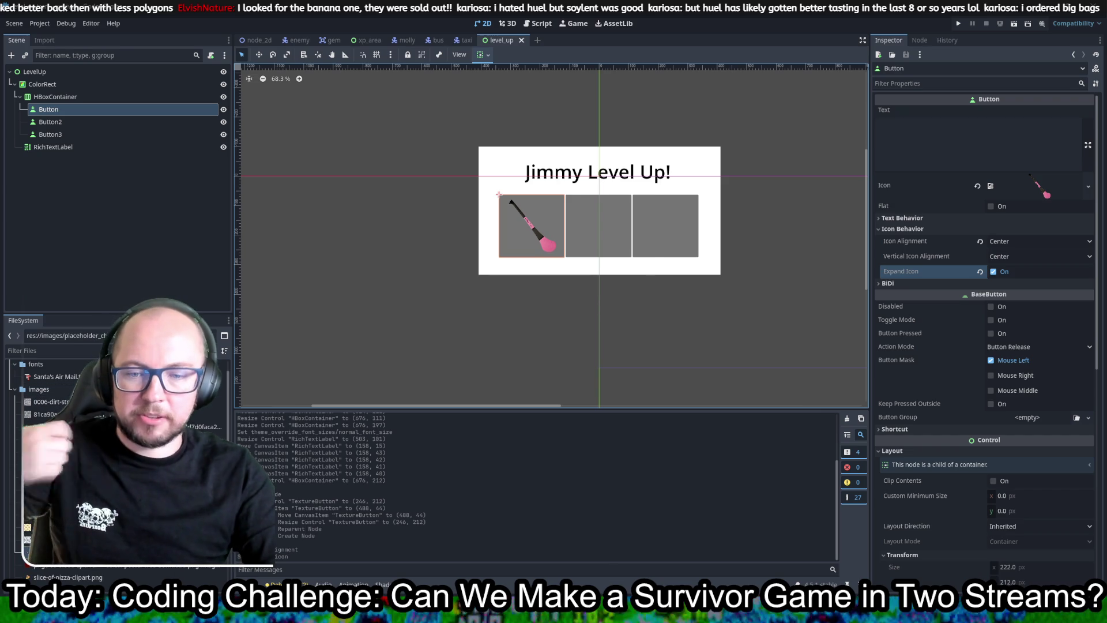
scroll(115, 461, down, 1)
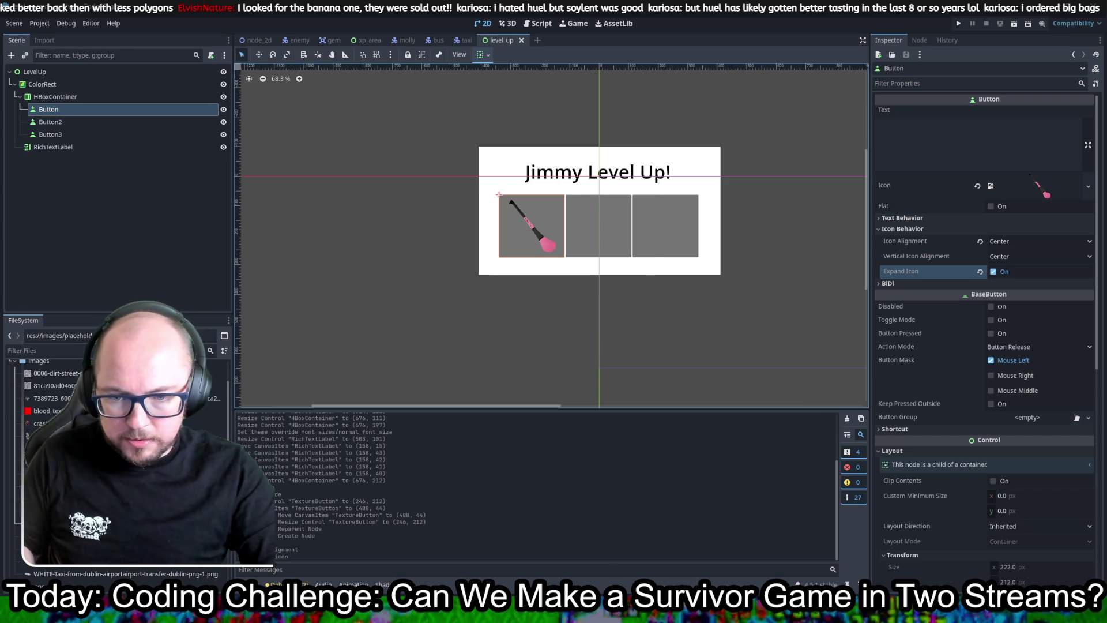
click(584, 216)
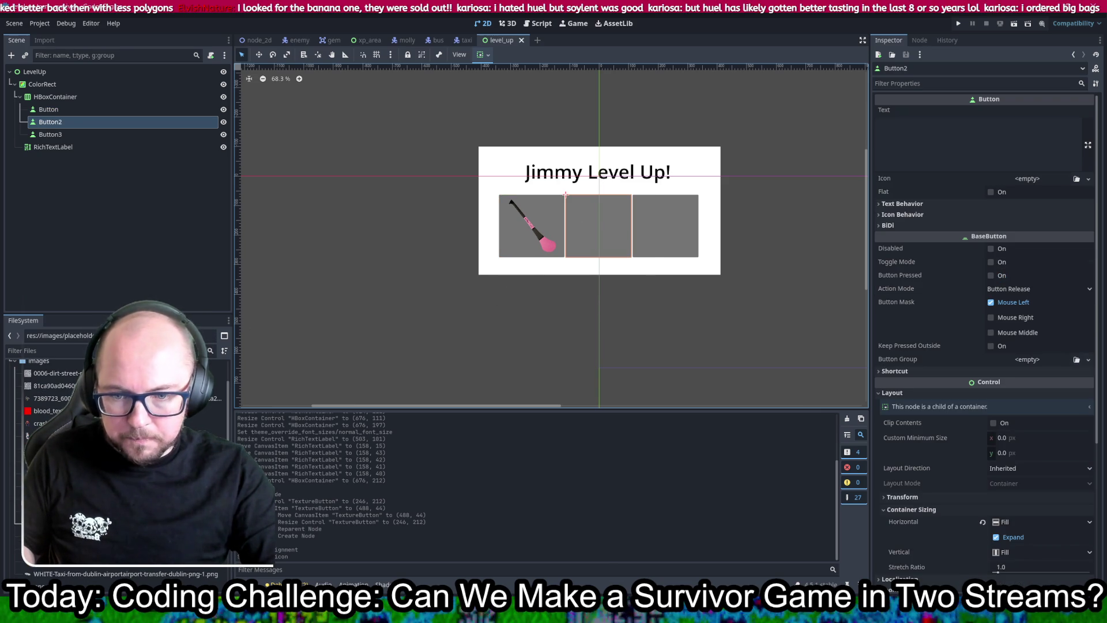
click(115, 436)
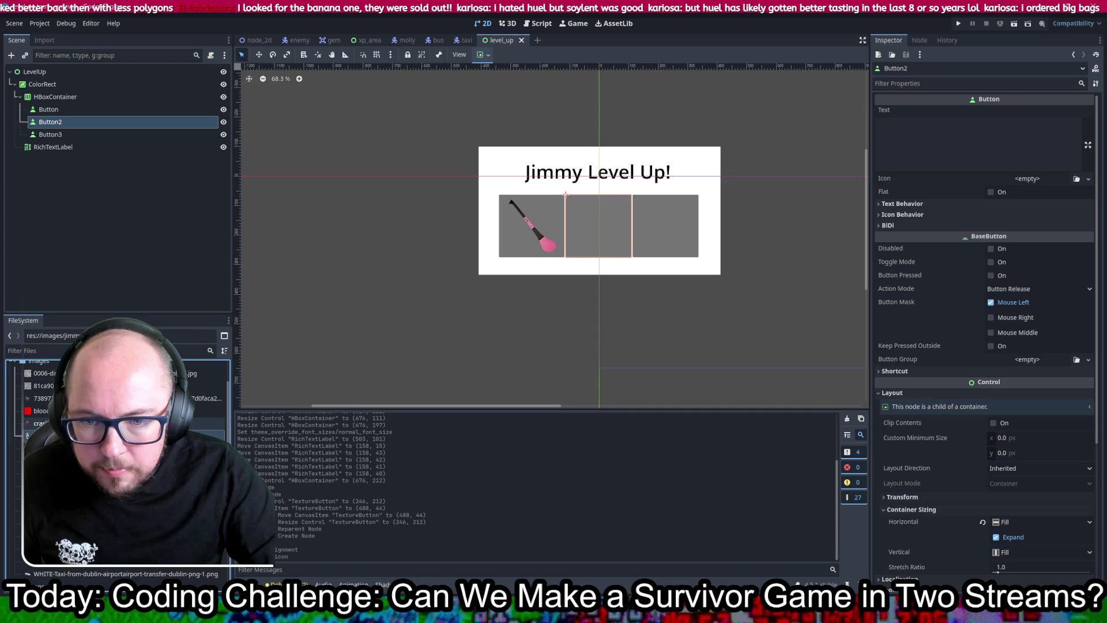
drag(41, 422, 45, 126)
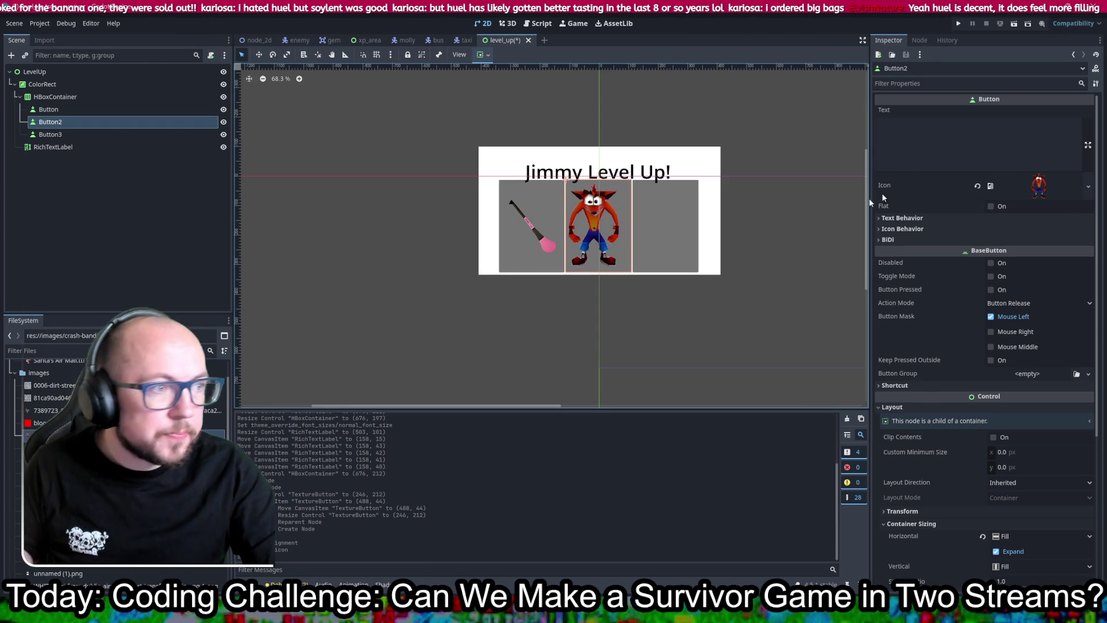
click(1087, 186)
key(Escape)
Enable Expand Icon and Center alignment on Button2, then save the level_up scene.
click(913, 229)
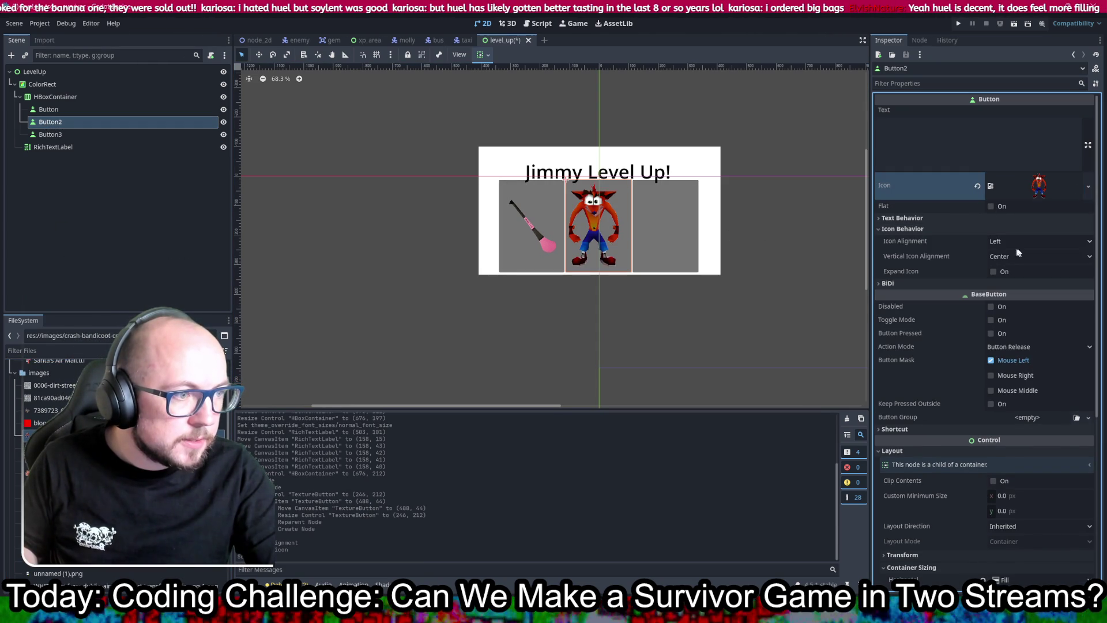
click(993, 272)
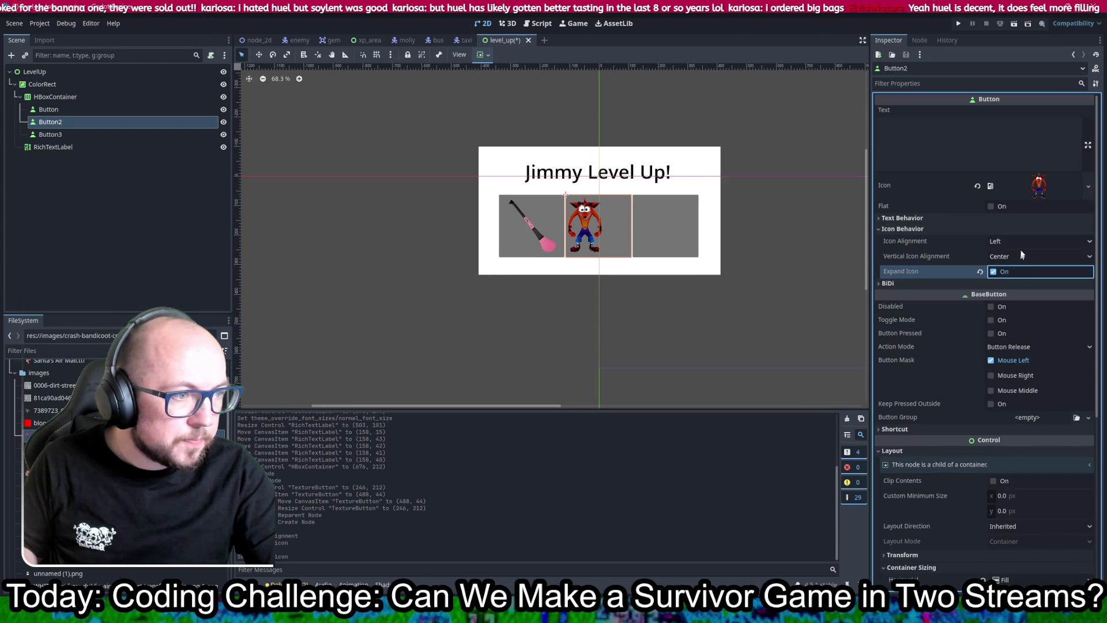
click(1022, 233)
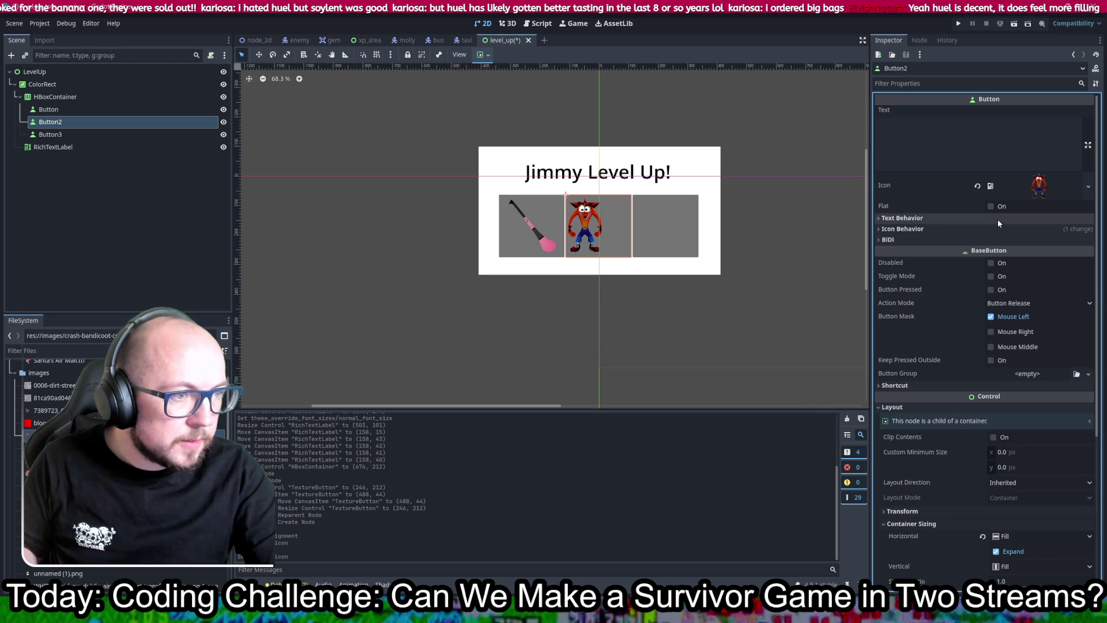
click(997, 229)
click(1015, 241)
click(1014, 259)
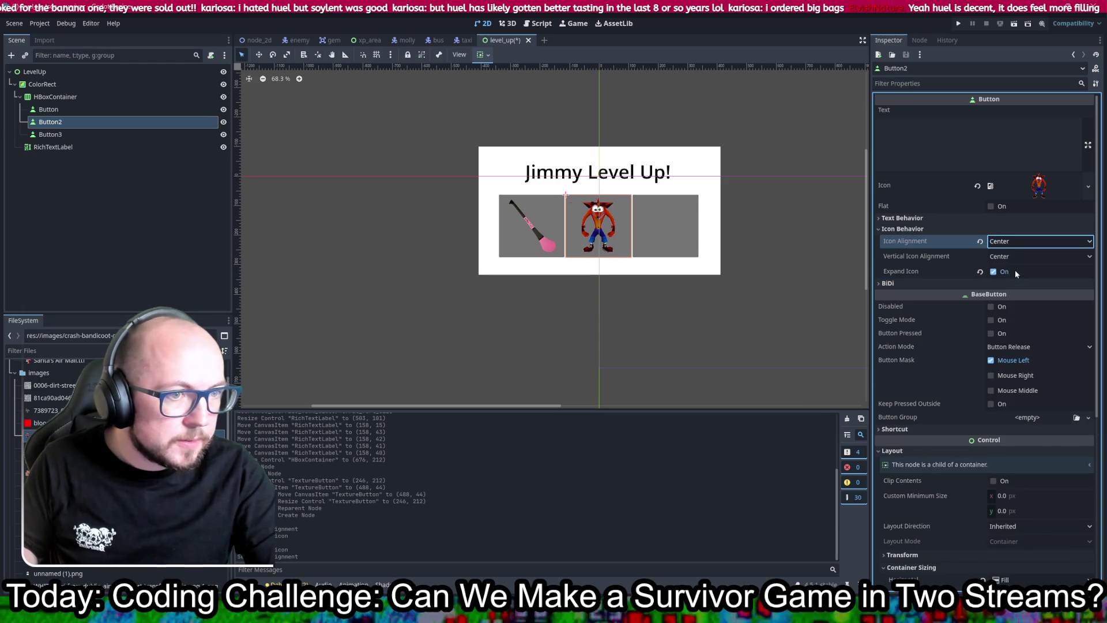
key(ctrl+s)
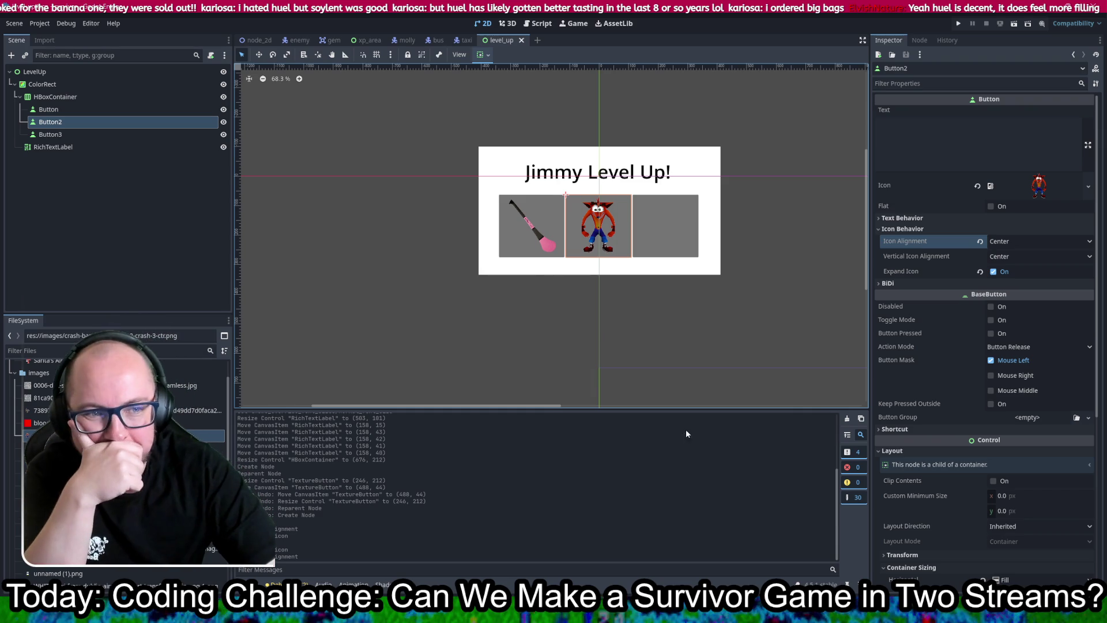
click(664, 223)
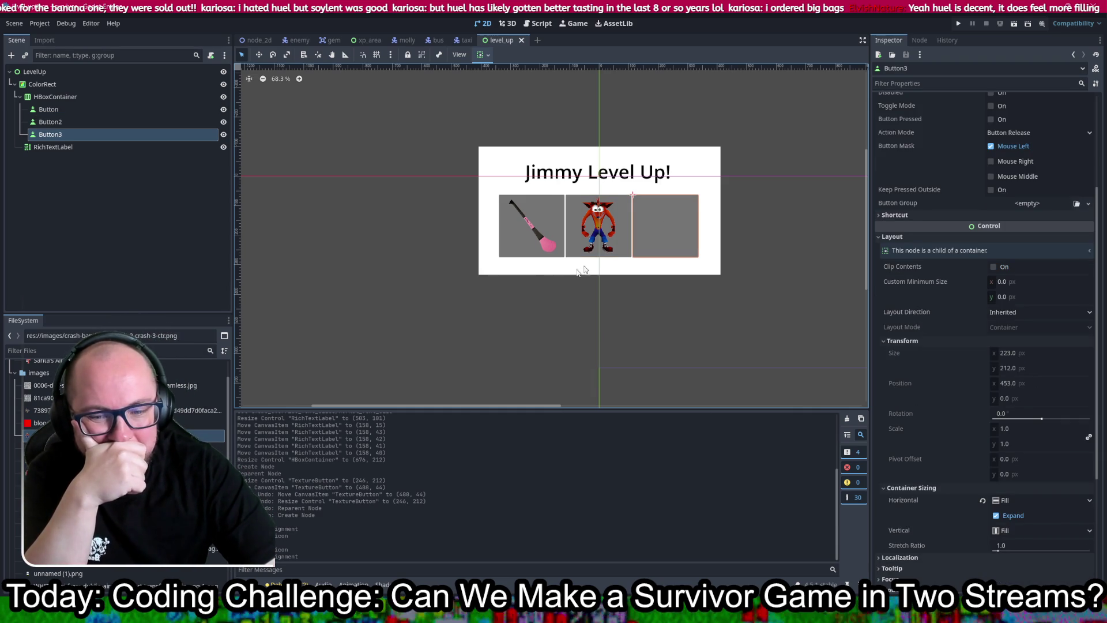
mouse_move(288, 614)
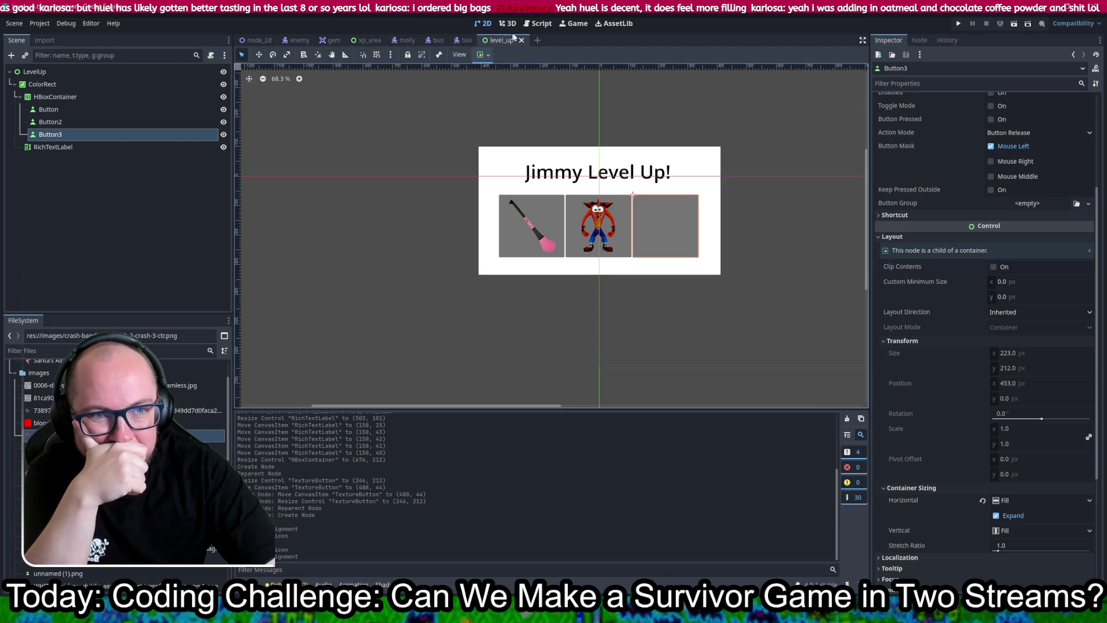
Open TODO.gd and highlight the 'Loads of little Jimmys from his emotes' weapon idea.
click(538, 24)
click(265, 146)
click(277, 134)
scroll(487, 309, down, 1)
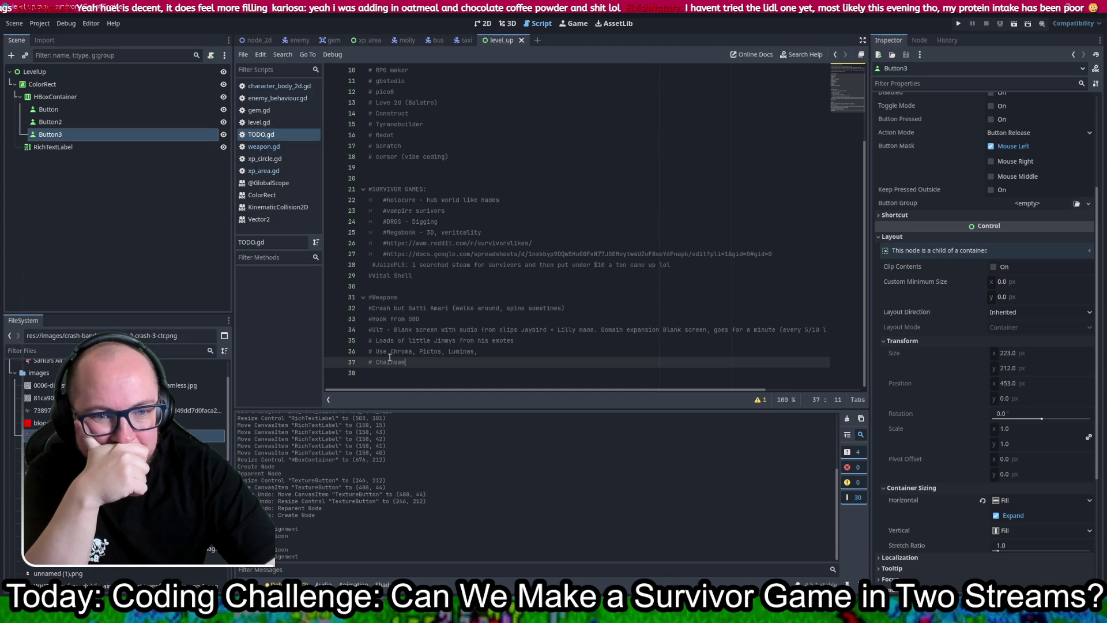
drag(373, 340, 513, 340)
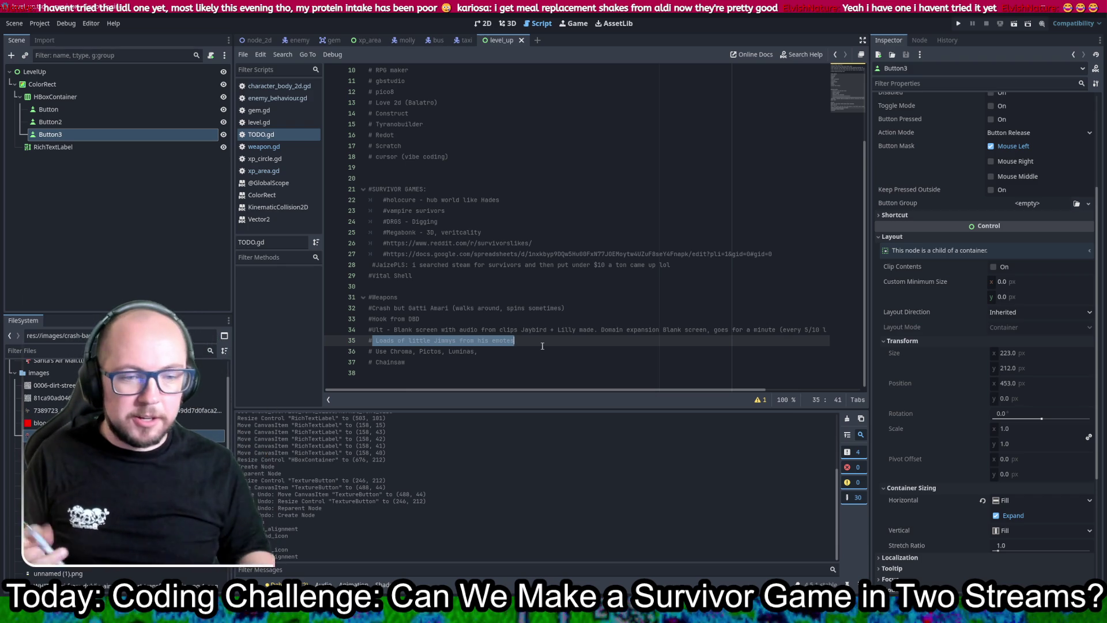
click(542, 346)
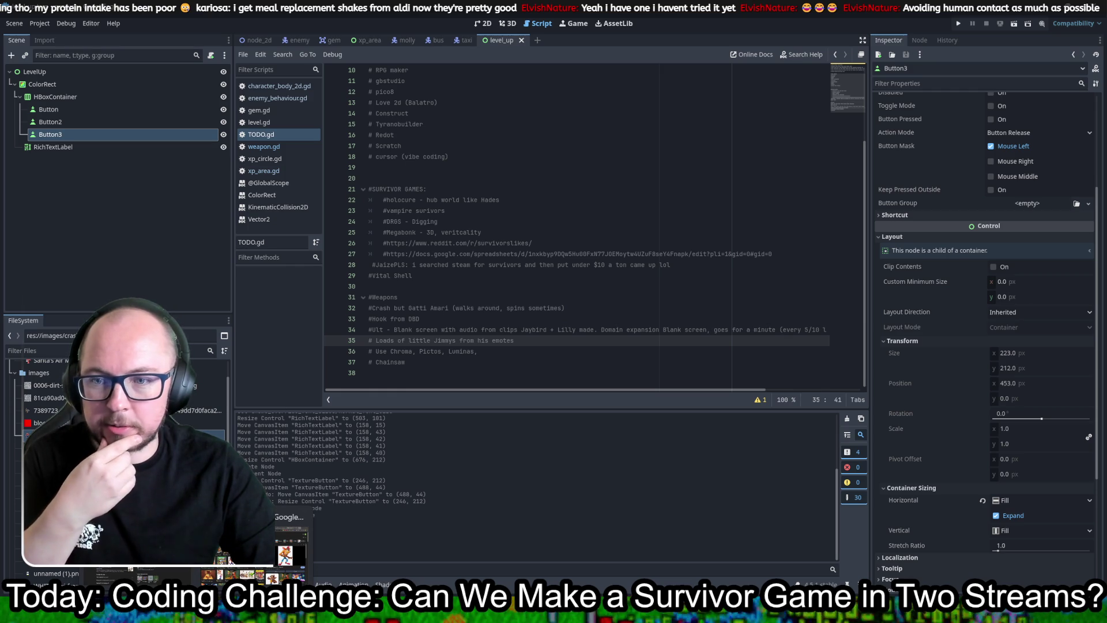
Glance at the pico8 line in the TODO notes, then go back to the level_up 2D scene.
click(630, 88)
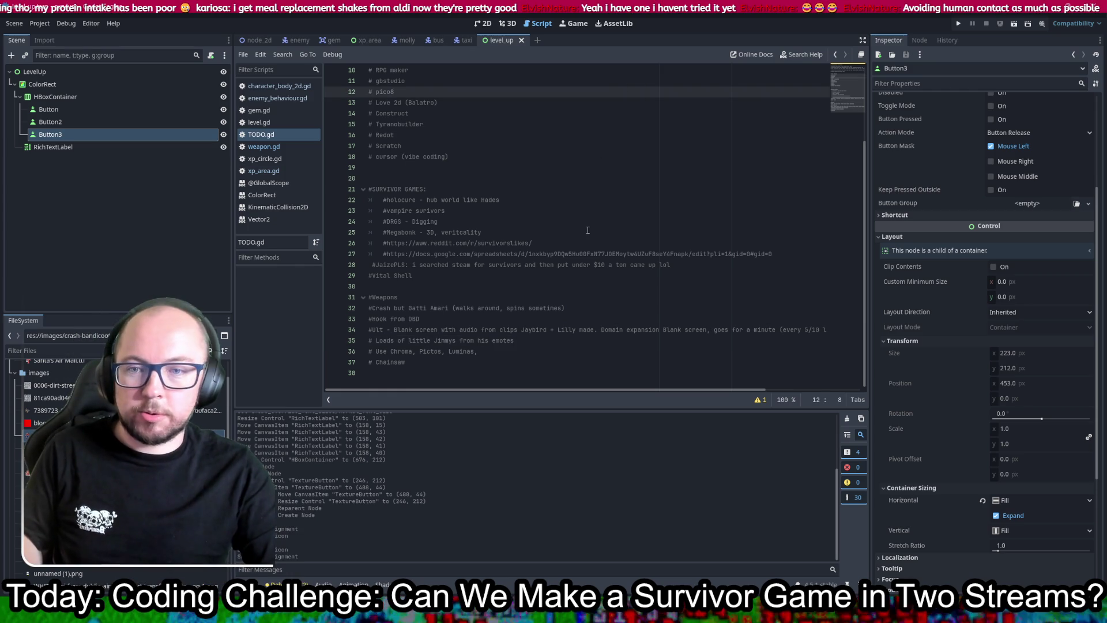
scroll(587, 229, up, 3)
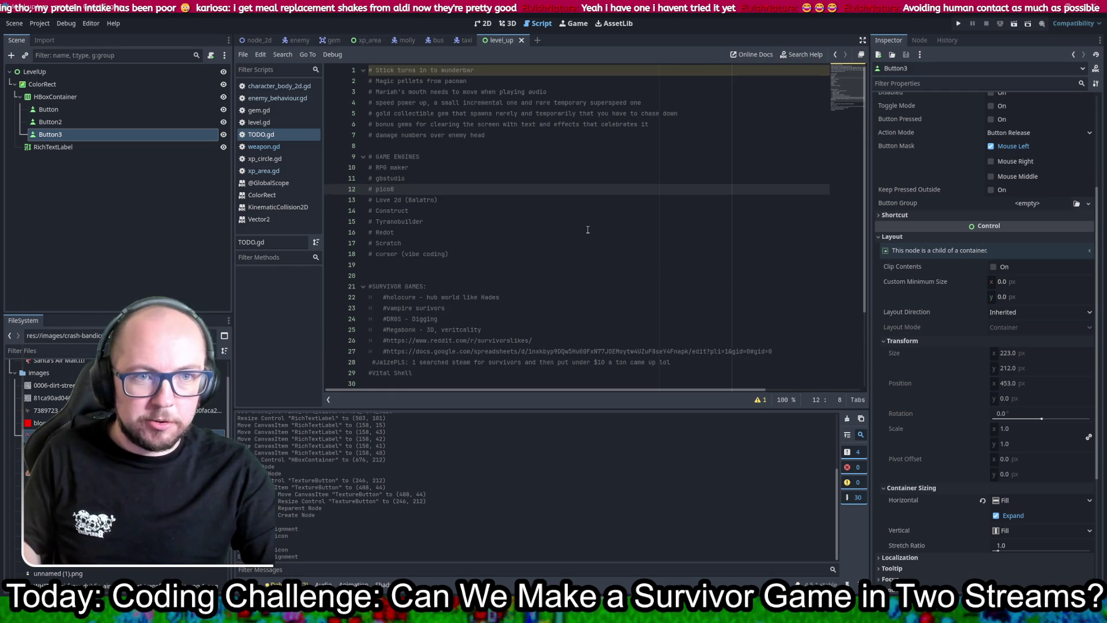
scroll(587, 229, down, 3)
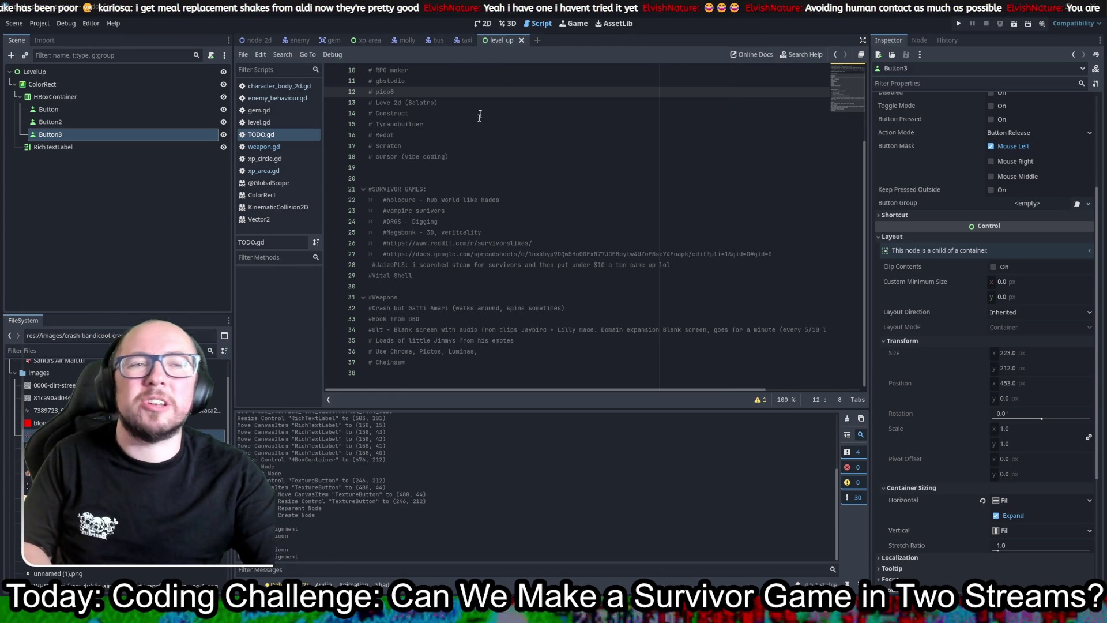
click(486, 24)
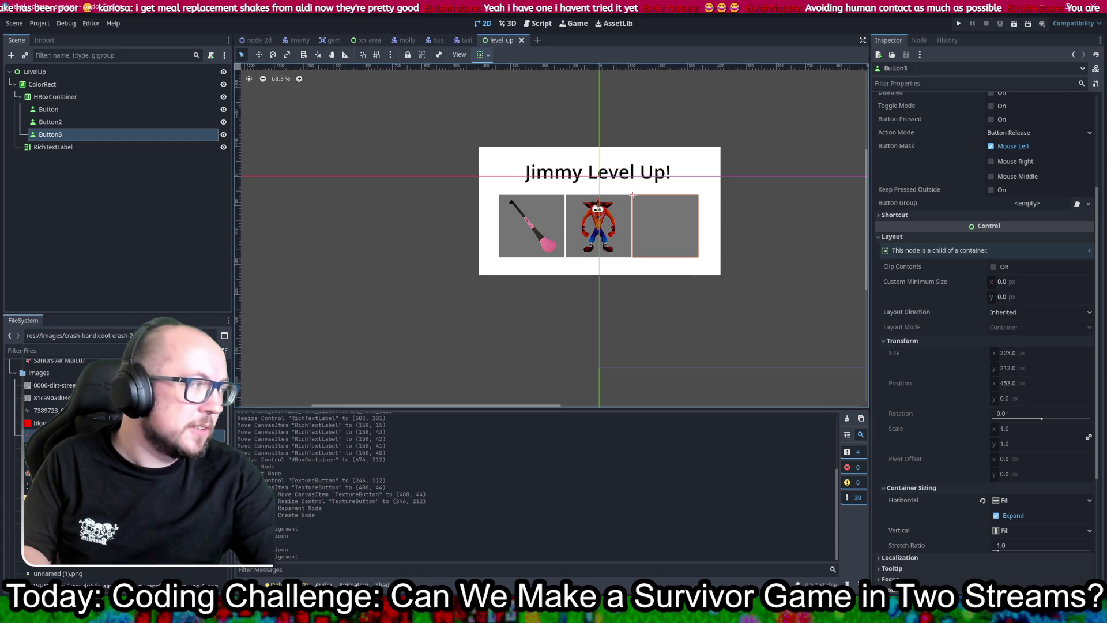
Assign the hook image from res://images/ as Button3's Icon.
scroll(216, 408, up, 3)
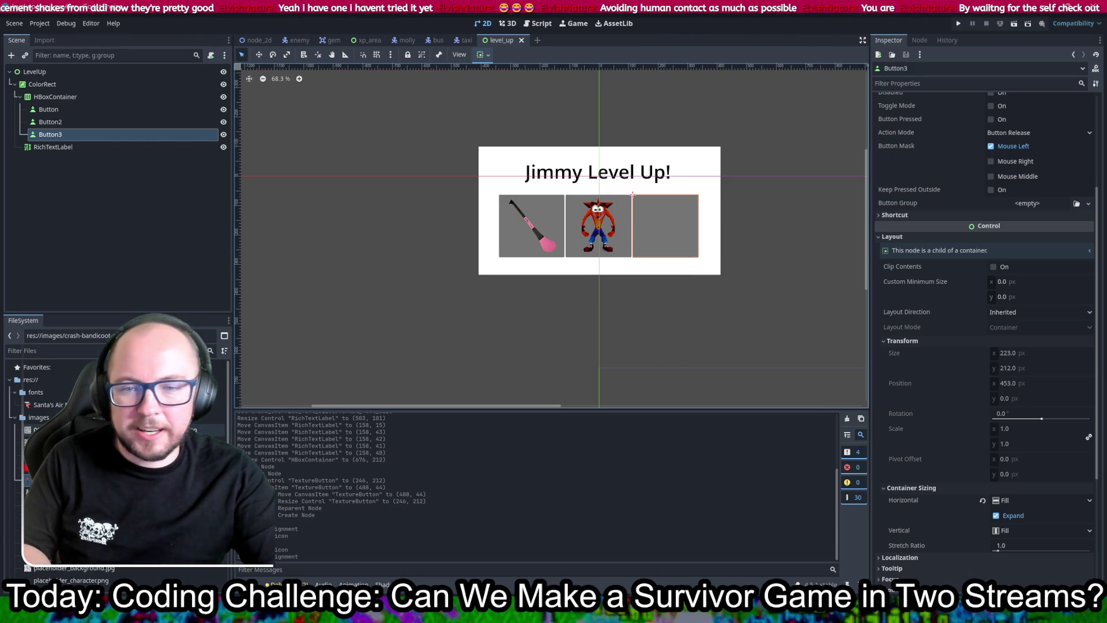
click(39, 417)
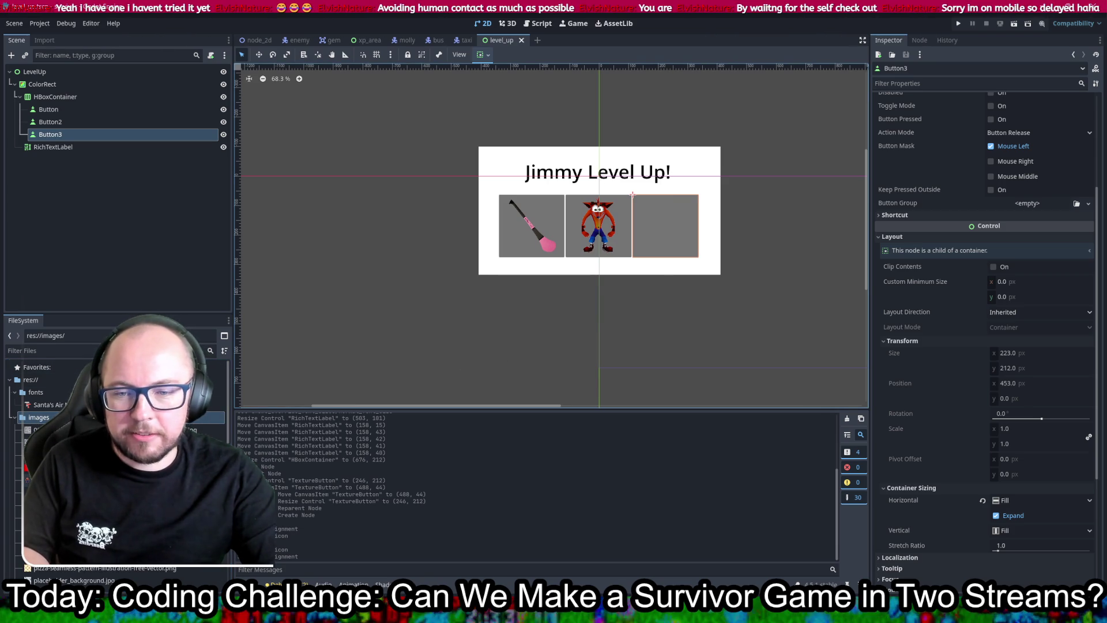
scroll(115, 461, down, 1)
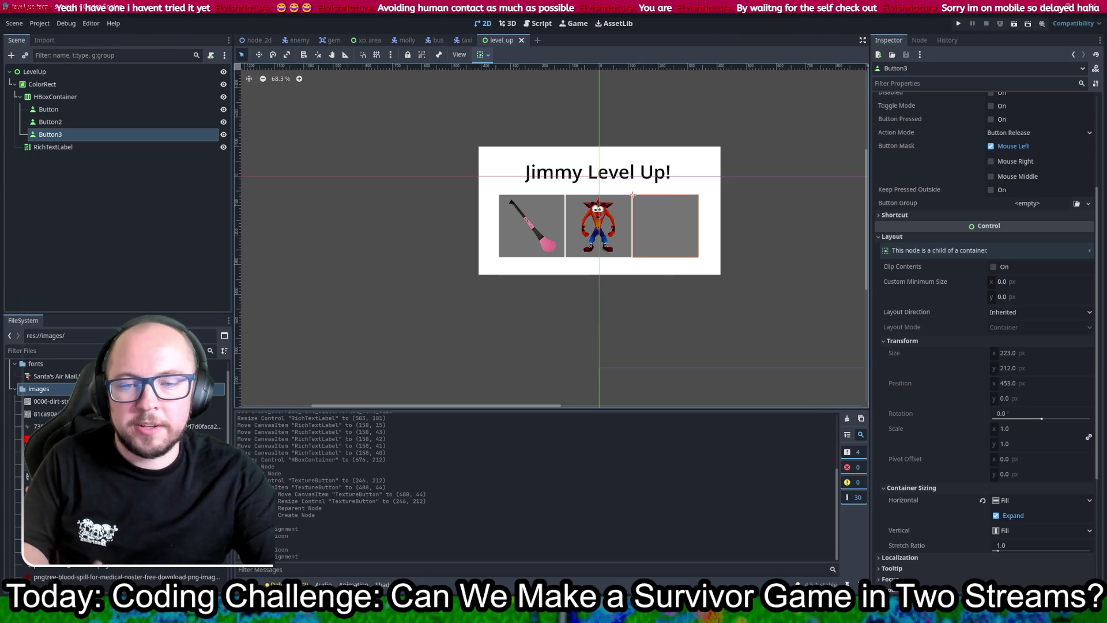
mouse_move(57, 452)
mouse_down()
mouse_move(81, 404)
mouse_move(74, 136)
mouse_up()
scroll(773, 233, down, 2)
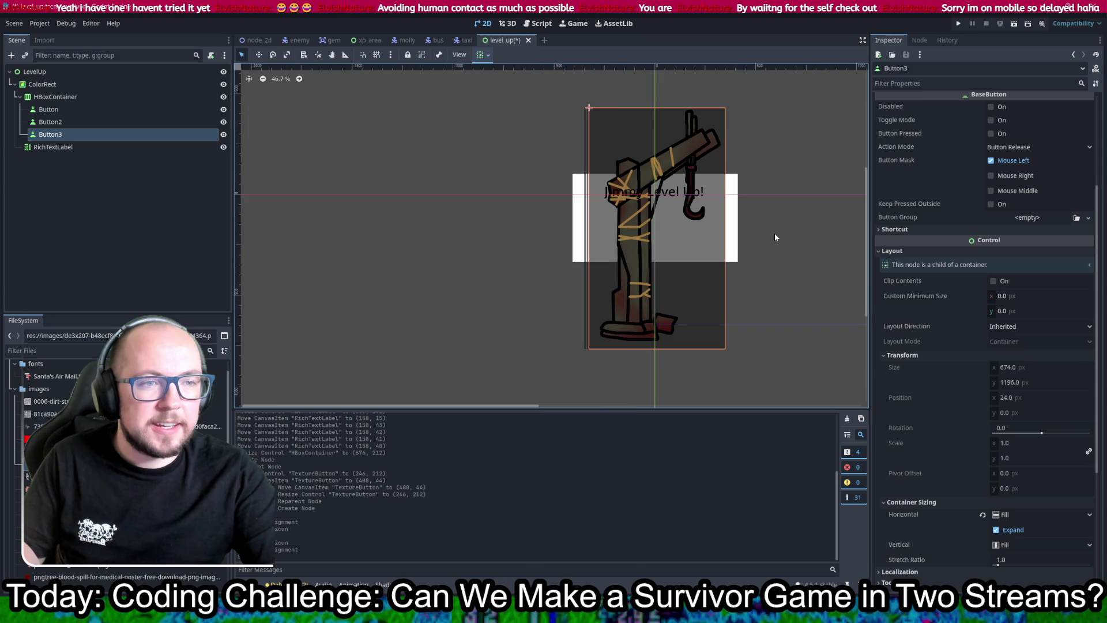
scroll(774, 233, up, 2)
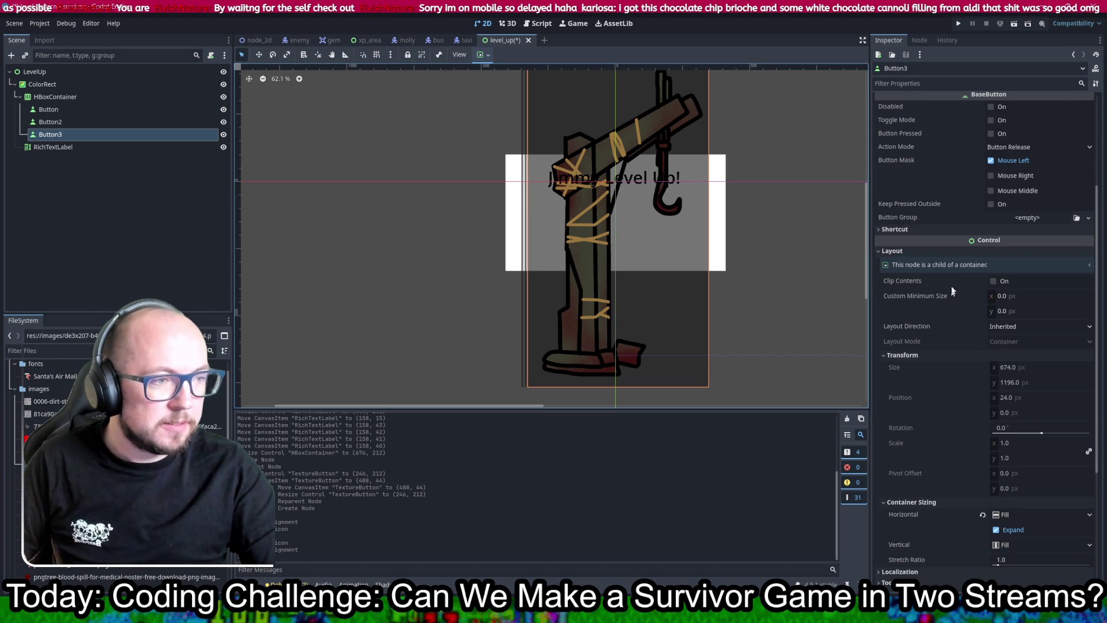
Set Button3's Icon Alignment to Center with Expand Icon on, save, and select ColorRect.
mouse_move(944, 244)
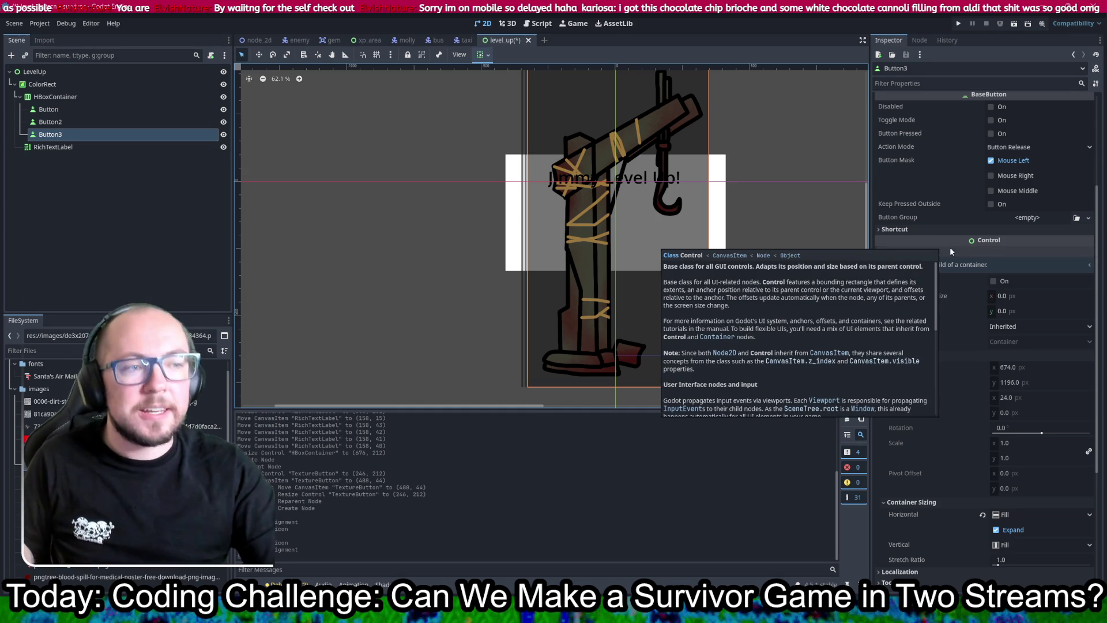
scroll(953, 245, up, 3)
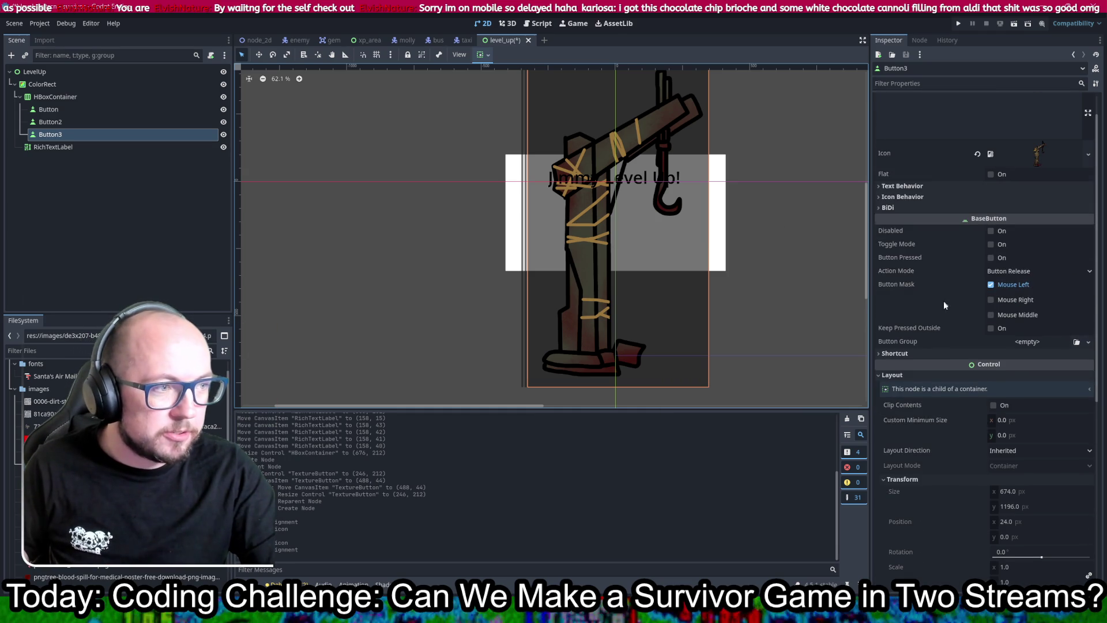
scroll(945, 285, up, 1)
click(915, 229)
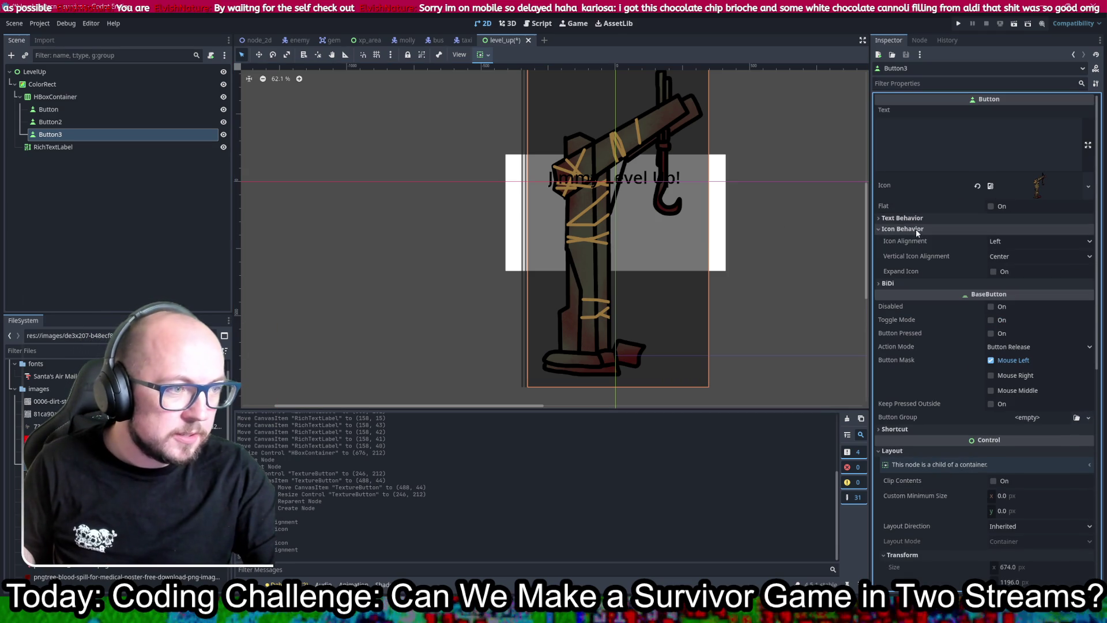
click(1014, 241)
click(1008, 268)
click(992, 271)
key(ctrl+s)
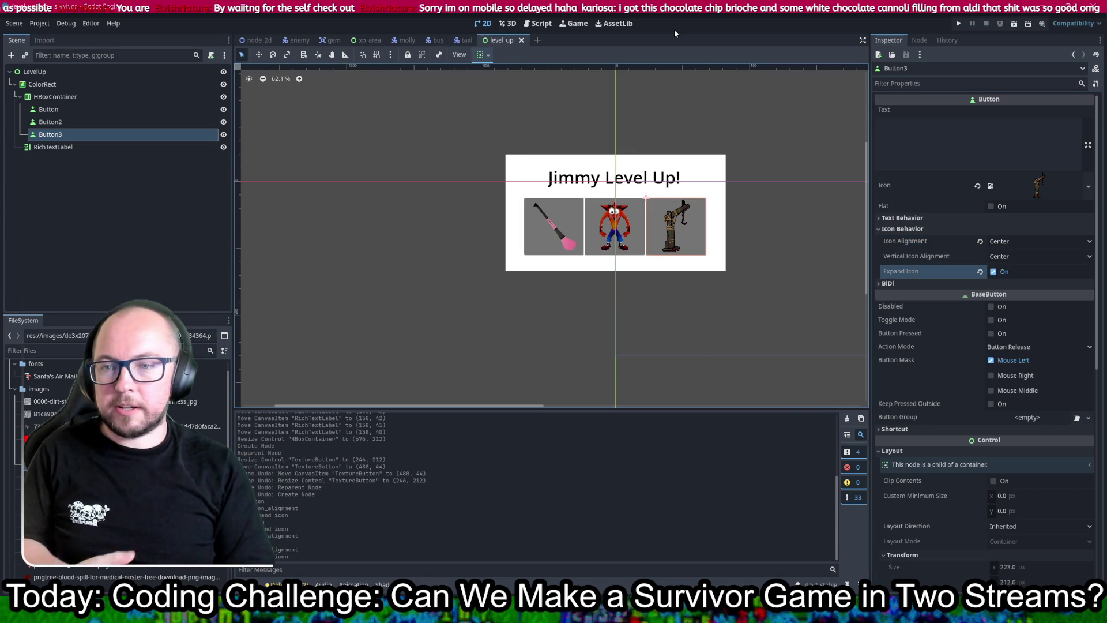
click(42, 84)
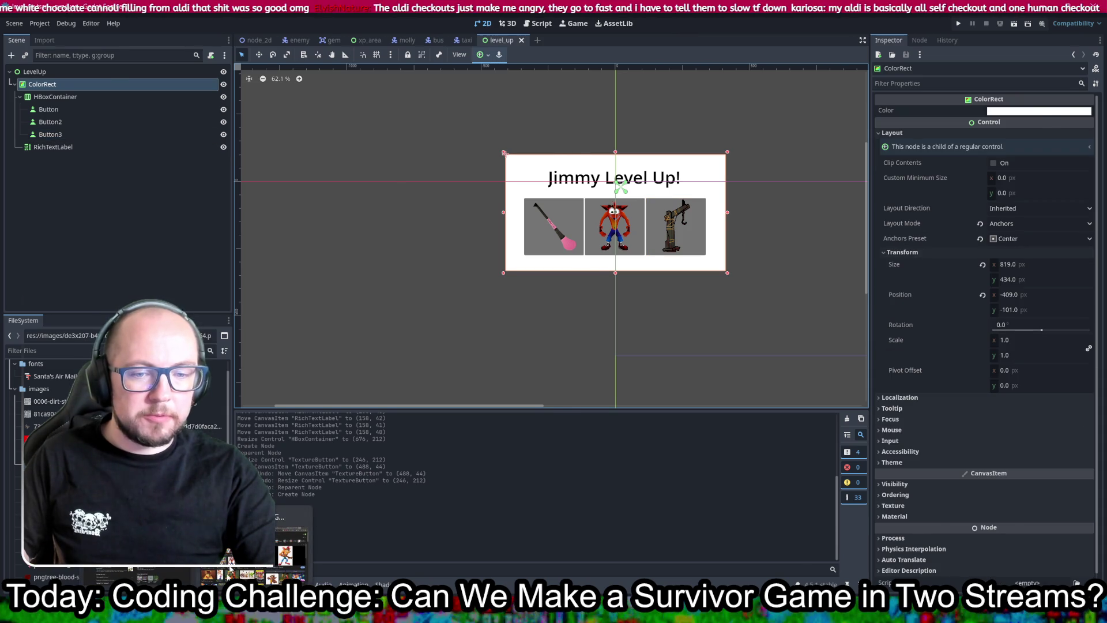
Load the streamer's Twitch channel page in Chrome and pause the suggested stream preview.
click(292, 553)
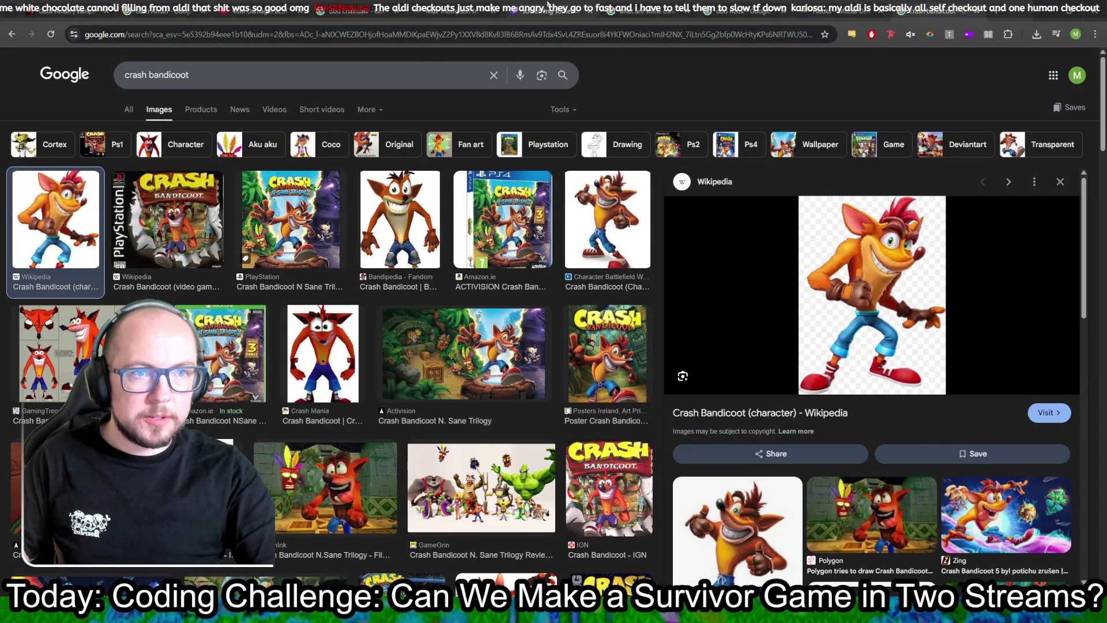
click(553, 12)
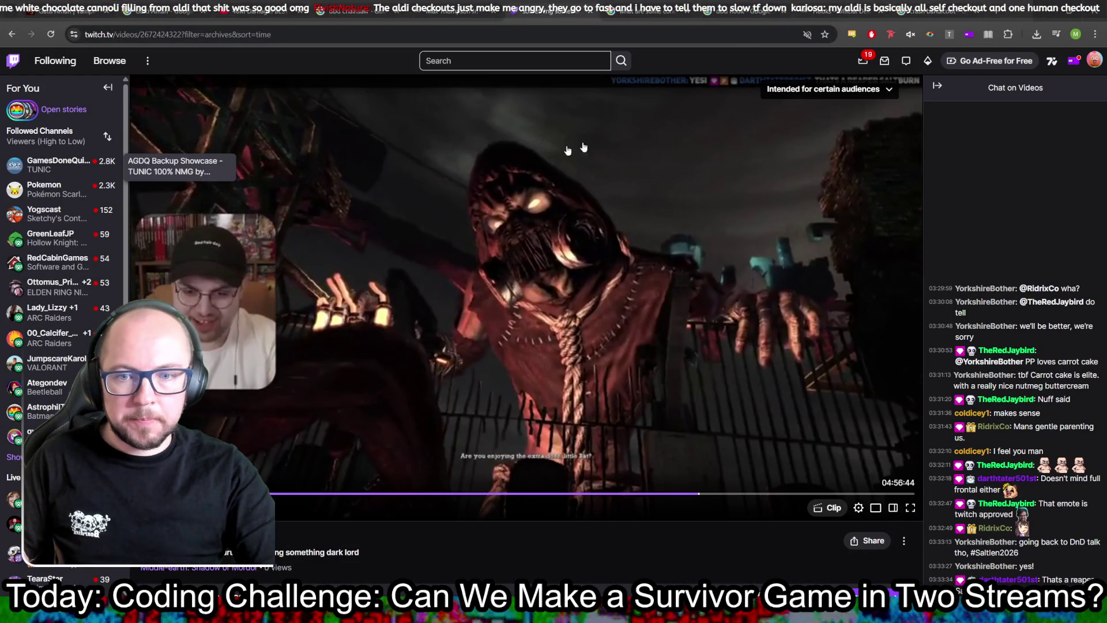
click(143, 35)
text(twitch.tv/ji)
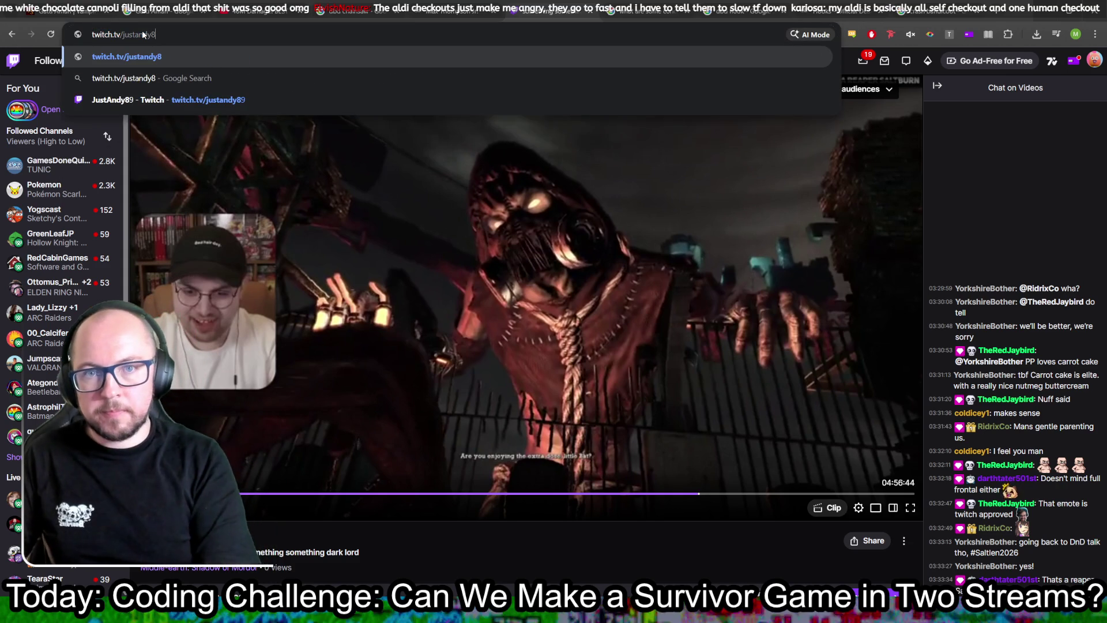
key(Return)
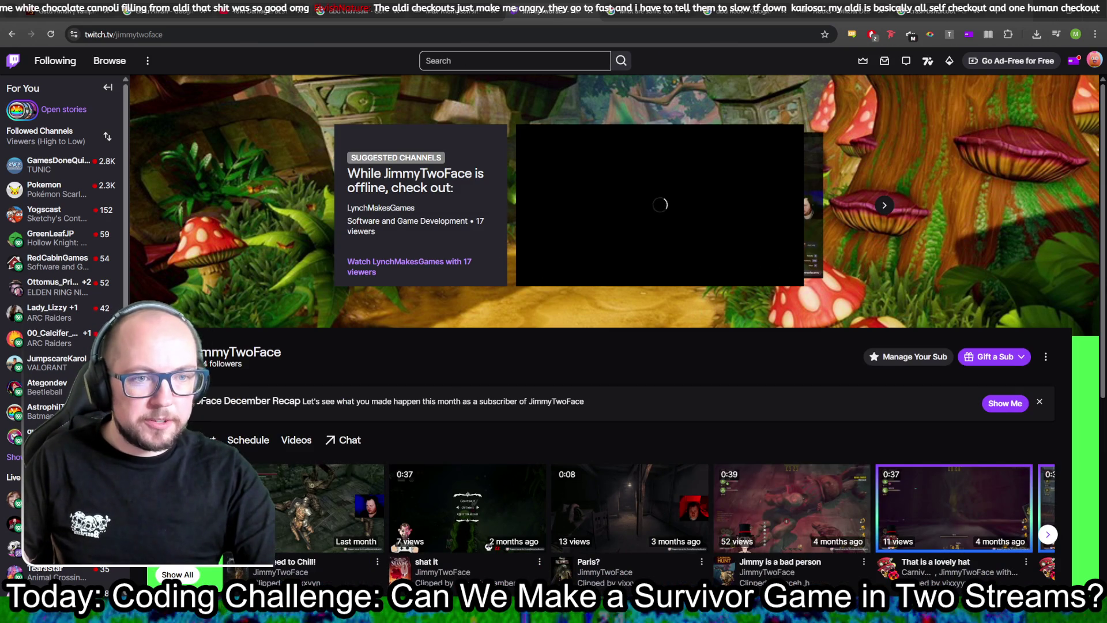
click(528, 272)
Open DevTools on the channel page and inspect the resize-detector and home-offline-hero elements.
right_click(215, 145)
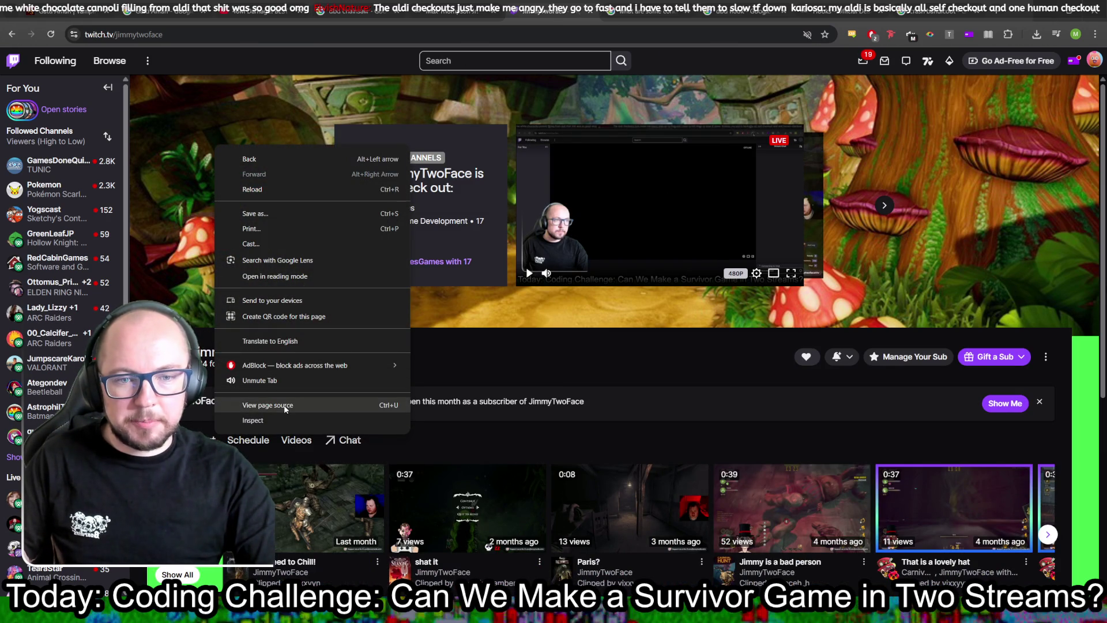
key(Escape)
key(ctrl+u)
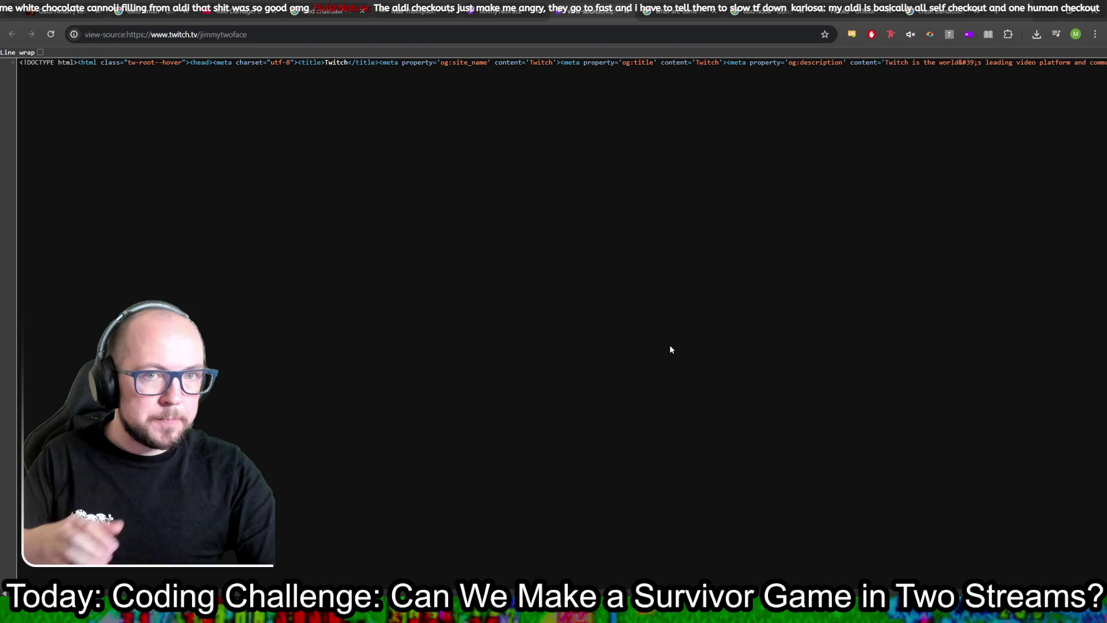
click(535, 5)
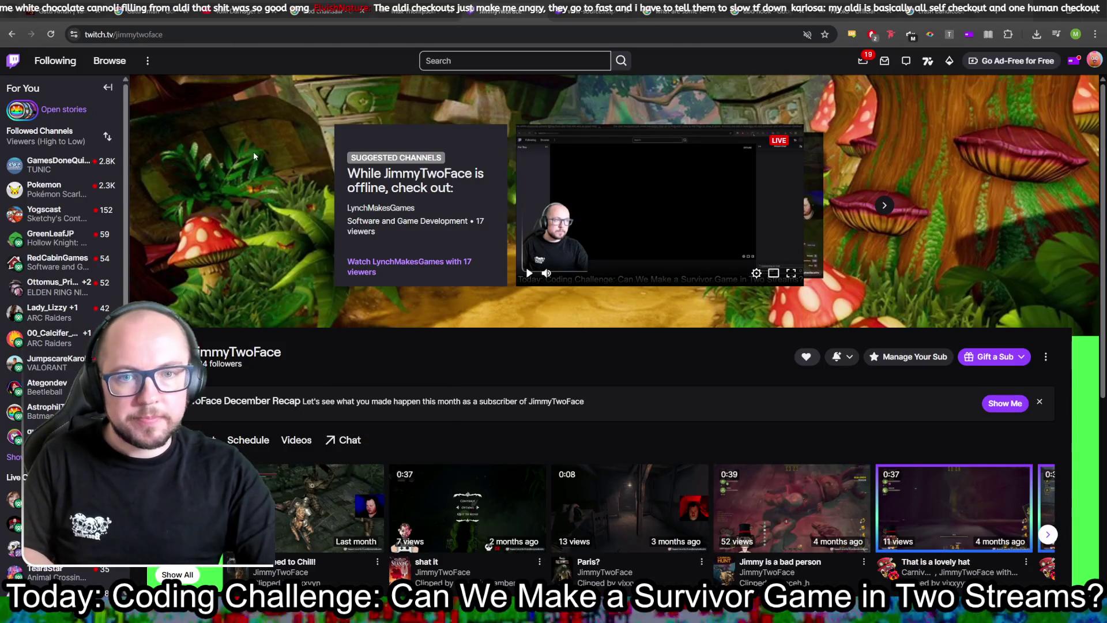
right_click(257, 153)
click(306, 429)
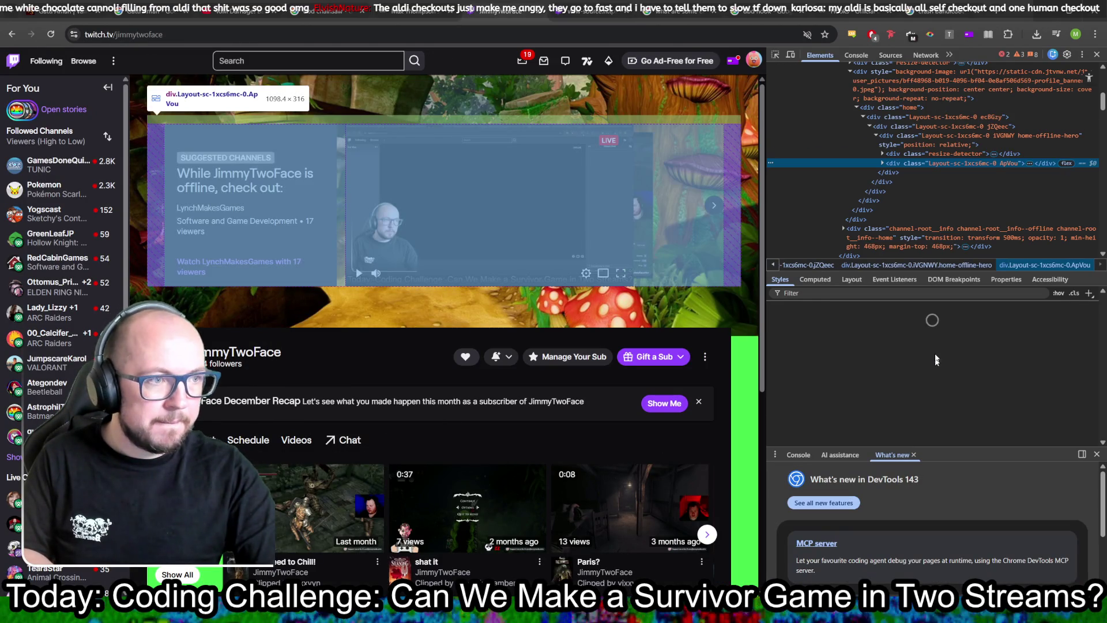
click(976, 153)
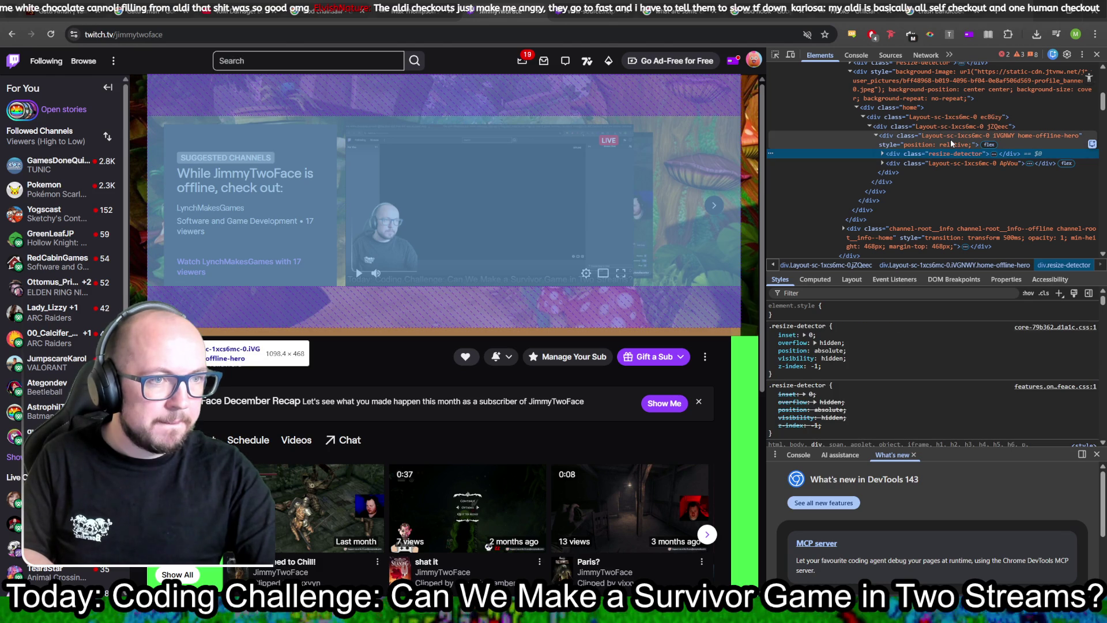
click(950, 140)
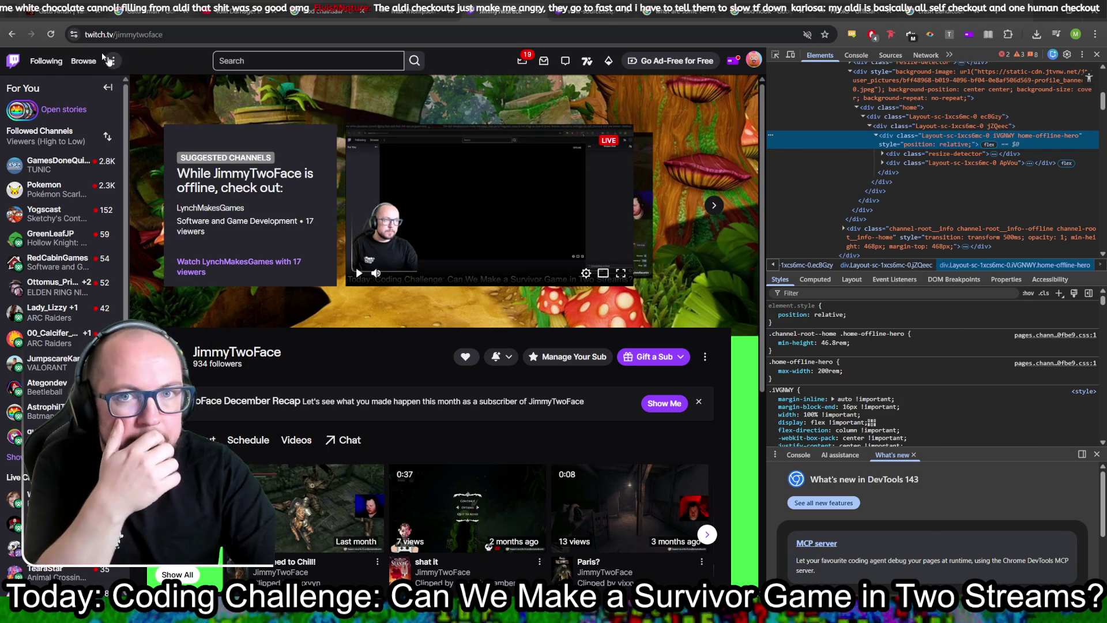
Reload the channel page, pause the preview, and switch DevTools to the Sources panel.
click(51, 34)
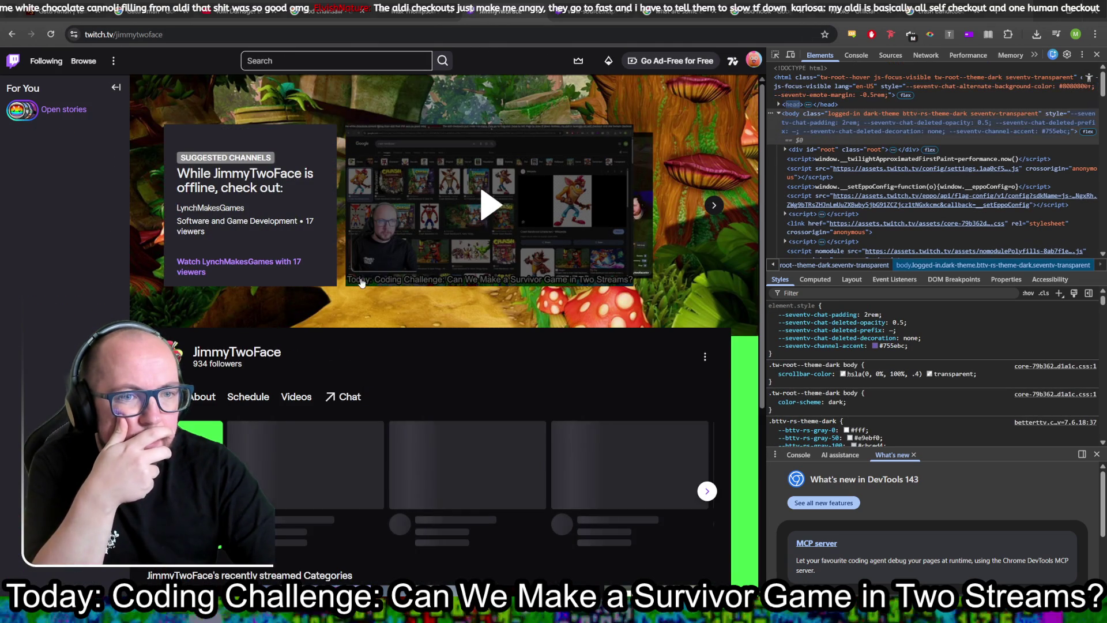
click(359, 274)
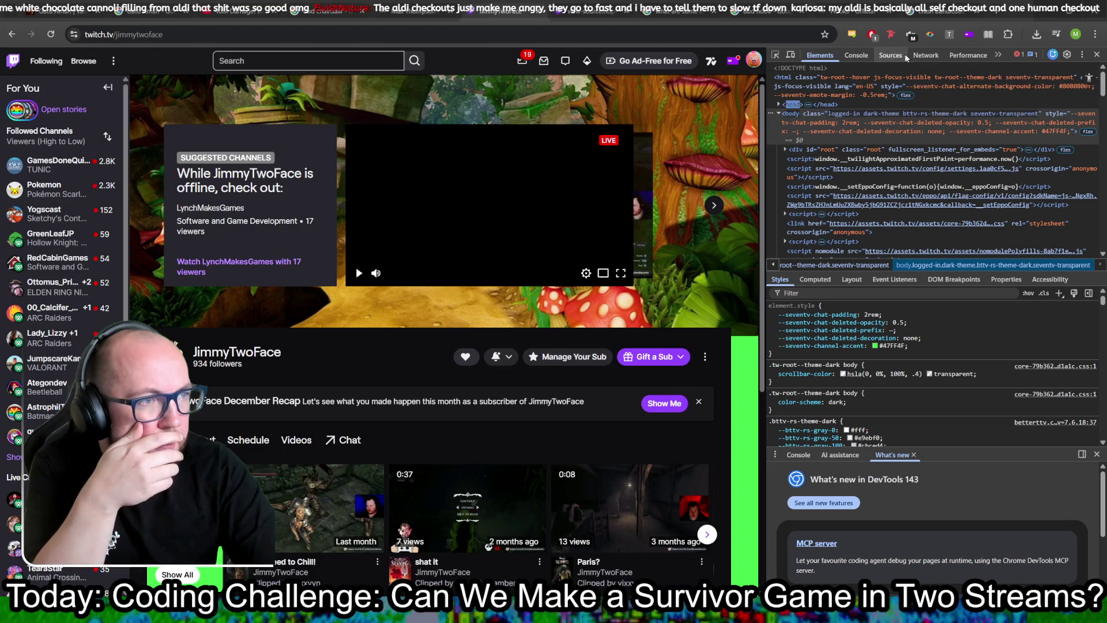
click(997, 55)
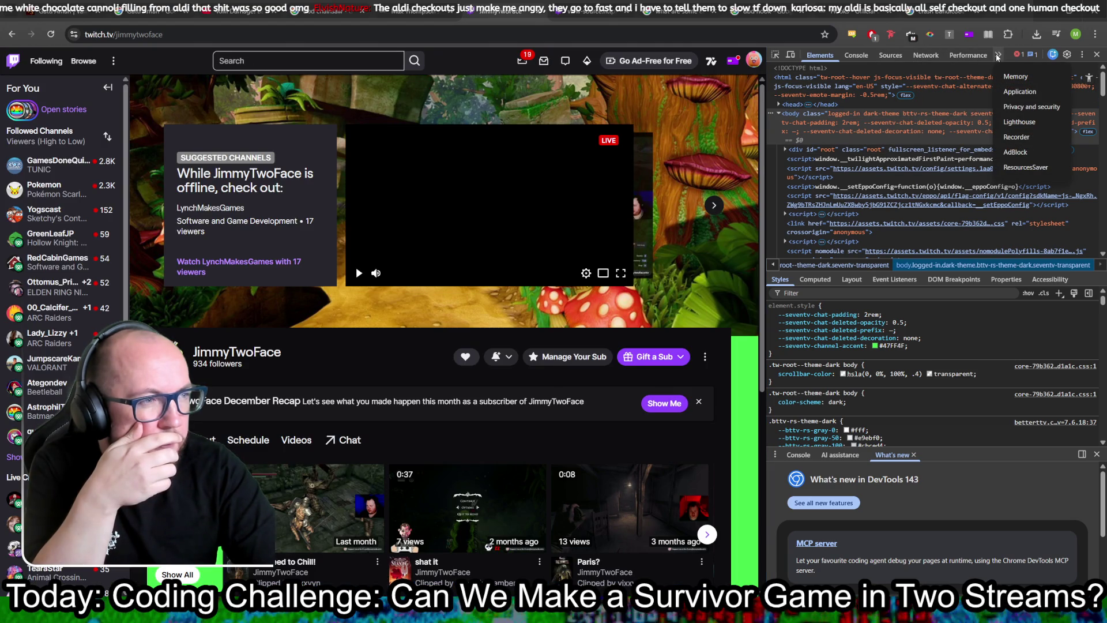
click(999, 56)
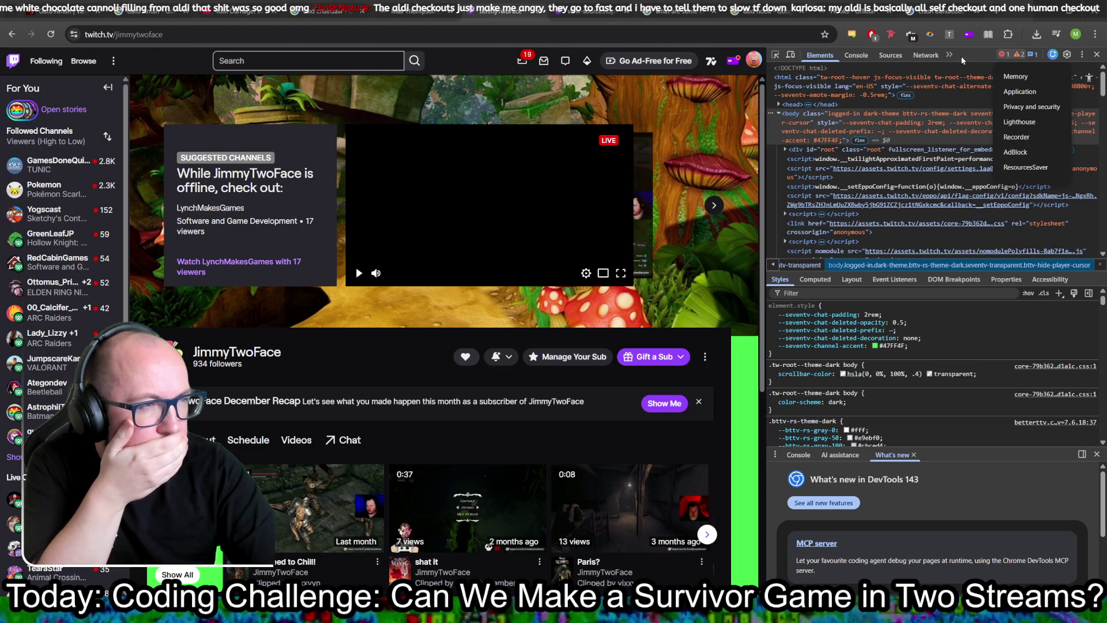
click(890, 55)
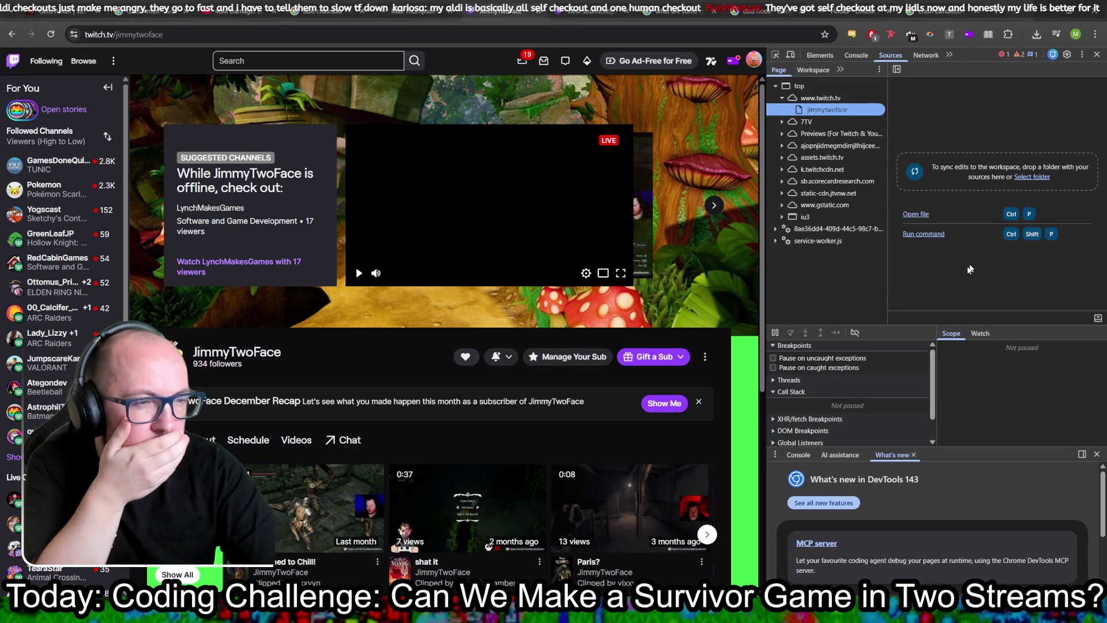
scroll(849, 398, down, 1)
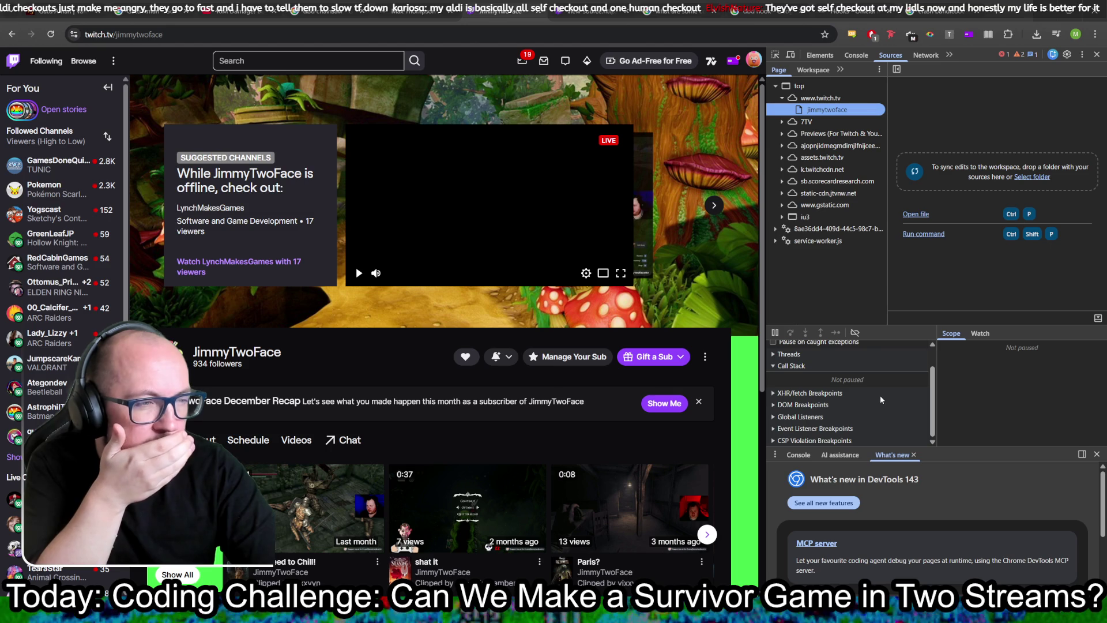
scroll(881, 399, up, 1)
click(950, 55)
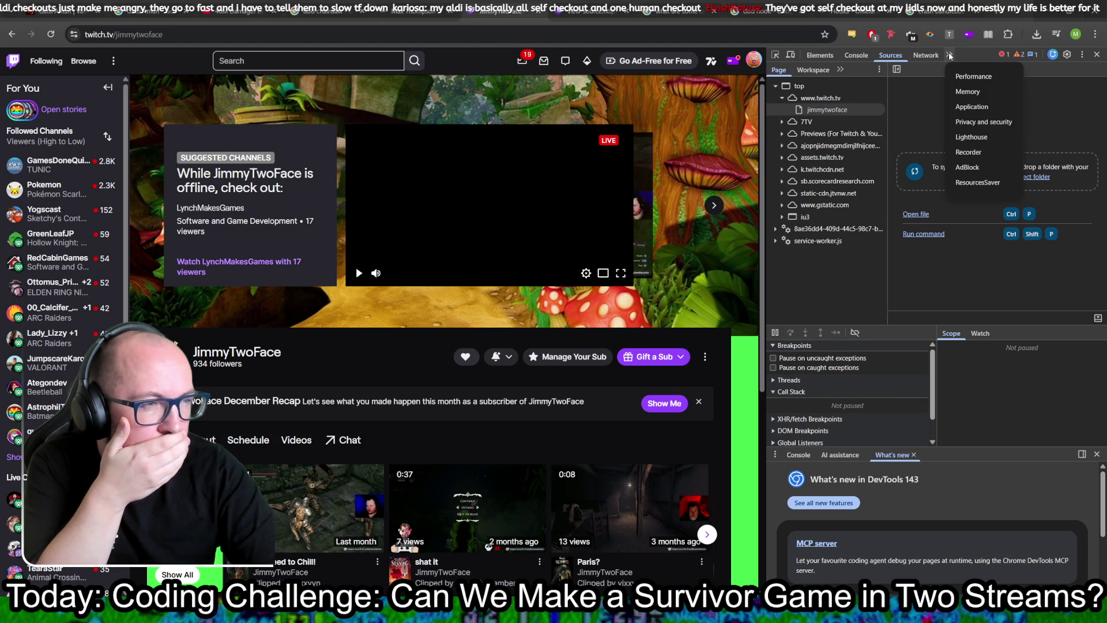
click(1080, 64)
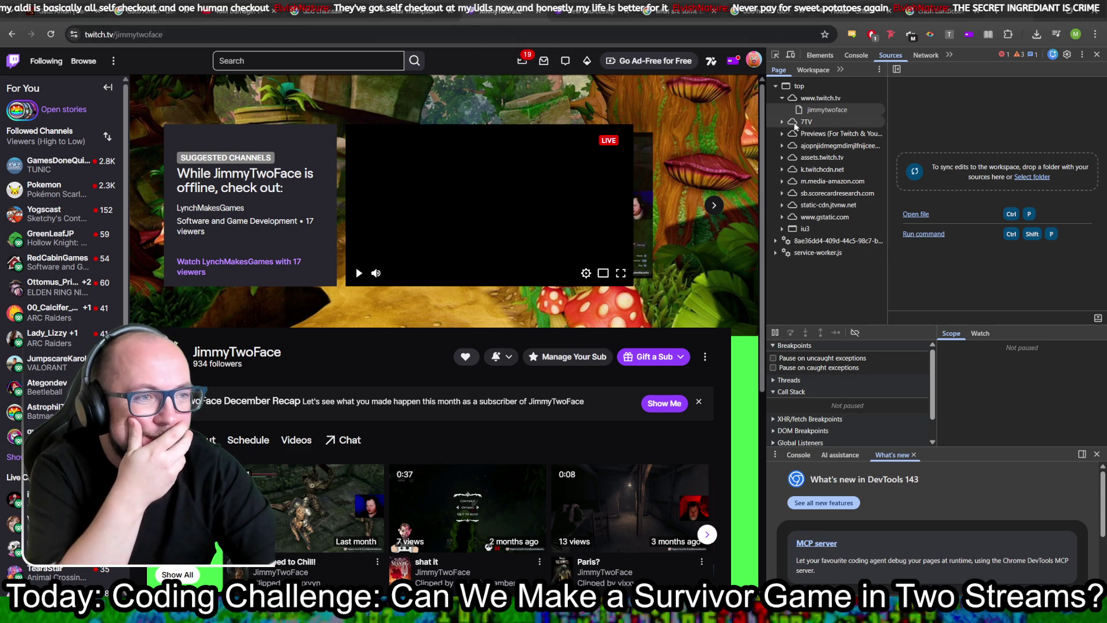
Preview TP24.webp and TP32.png, then open BetterTTV's betterttv.css in Sources.
click(780, 133)
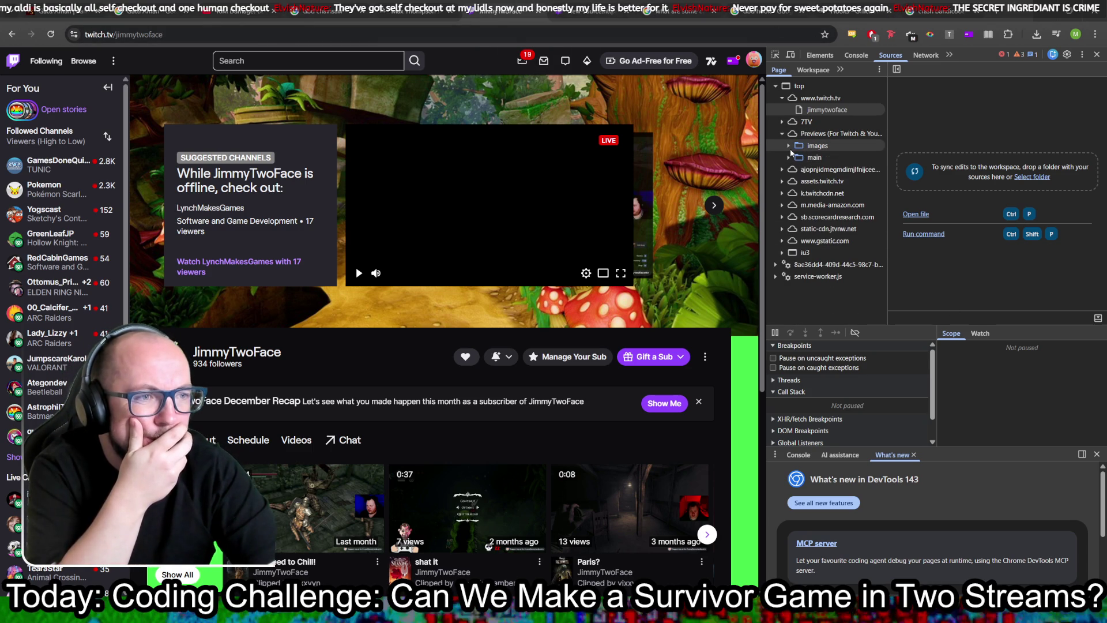
click(788, 145)
click(816, 157)
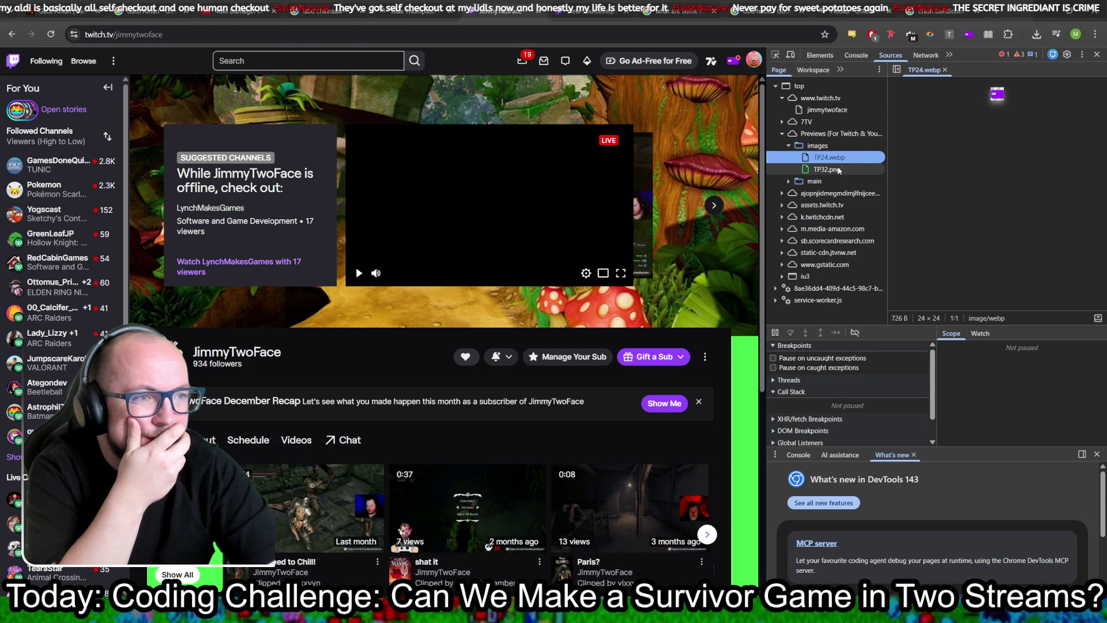
click(826, 170)
click(789, 181)
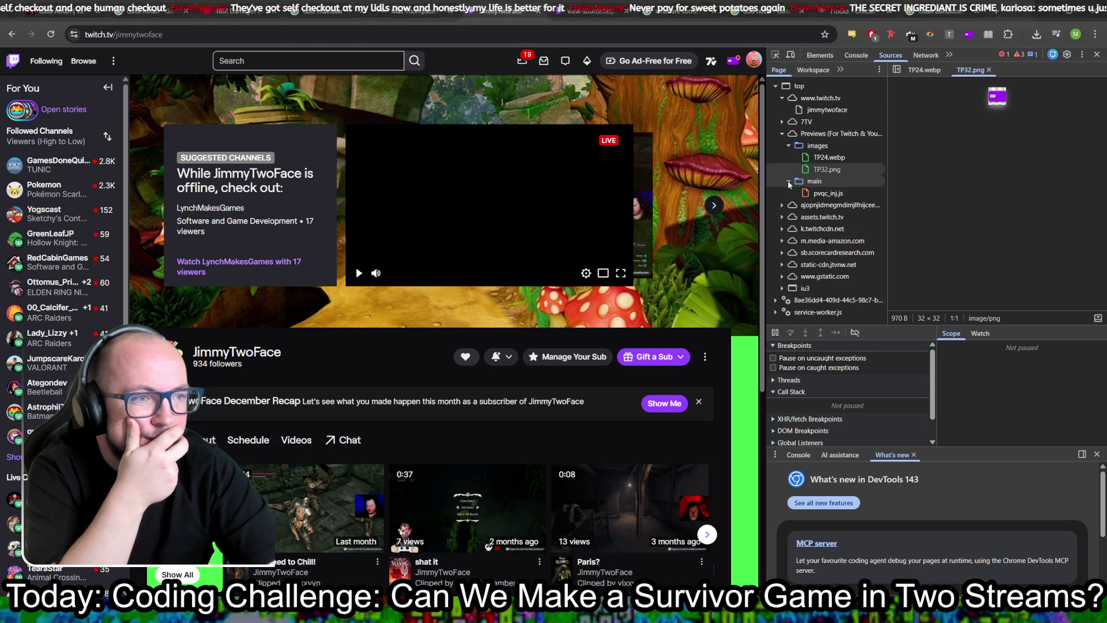
click(782, 122)
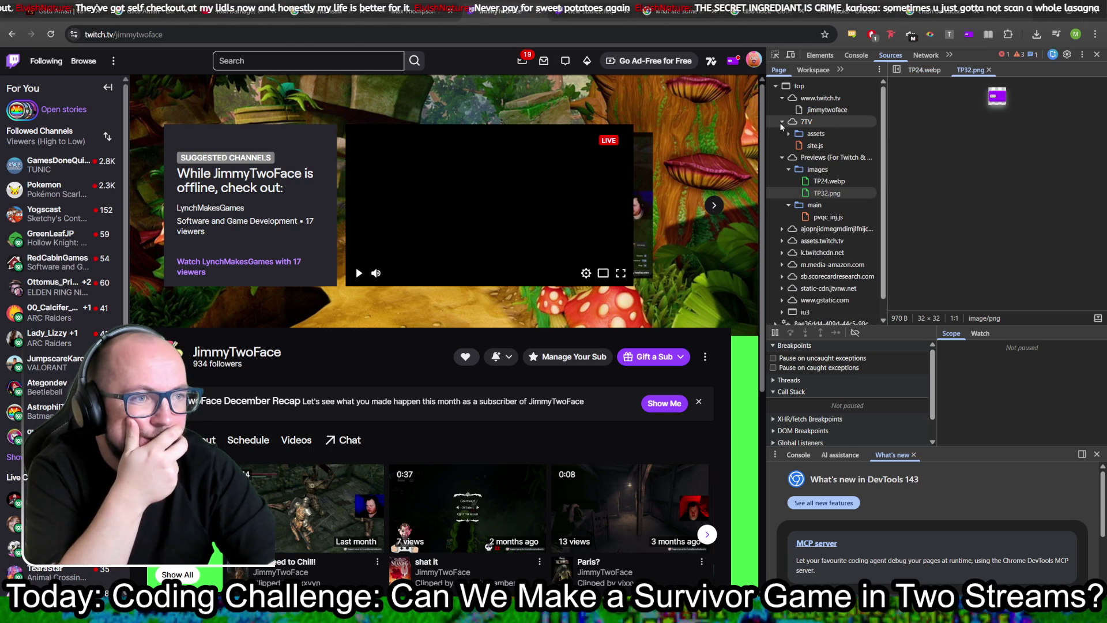
click(782, 122)
click(781, 205)
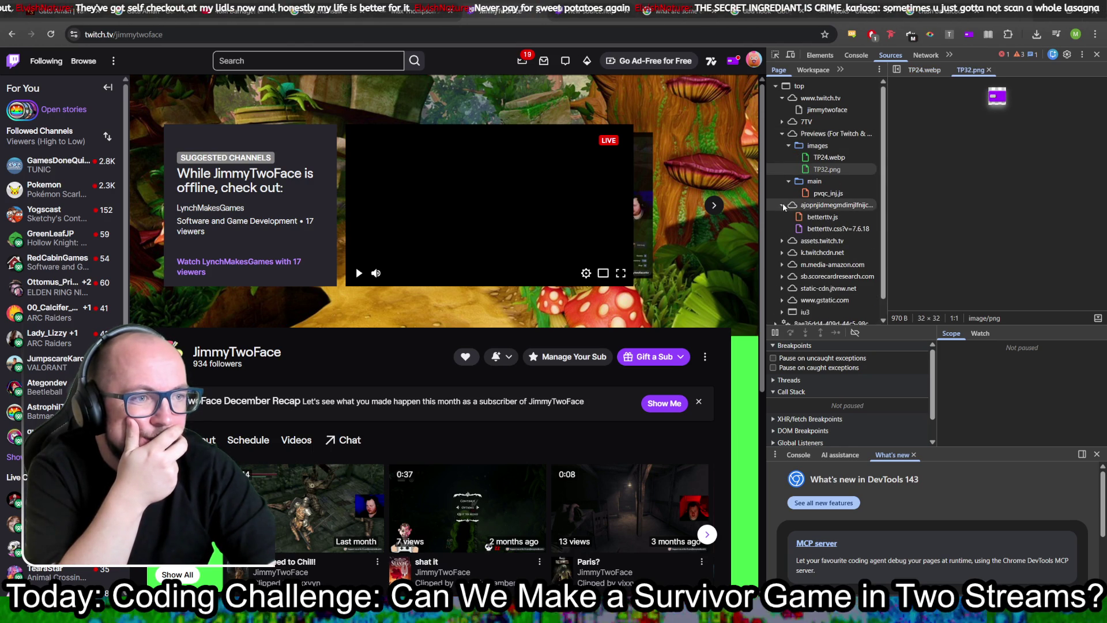
click(819, 228)
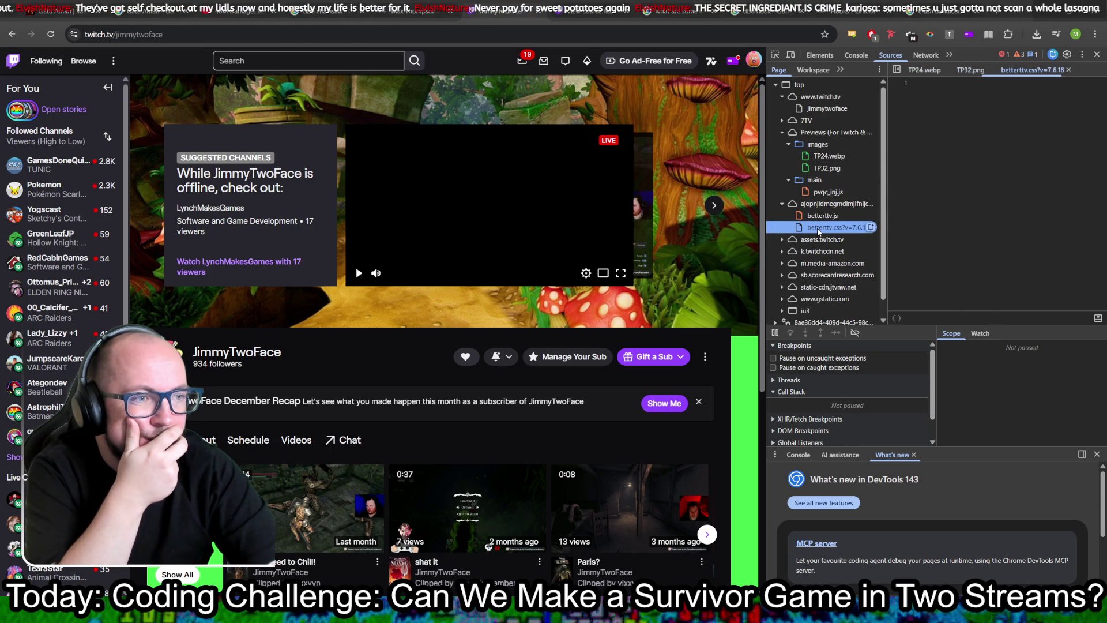
Browse assets.twitch.tv's assets folder, opening the 2211-d04250bf0bbbbc01c78a.js script.
click(782, 241)
scroll(807, 220, down, 2)
click(791, 200)
click(788, 199)
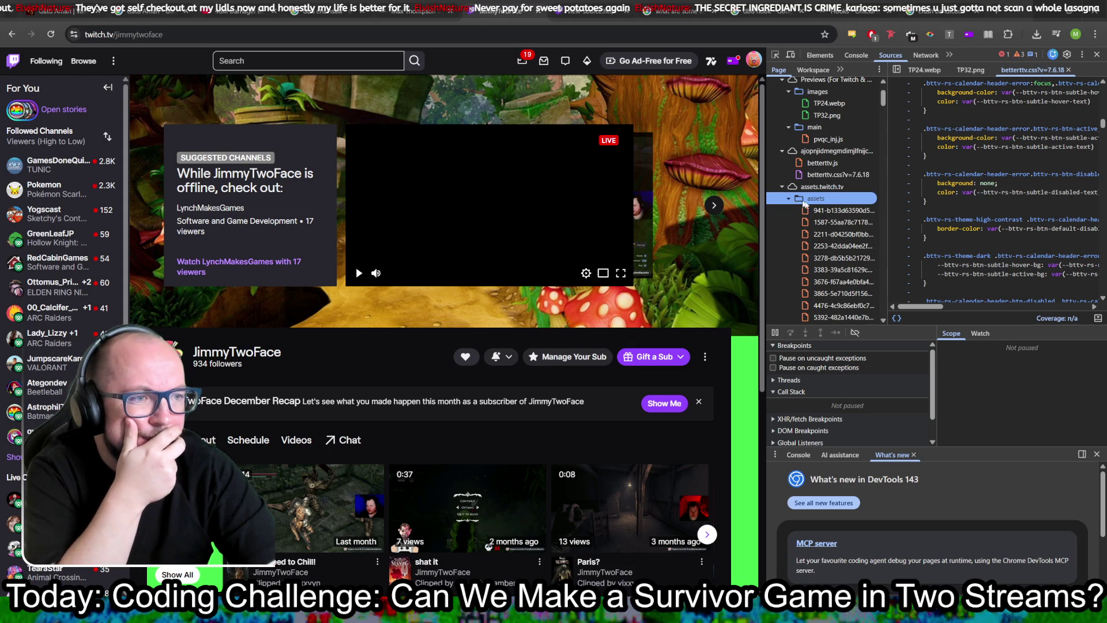
click(836, 223)
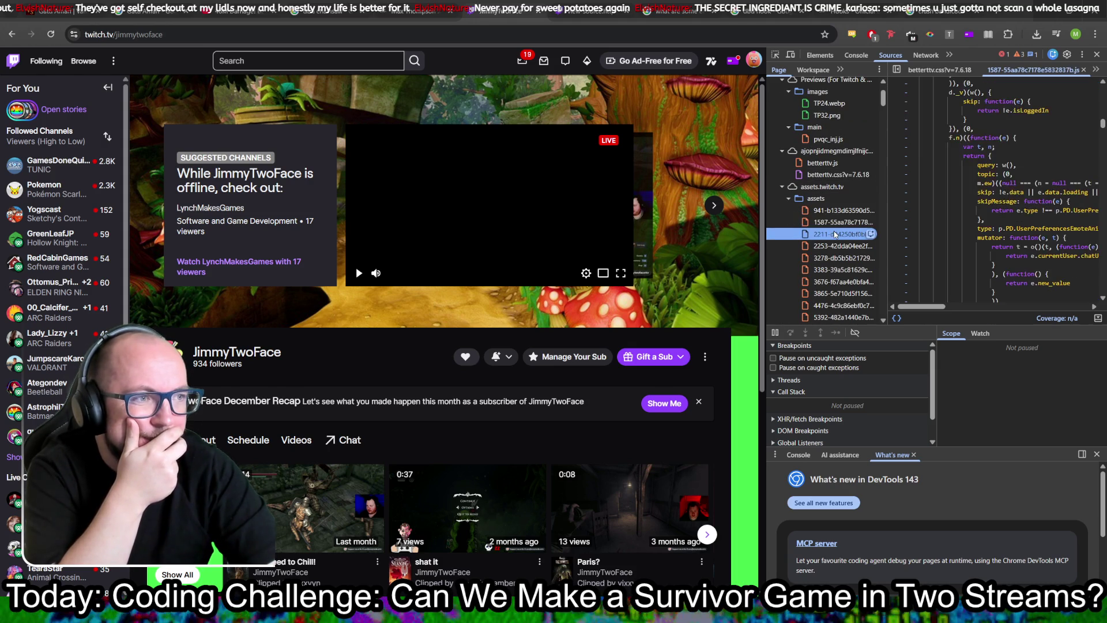
click(834, 234)
scroll(830, 214, down, 8)
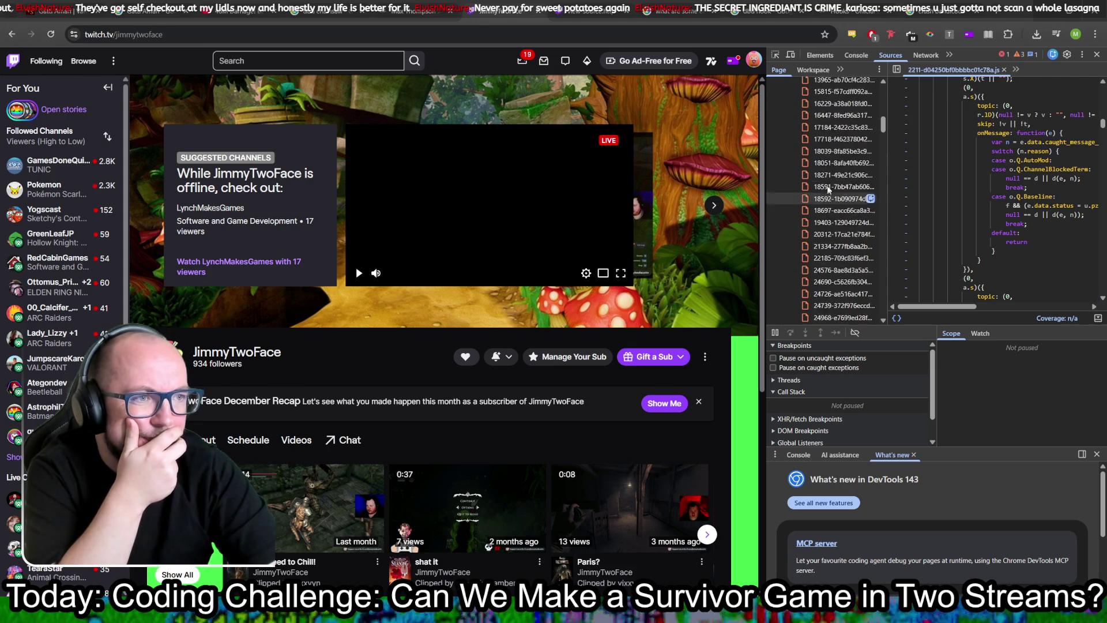
scroll(829, 189, up, 10)
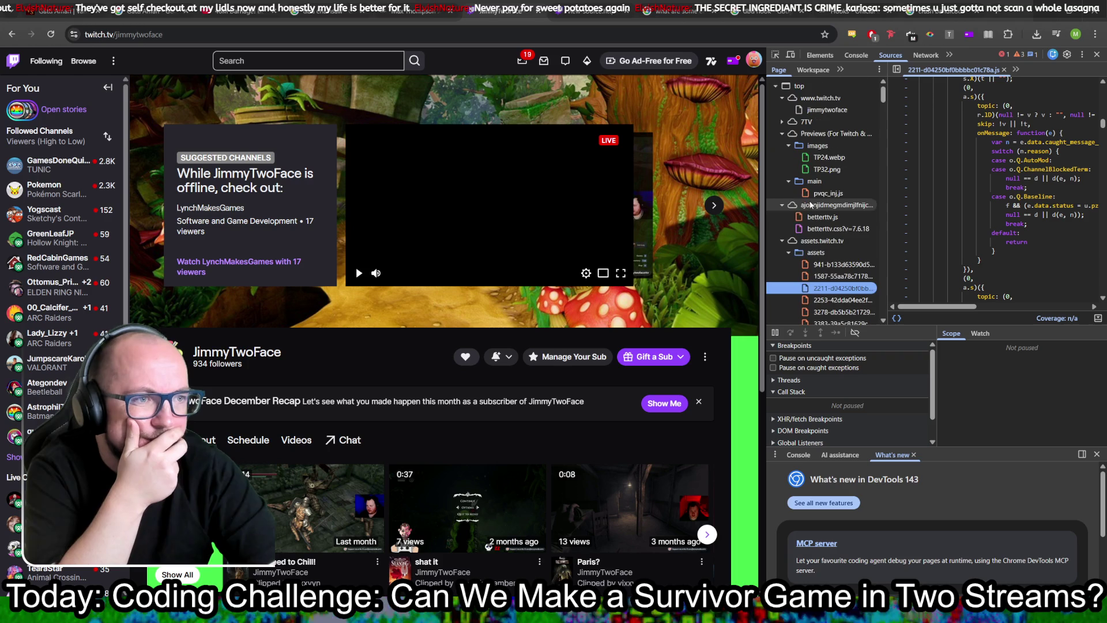
click(790, 254)
click(789, 254)
scroll(807, 231, down, 1)
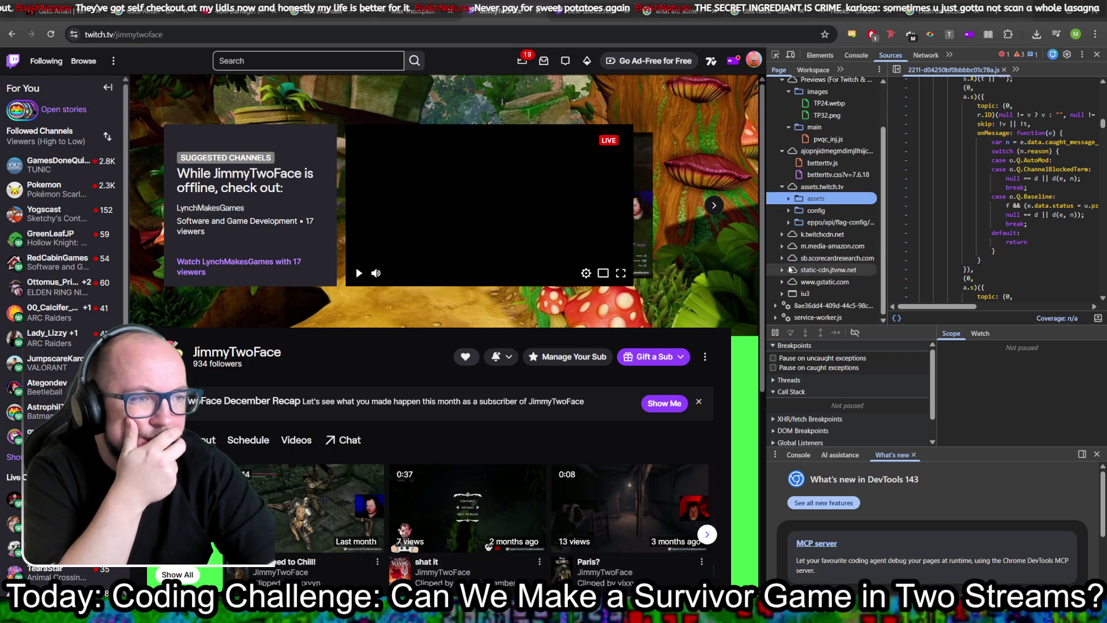
Expand k.twitchcdn.net and m.media-amazon.com down to its images/I jpg folder.
click(784, 236)
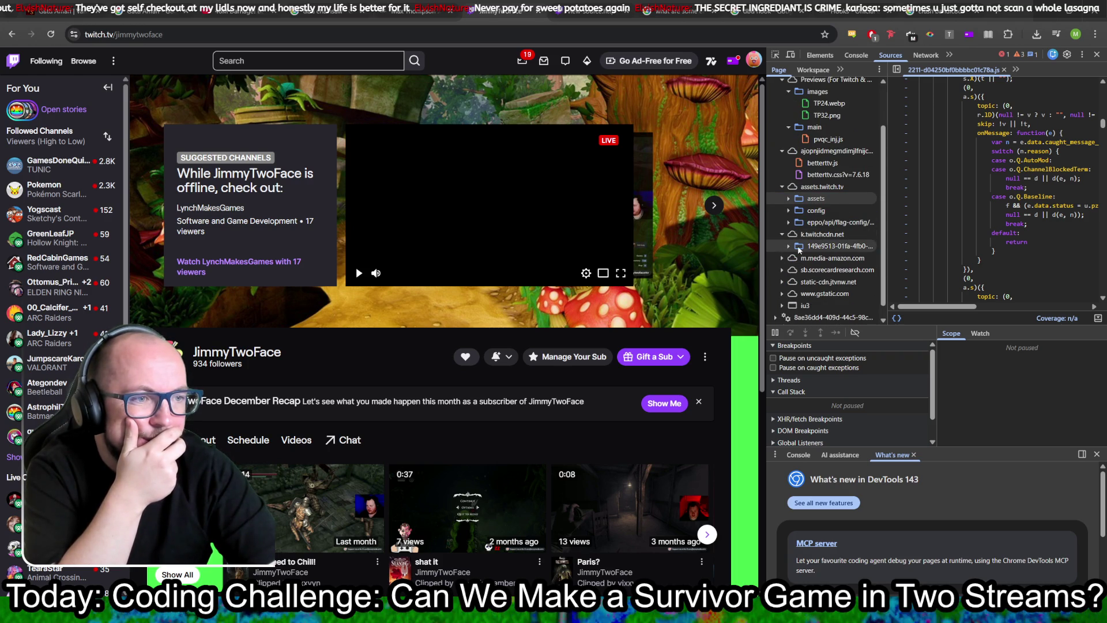
click(789, 246)
click(790, 270)
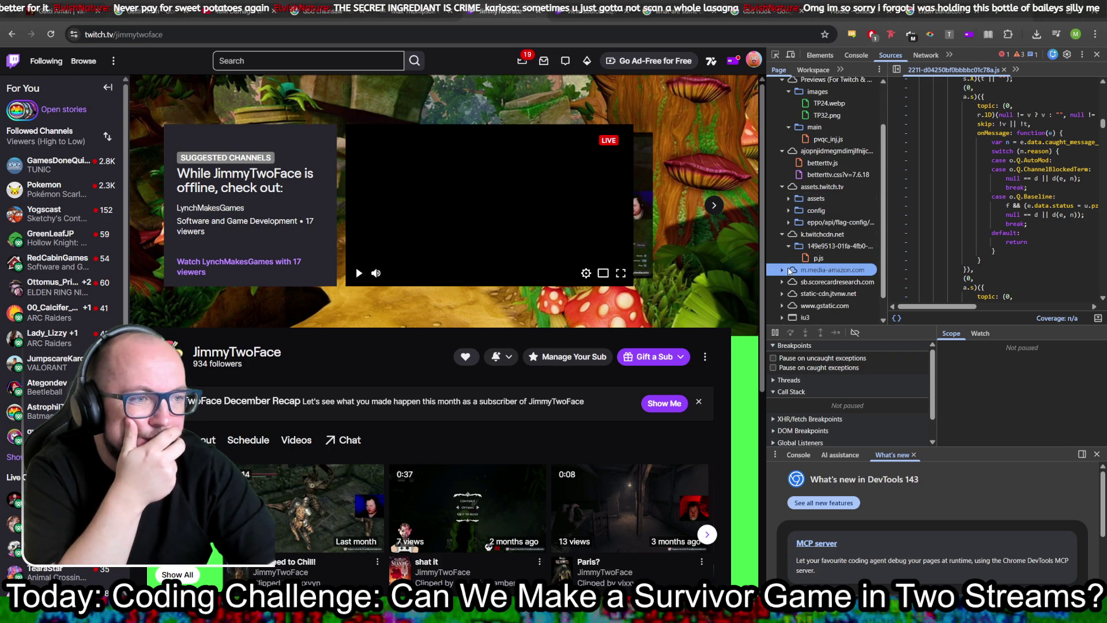
click(783, 270)
scroll(785, 259, down, 1)
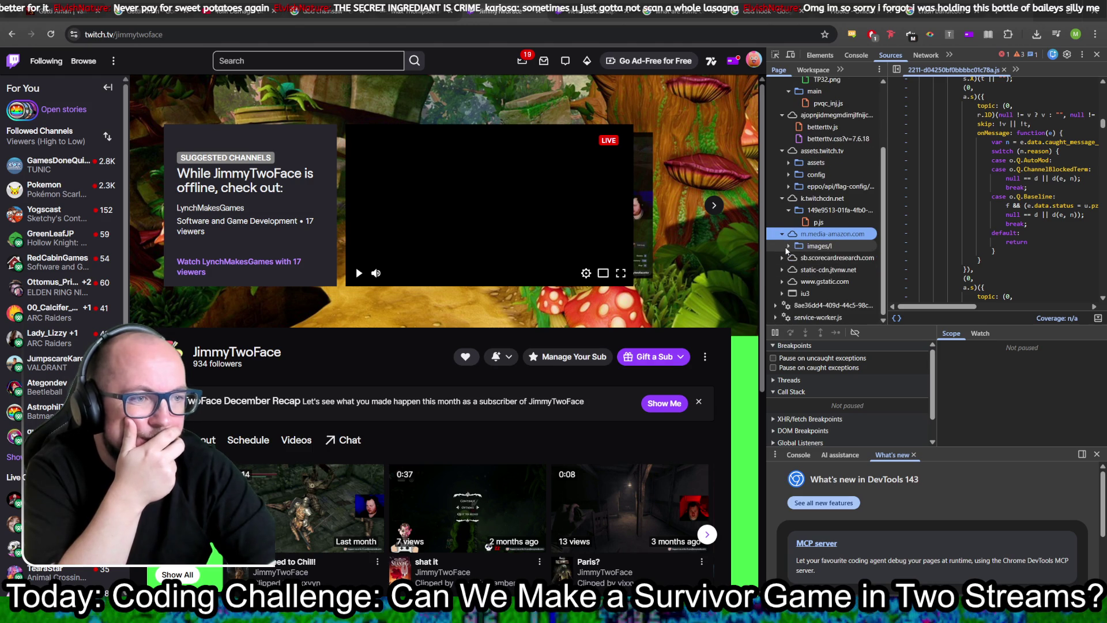
click(788, 246)
scroll(819, 242, down, 2)
Preview the first several jpgs in images/I, including the GUNSLUGS image.
click(844, 216)
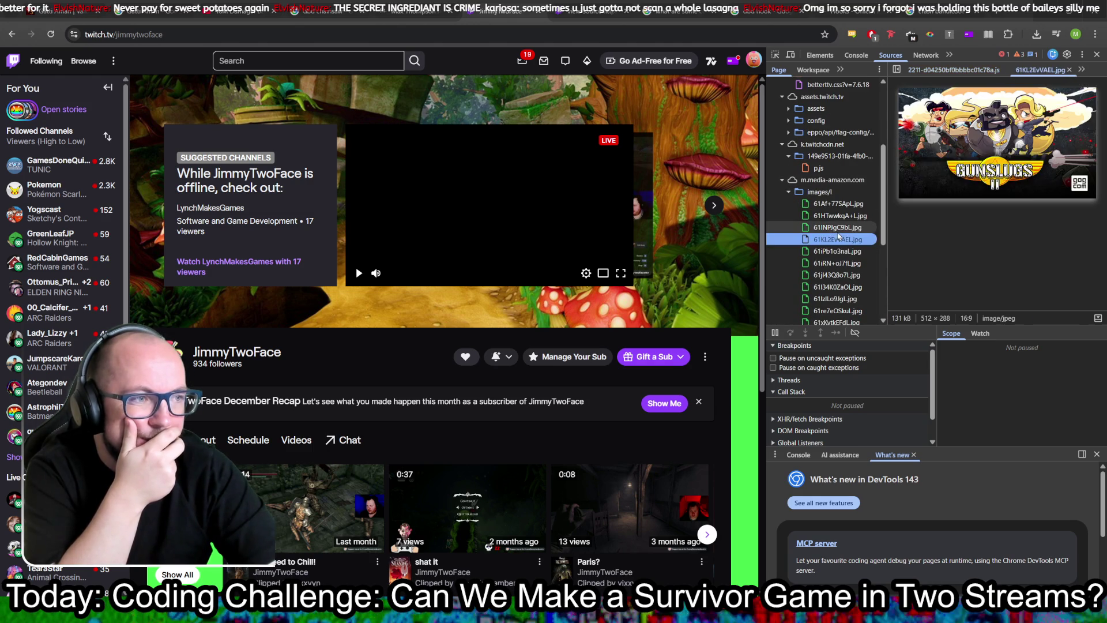
click(836, 251)
scroll(836, 249, down, 2)
click(836, 249)
scroll(835, 249, down, 2)
click(835, 249)
scroll(836, 249, down, 2)
click(836, 243)
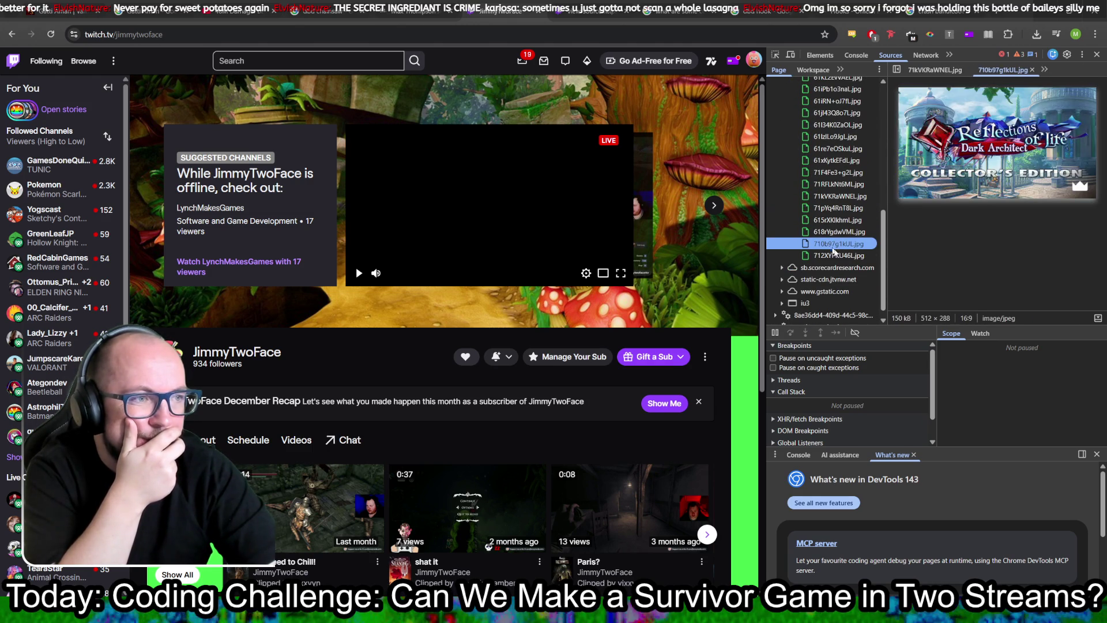
click(838, 255)
Preview Reflections of Life, DeathKeep and Christmas Adventure, then expand iu3's s.amazon-adsystem entry.
click(836, 243)
click(830, 231)
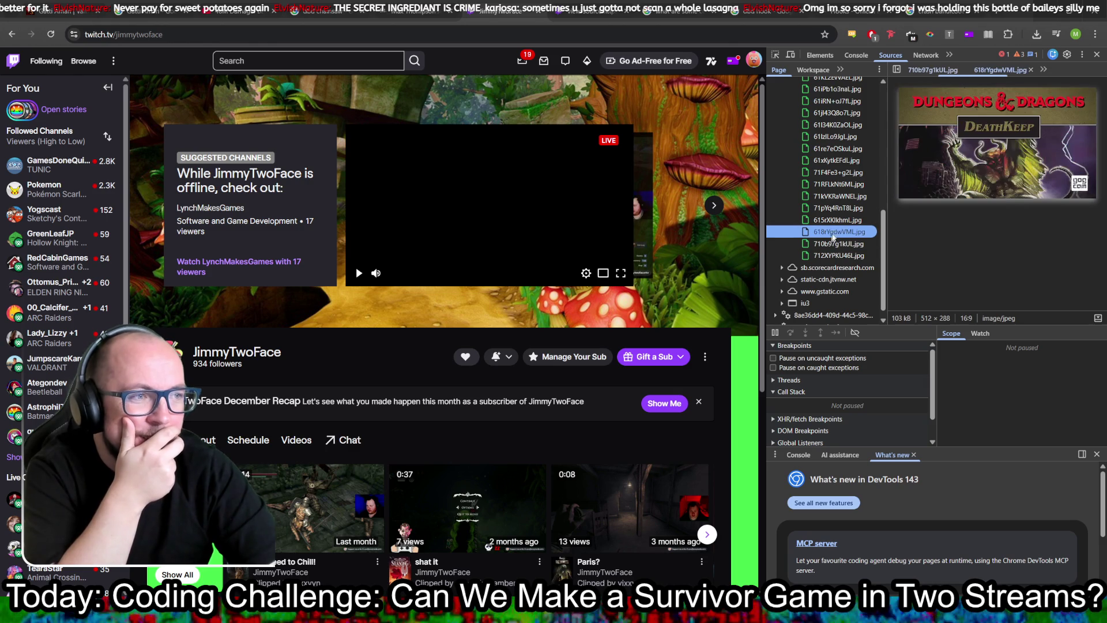
click(831, 220)
click(831, 208)
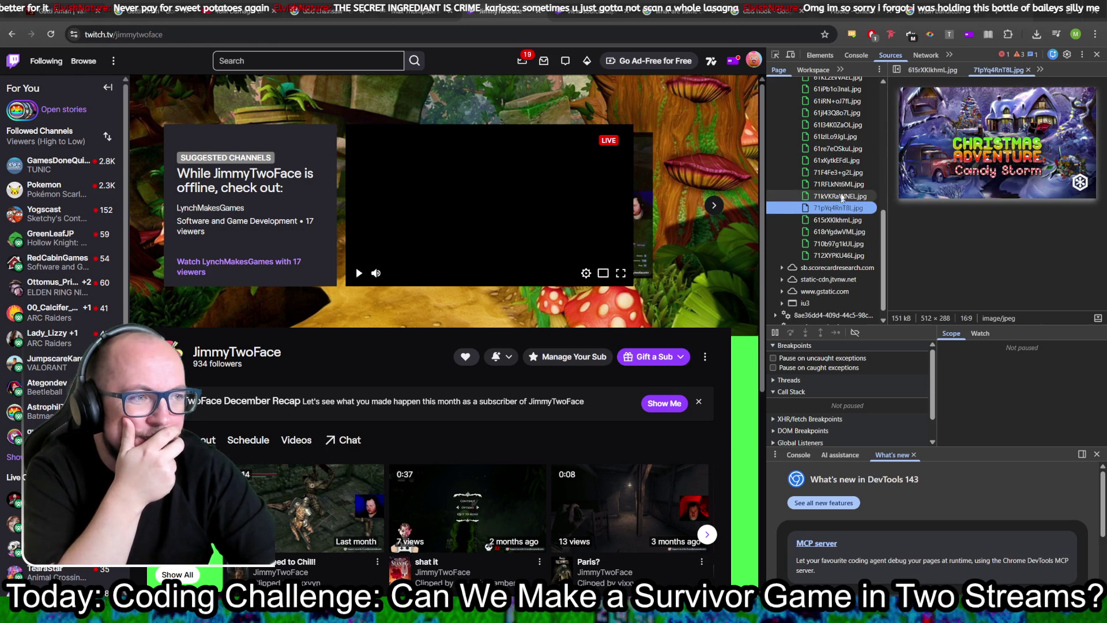
scroll(831, 210, down, 1)
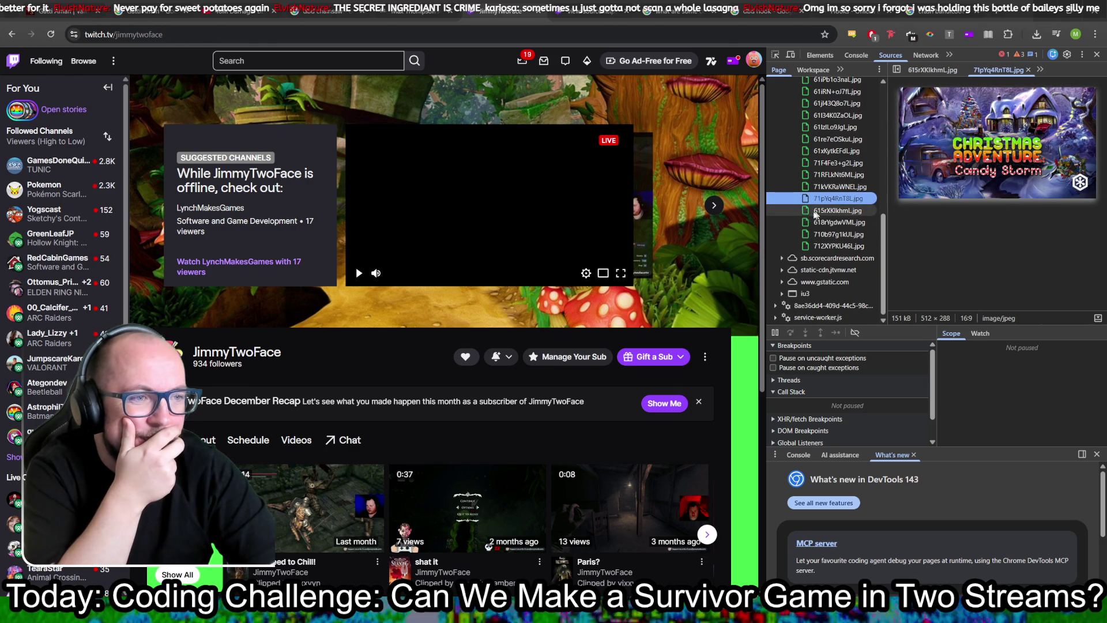
click(781, 293)
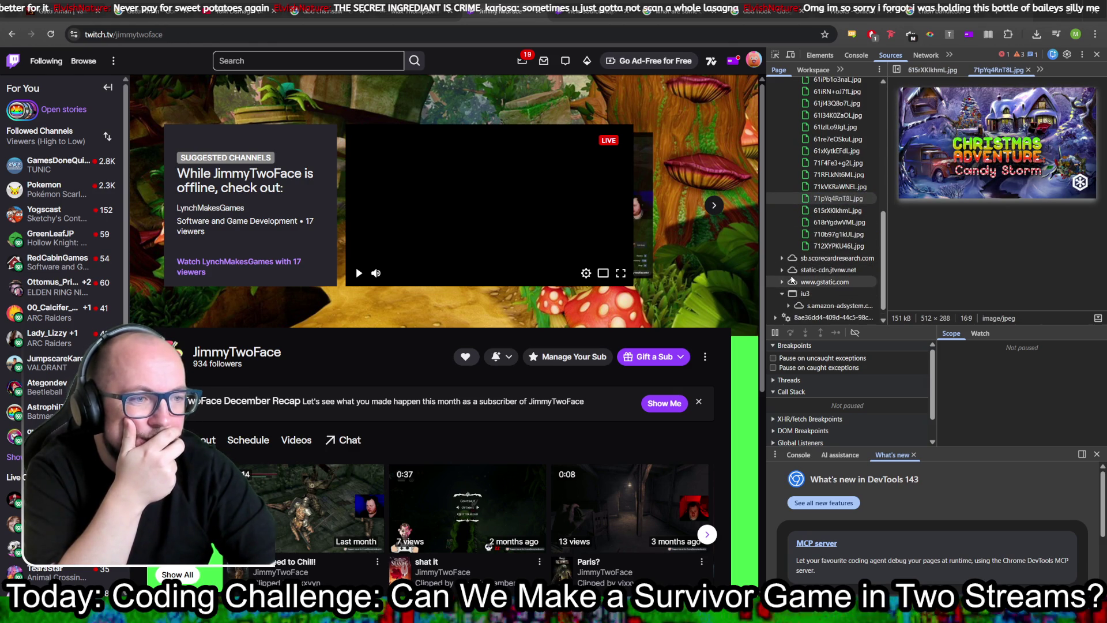
click(788, 294)
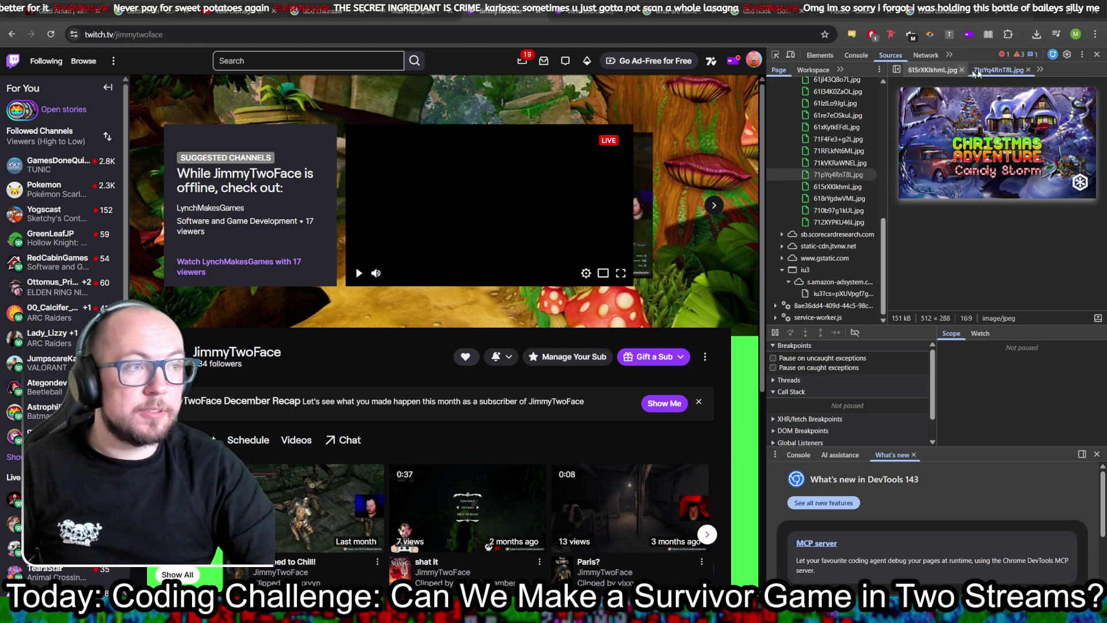
Search the streamer's name, save the hat-wearing avatar to Downloads, and preview the jungle screenshot.
click(992, 14)
text(jimmytwoface)
key(Return)
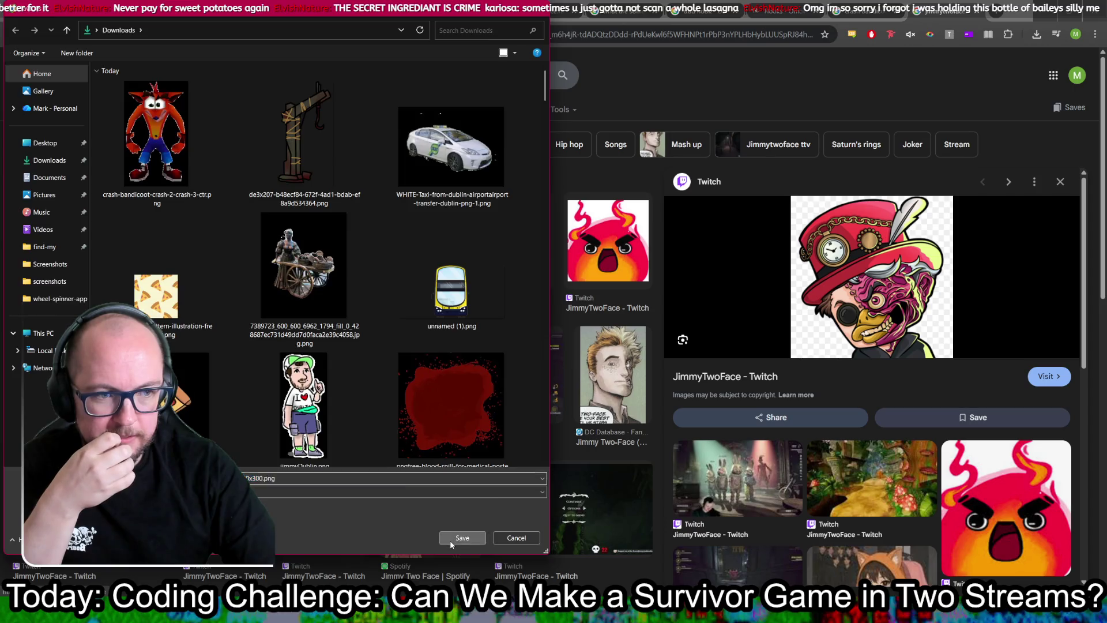
click(452, 542)
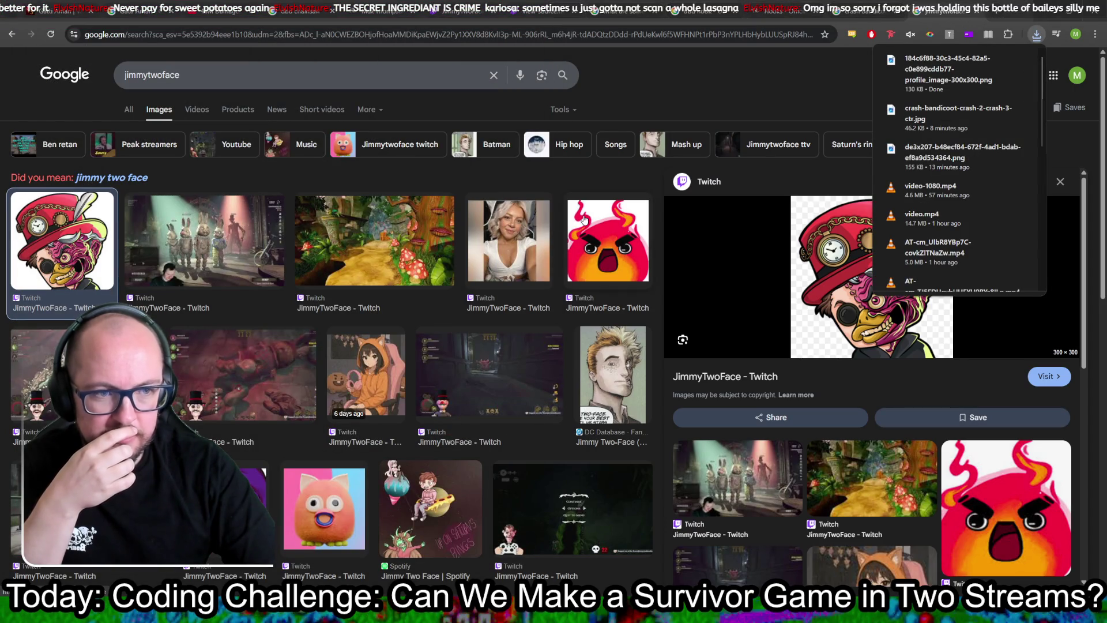
click(327, 232)
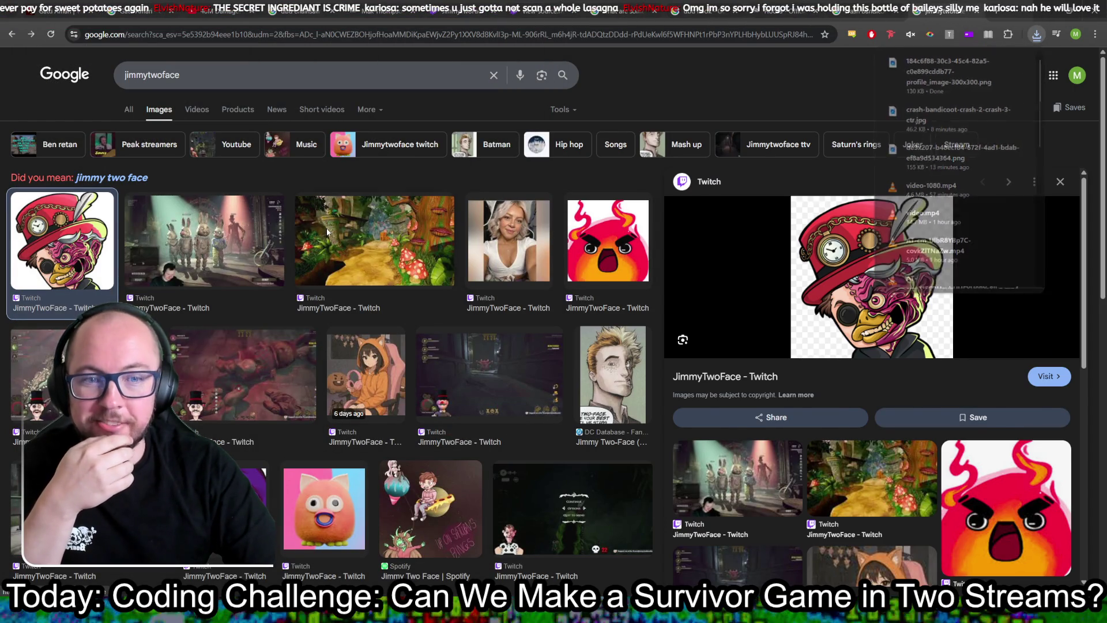
right_click(854, 295)
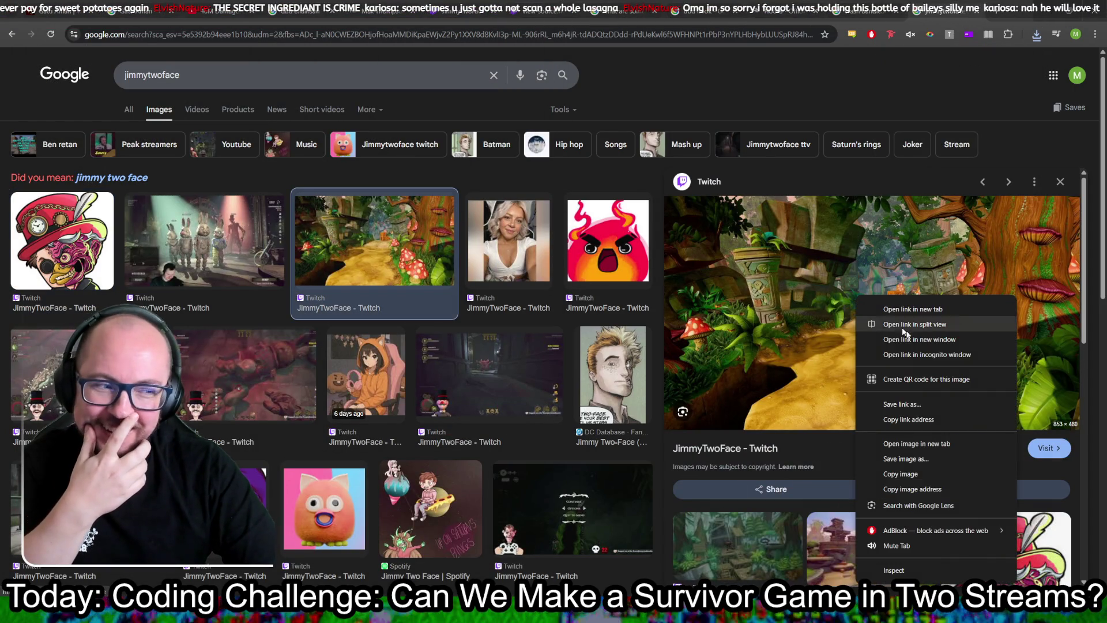
Save the jungle screenshot to Downloads and preview the comic-style image result.
click(899, 461)
click(459, 535)
click(624, 372)
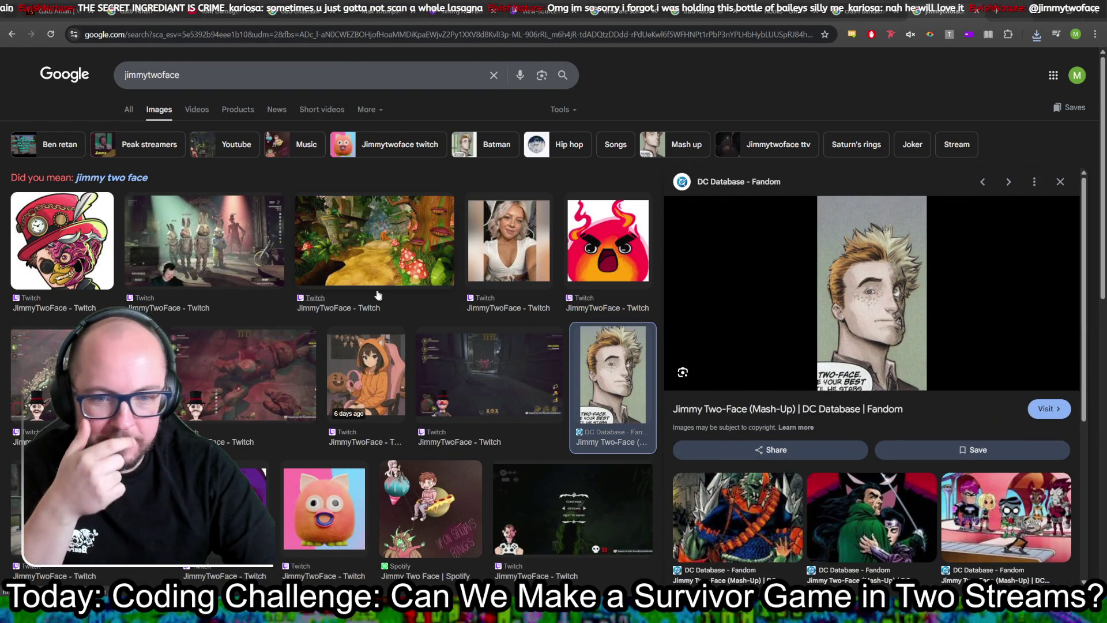
Scroll through the remaining image results, then return to the Godot editor.
scroll(406, 272, down, 1)
scroll(421, 261, down, 2)
scroll(404, 317, up, 3)
scroll(390, 377, down, 3)
scroll(483, 321, down, 5)
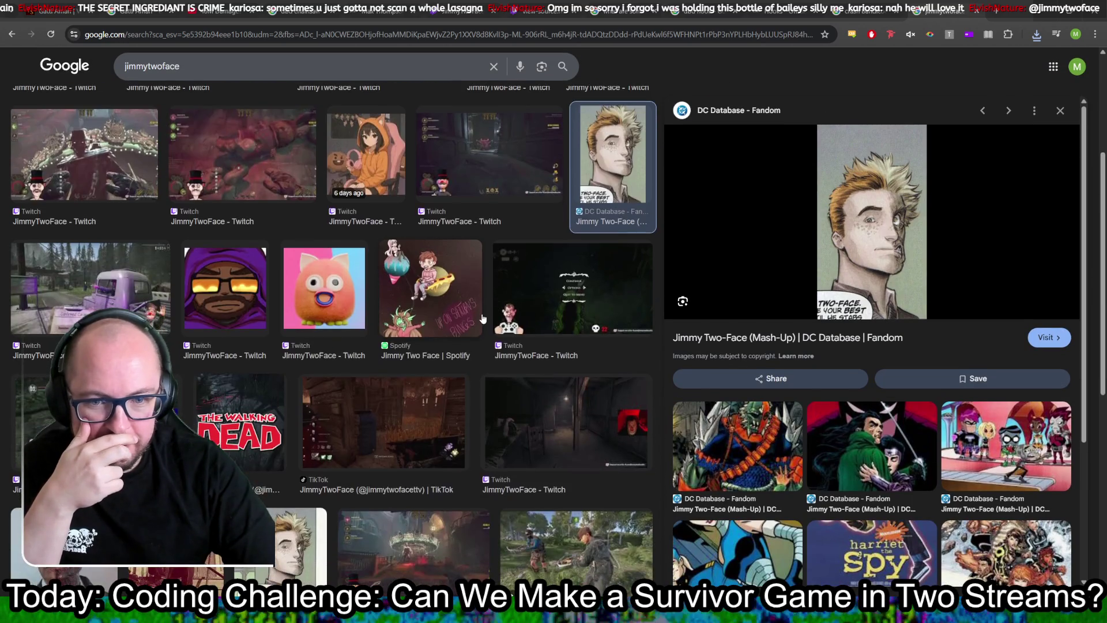
scroll(481, 322, down, 4)
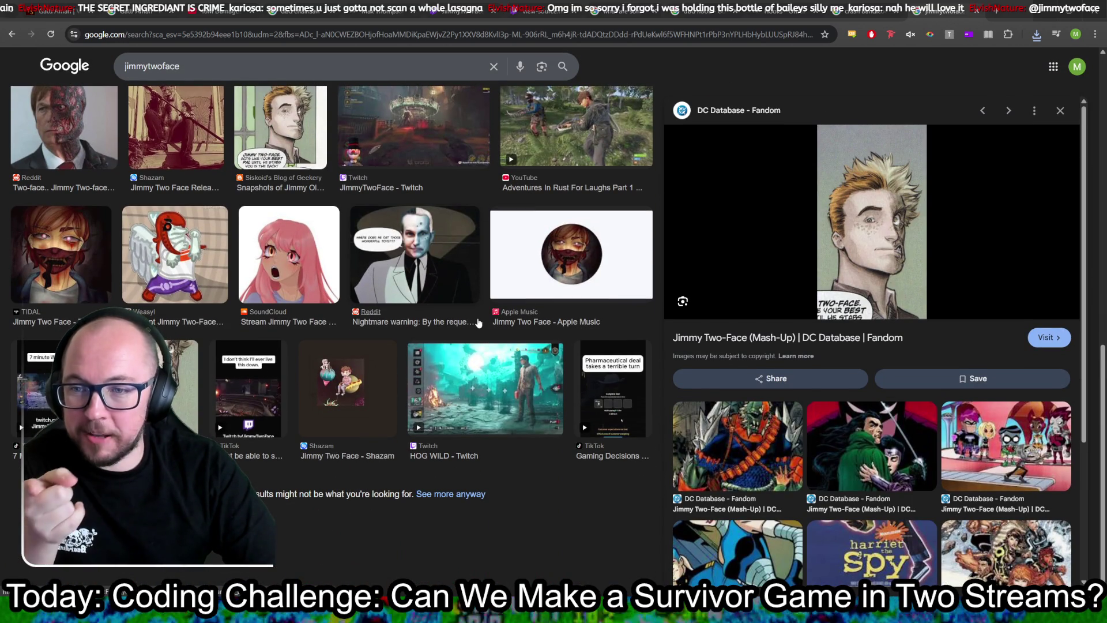
scroll(477, 323, up, 10)
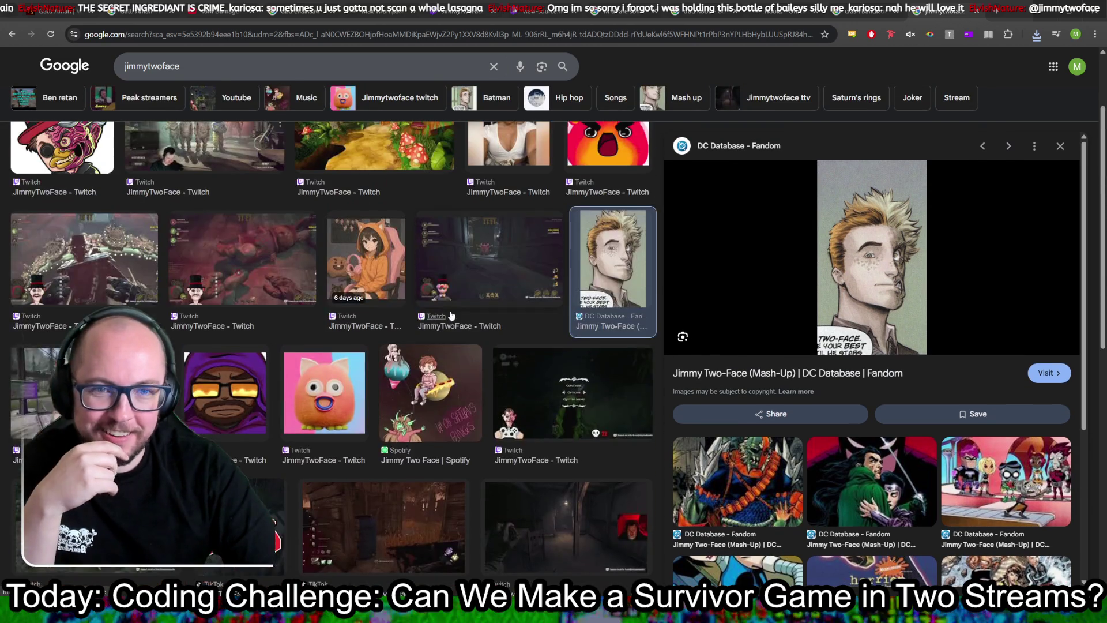
scroll(509, 392, up, 2)
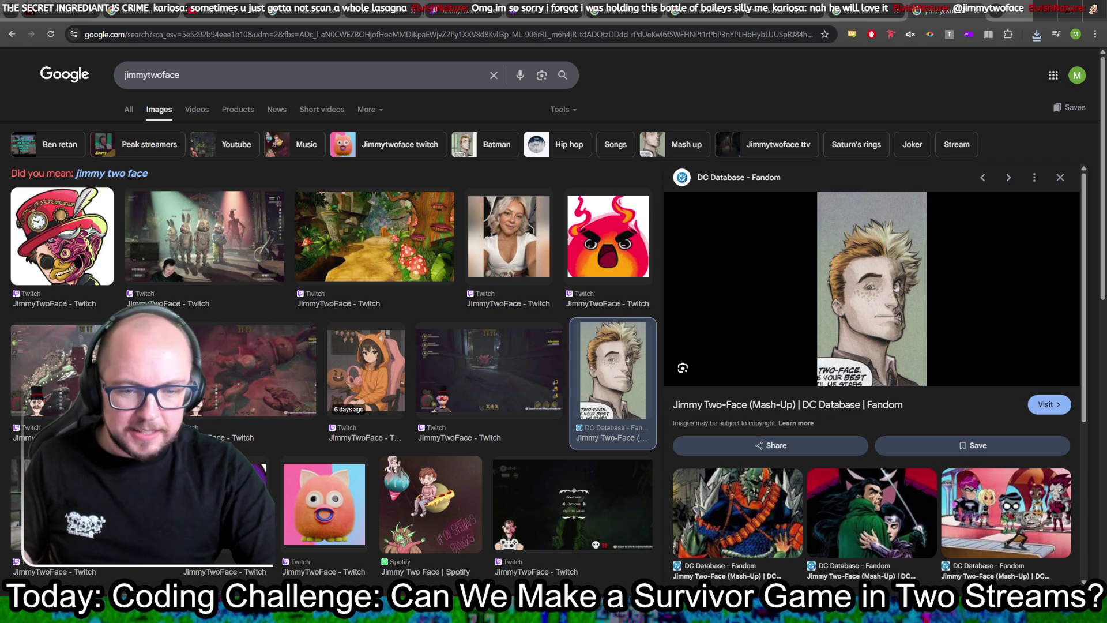
key(alt+Tab)
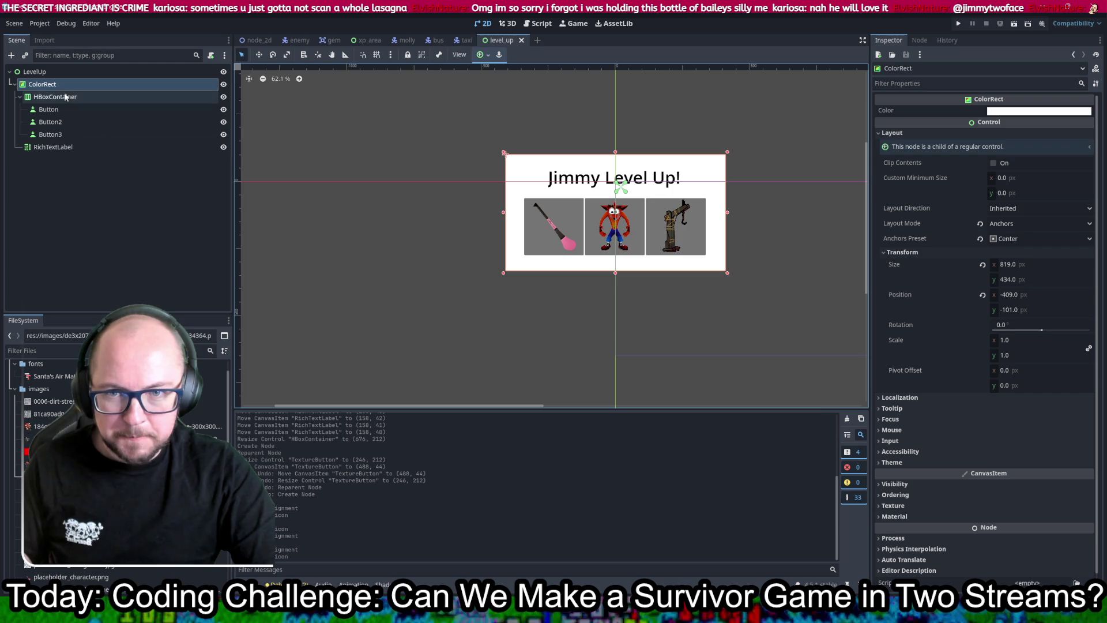
Add the profile image as a Sprite2D behind the popup, scaled to about 4.7x.
mouse_move(41, 426)
mouse_down()
mouse_move(242, 403)
mouse_move(562, 104)
mouse_move(21, 144)
mouse_move(67, 88)
mouse_up()
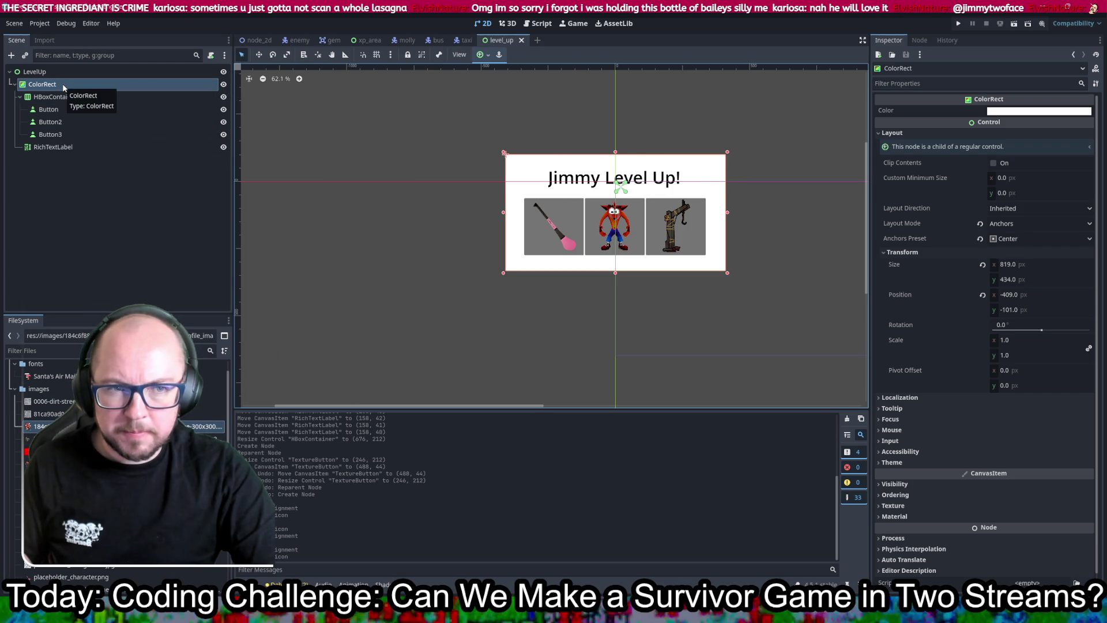
mouse_move(67, 88)
mouse_down()
mouse_move(562, 164)
mouse_move(542, 182)
mouse_up()
drag(552, 184, 593, 188)
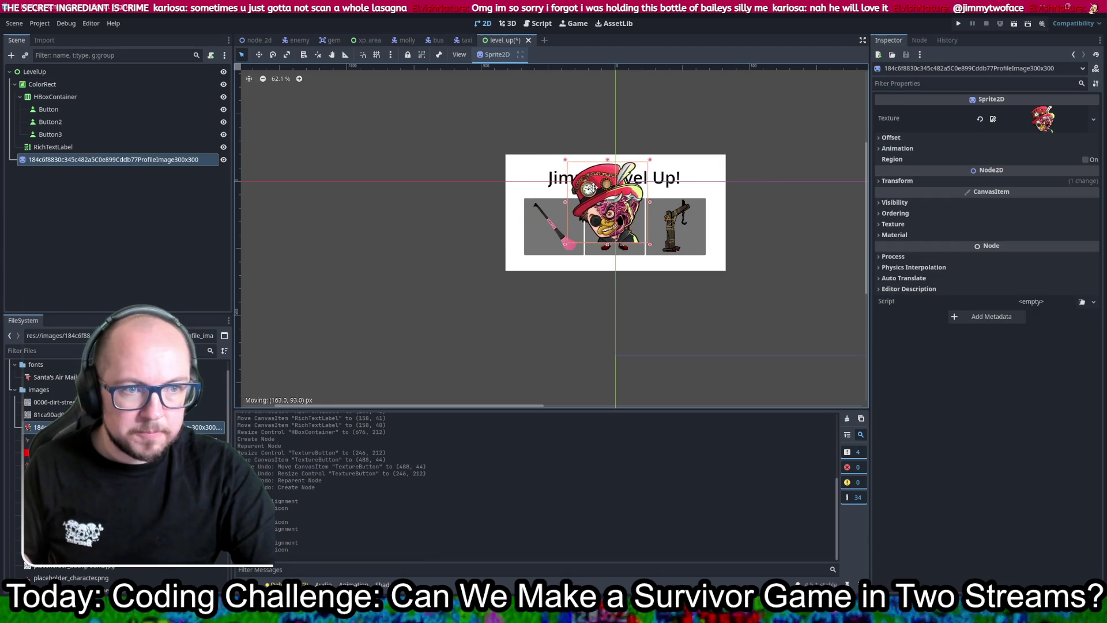
drag(651, 250, 800, 351)
key(ctrl+z)
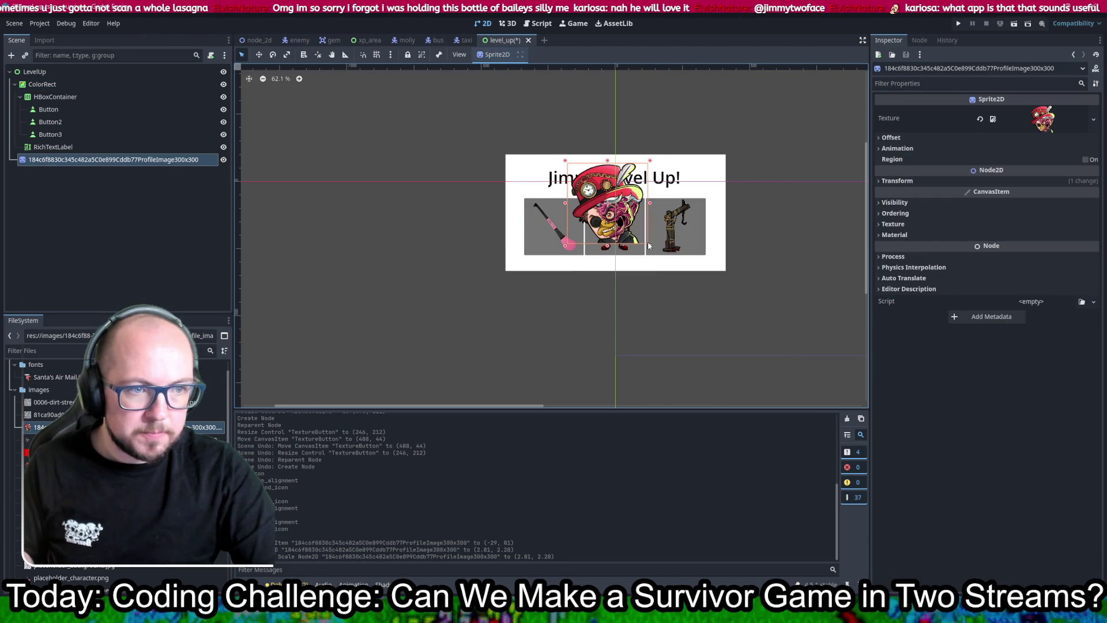
mouse_move(652, 248)
mouse_down()
mouse_move(761, 380)
mouse_move(628, 229)
mouse_up()
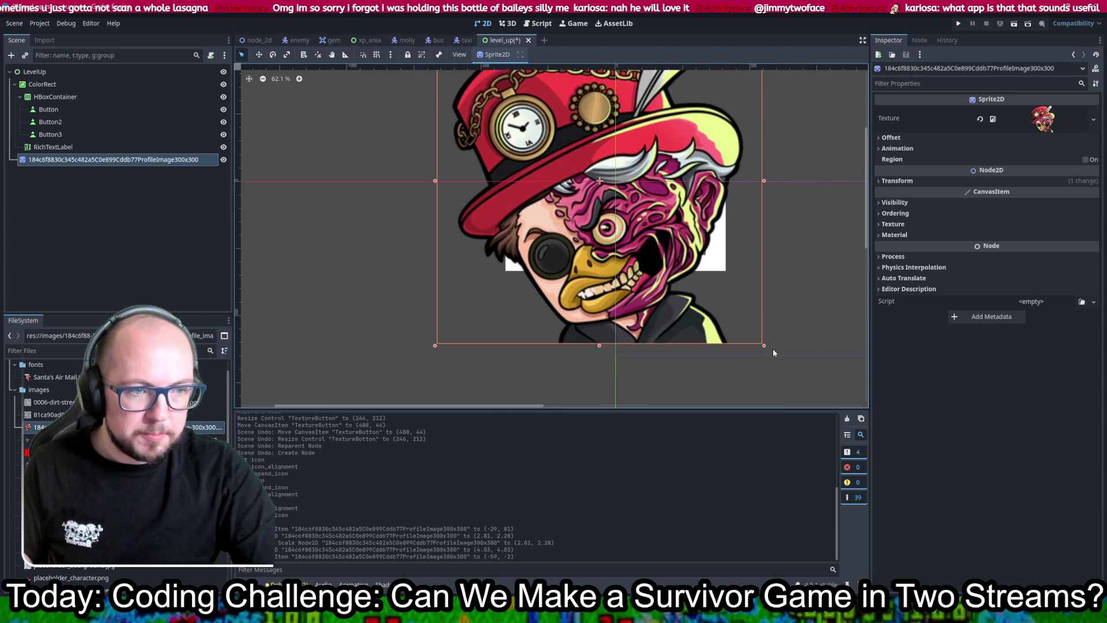
drag(763, 346, 820, 404)
mouse_move(711, 328)
mouse_down()
mouse_move(714, 259)
mouse_move(696, 278)
mouse_up()
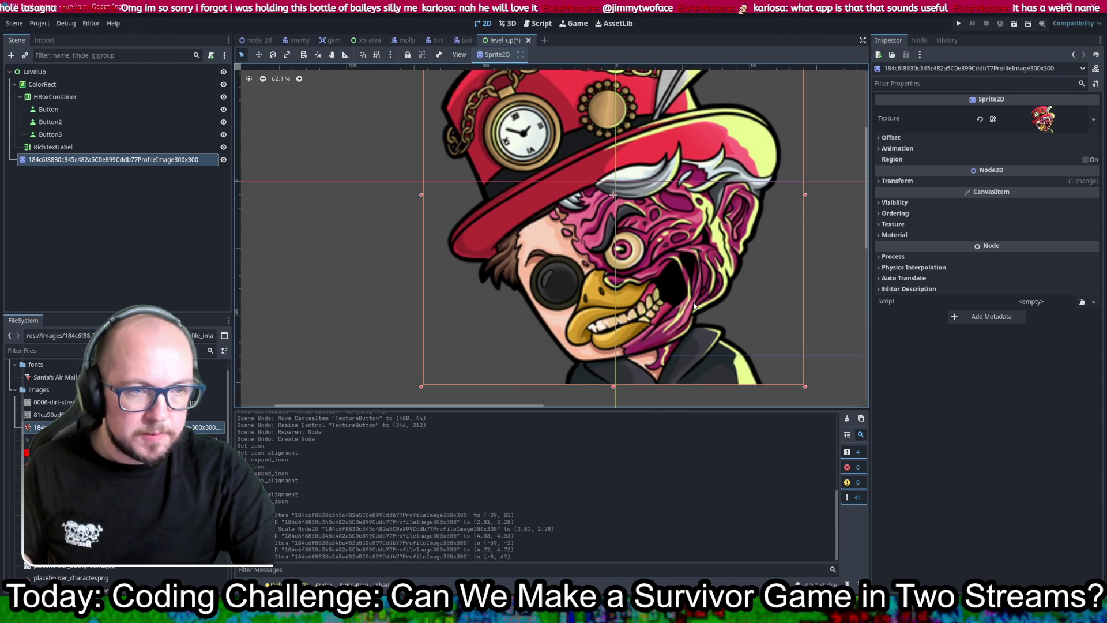
scroll(695, 273, down, 2)
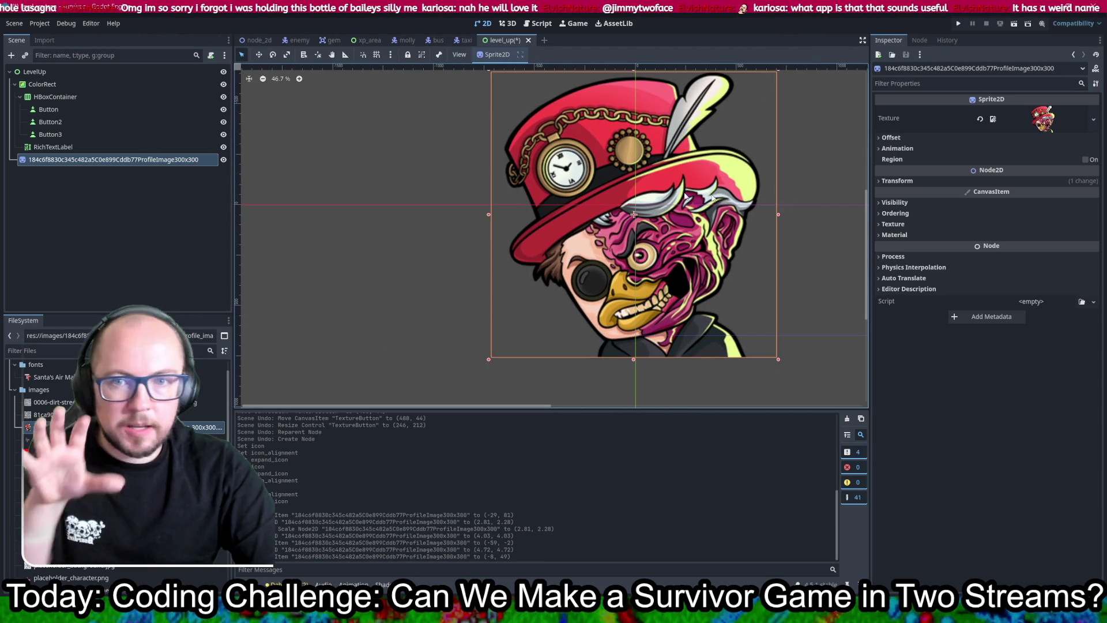
drag(66, 162, 49, 86)
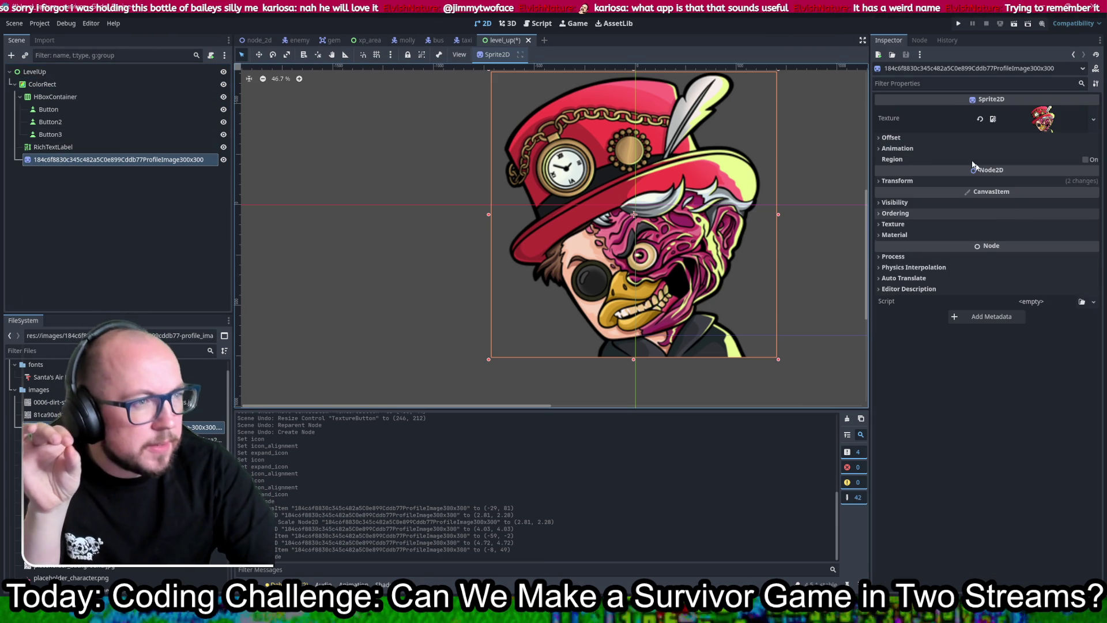
Set ColorRect's Clip Children to Clip Only and nest the profile sprite under ColorRect.
click(919, 201)
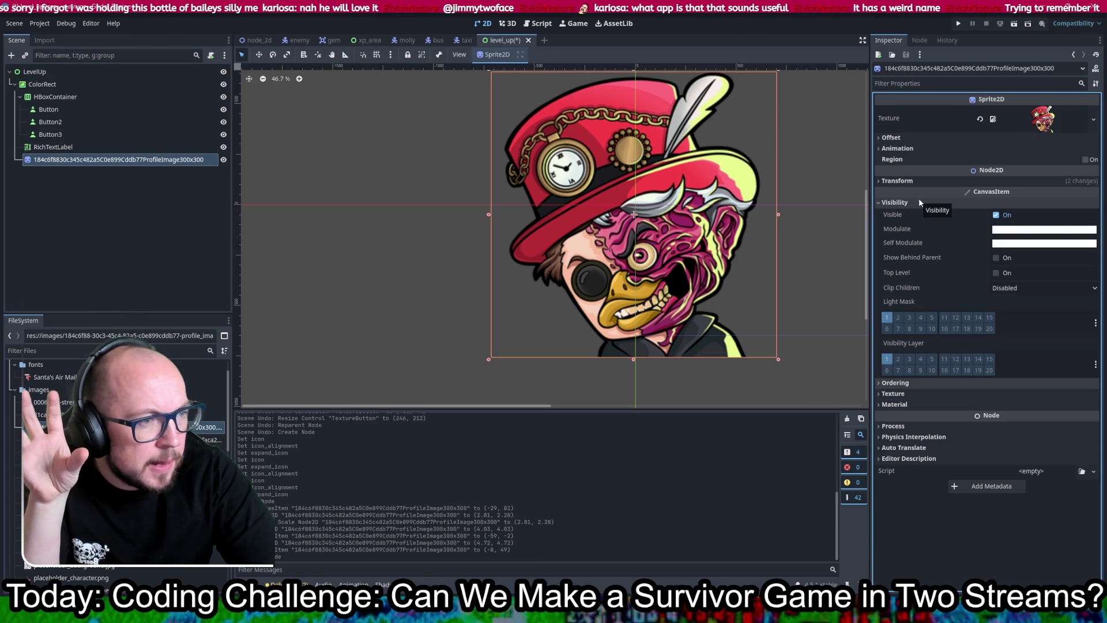
click(1042, 286)
click(1044, 289)
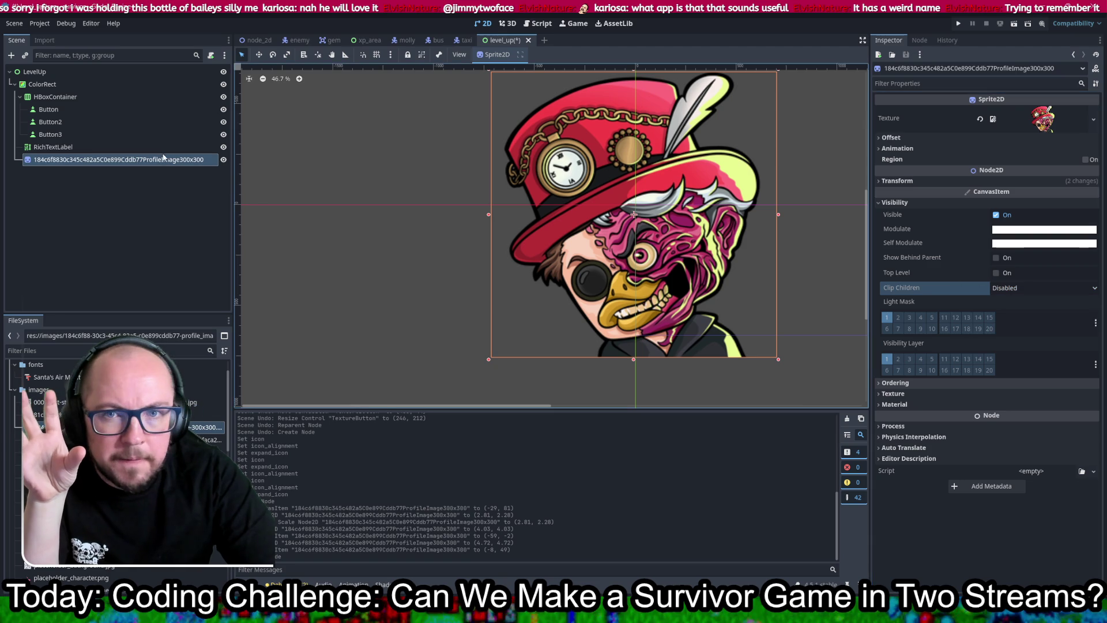
click(46, 85)
scroll(966, 288, down, 1)
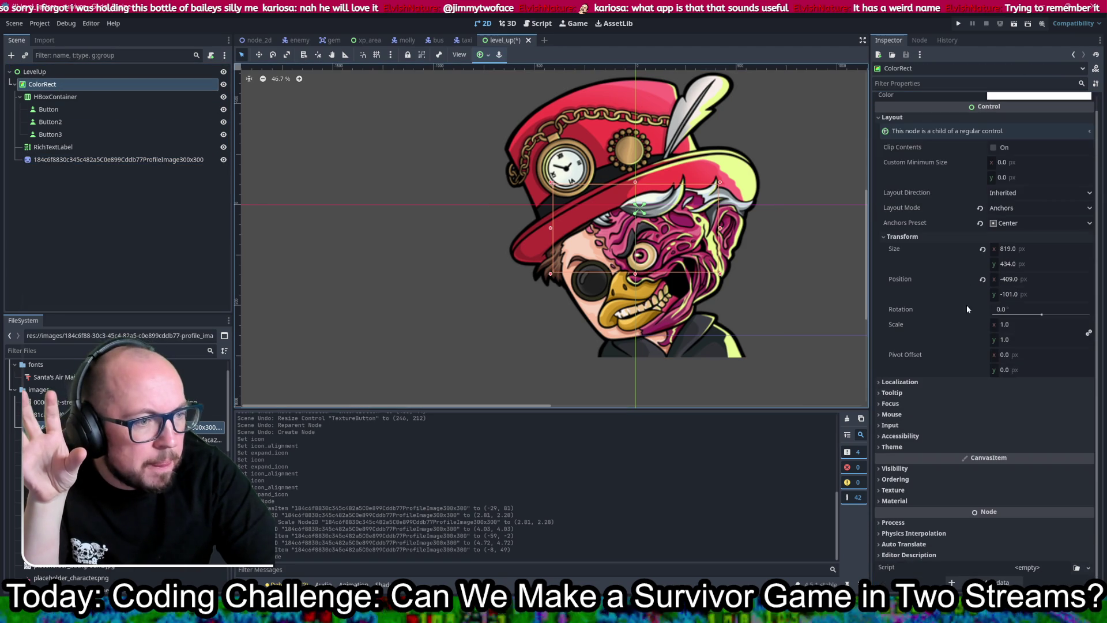
click(931, 467)
scroll(948, 464, down, 2)
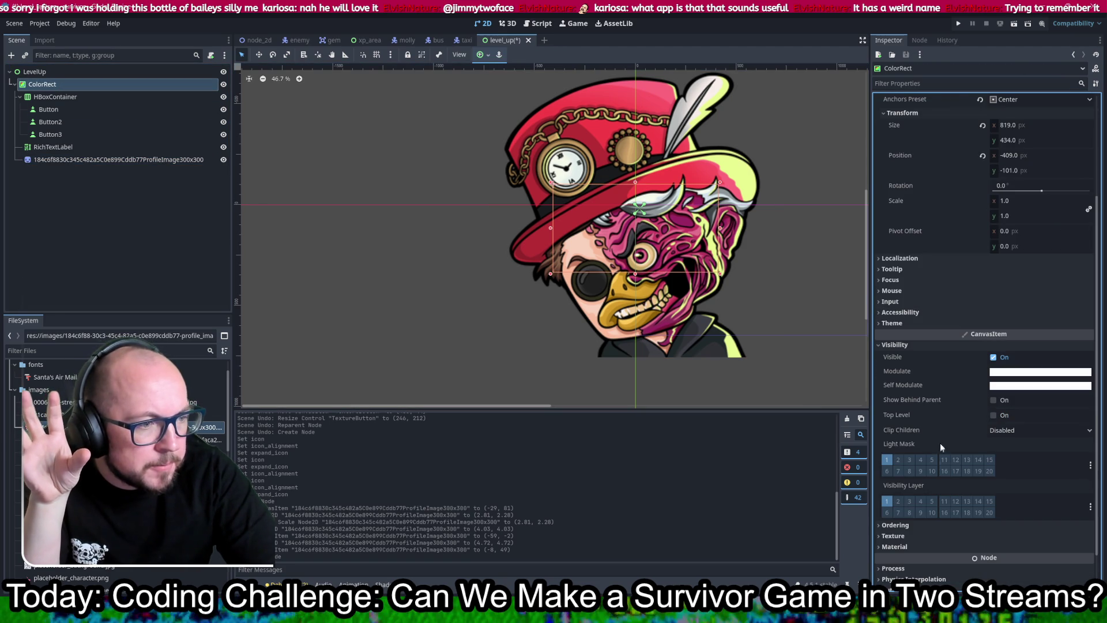
click(1000, 430)
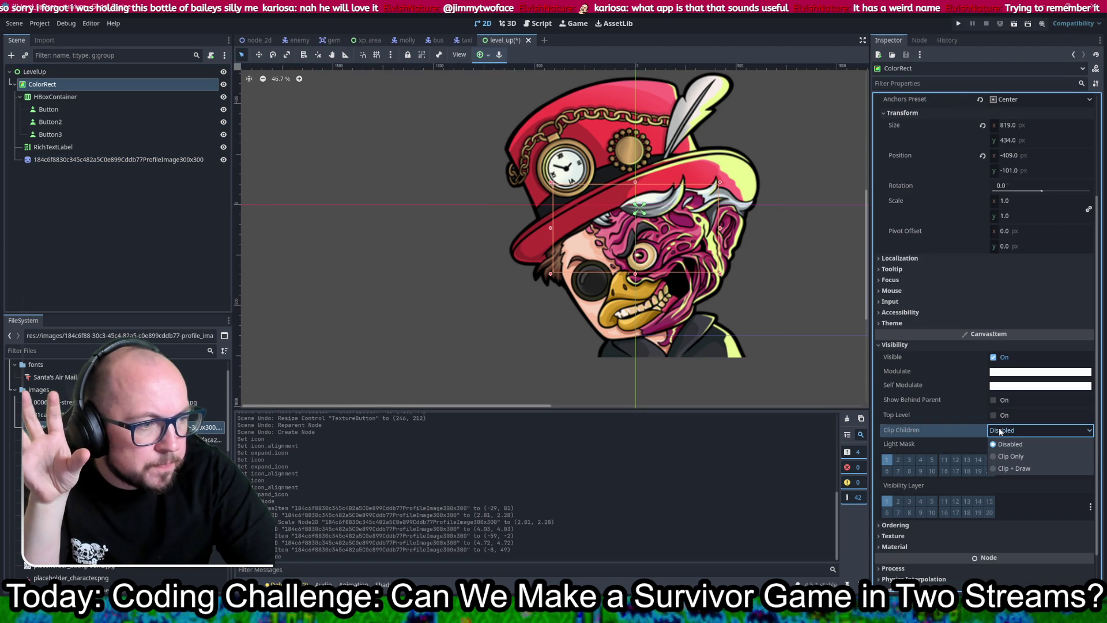
click(1014, 457)
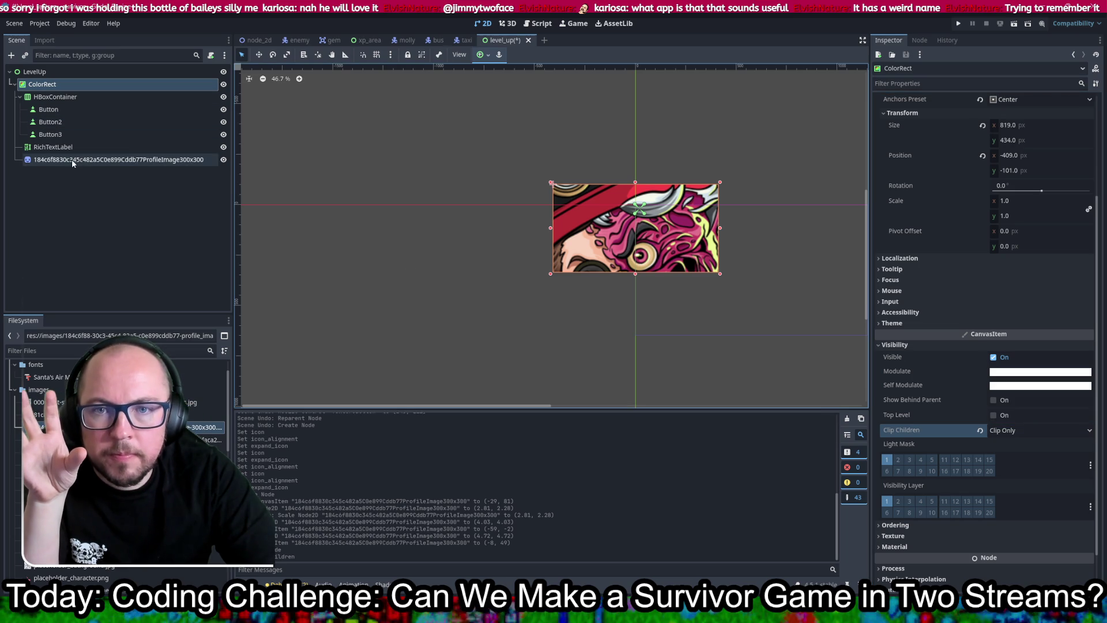
drag(72, 163, 47, 85)
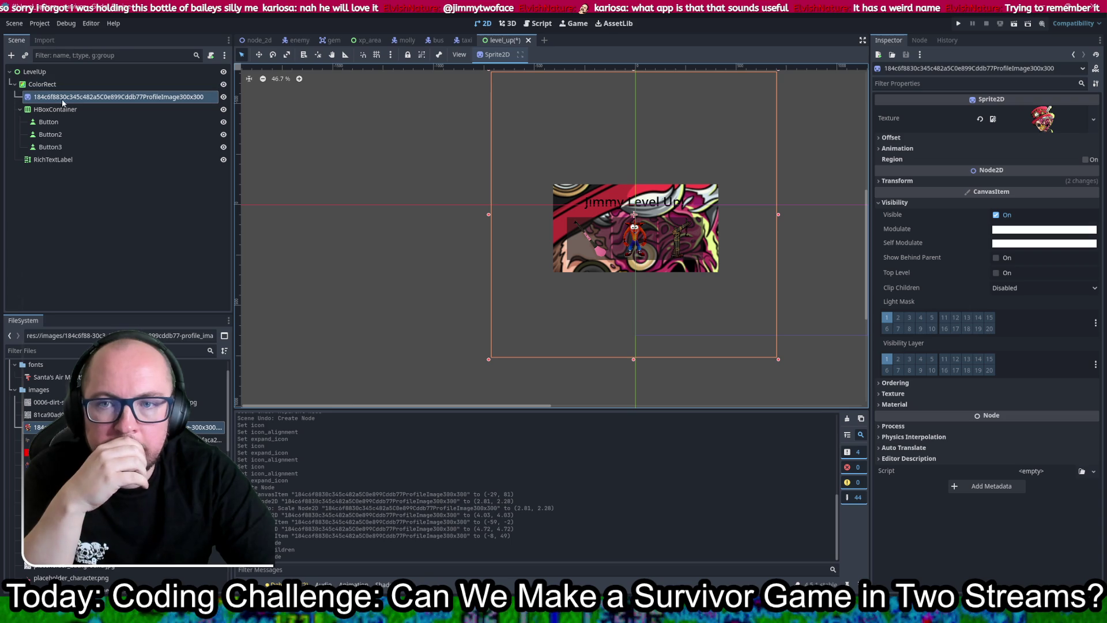
Save level_up and run the main game with F5 to test the popup.
click(821, 261)
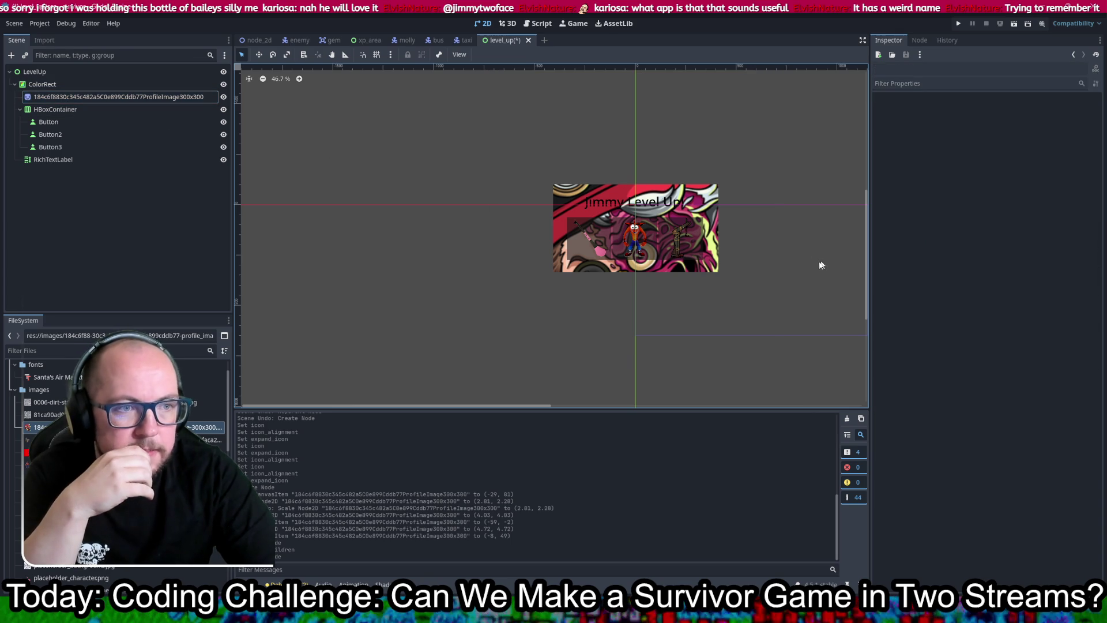
key(ctrl+s)
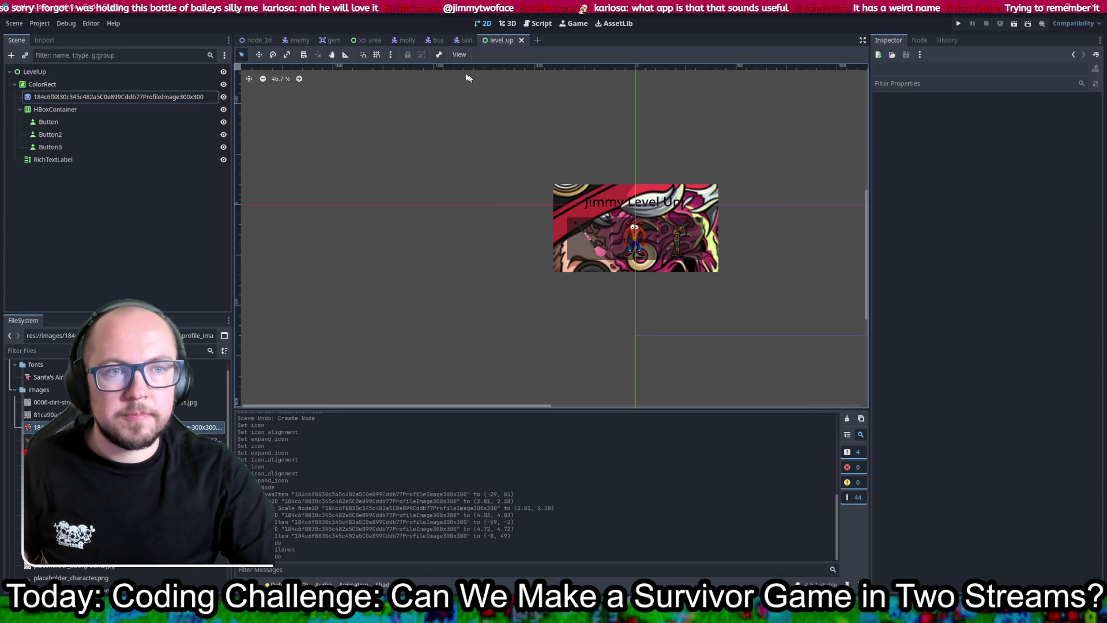
click(253, 42)
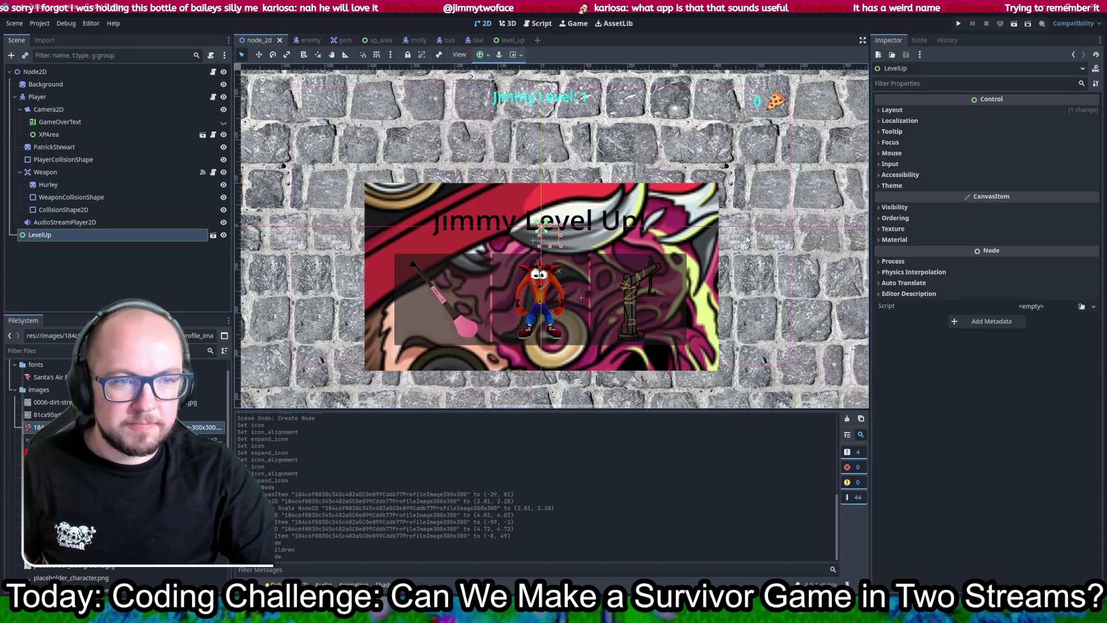
scroll(746, 240, down, 8)
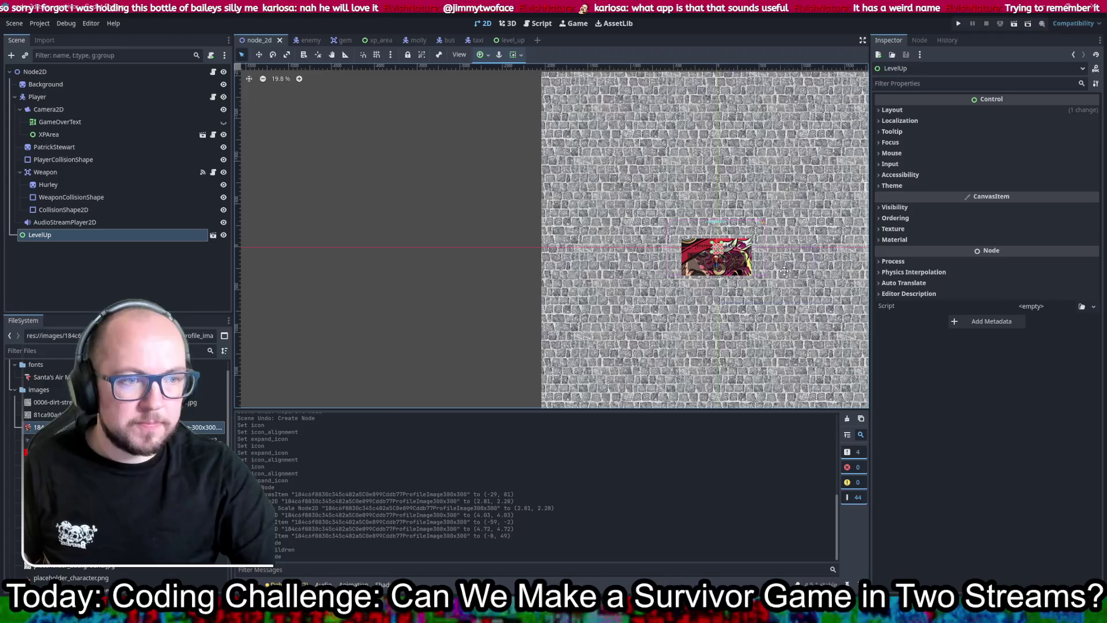
scroll(784, 271, down, 2)
key(F5)
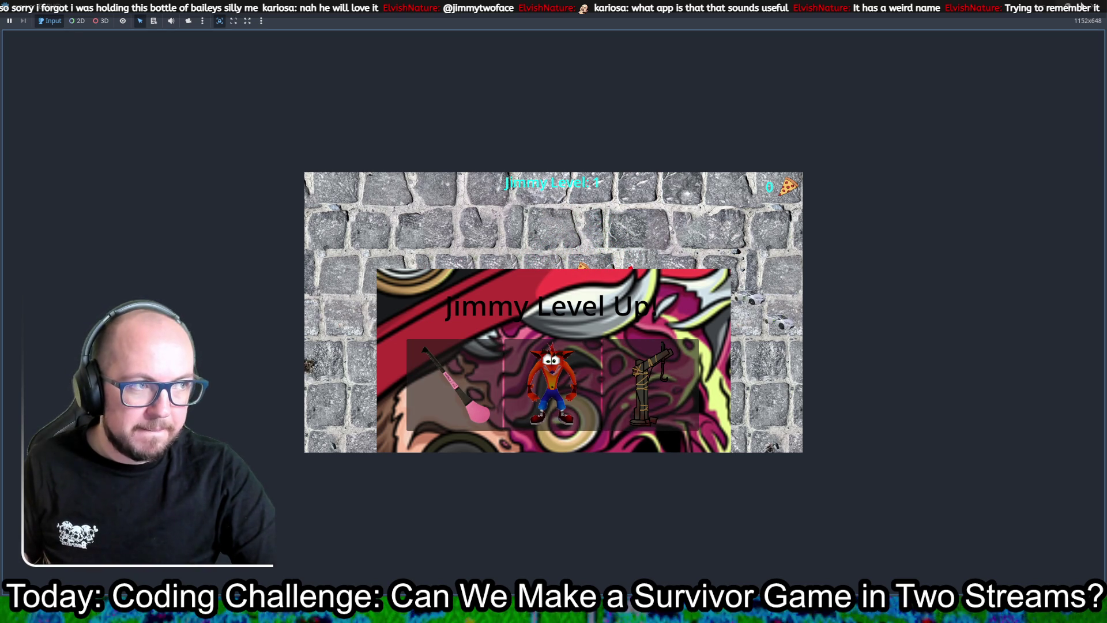
click(1102, 9)
scroll(617, 261, up, 5)
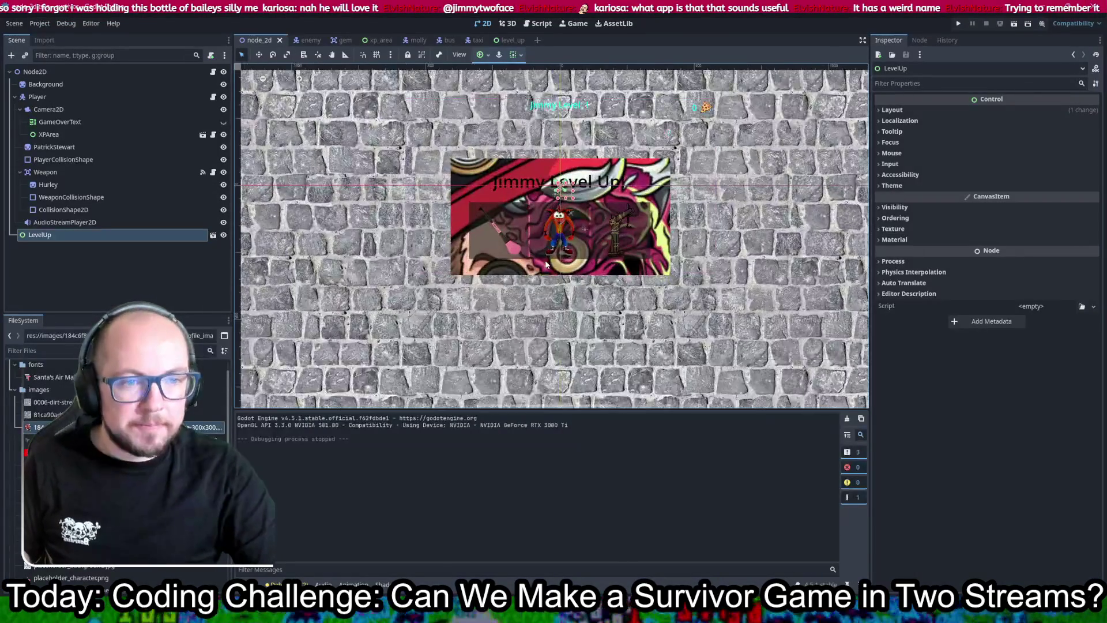
scroll(617, 261, up, 3)
scroll(634, 188, up, 1)
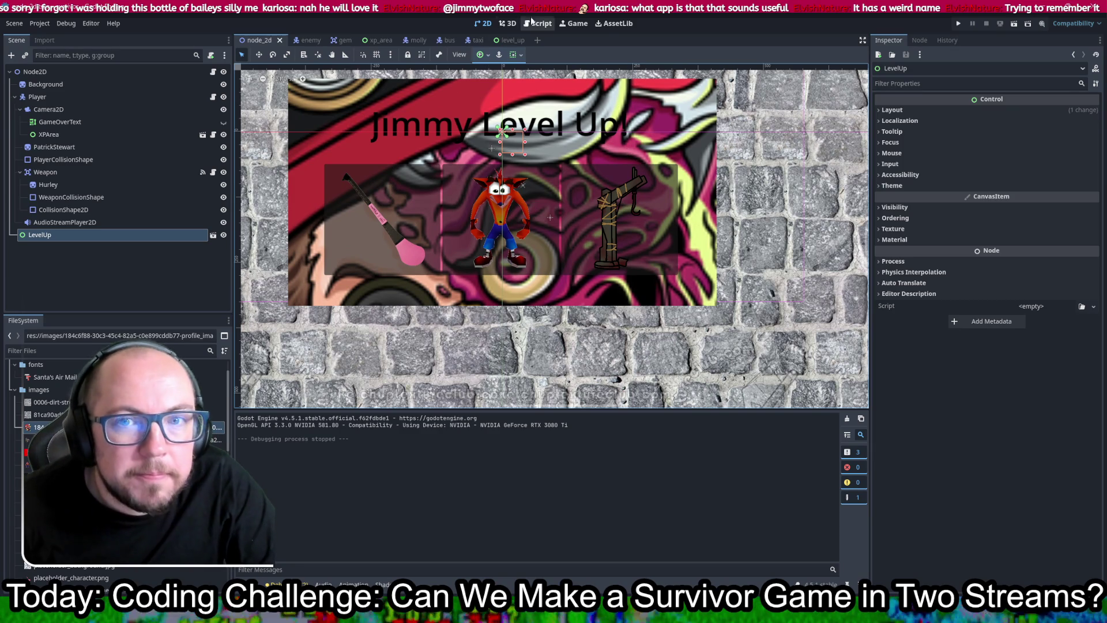
Move the LevelUp root 82 px up, save, and rerun the game to check it.
click(503, 40)
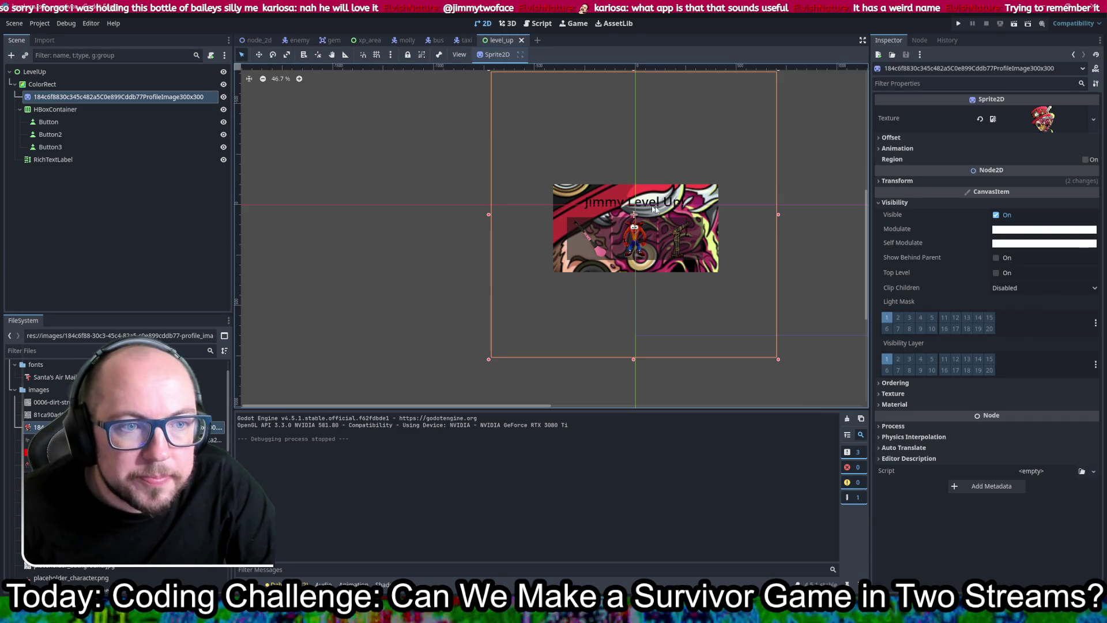
scroll(712, 235, up, 1)
scroll(639, 264, up, 1)
click(116, 72)
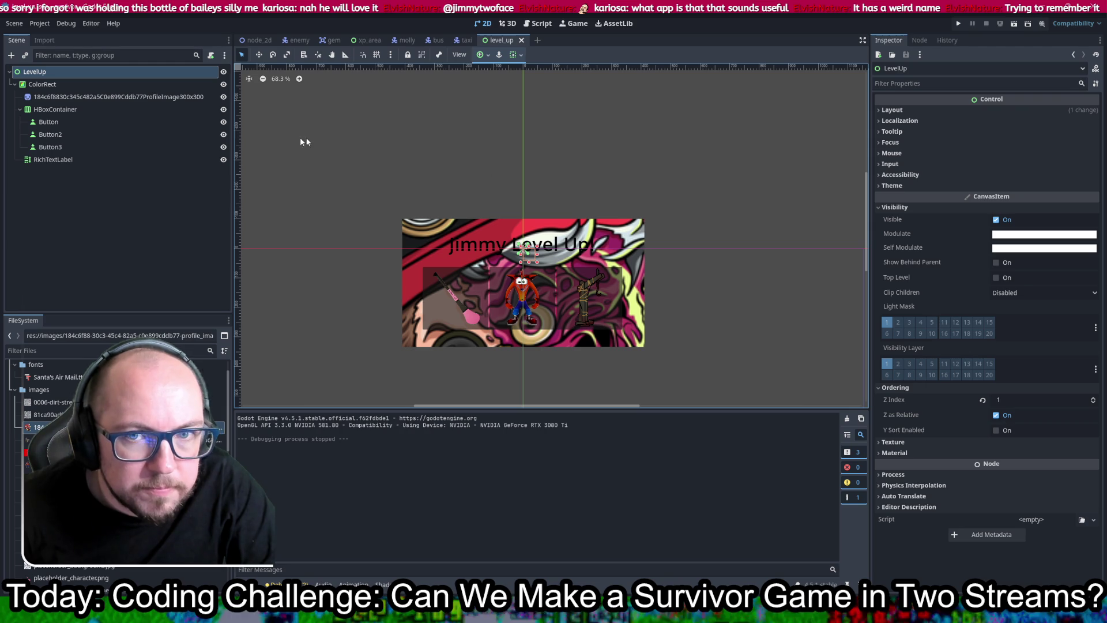
click(259, 55)
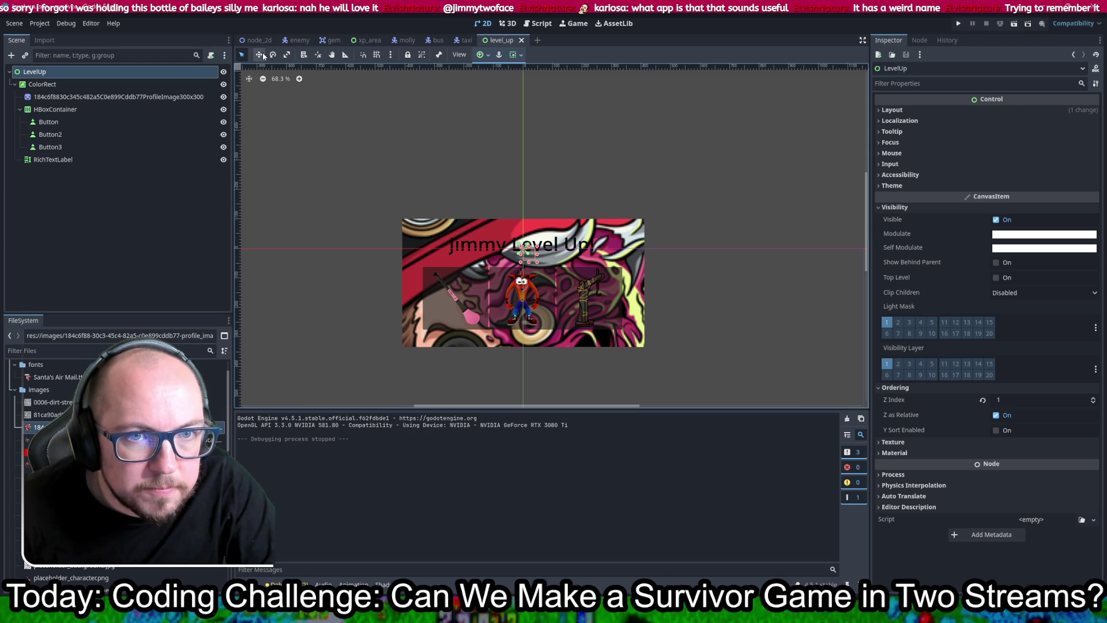
drag(582, 232, 581, 196)
key(ctrl+s)
click(958, 24)
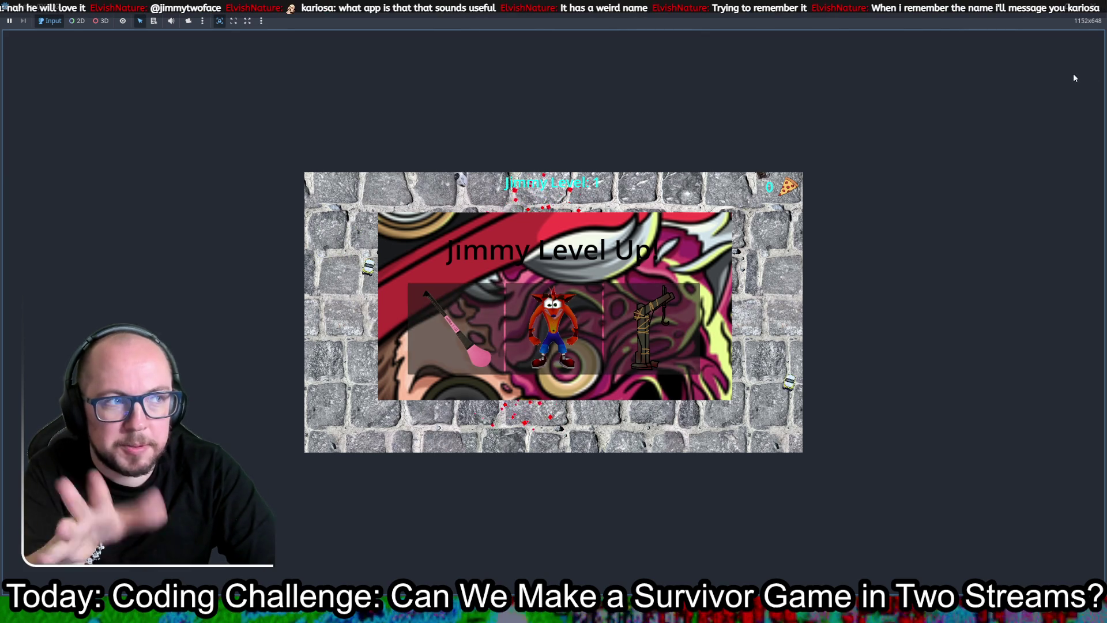
key(F8)
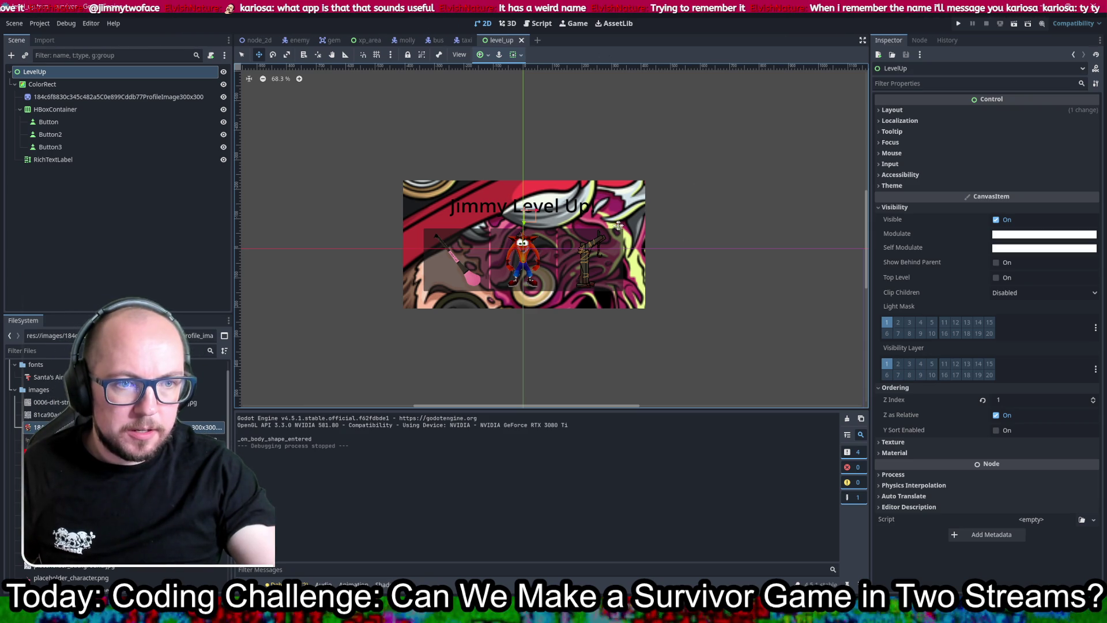
Set the Jimmy Level Up RichTextLabel's Default Color to blue (1b3eff) in Theme Overrides.
scroll(548, 214, up, 2)
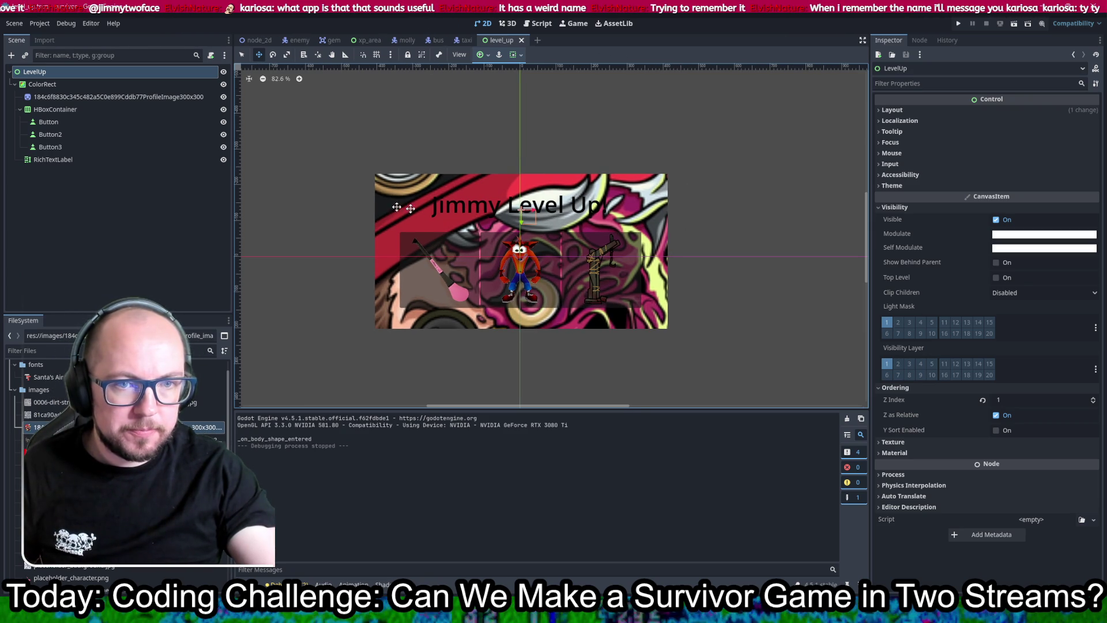
click(51, 159)
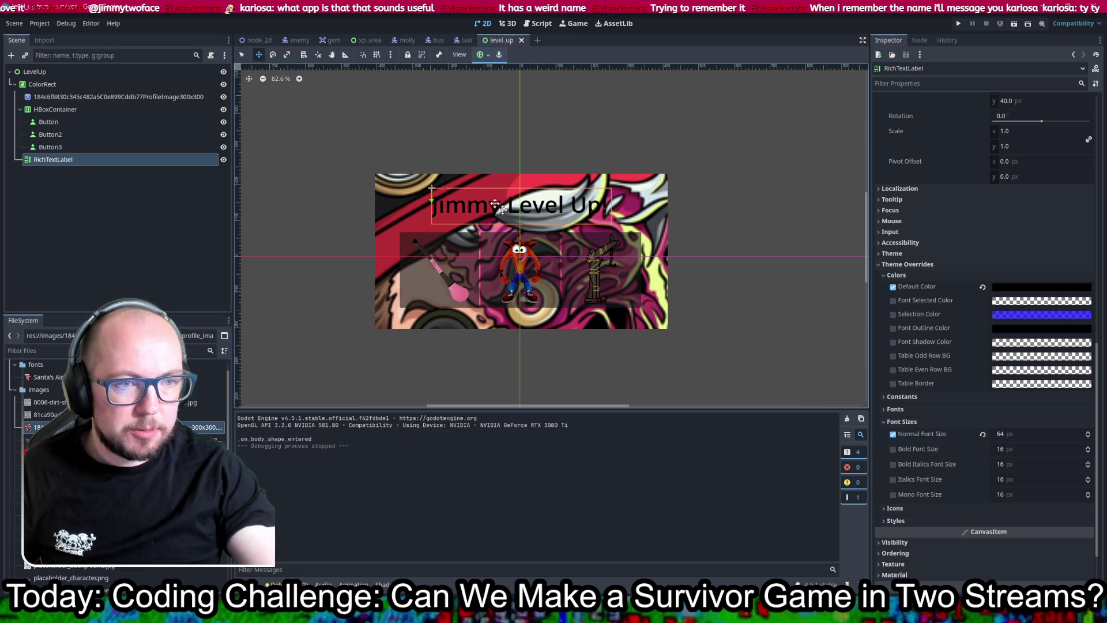
click(1016, 287)
click(1037, 448)
mouse_move(1037, 447)
mouse_down()
mouse_move(994, 448)
mouse_move(1097, 460)
mouse_up()
mouse_move(993, 478)
mouse_down()
mouse_move(1079, 478)
mouse_move(1006, 466)
mouse_move(1000, 475)
mouse_move(1046, 476)
mouse_move(997, 476)
mouse_move(1083, 477)
mouse_move(959, 483)
mouse_move(1003, 483)
mouse_move(981, 467)
mouse_up()
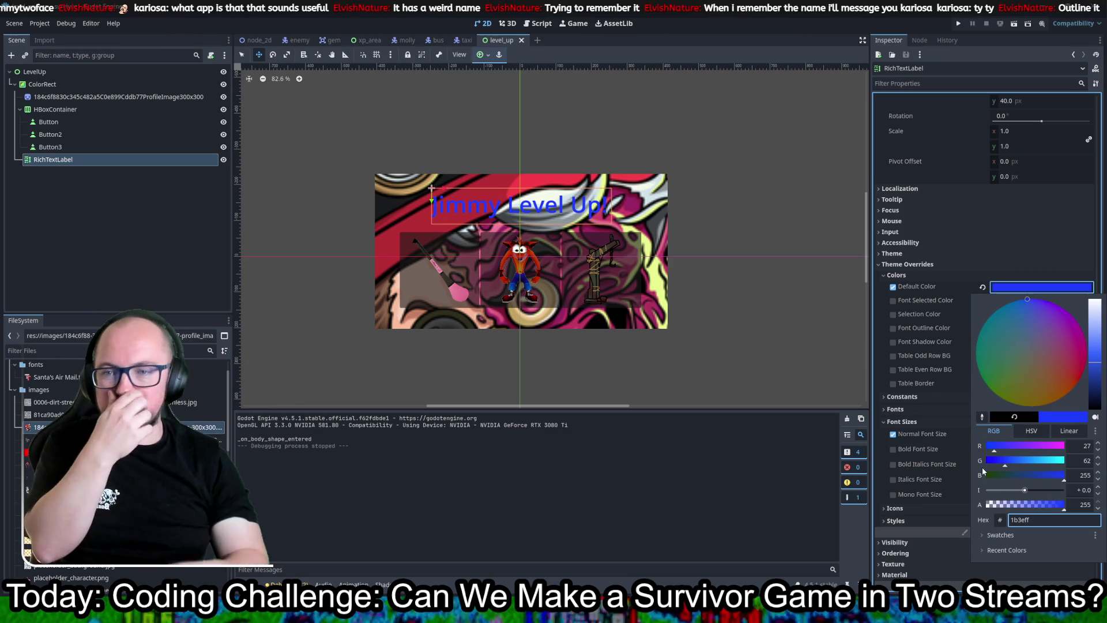
click(1080, 150)
Look over the label's style and font override settings, then save the level_up scene.
scroll(980, 361, down, 3)
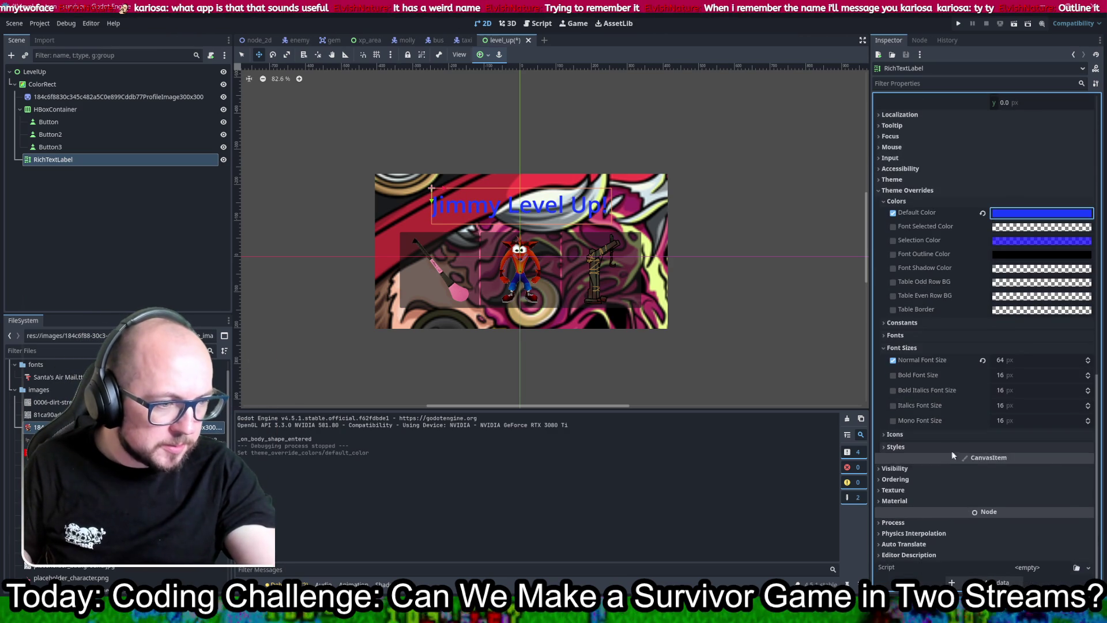
click(942, 445)
scroll(936, 493, down, 3)
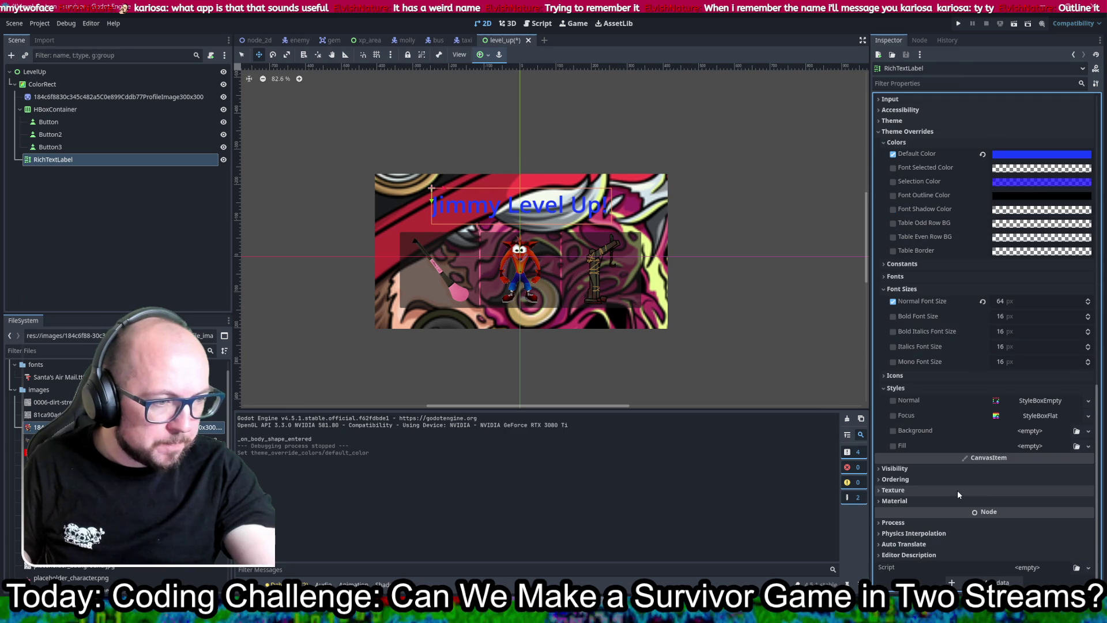
click(917, 278)
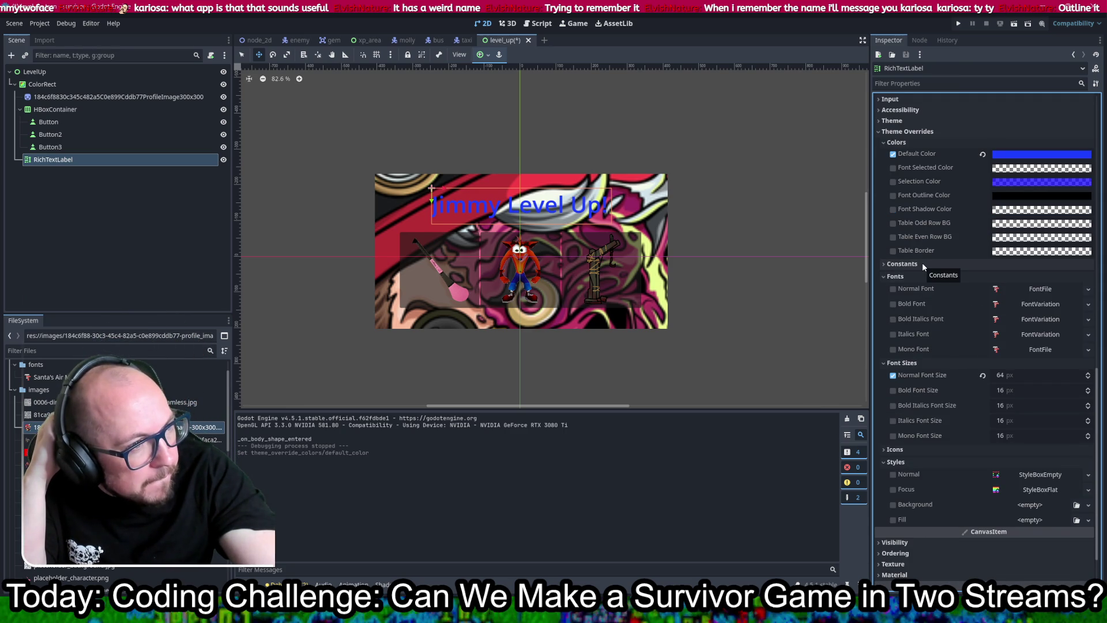
scroll(973, 330, down, 4)
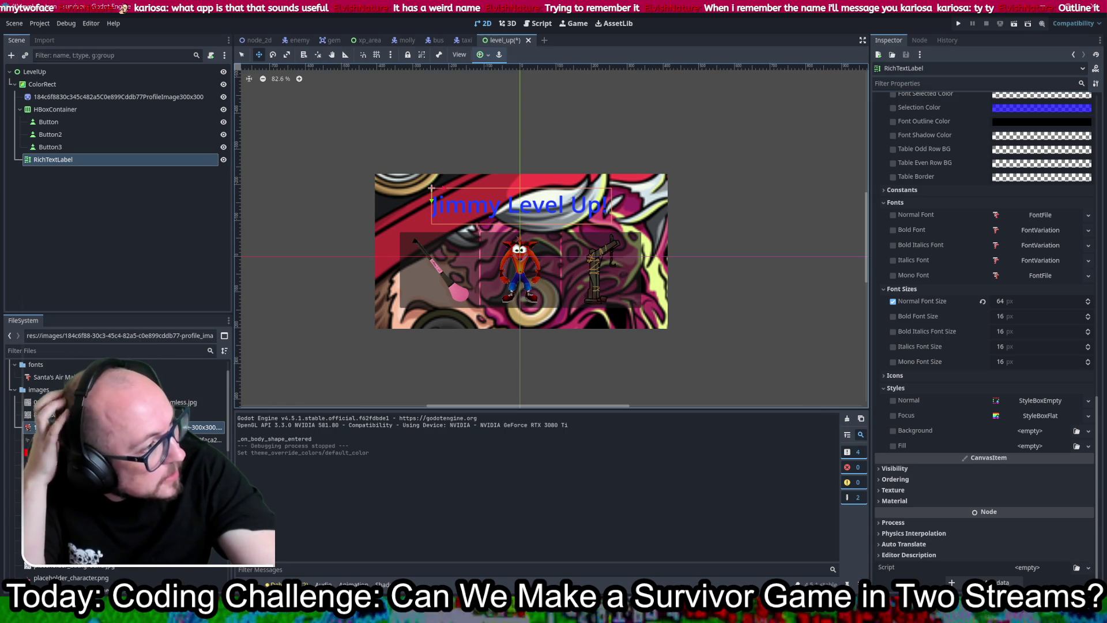
key(ctrl+s)
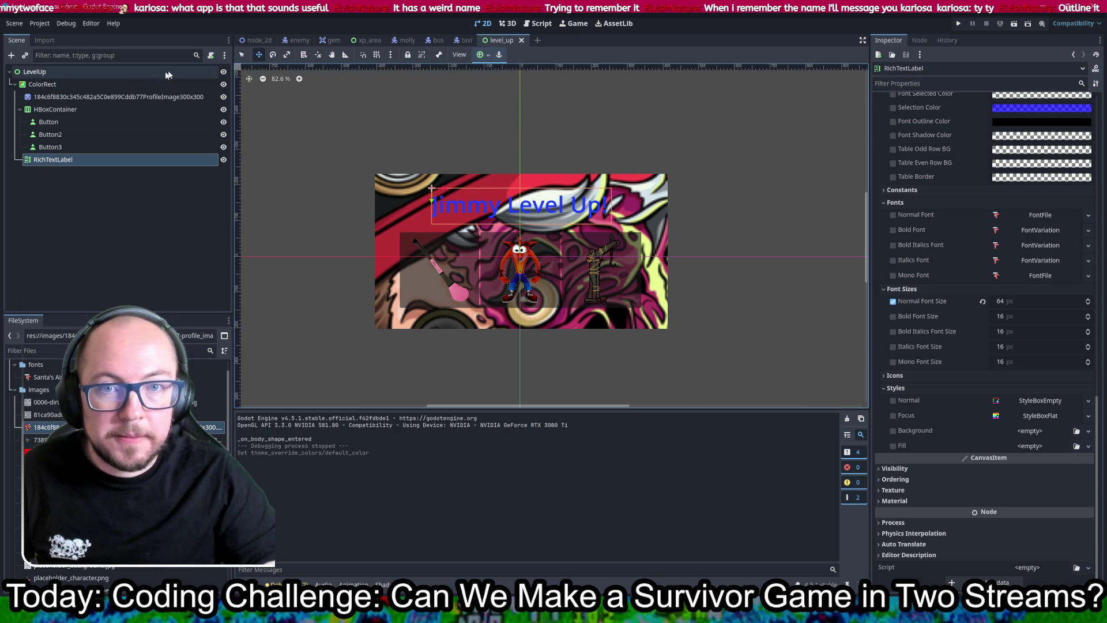
Hide the LevelUp popup by default, save the scene, then test-run and close the game.
click(223, 72)
key(ctrl+s)
click(957, 24)
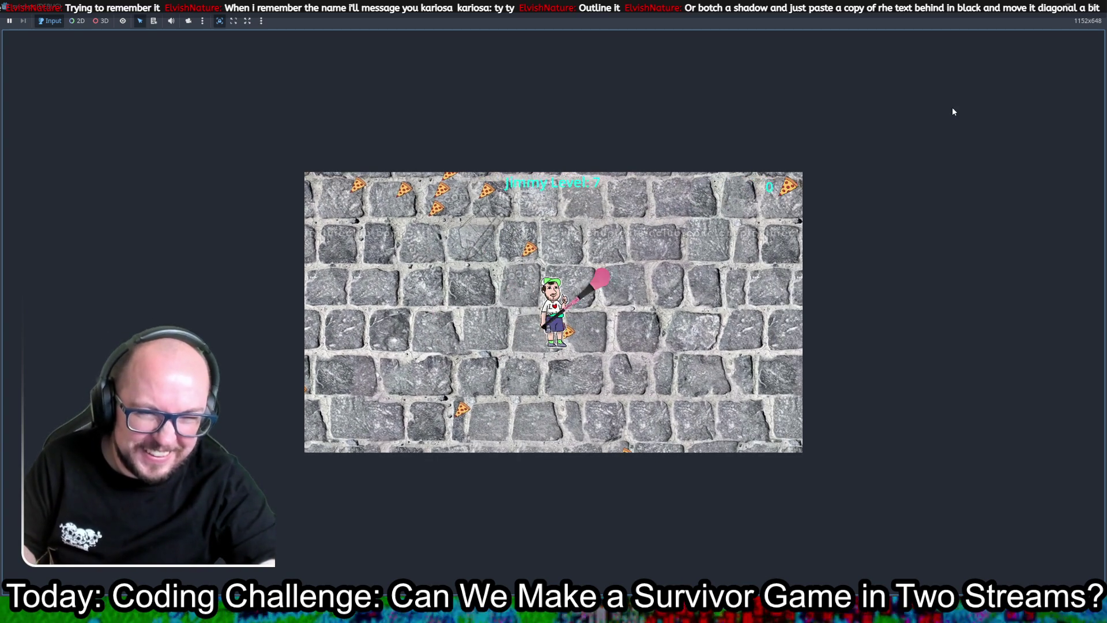
click(1086, 5)
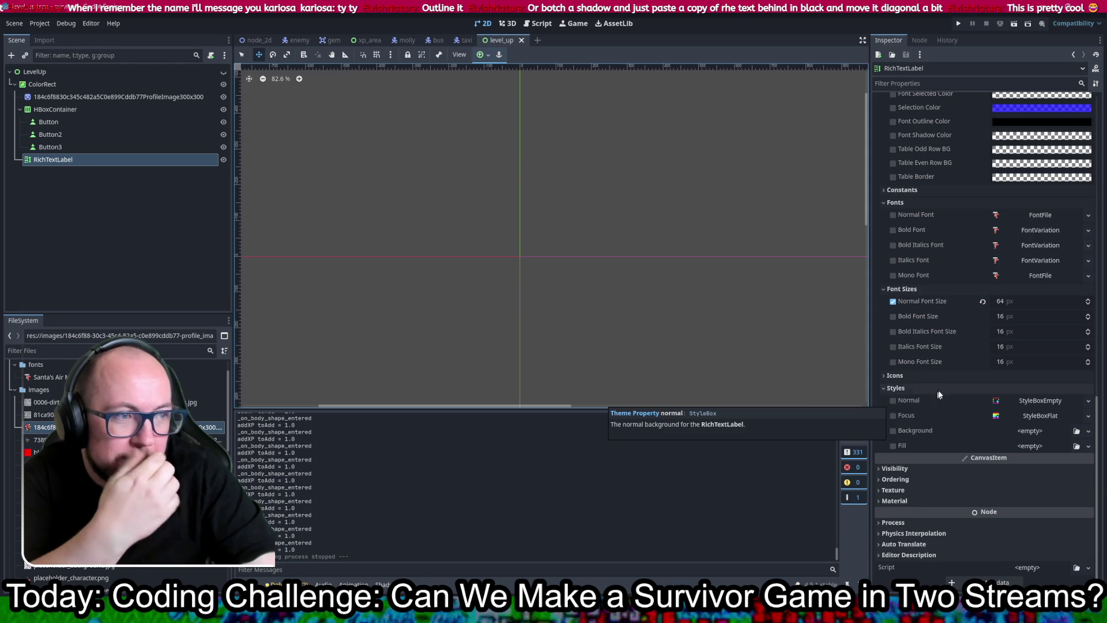
Collapse the title label's colour and font overrides and deselect the label.
scroll(950, 381, up, 5)
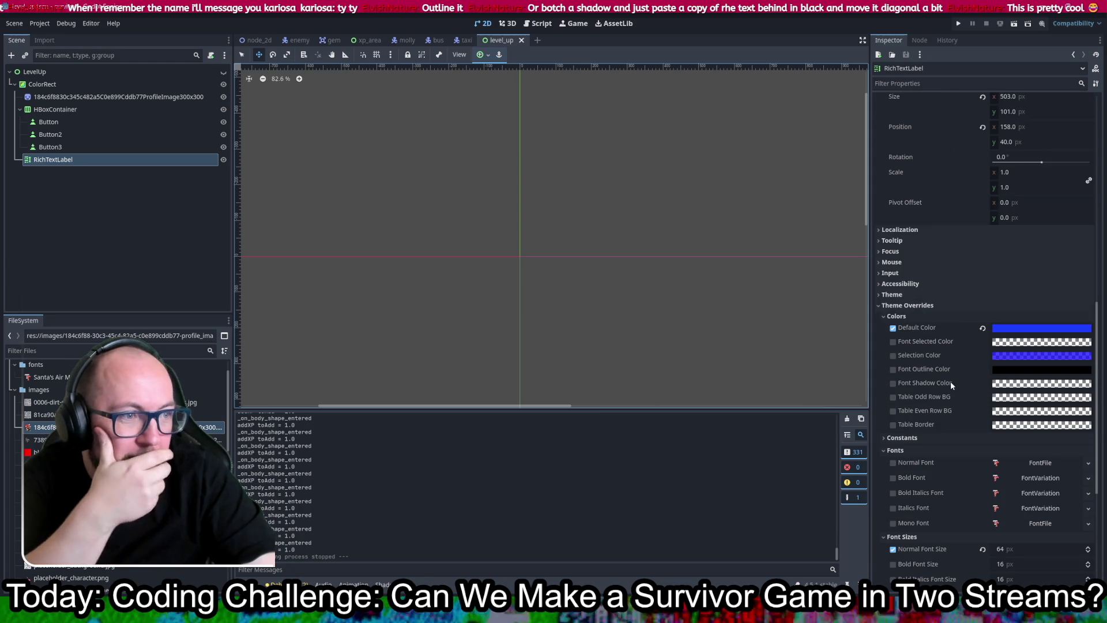
click(909, 315)
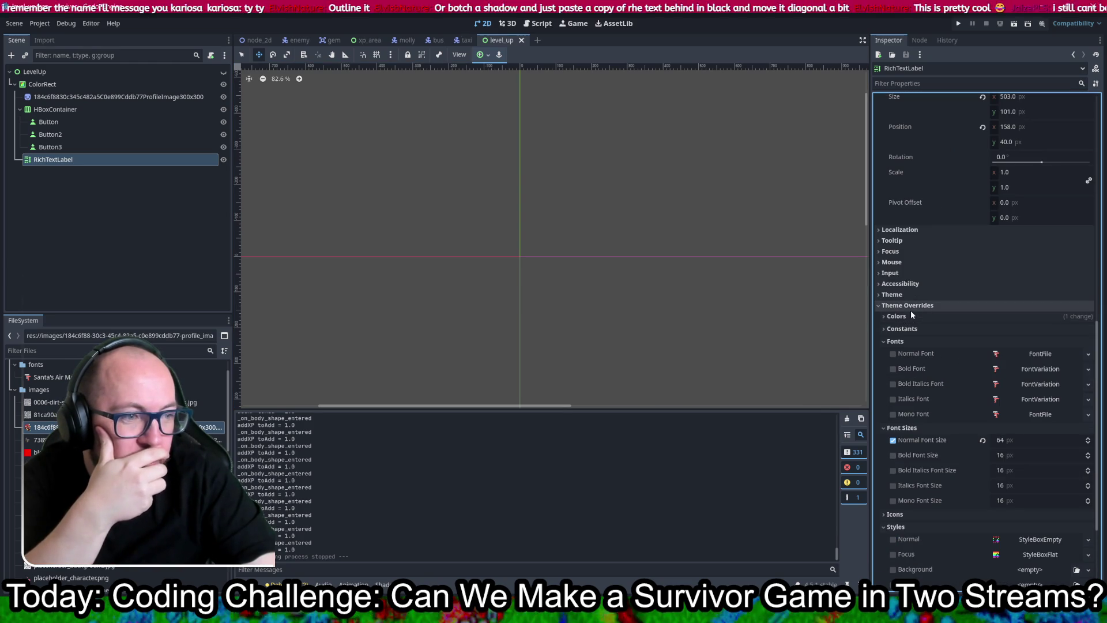
click(896, 341)
scroll(547, 288, up, 4)
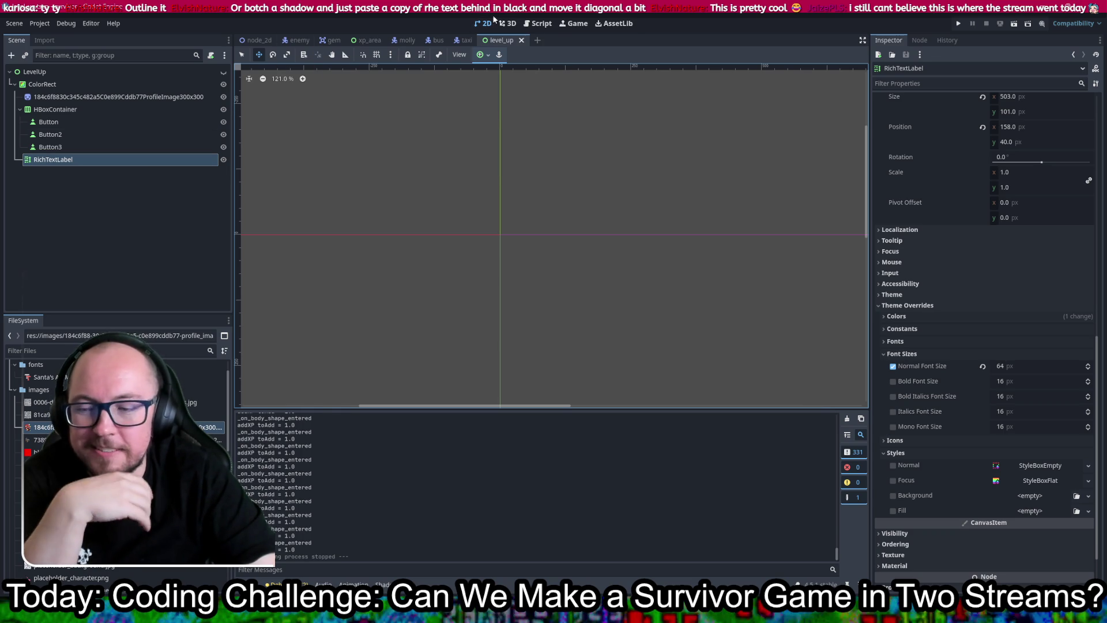
click(127, 258)
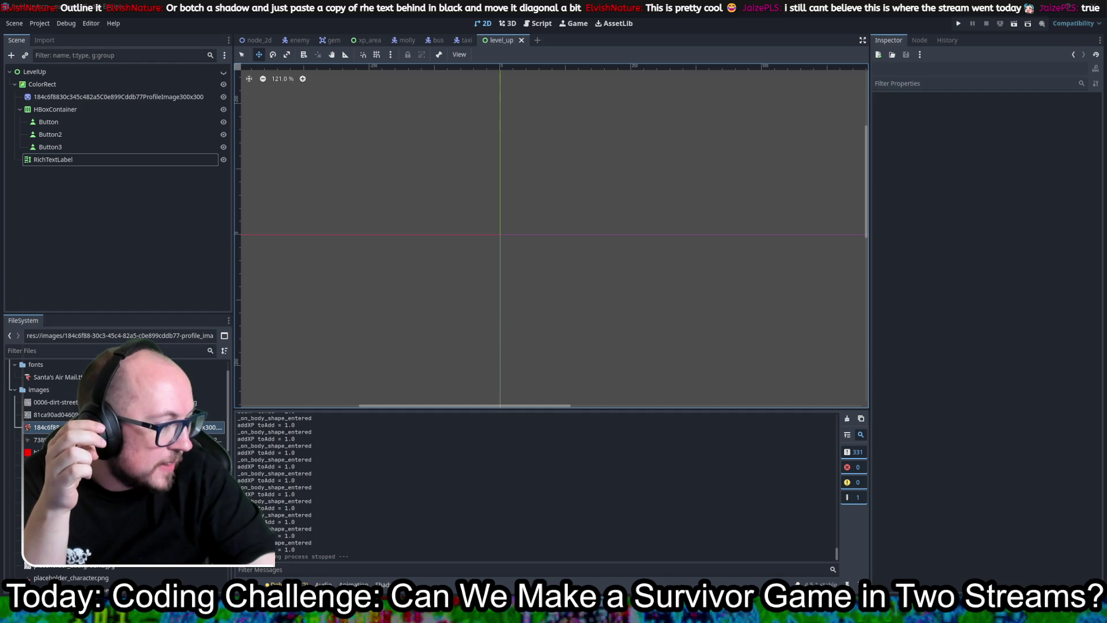
key(XF86AudioLowerVolume)
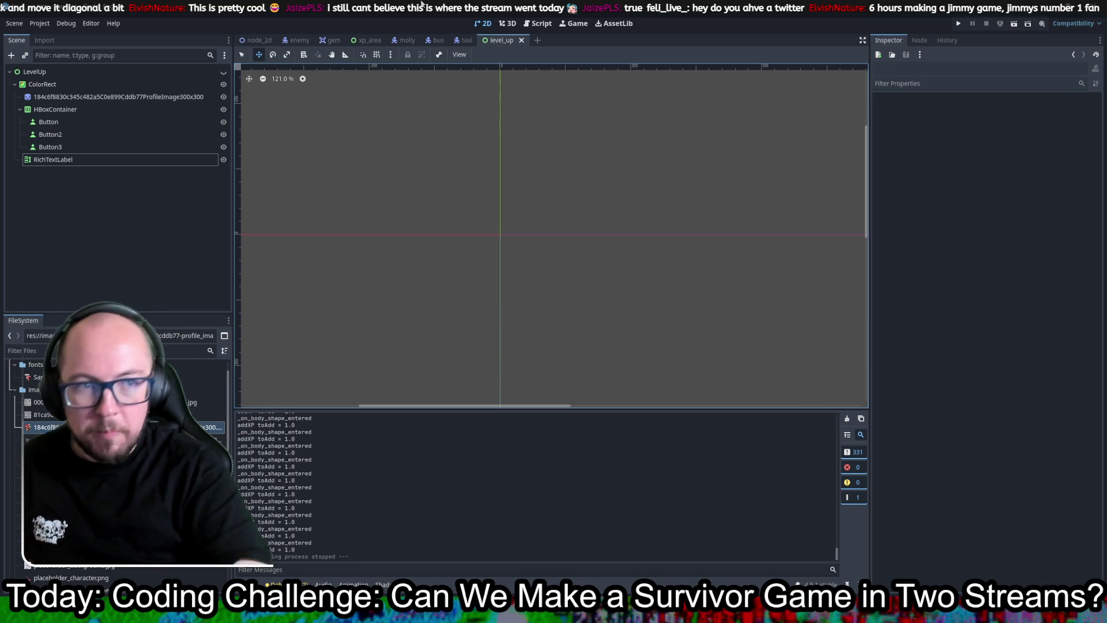
Instance level_up.tscn into the node_2d scene tree using the Select tool.
scroll(486, 225, down, 3)
scroll(486, 225, down, 2)
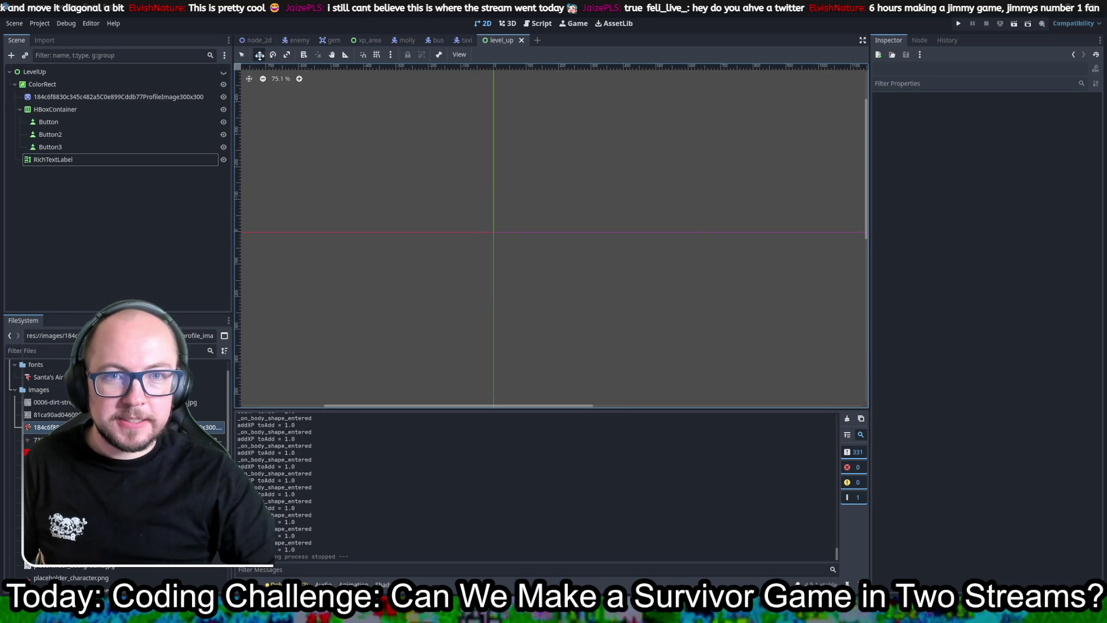
click(242, 55)
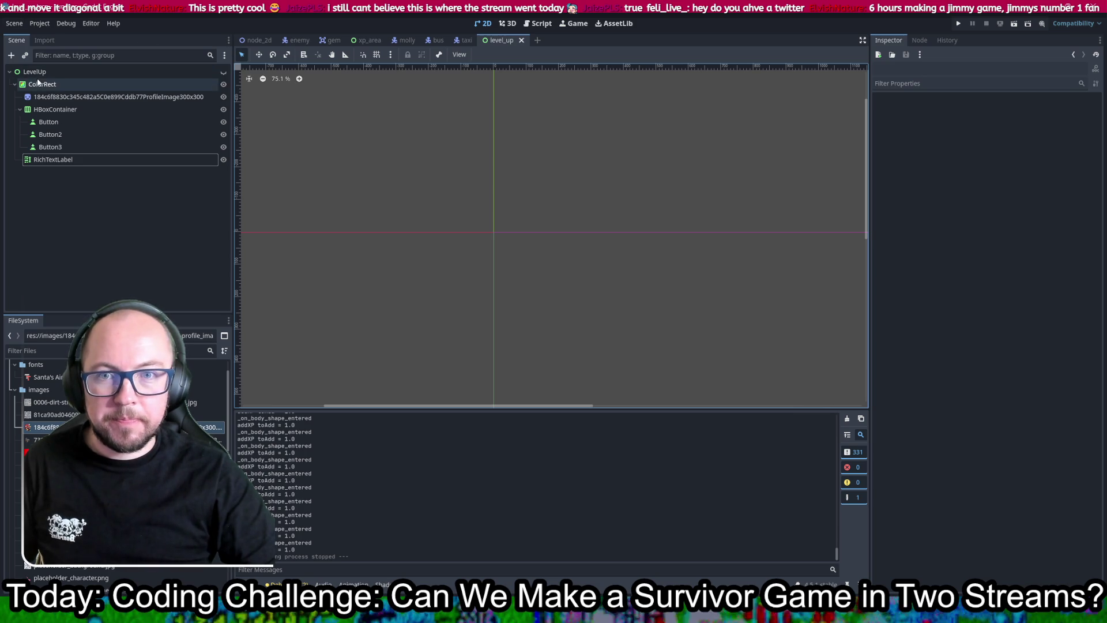
mouse_move(36, 72)
mouse_down()
mouse_move(297, 43)
mouse_move(254, 41)
mouse_move(282, 70)
mouse_up()
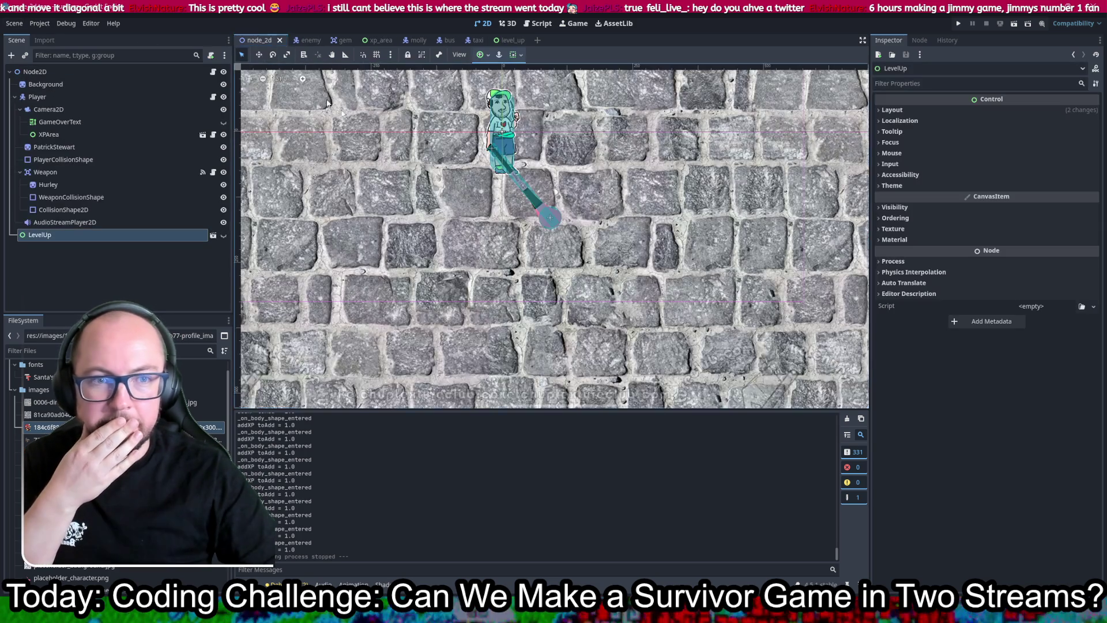
Zoom the 2D viewport out and back in, then bring up the TODO.gd script.
scroll(576, 219, down, 5)
scroll(603, 196, up, 4)
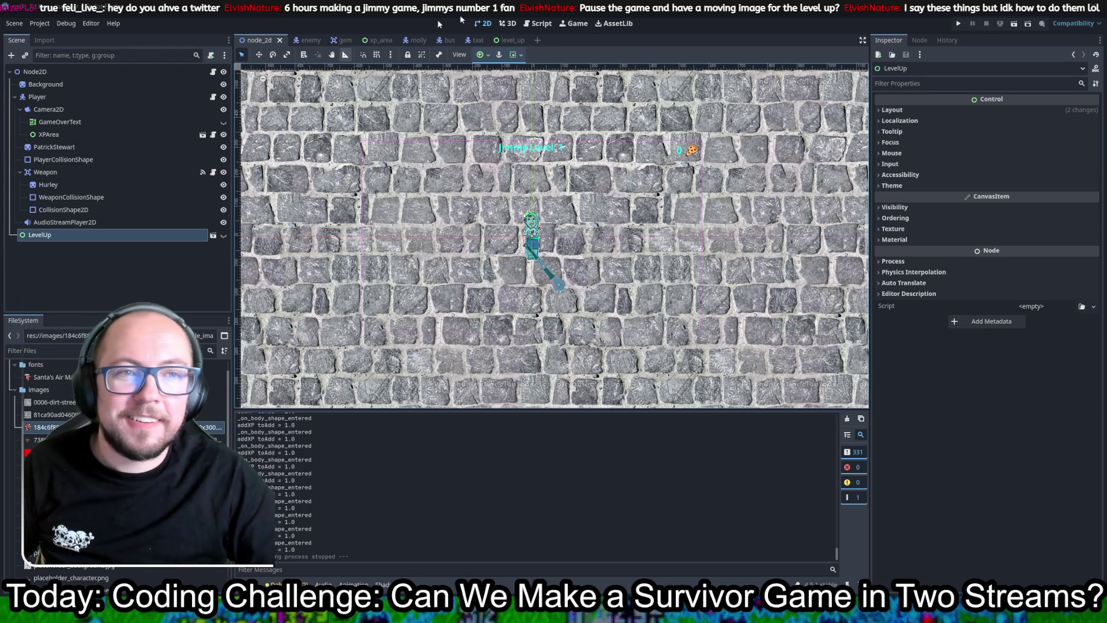
click(535, 22)
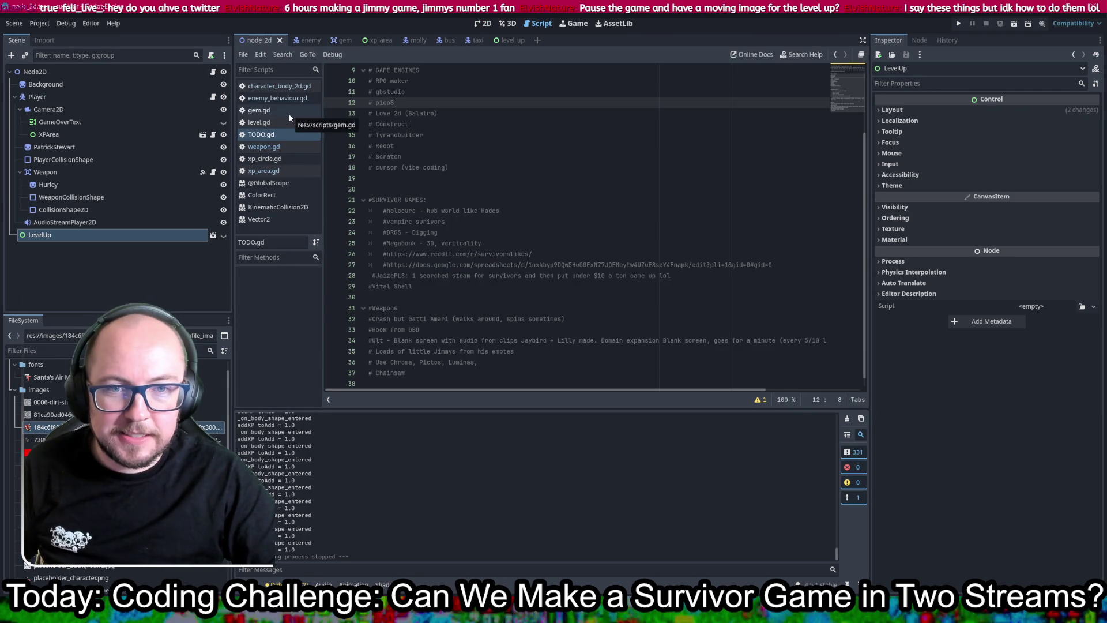
Paste pause_game and resume_game functions into xp_area.gd below _process and save.
click(274, 122)
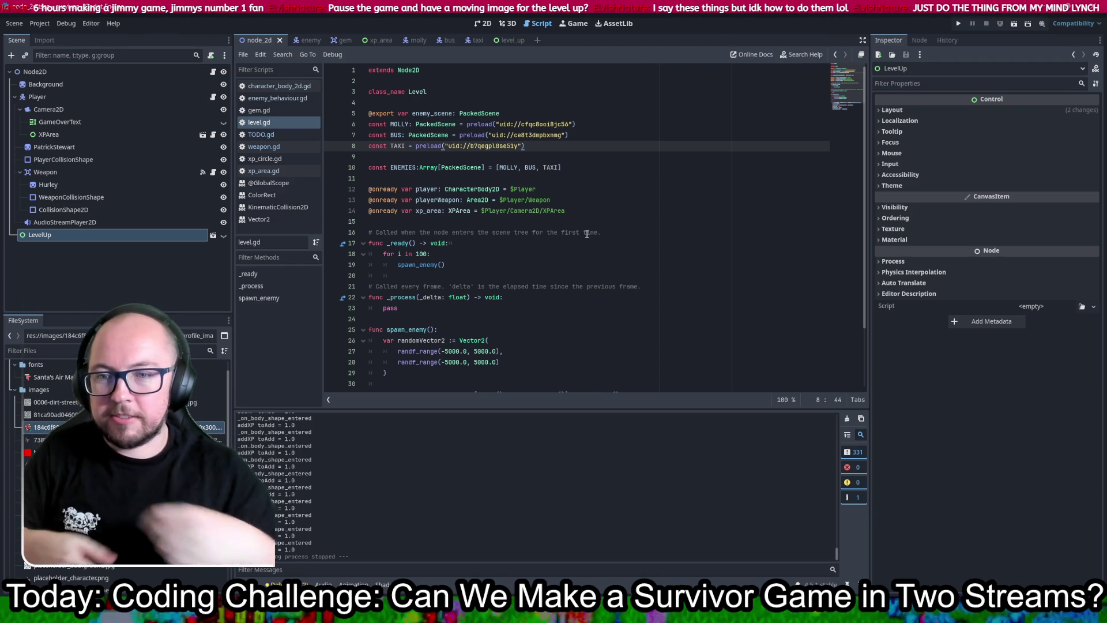
scroll(666, 243, down, 2)
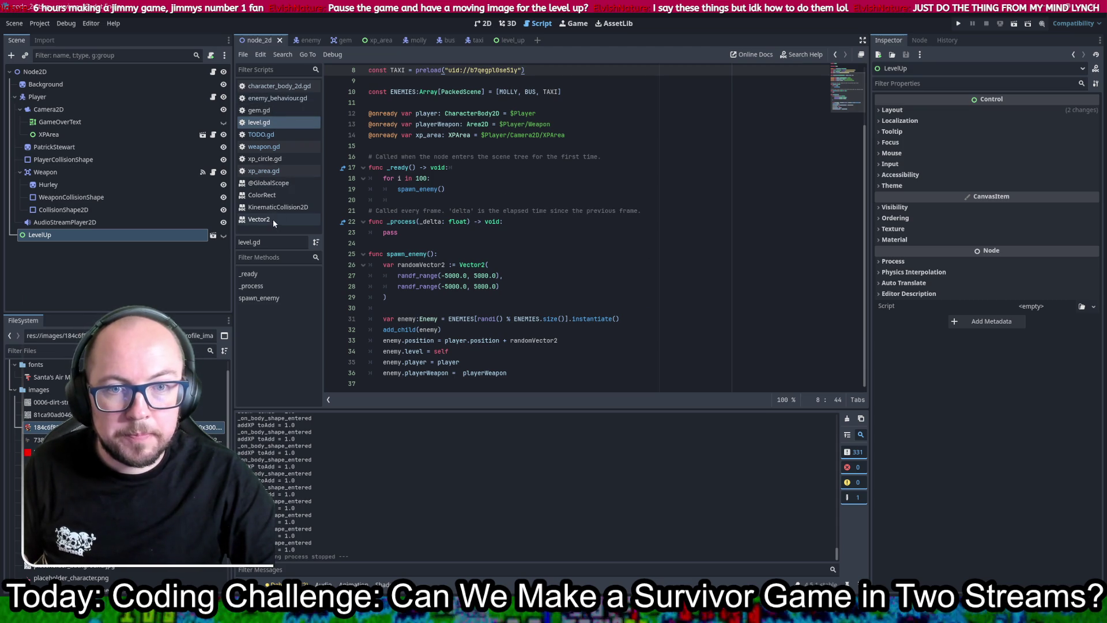
click(263, 171)
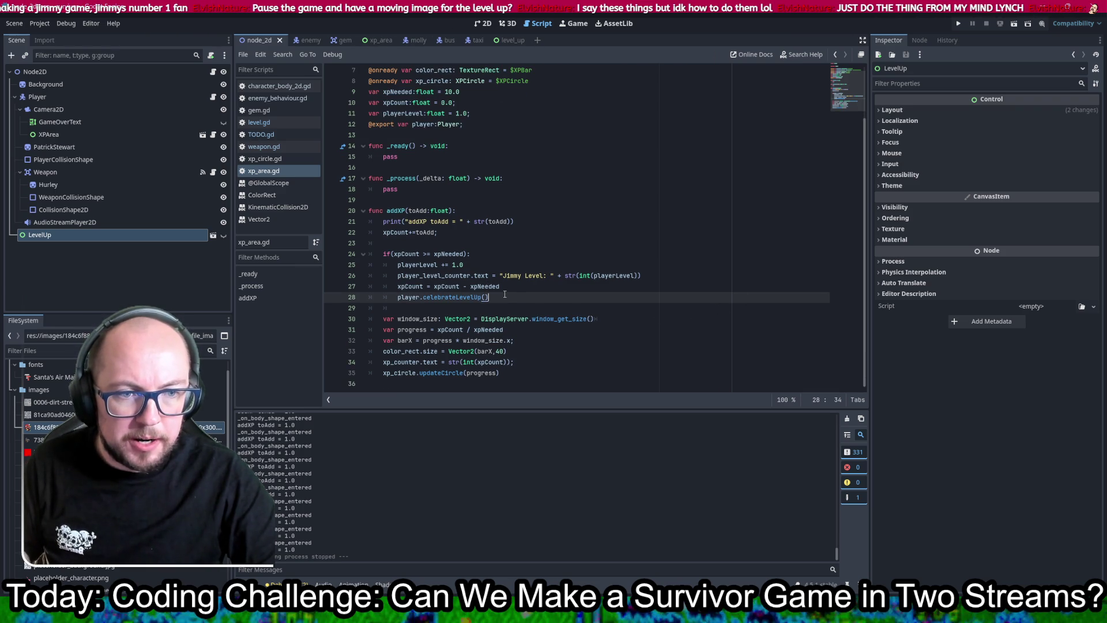
text(func pause_game(): 	get_tree().paused = true  func resume_game(): 	get_tree().paused = false)
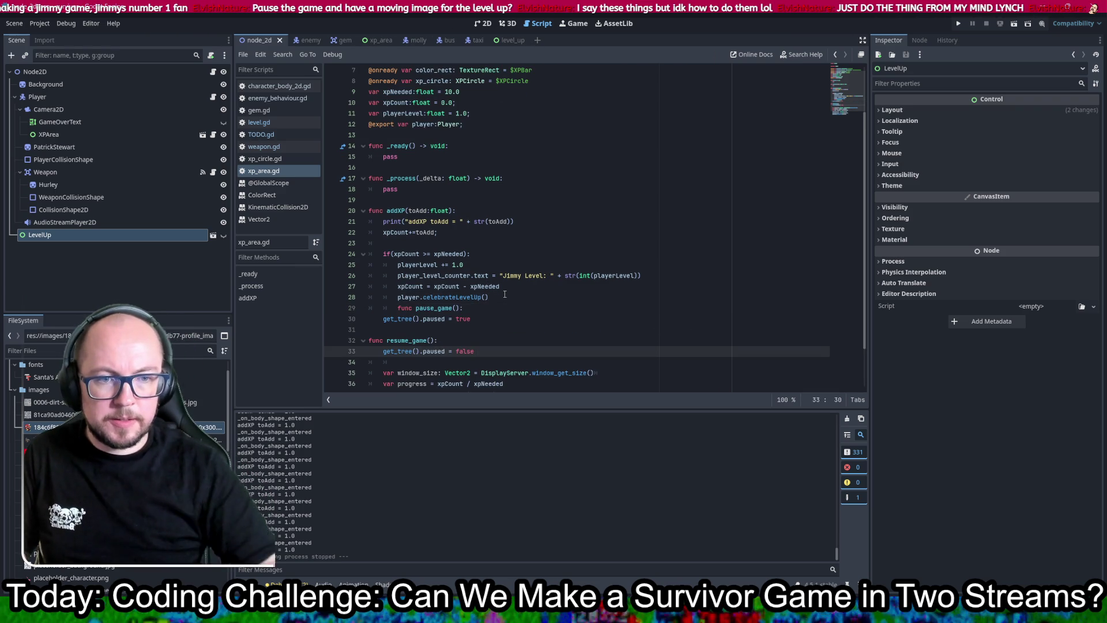
mouse_move(504, 294)
mouse_down()
mouse_move(496, 343)
mouse_move(518, 354)
mouse_up()
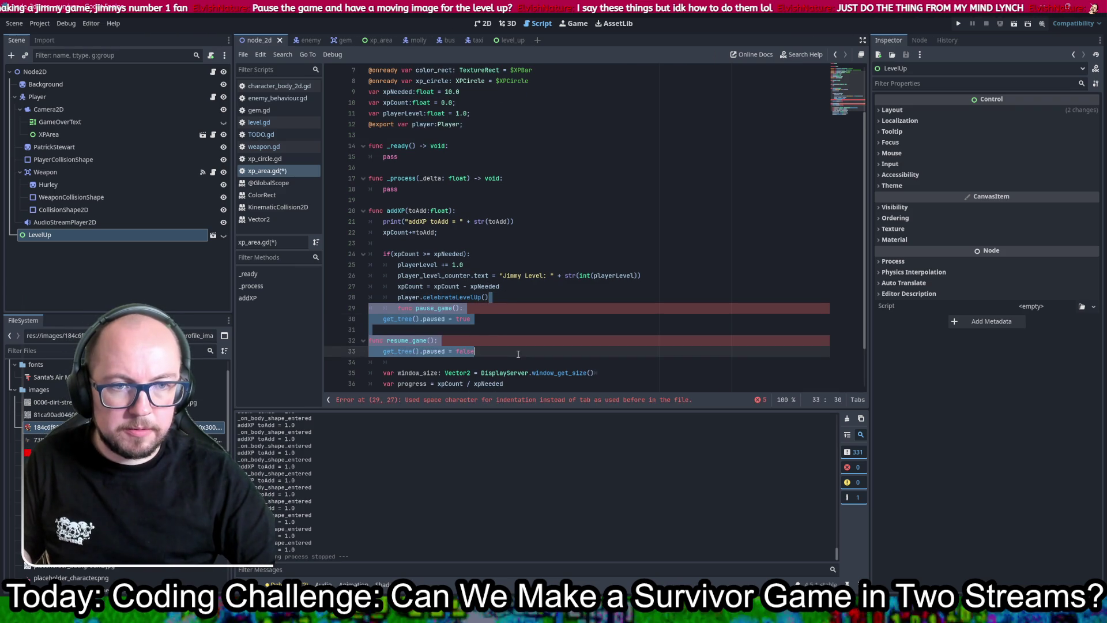
key(ctrl+x)
click(433, 188)
key(ctrl+v)
key(ctrl+s)
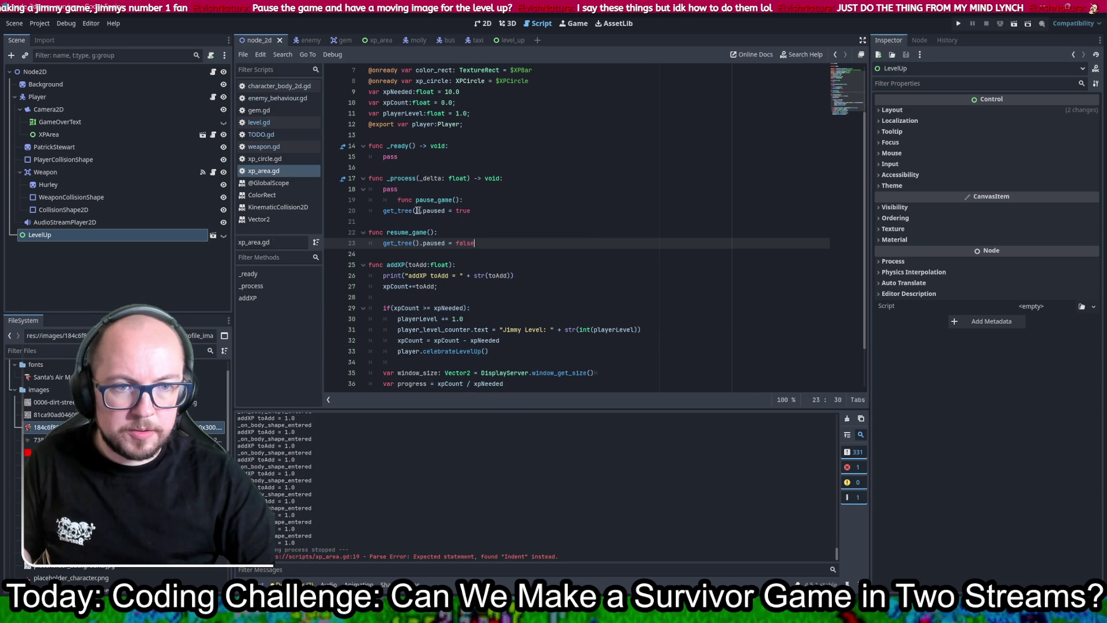
Fix the functions' indentation, call pause_game() after celebrateLevelUp(), and run the game.
click(397, 200)
key(BackSpace)
key(BackSpace)
key(Return)
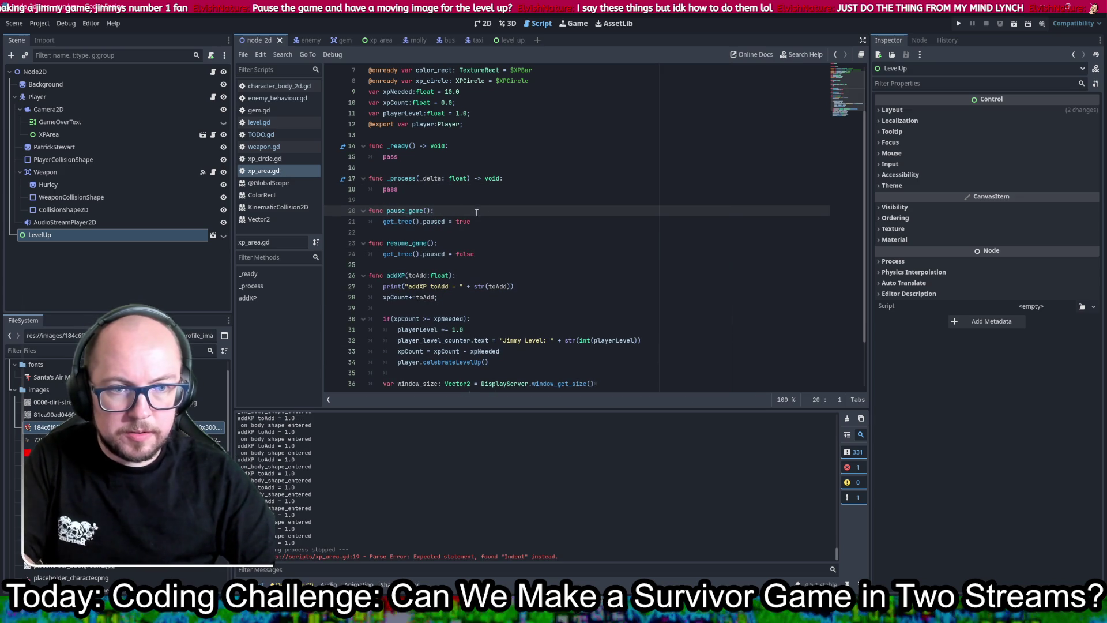
drag(430, 208, 387, 210)
scroll(554, 286, down, 1)
scroll(554, 286, down, 2)
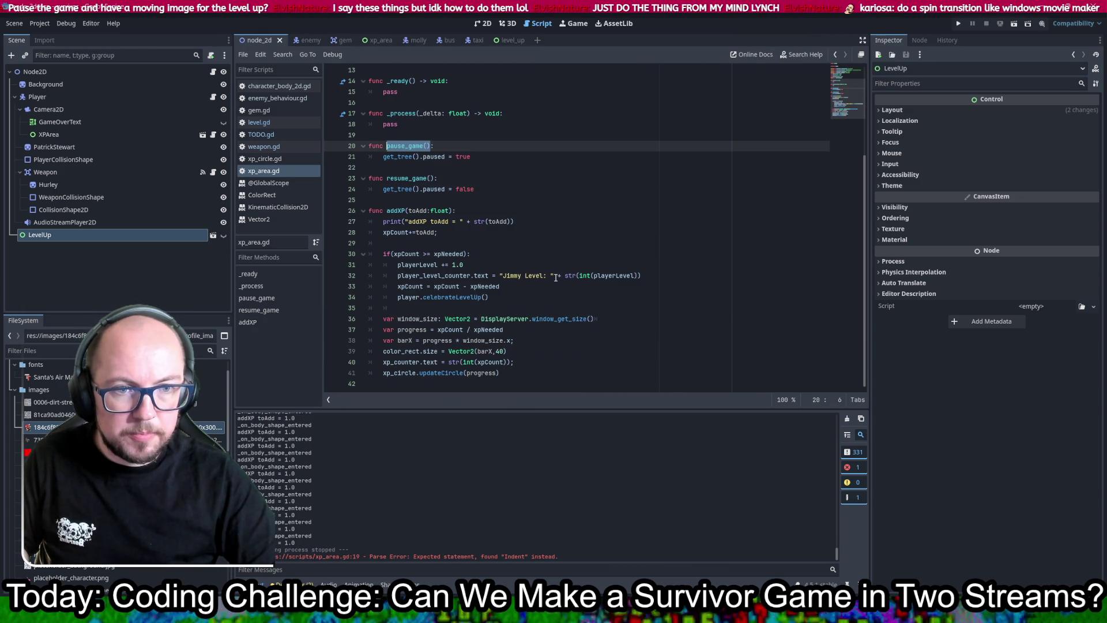
click(506, 297)
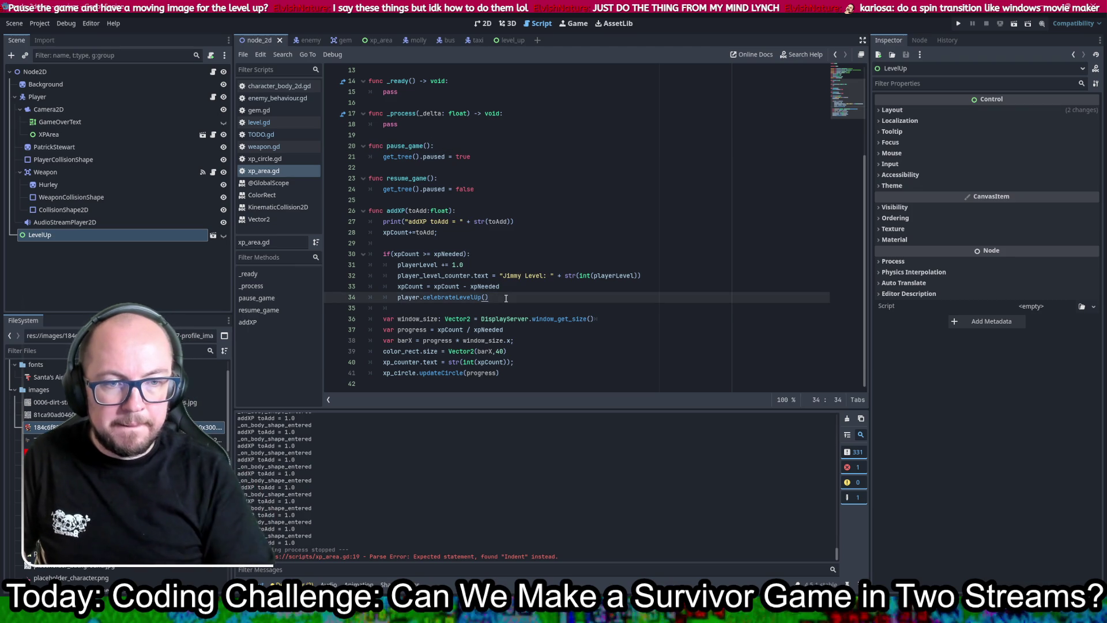
key(Return)
key(ctrl+v)
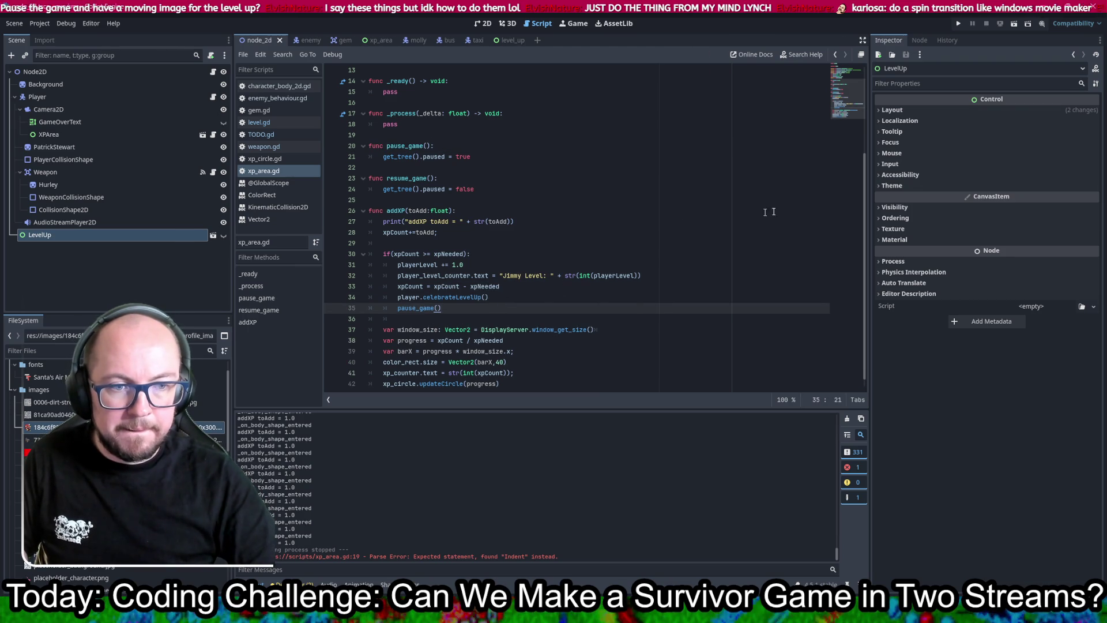
click(961, 23)
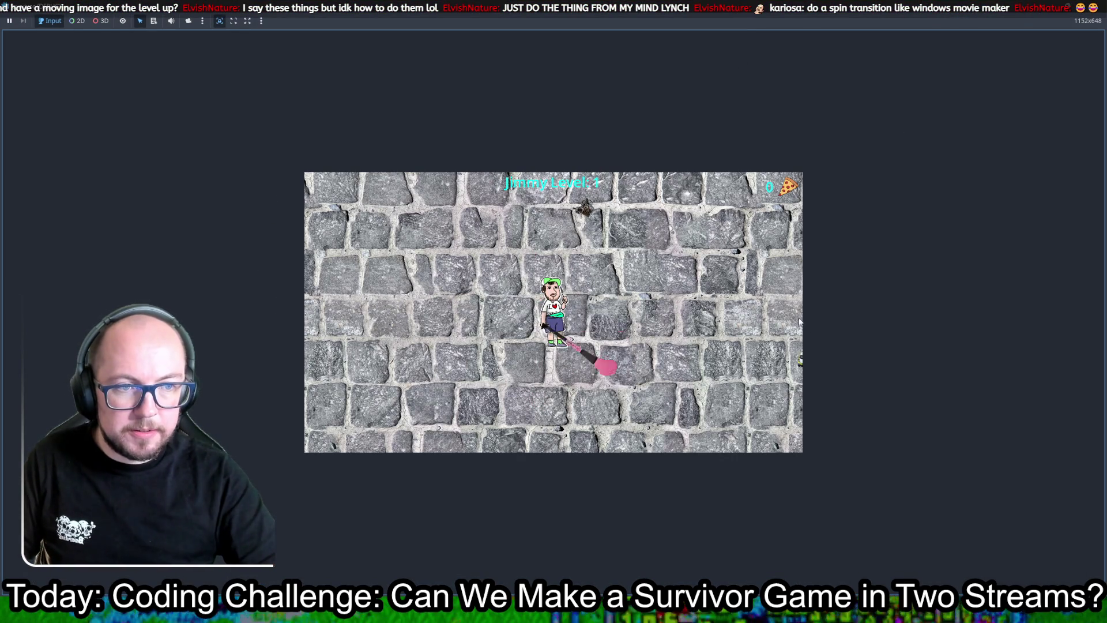
Walk Jimmy around with WASD collecting XP until level 2, then stop the game.
key(s)
key(w)
key(d)
key(d)
key(d)
key(w)
key(w)
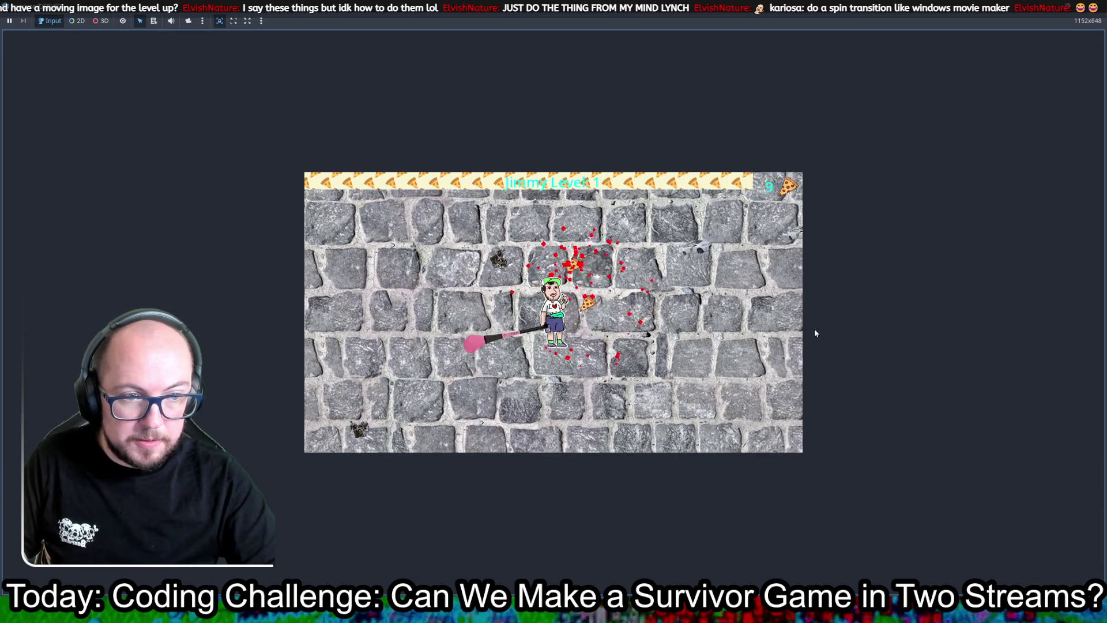
key(d)
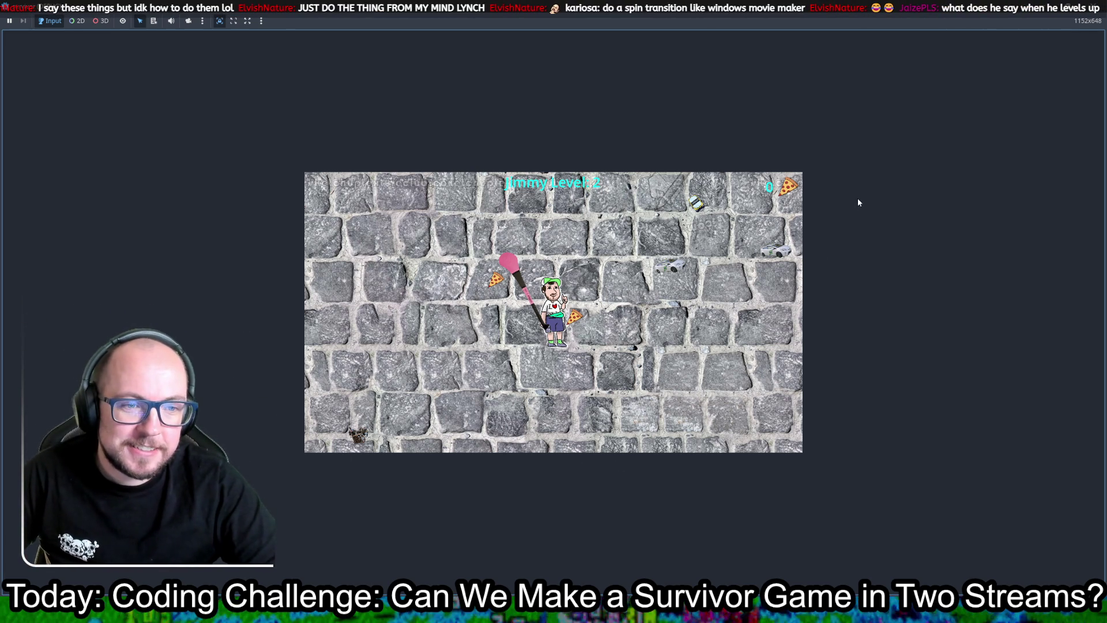
click(1091, 5)
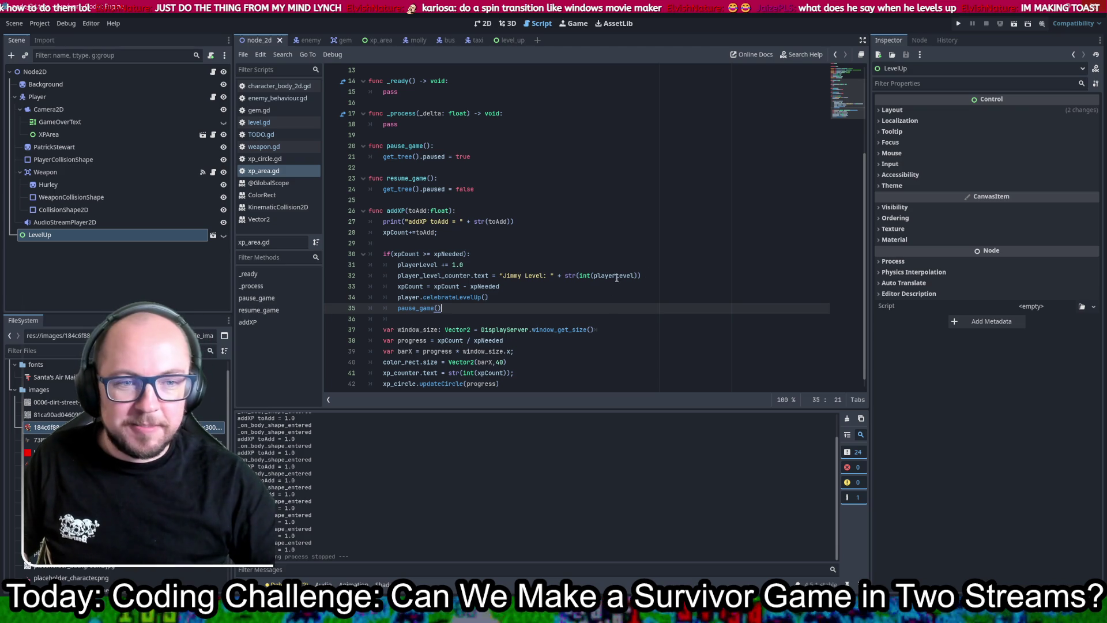
click(534, 301)
click(483, 311)
key(Return)
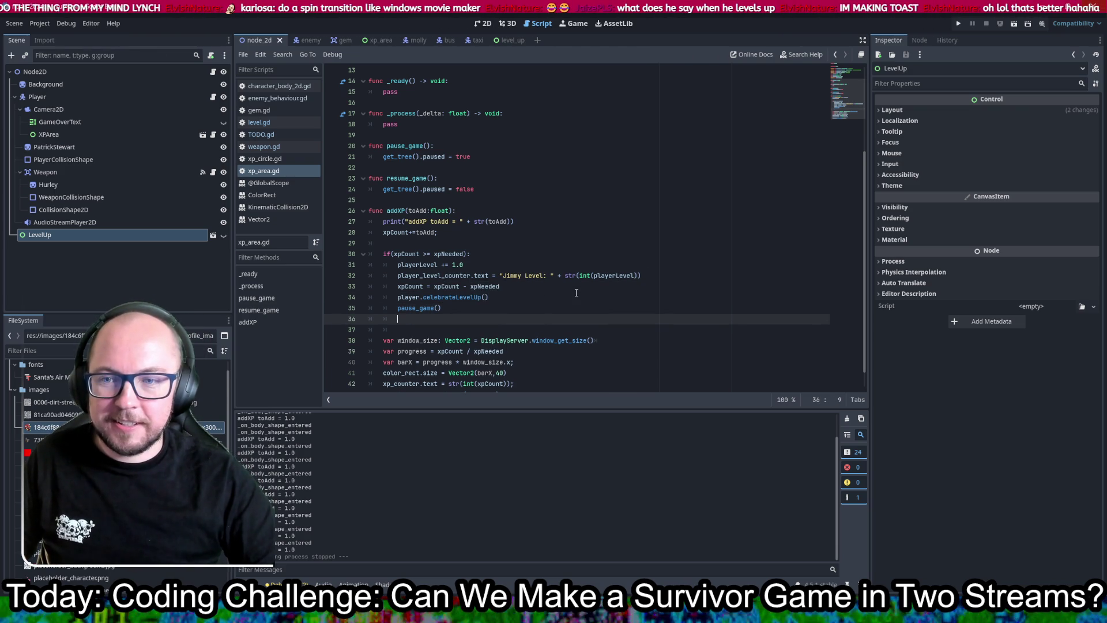
click(476, 25)
click(533, 23)
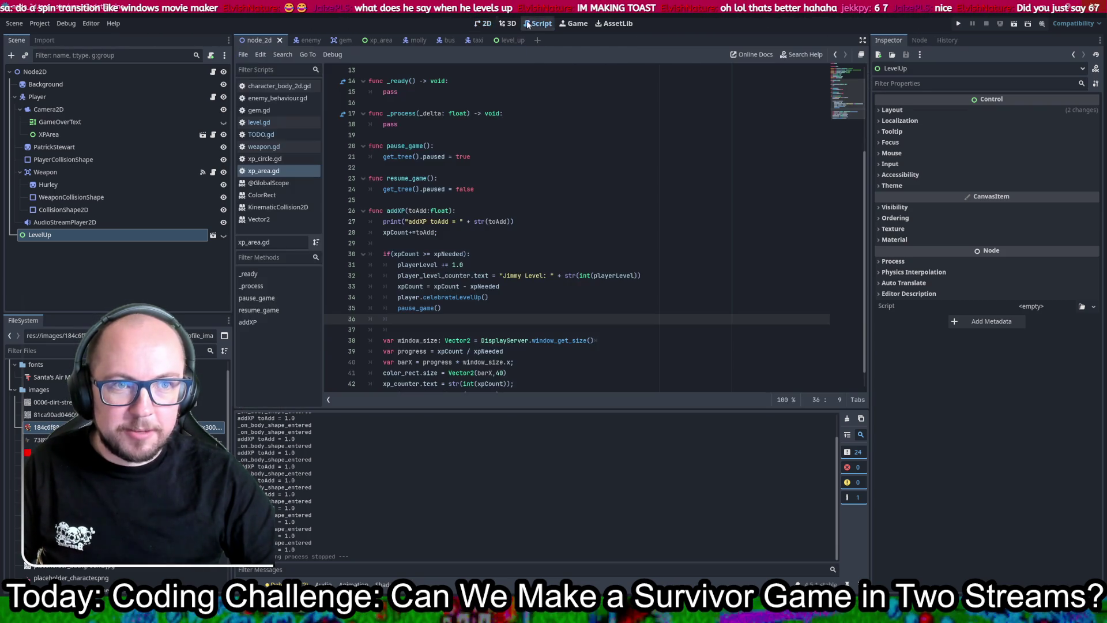
click(482, 23)
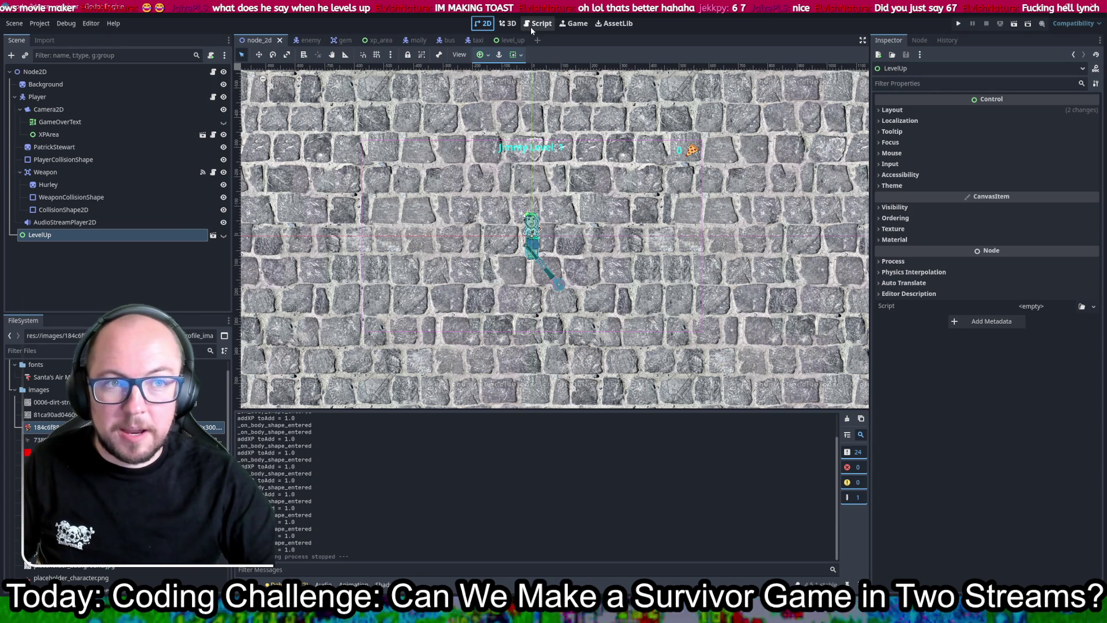
click(531, 27)
scroll(602, 240, down, 1)
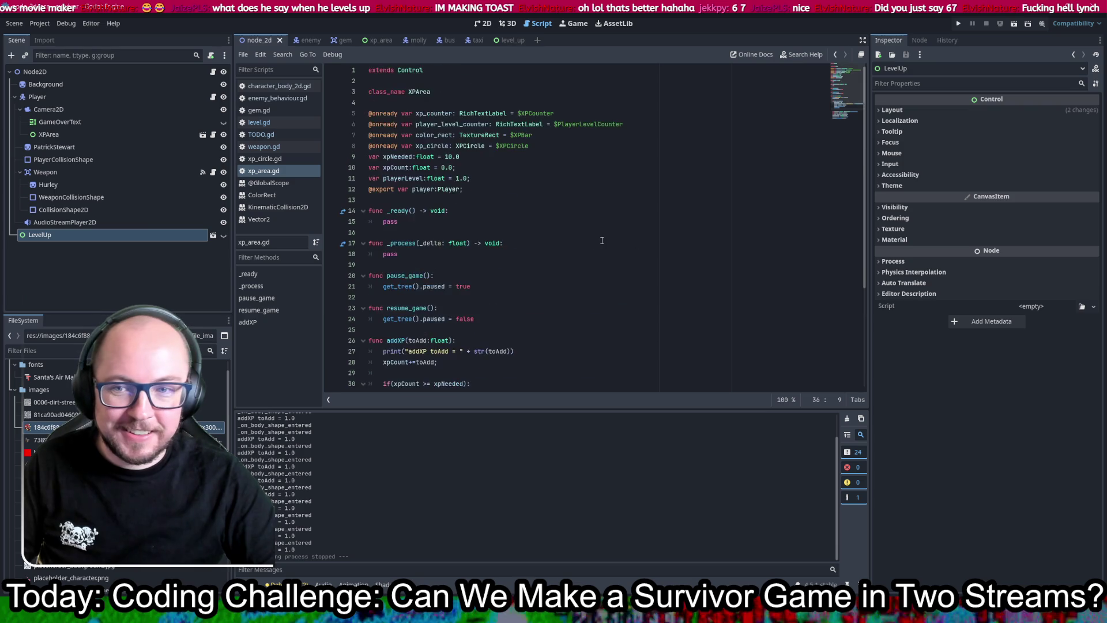
scroll(601, 240, up, 5)
scroll(603, 237, down, 5)
scroll(605, 233, up, 5)
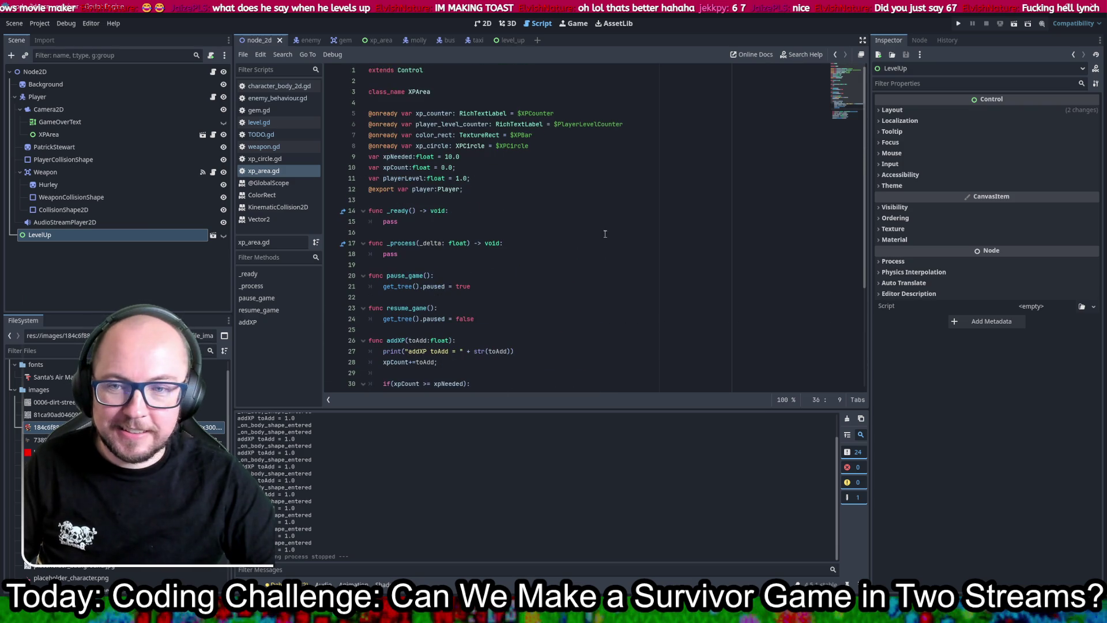
scroll(606, 229, down, 5)
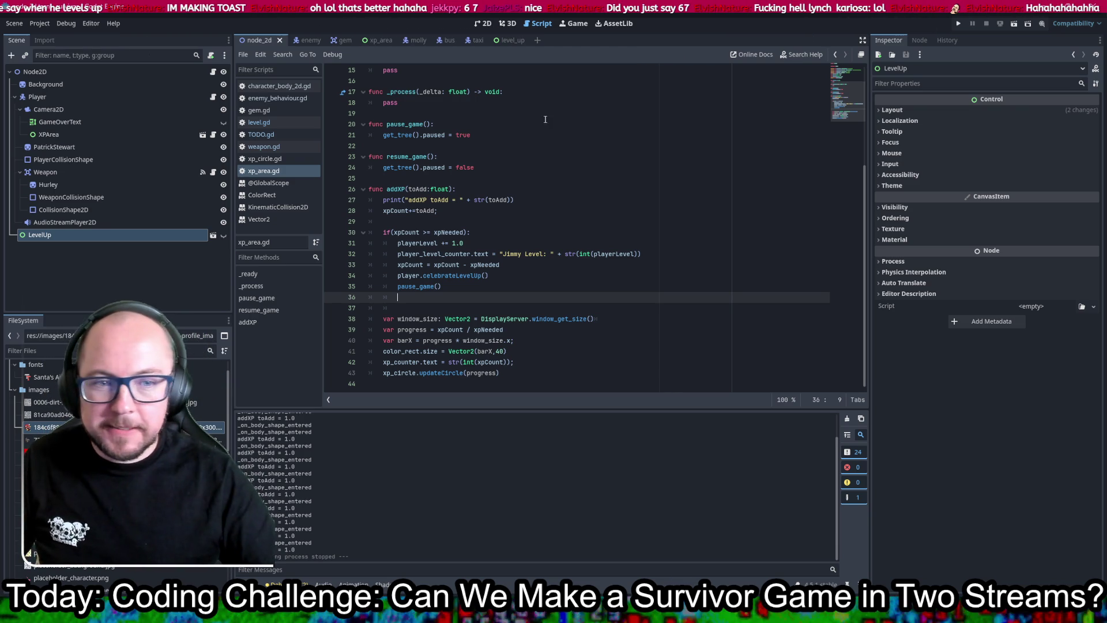
key(BackSpace)
key(BackSpace)
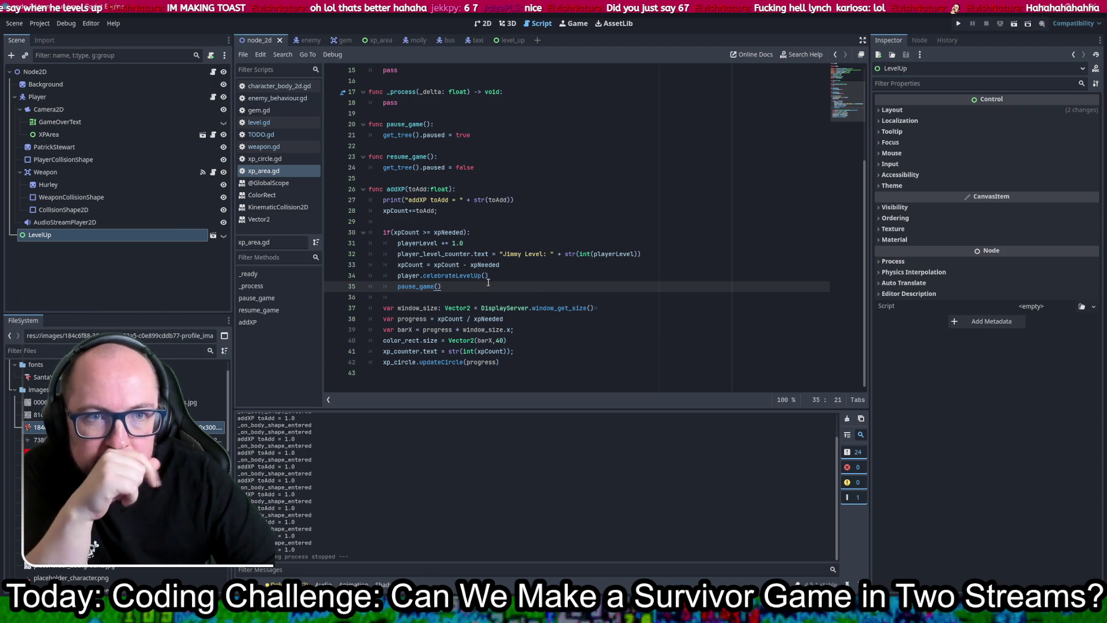
scroll(494, 283, up, 5)
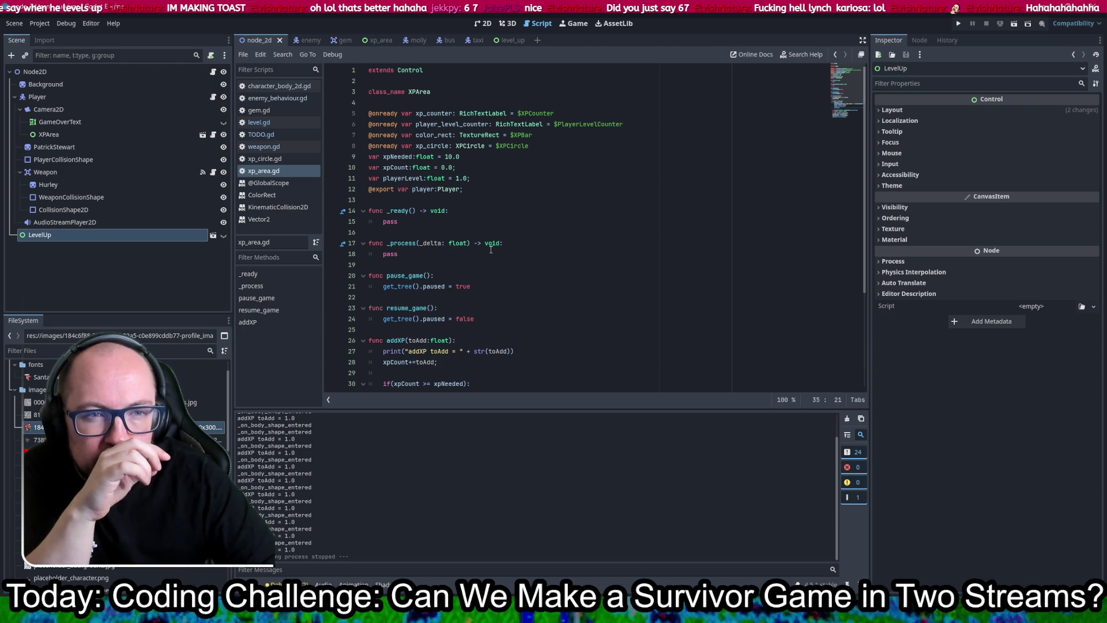
click(471, 188)
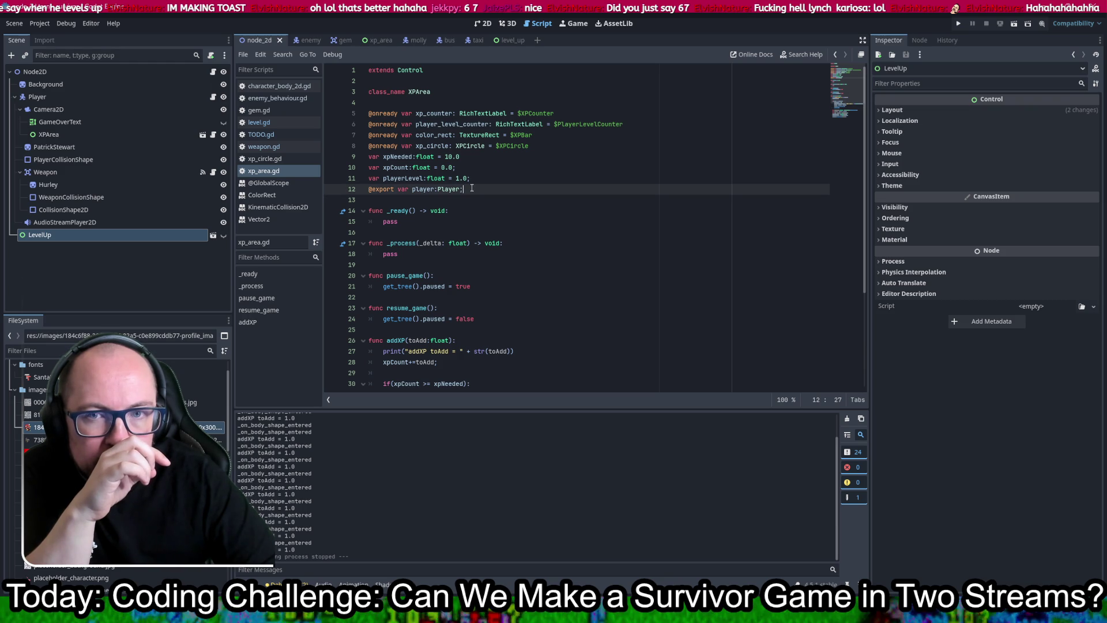
Export a 'level' variable of type Level in xp_area.gd and assign Node2D to XPArea's Level property.
triple_click(472, 189)
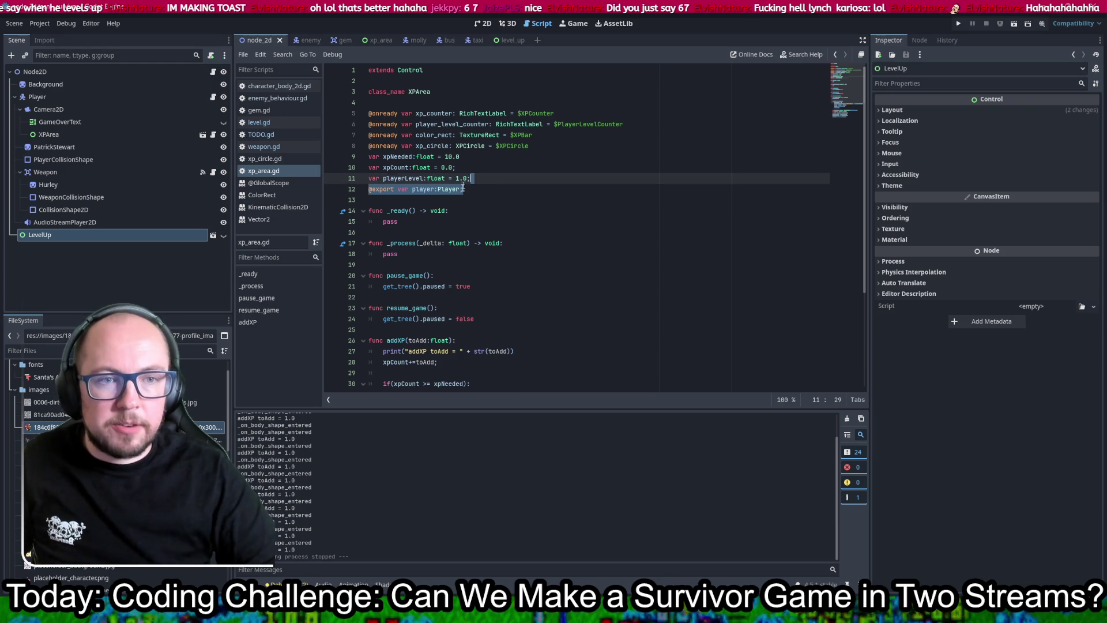
key(ctrl+shift+d)
double_click(430, 200)
text(level)
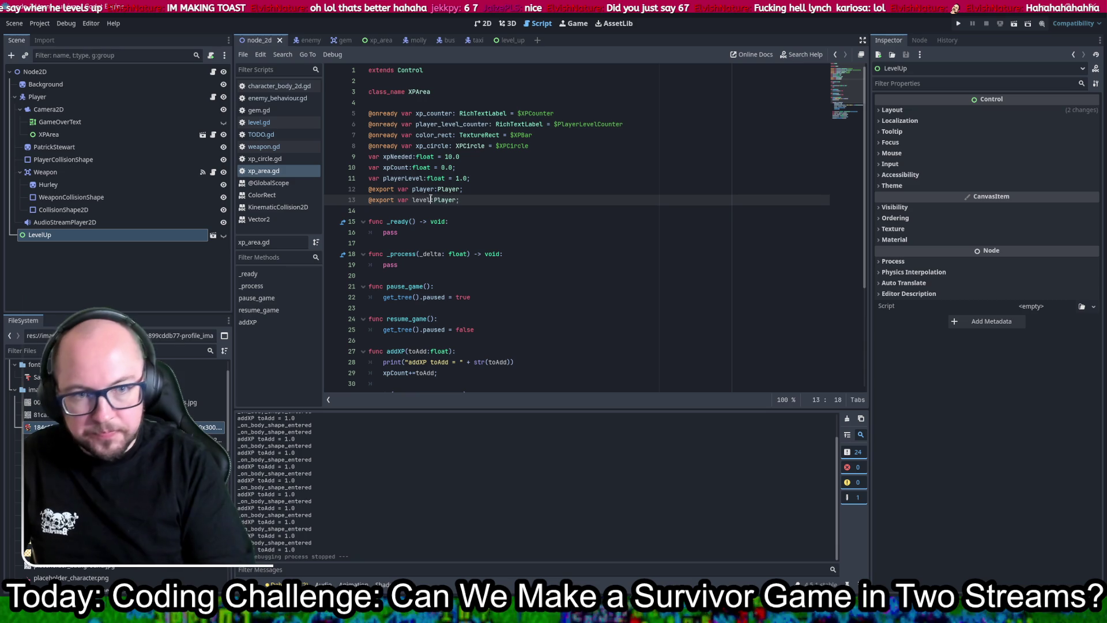
double_click(445, 199)
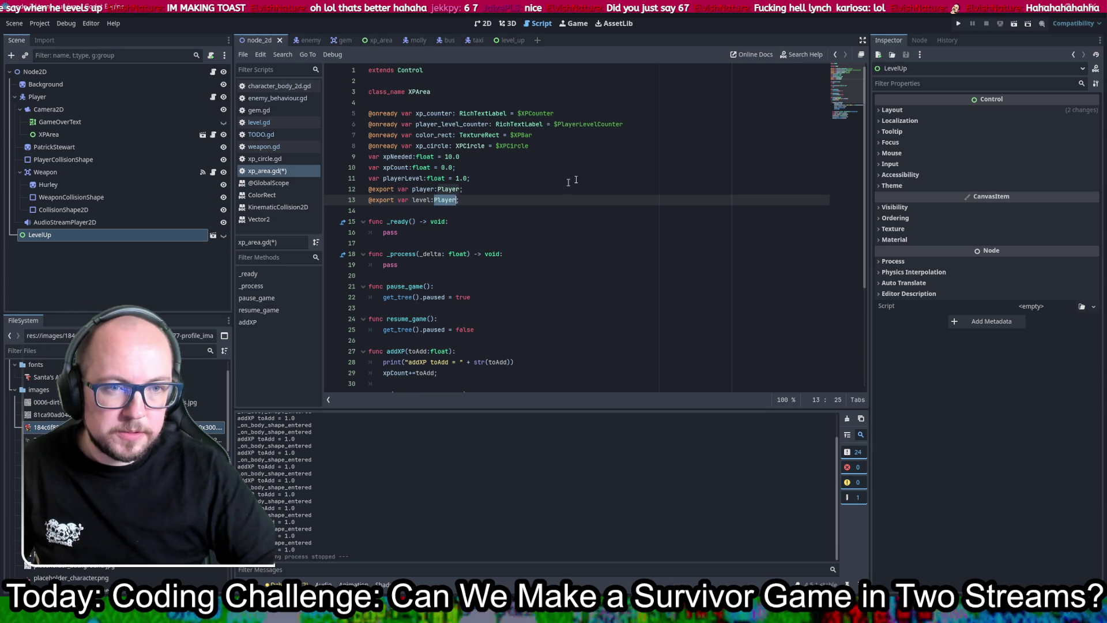
text(Level)
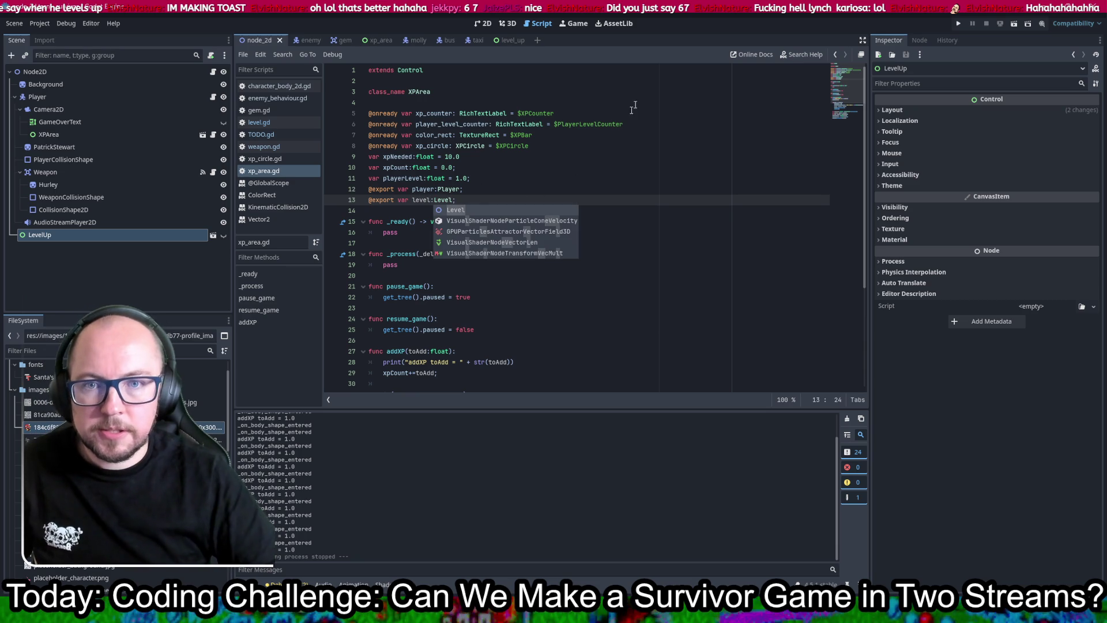
click(624, 179)
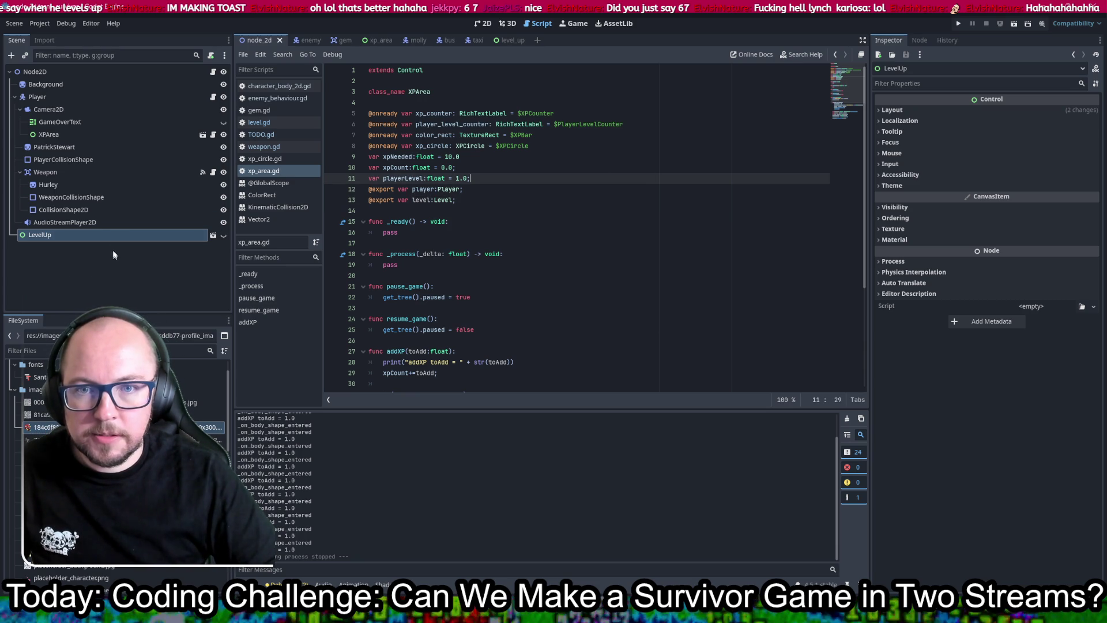
click(72, 136)
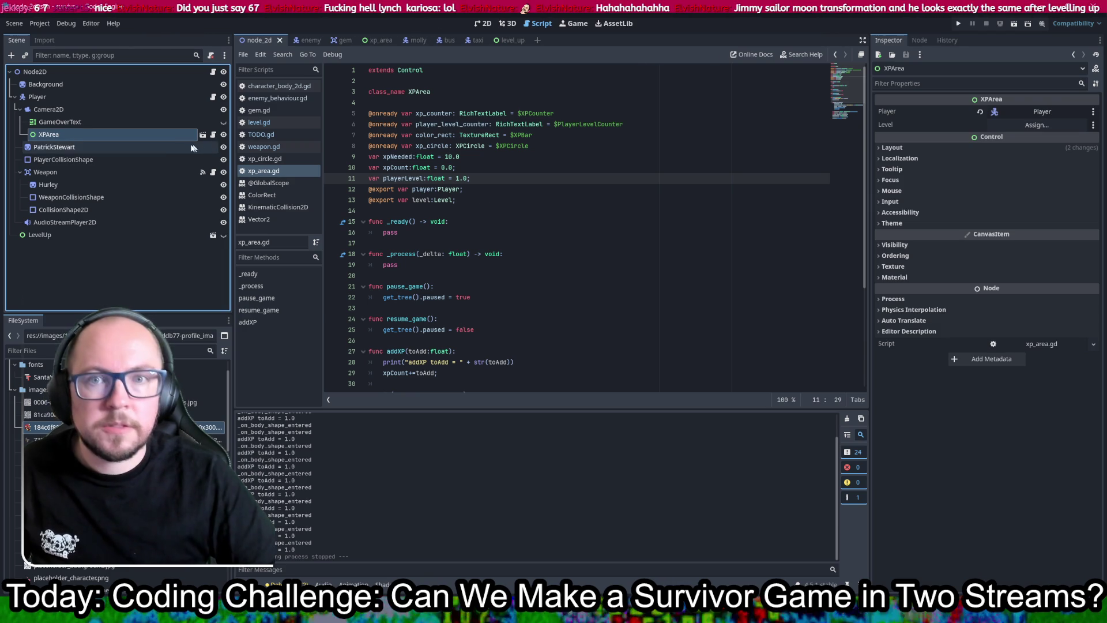
mouse_move(36, 73)
mouse_down()
mouse_move(577, 81)
mouse_move(1036, 124)
mouse_up()
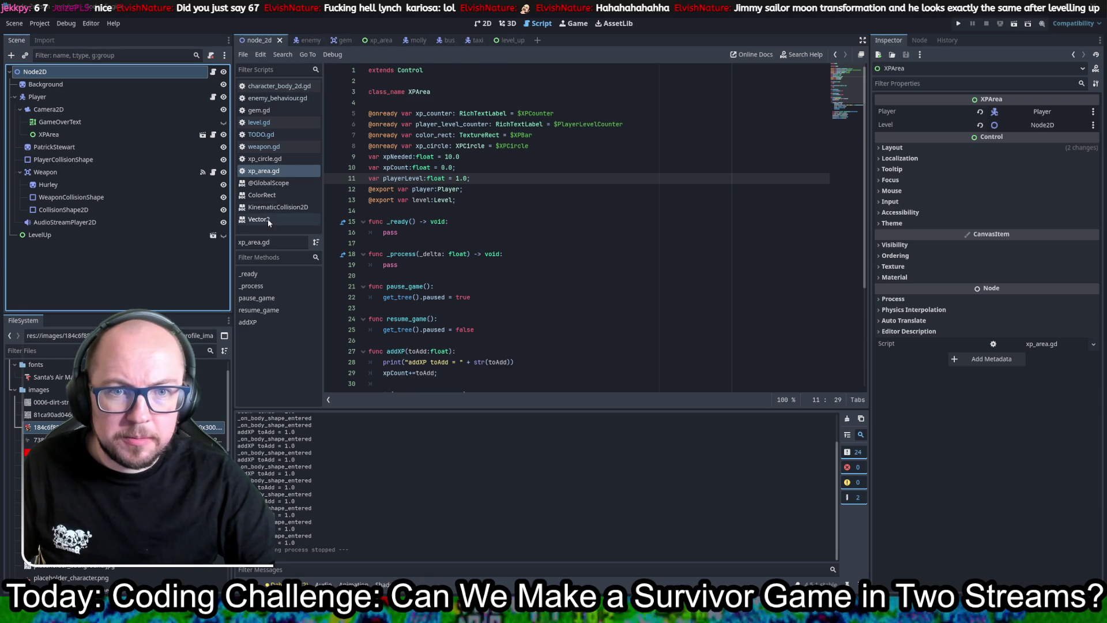
Add the pasted chat idea and a 'Power that makes you bigger' note to TODO.gd, then save.
click(263, 134)
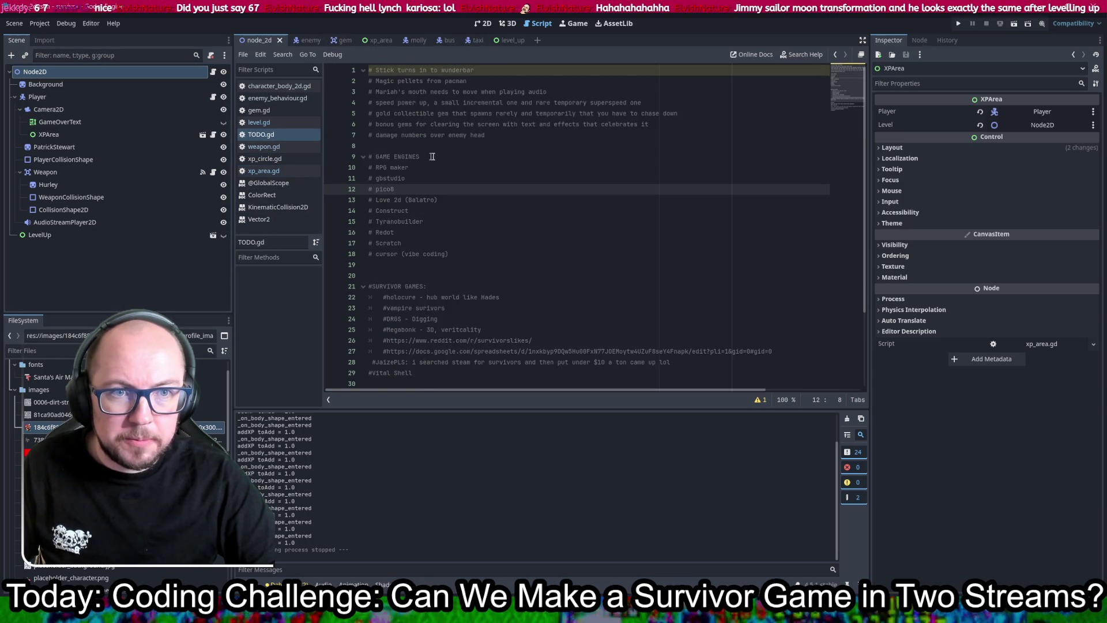
click(528, 136)
key(Return)
key(ctrl+v)
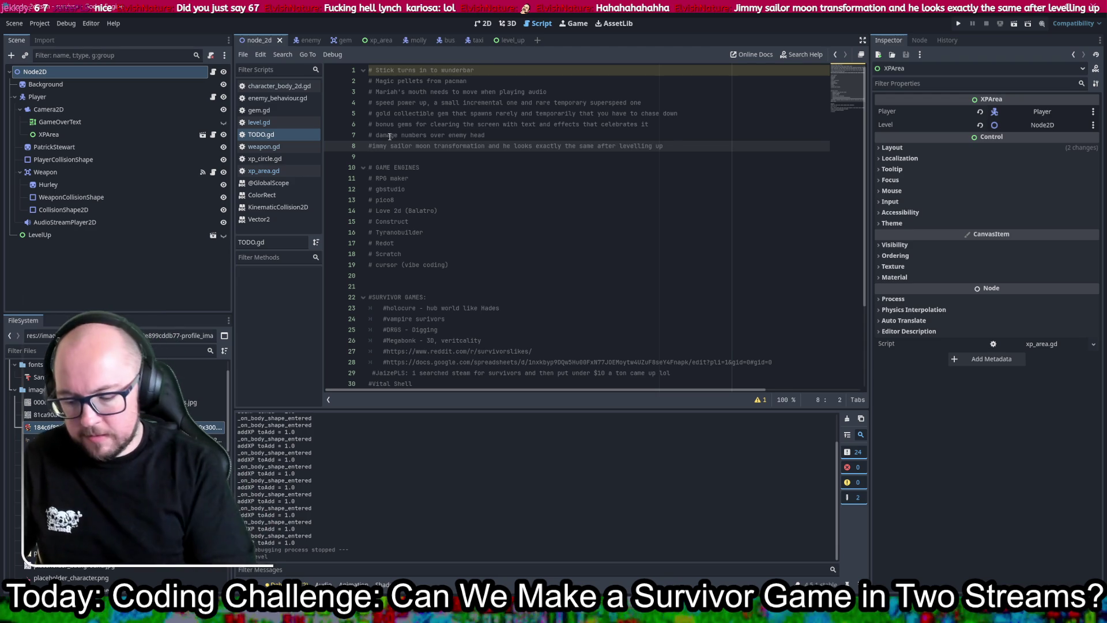
text(Jilly)
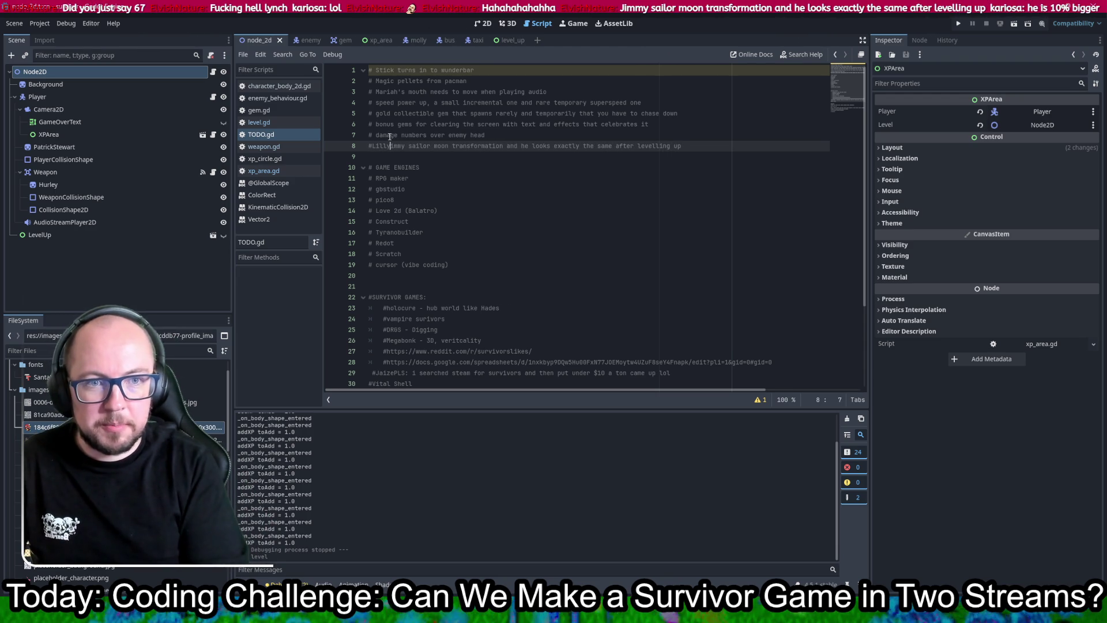
text(: )
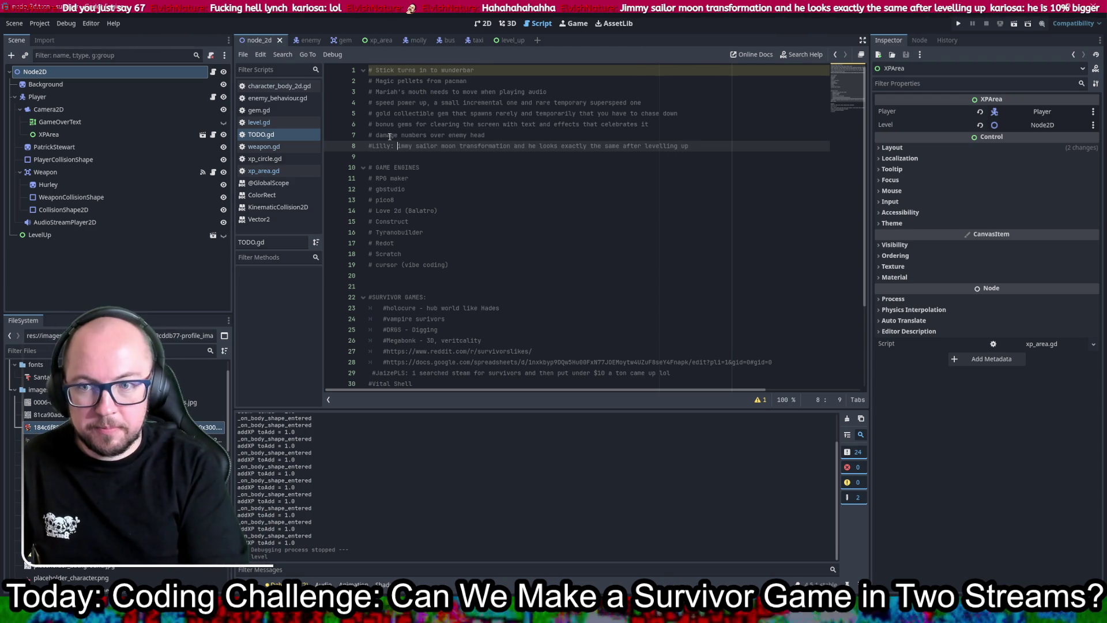
text(J)
click(582, 165)
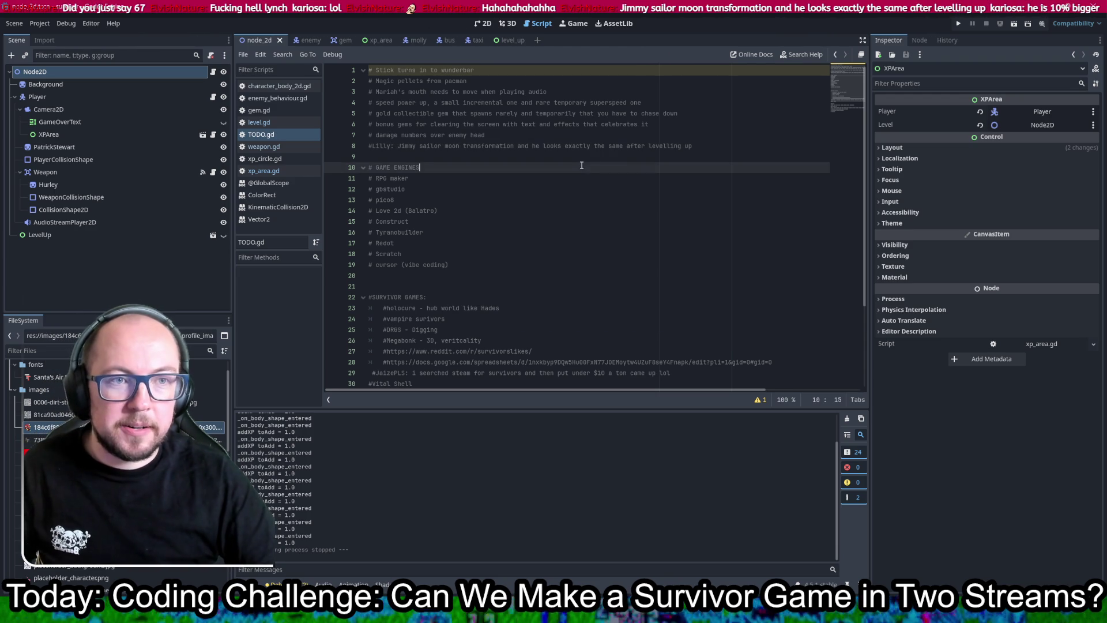
click(697, 150)
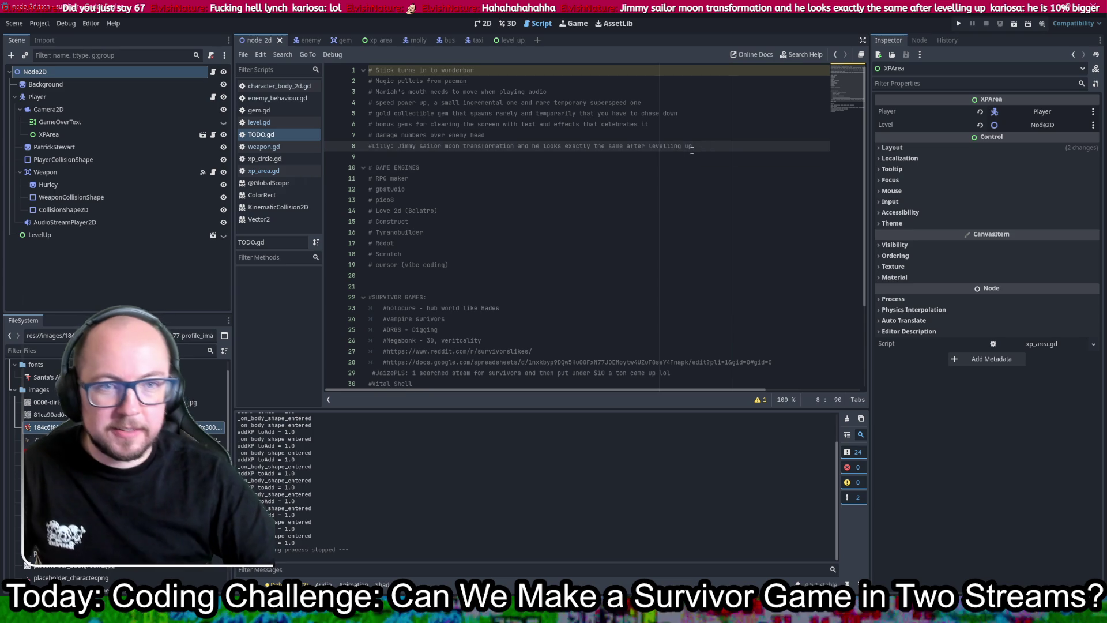
key(Return)
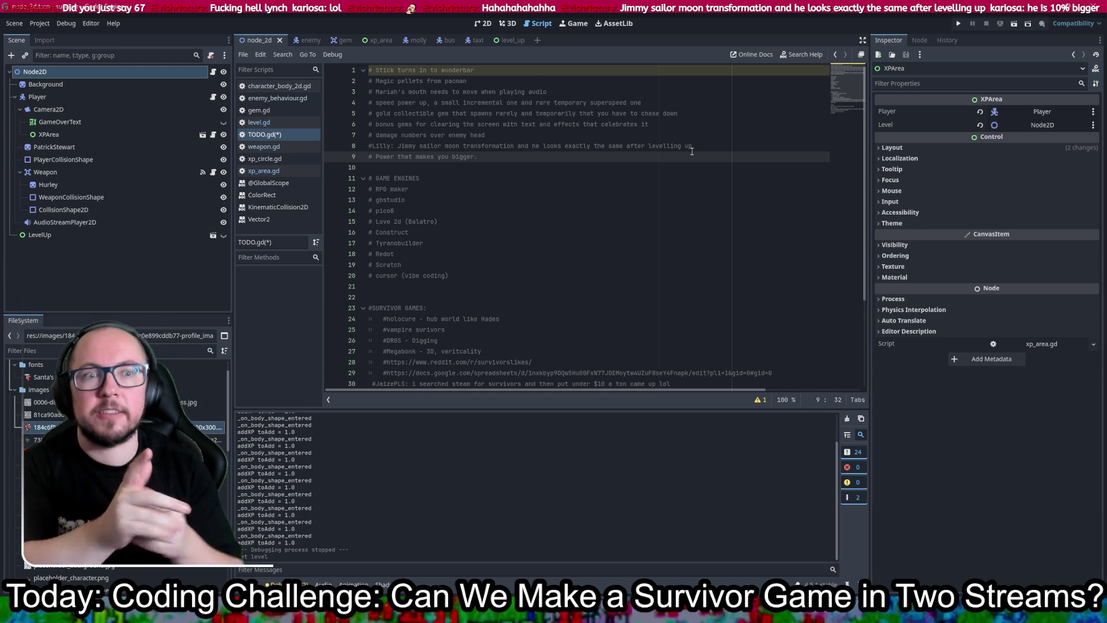
key(ctrl+s)
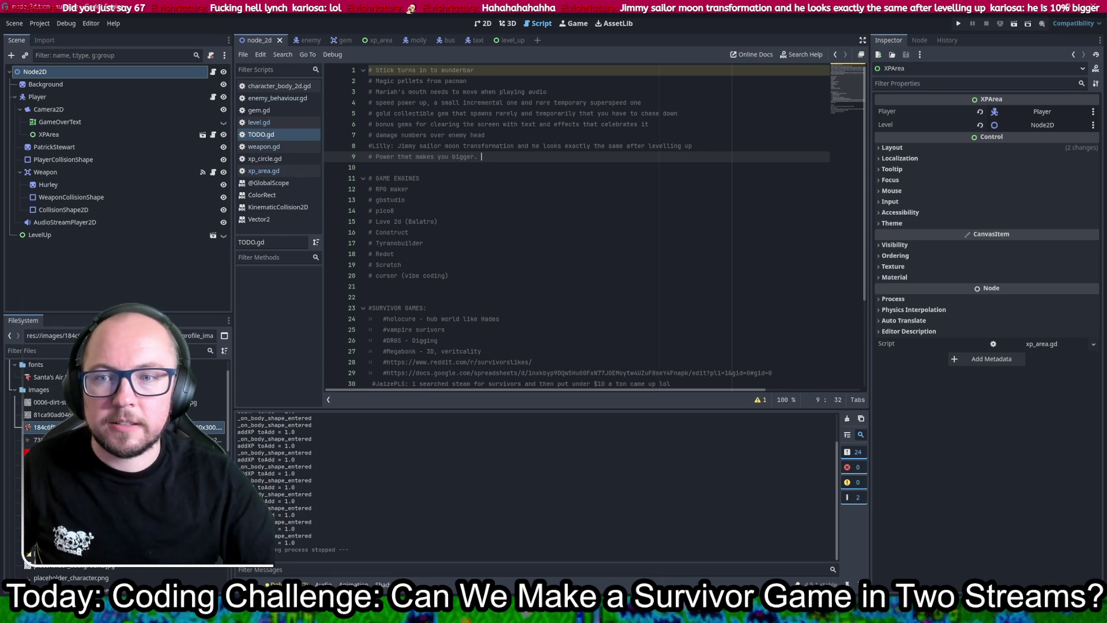
click(488, 27)
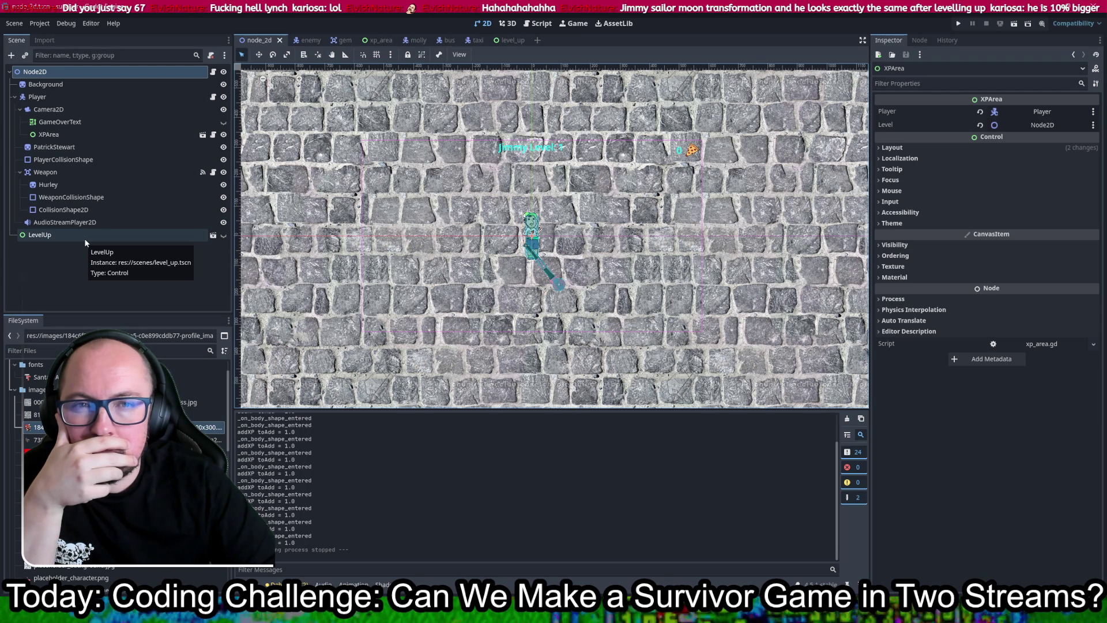
Attach a new level_up.gd script to the LevelUp node, tidy a blank line, and save.
click(119, 237)
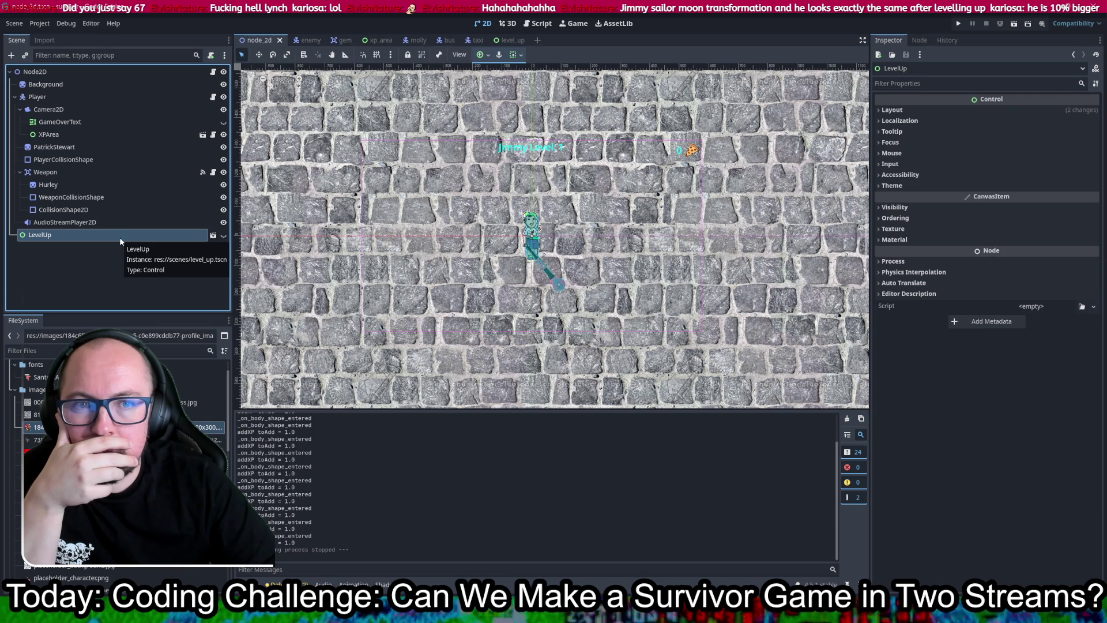
click(536, 24)
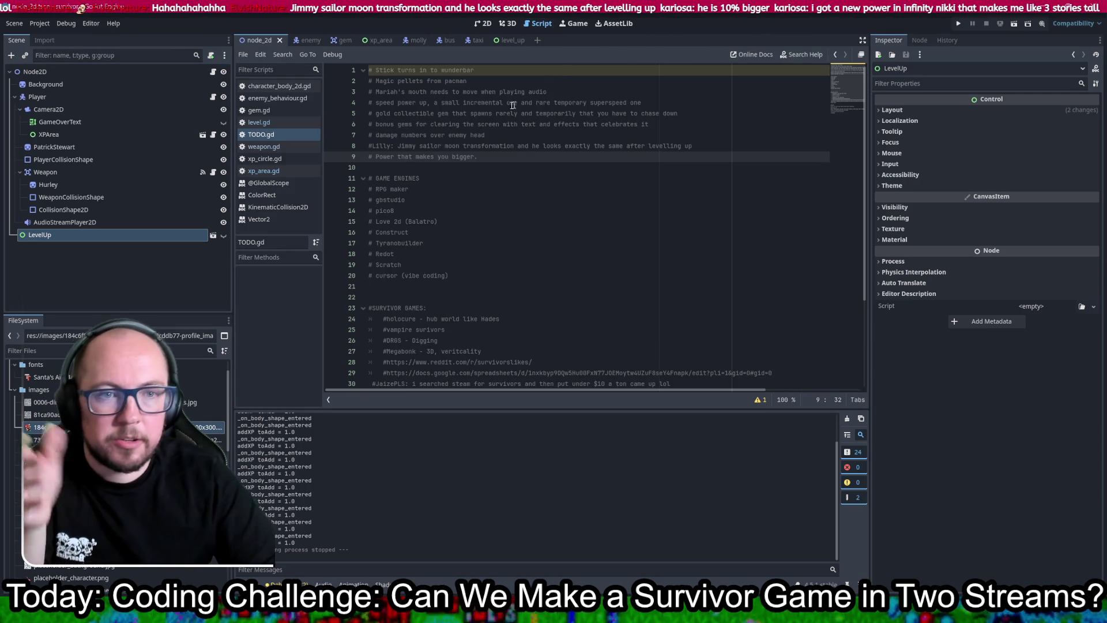
click(194, 240)
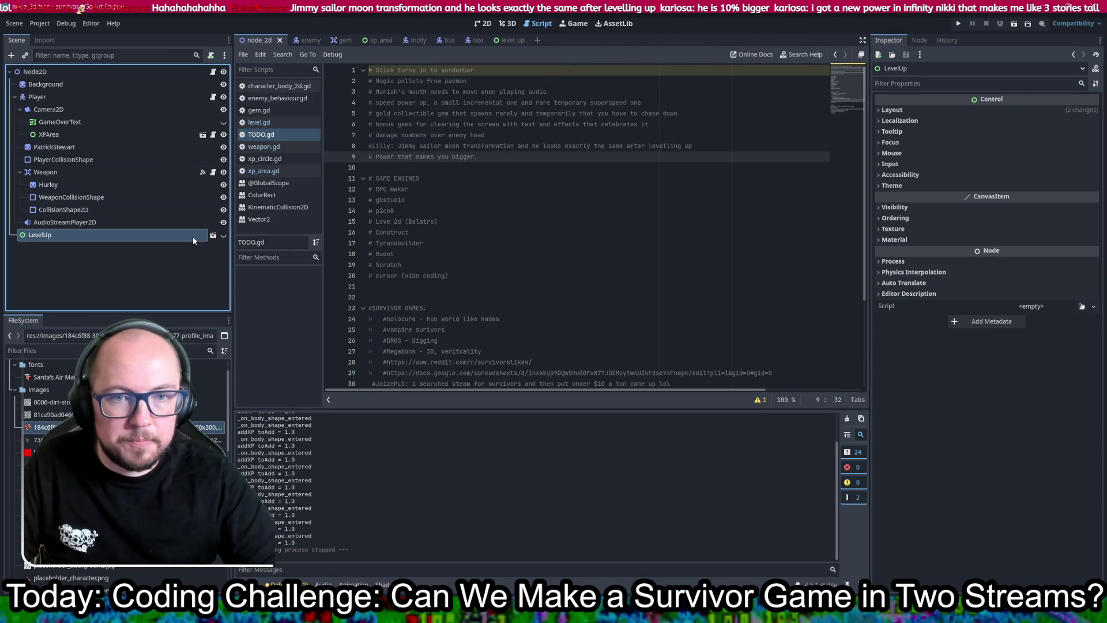
click(1071, 305)
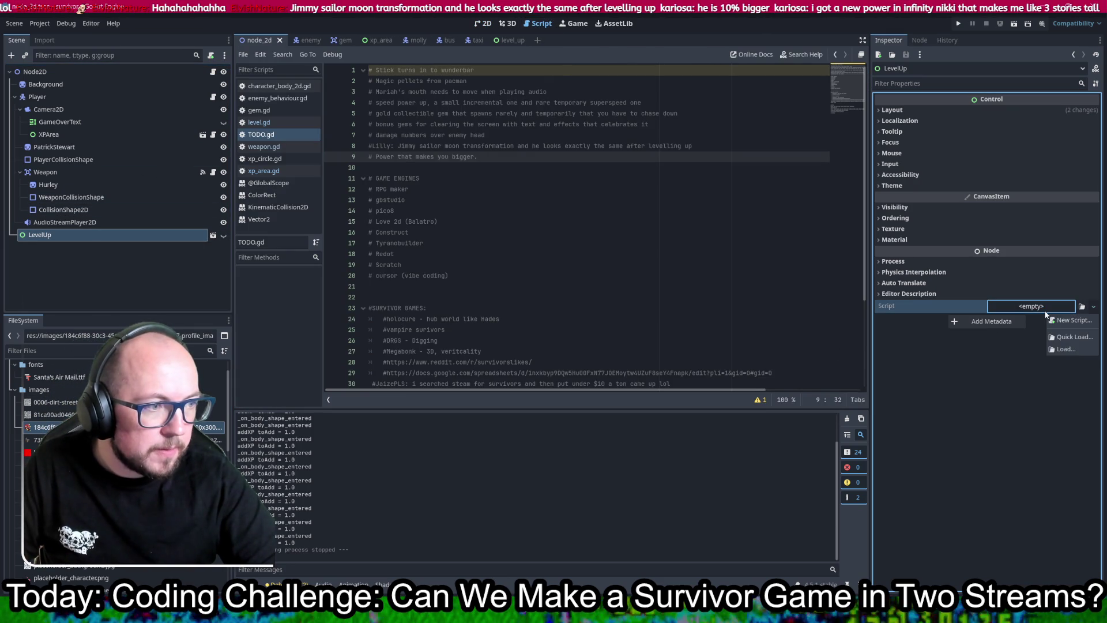
click(1075, 317)
key(Return)
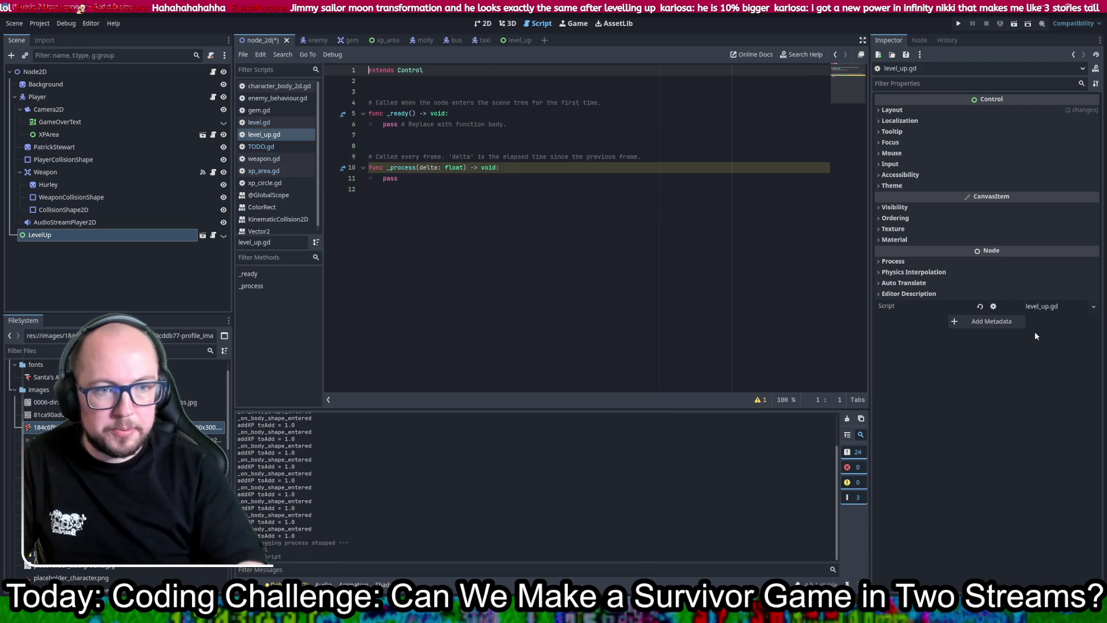
click(486, 187)
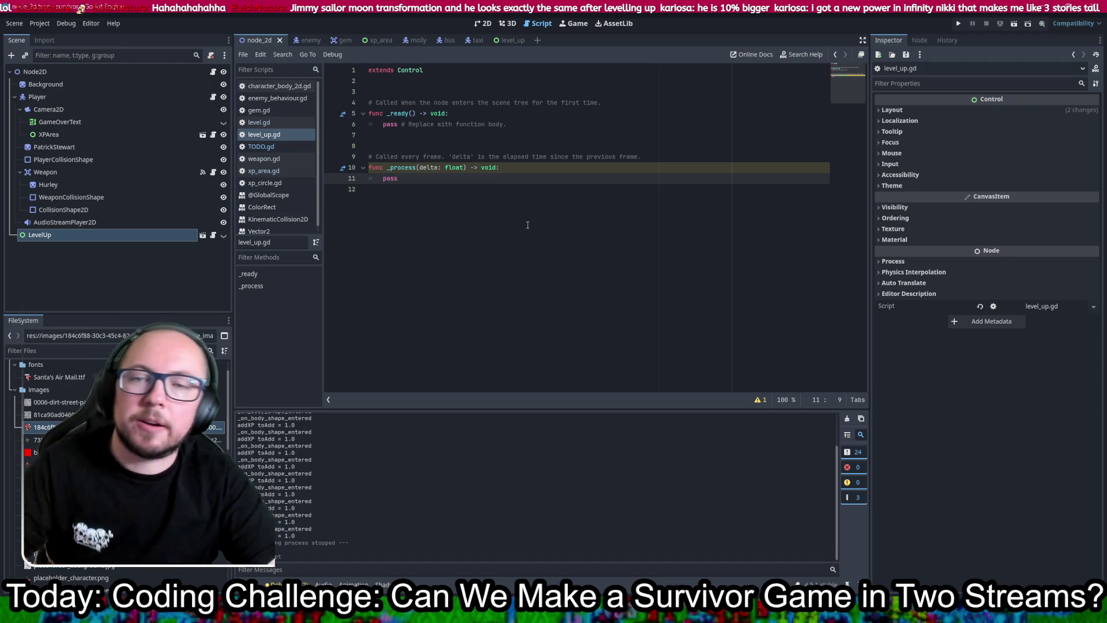
click(507, 124)
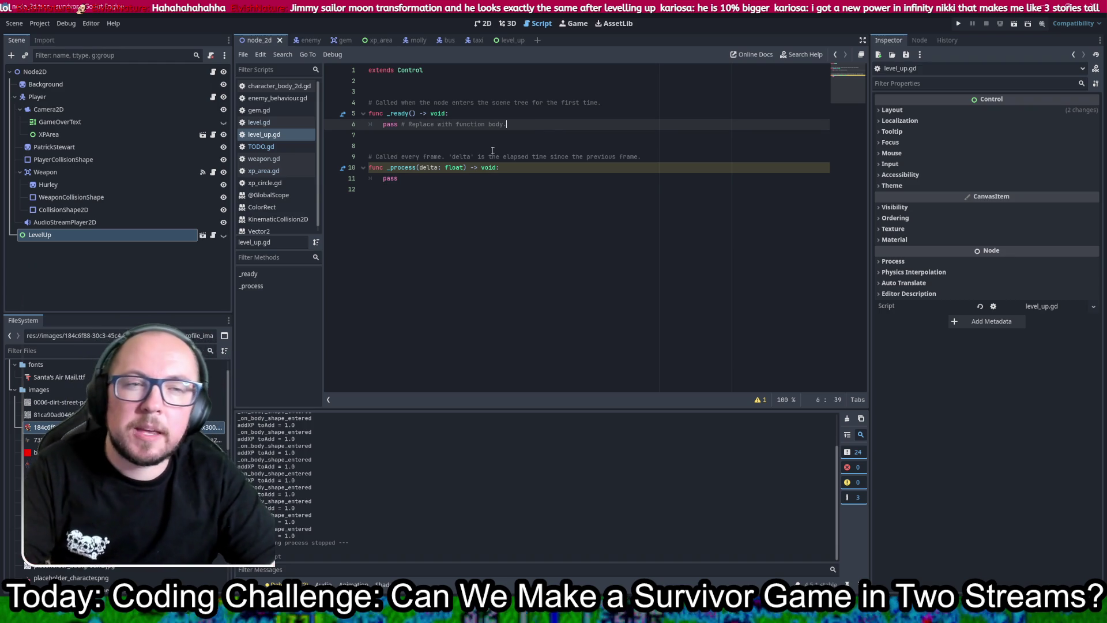
key(Delete)
click(422, 157)
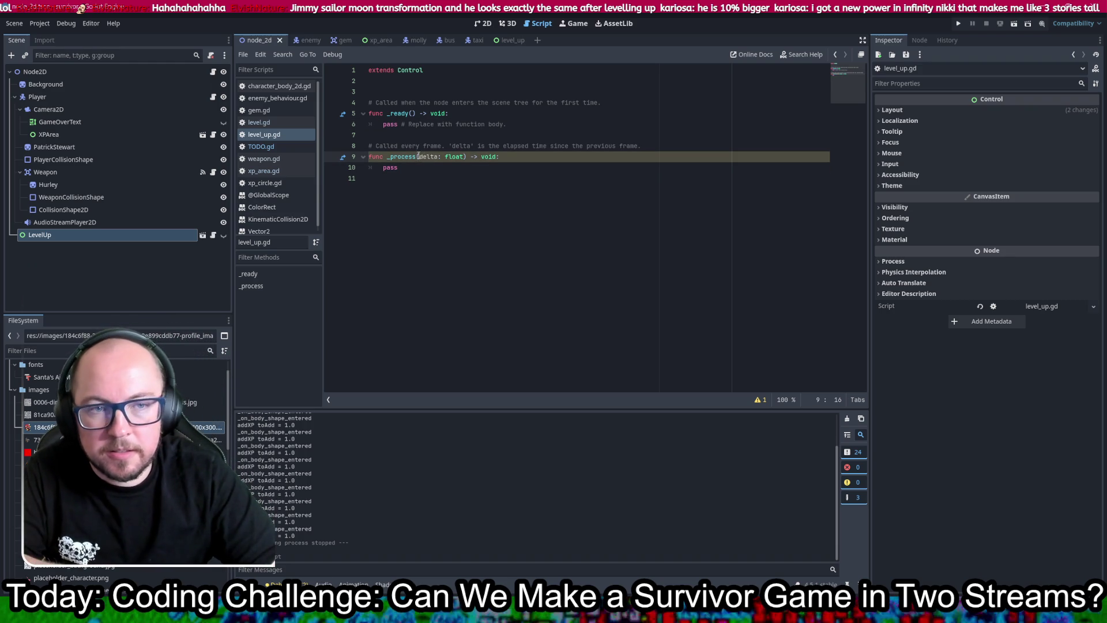
text(_)
key(ctrl+s)
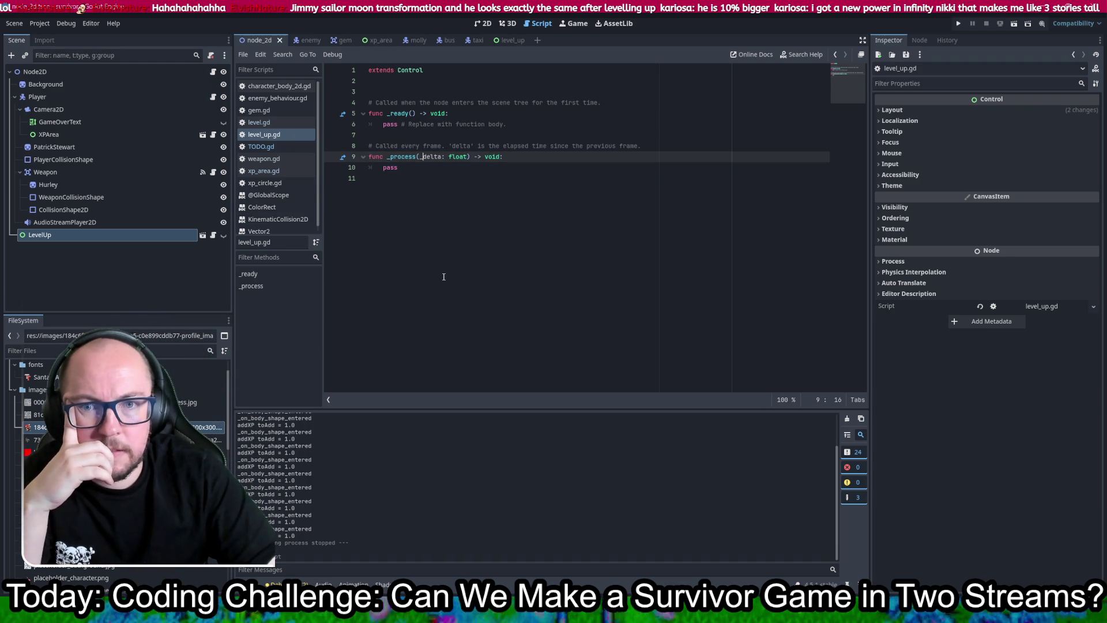
Add 'class_name LevelUp' below extends Control in level_up.gd and save.
click(422, 69)
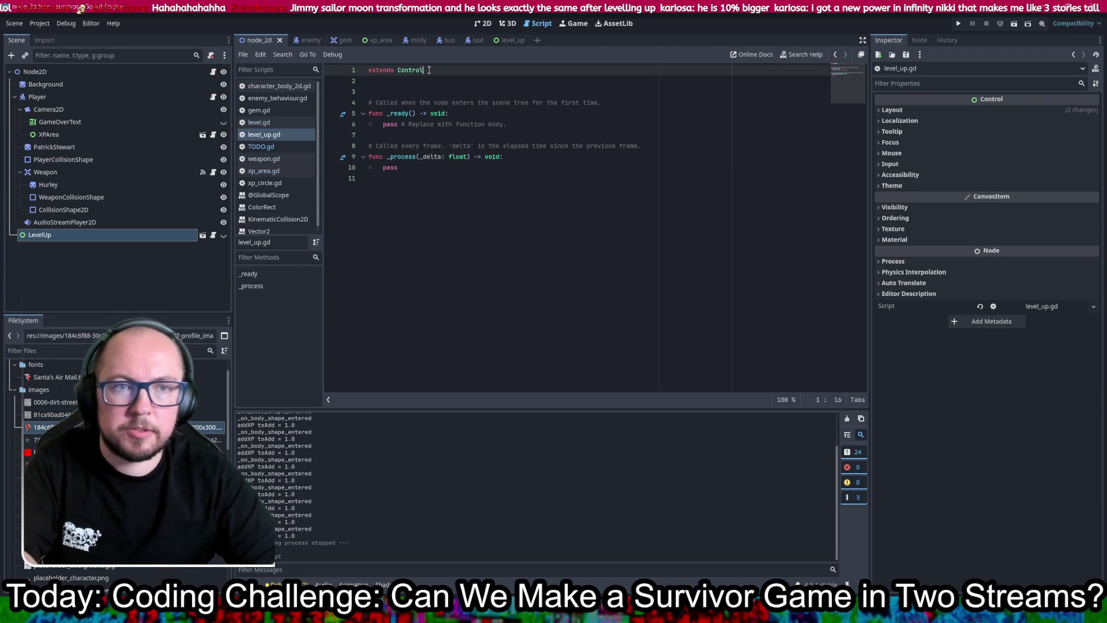
key(Return)
key(Return)
text(class)
key(Escape)
key(Down)
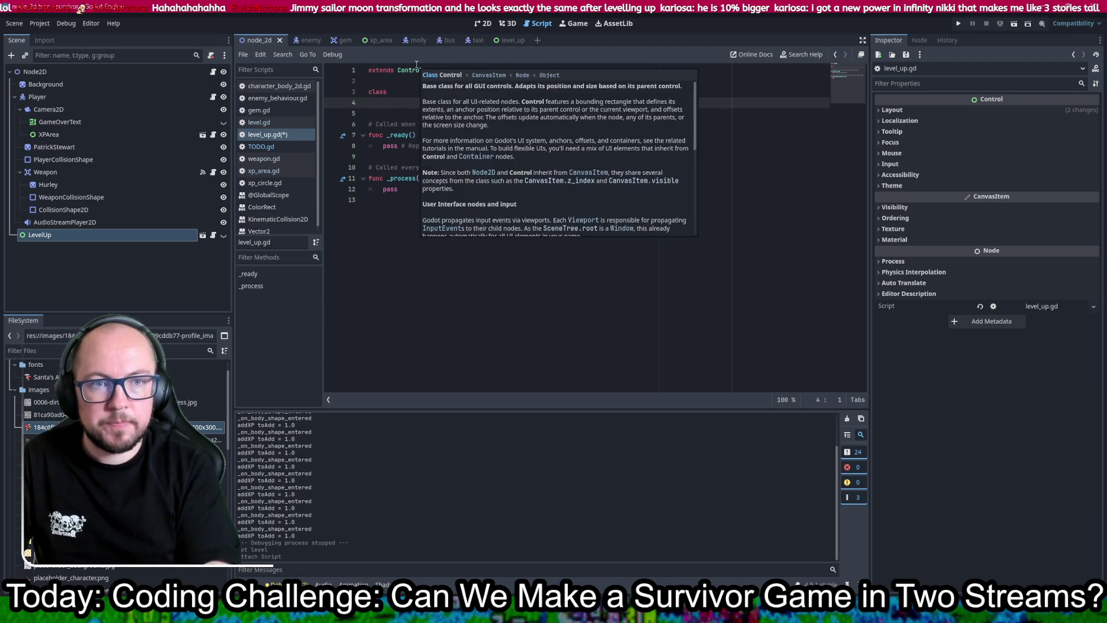
key(Up)
text(name Lev)
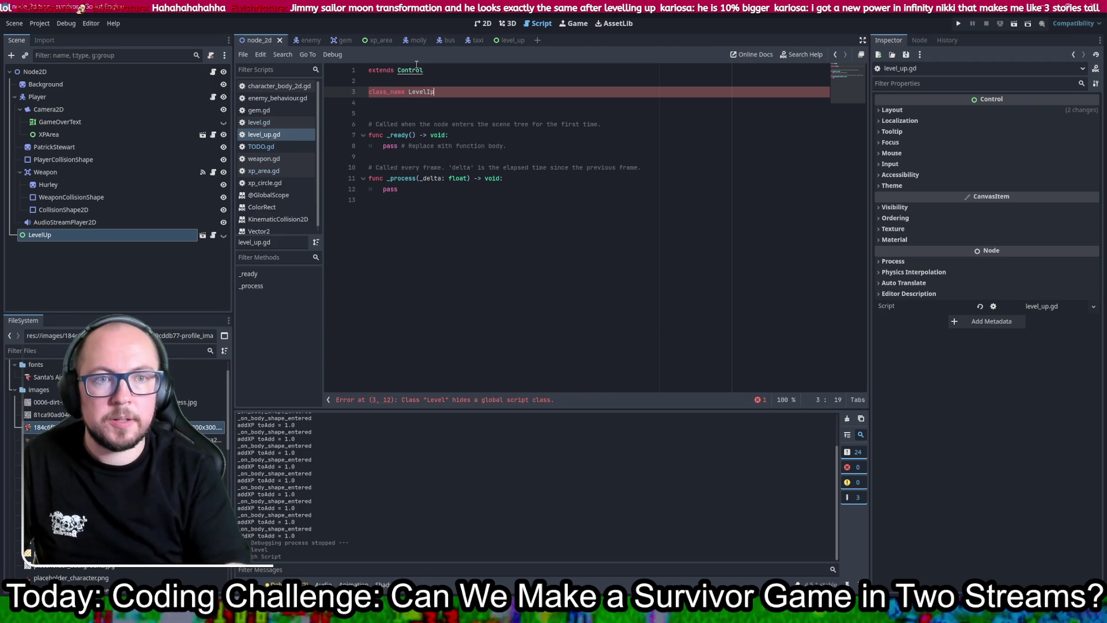
key(ctrl+s)
text(Up)
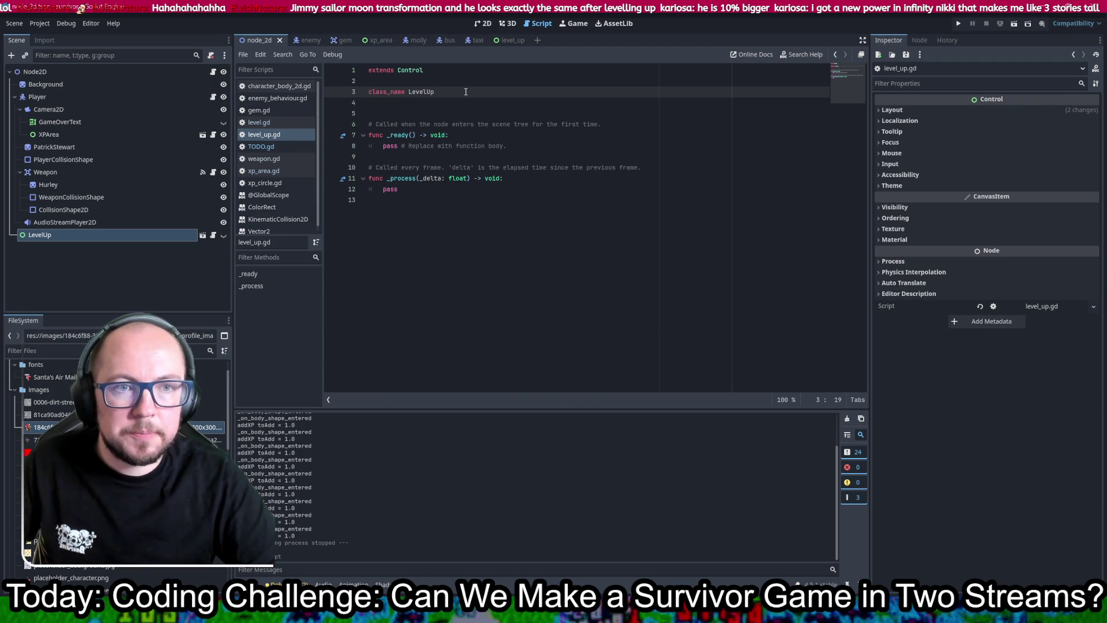
key(Delete)
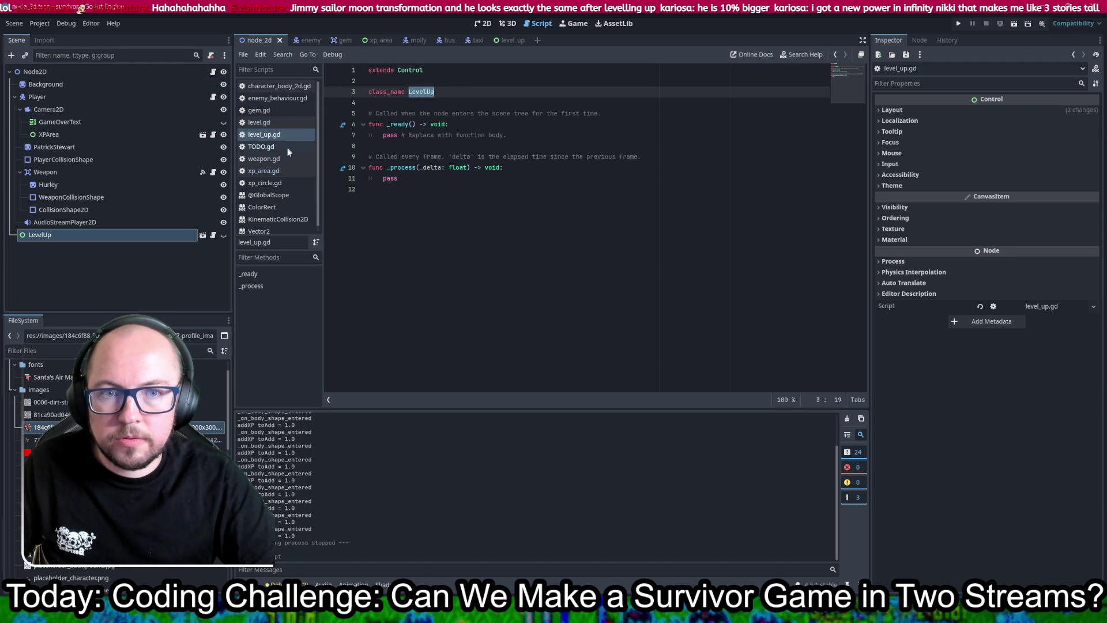
click(288, 169)
Add an exported levelUp variable of type LevelUp to xp_area.gd and save.
click(459, 84)
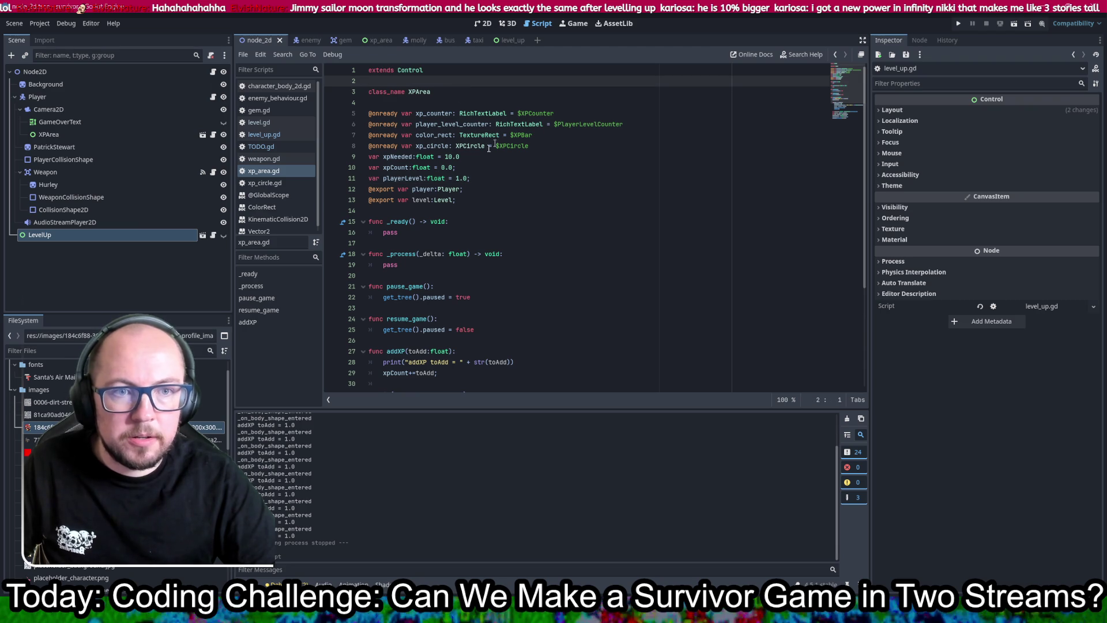
click(483, 204)
key(Return)
text(LevelUp)
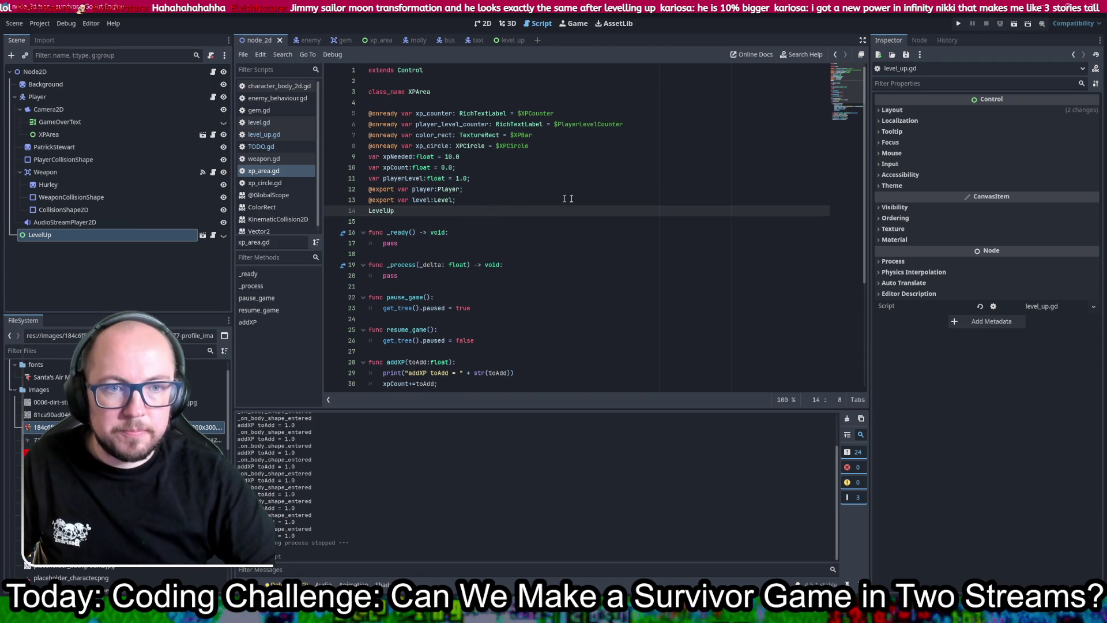
click(477, 199)
key(ctrl+shift+d)
click(380, 221)
double_click(415, 200)
double_click(419, 210)
text(LevelUp)
click(457, 200)
key(Down)
key(Left)
key(Right)
key(Delete)
text(l)
key(ctrl+Right)
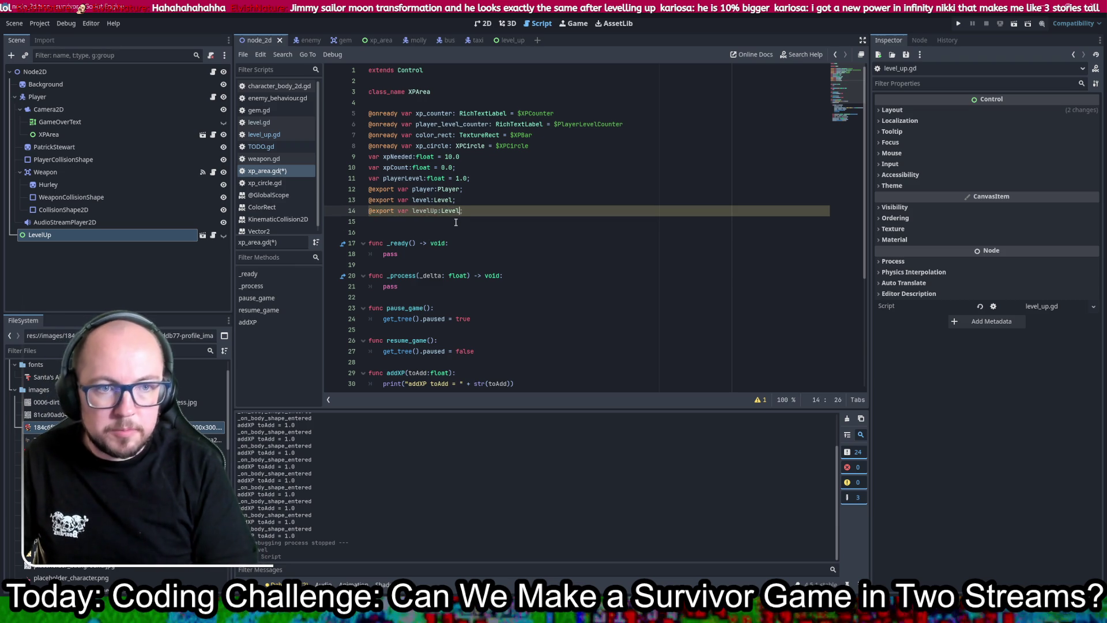
text(Up)
key(ctrl+s)
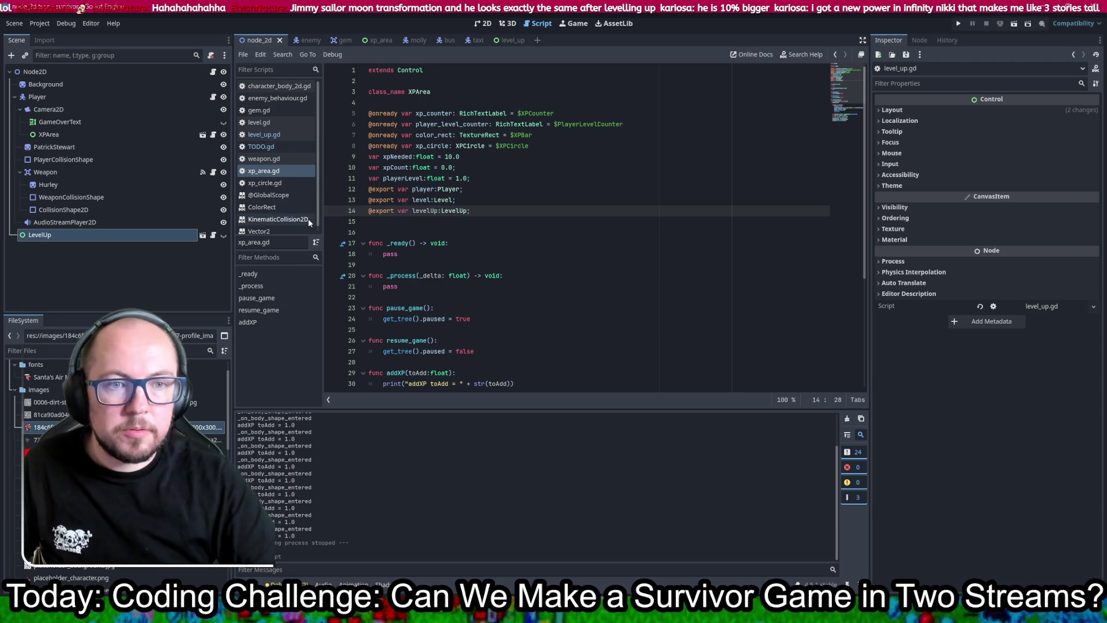
Assign the LevelUp node to XPArea's Level Up property and save the scene.
click(544, 249)
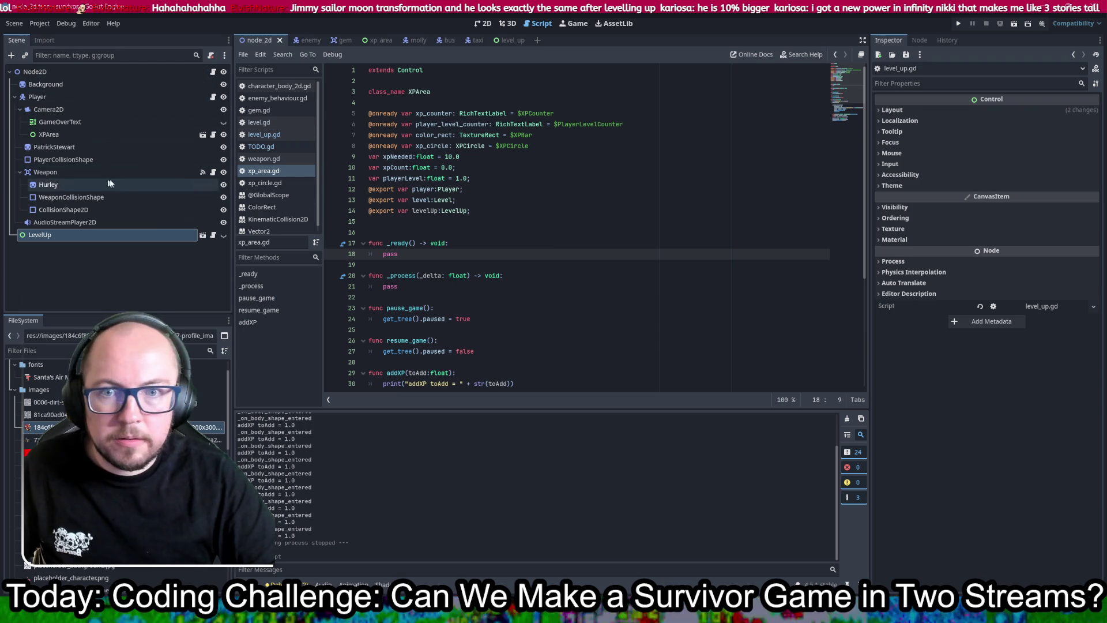
click(79, 132)
drag(57, 233, 1037, 139)
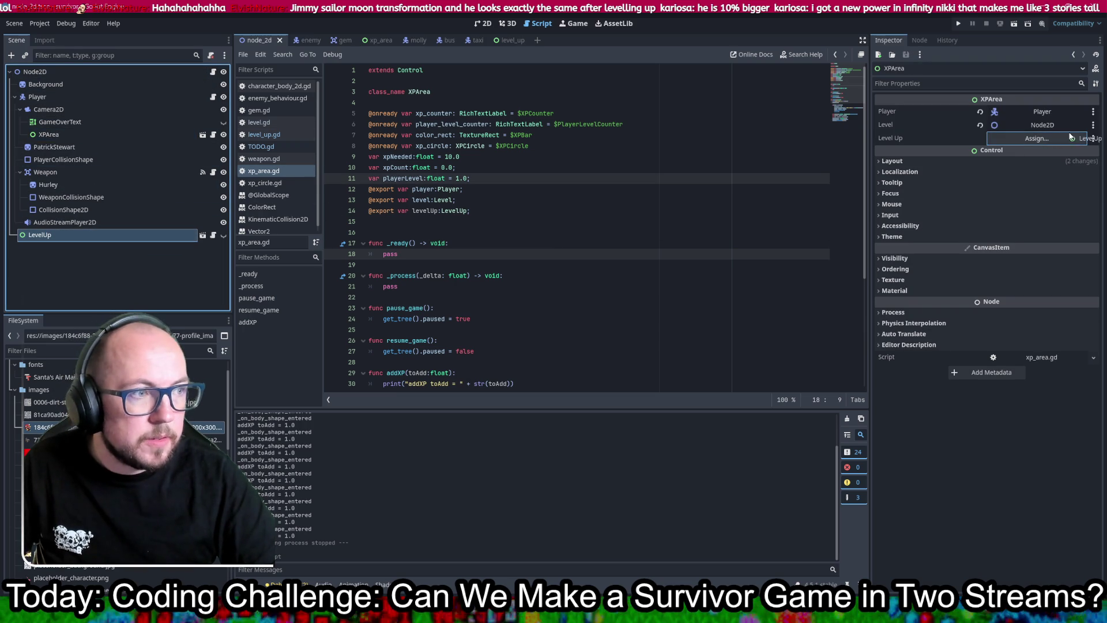
key(ctrl+s)
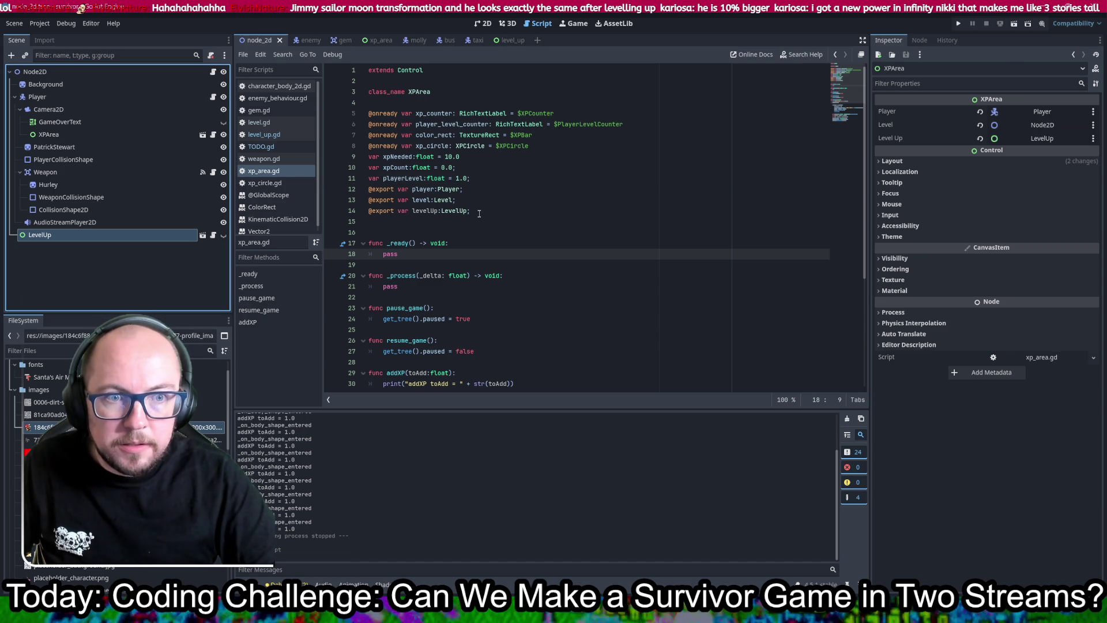
Add 'levelUp.visible = true' after pause_game() in addXP, then run the game.
double_click(425, 211)
key(ctrl+c)
scroll(572, 241, down, 5)
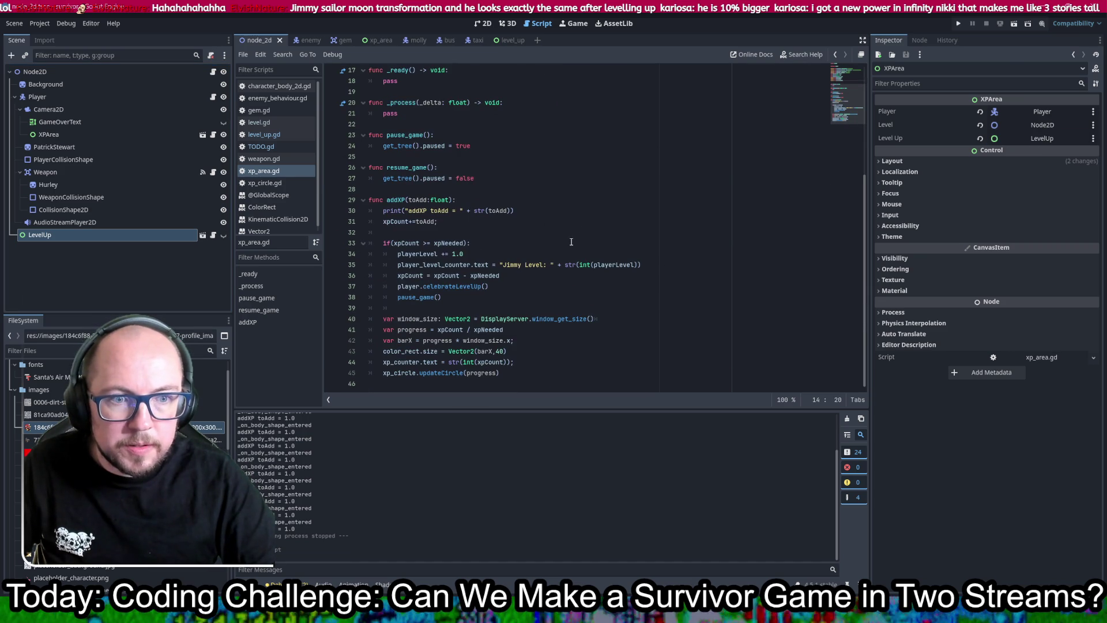
click(520, 297)
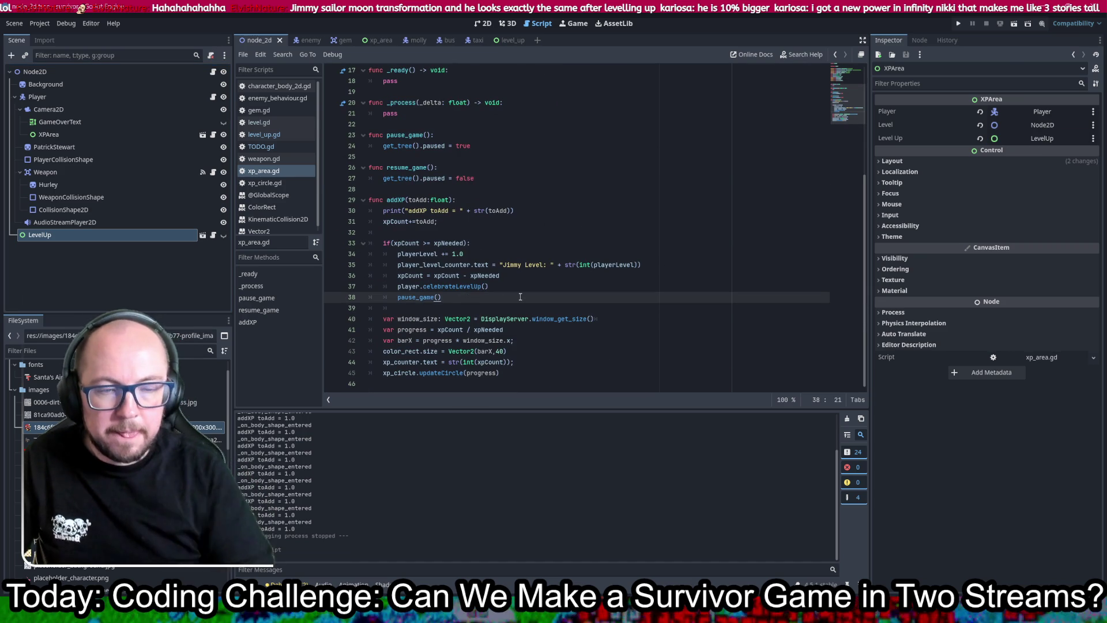
key(Return)
key(ctrl+v)
text(.vis)
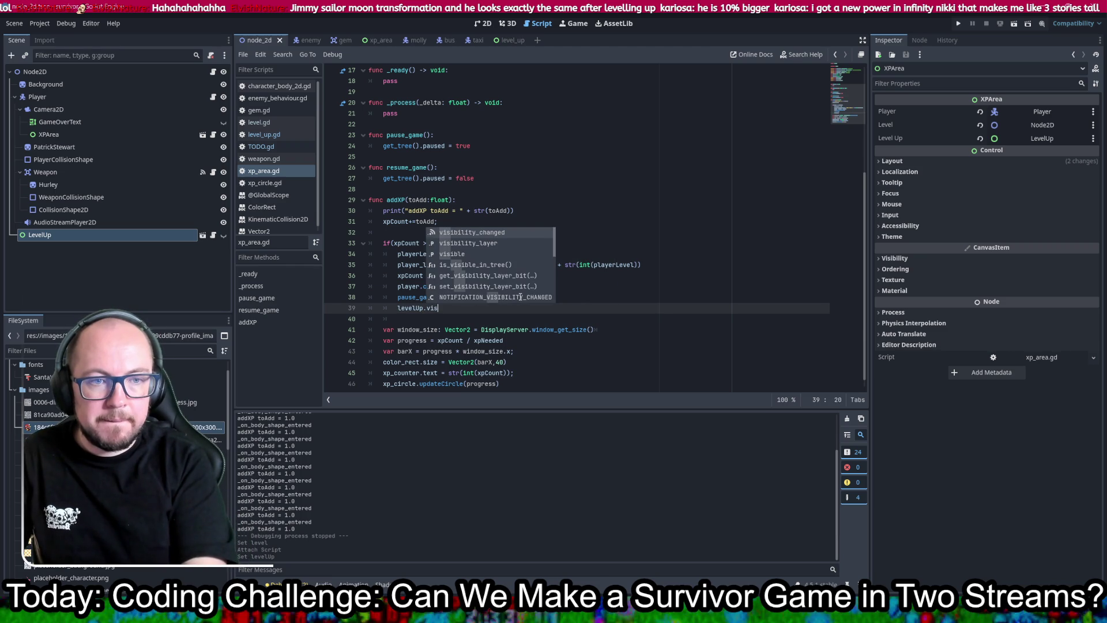
text(ible = true)
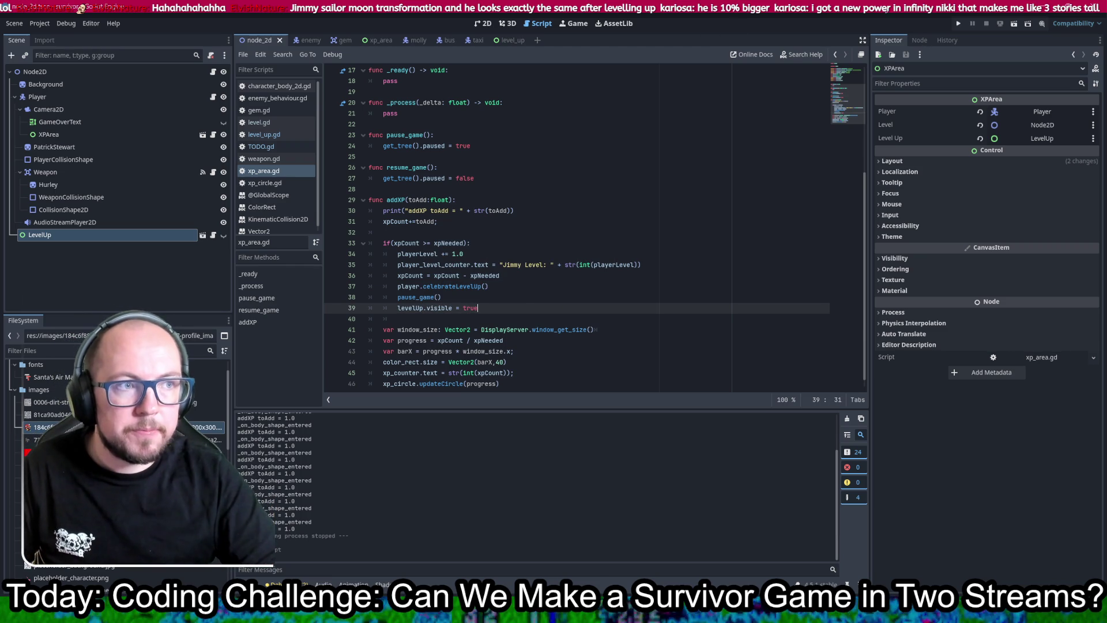
click(956, 23)
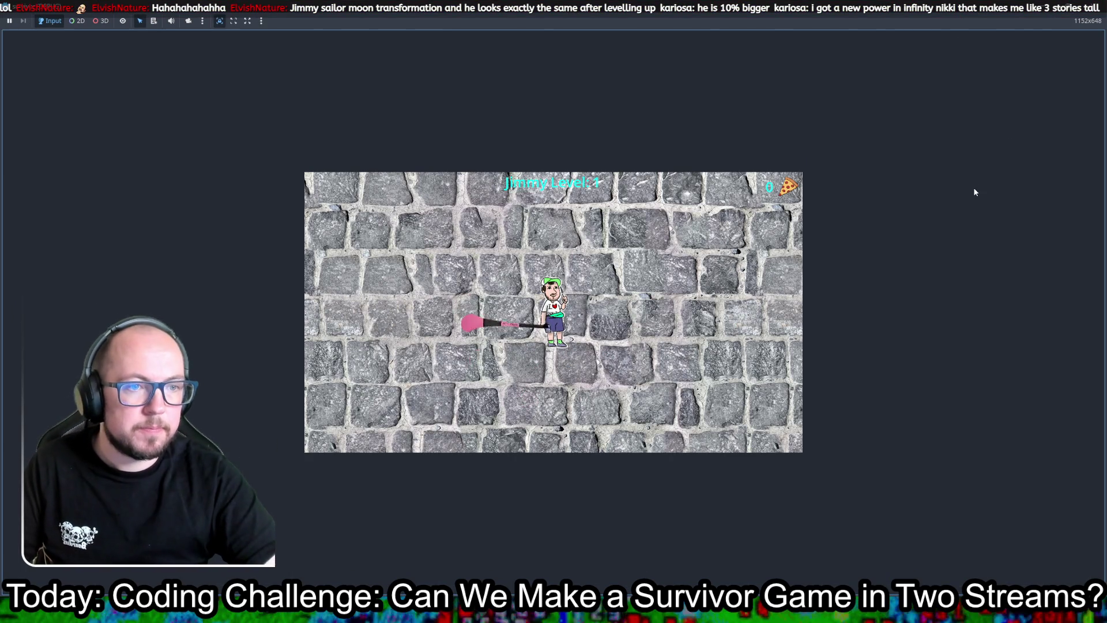
Walk Jimmy around the floor with WASD, killing enemies and collecting XP until he levels up.
key(w)
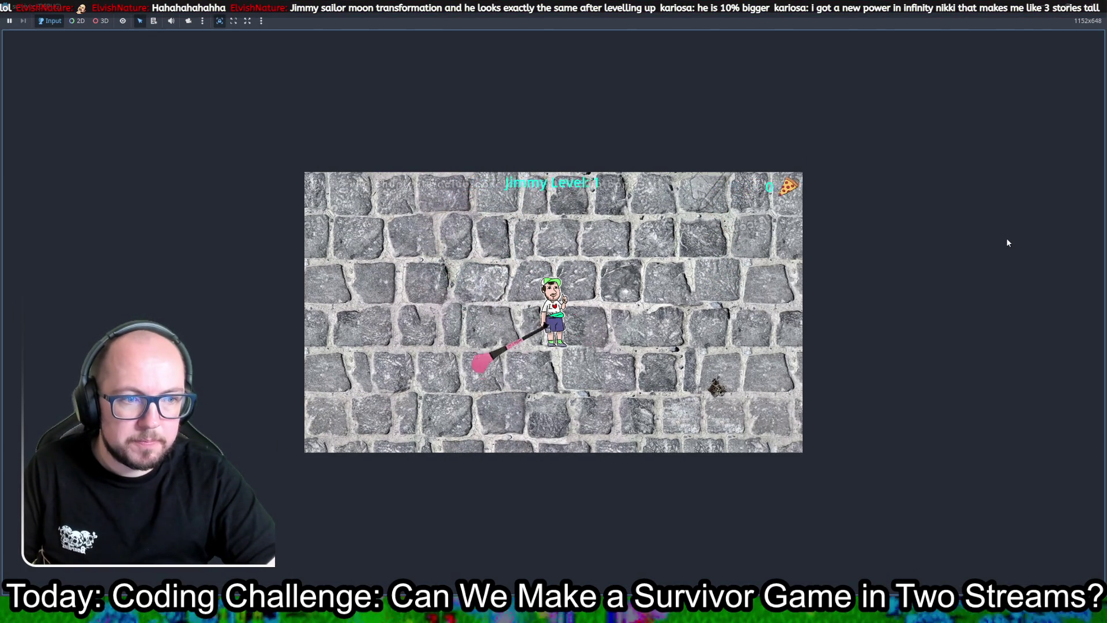
key(s)
key(d)
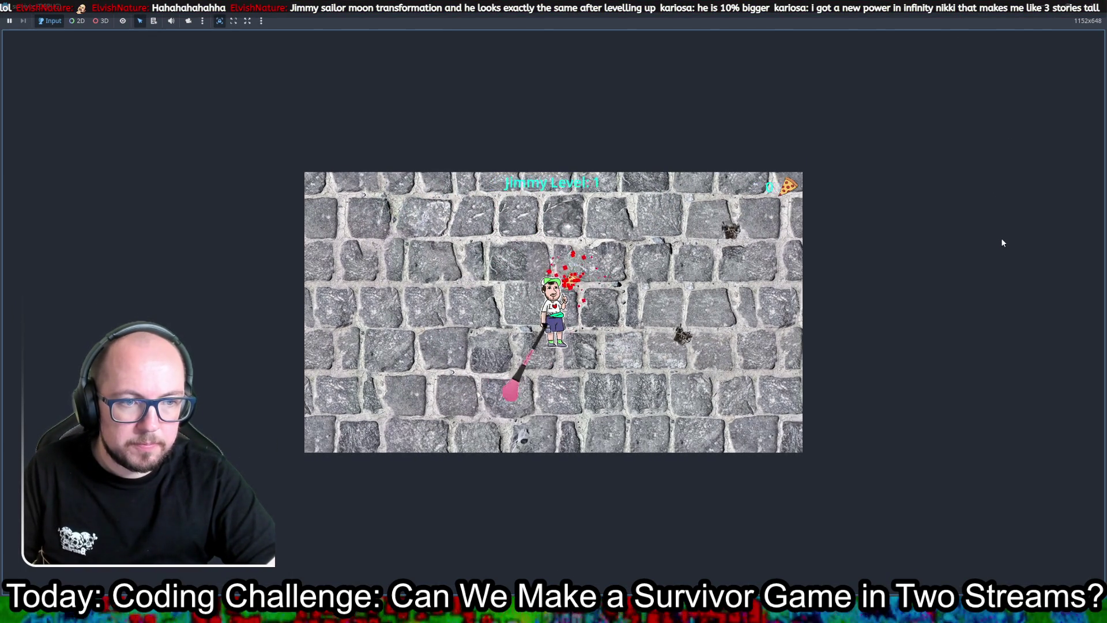
key(s)
key(d)
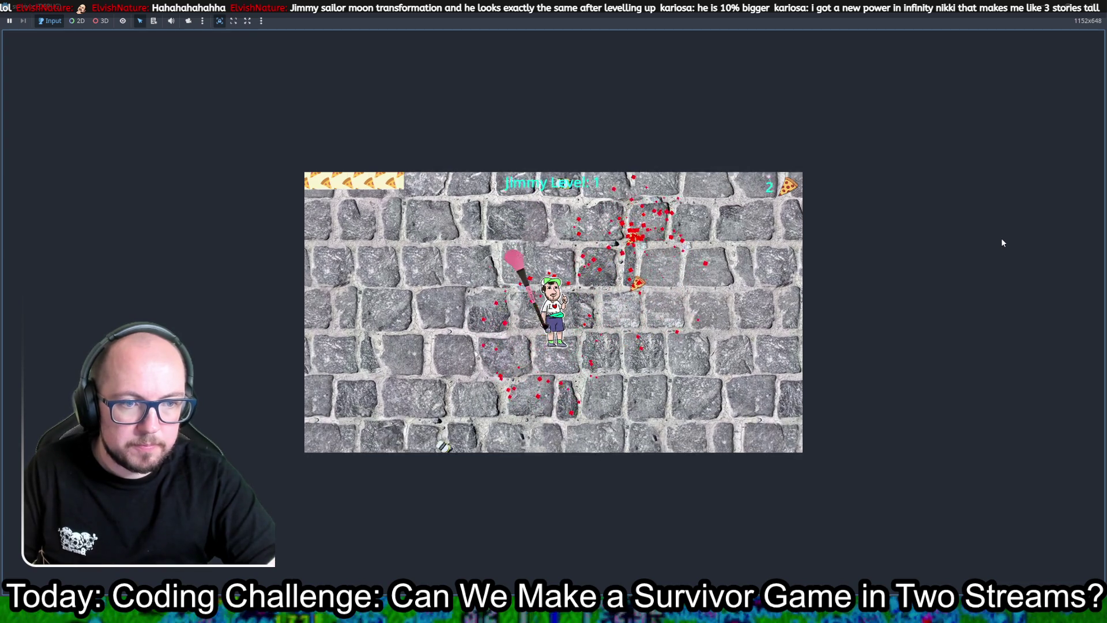
key(s)
key(d)
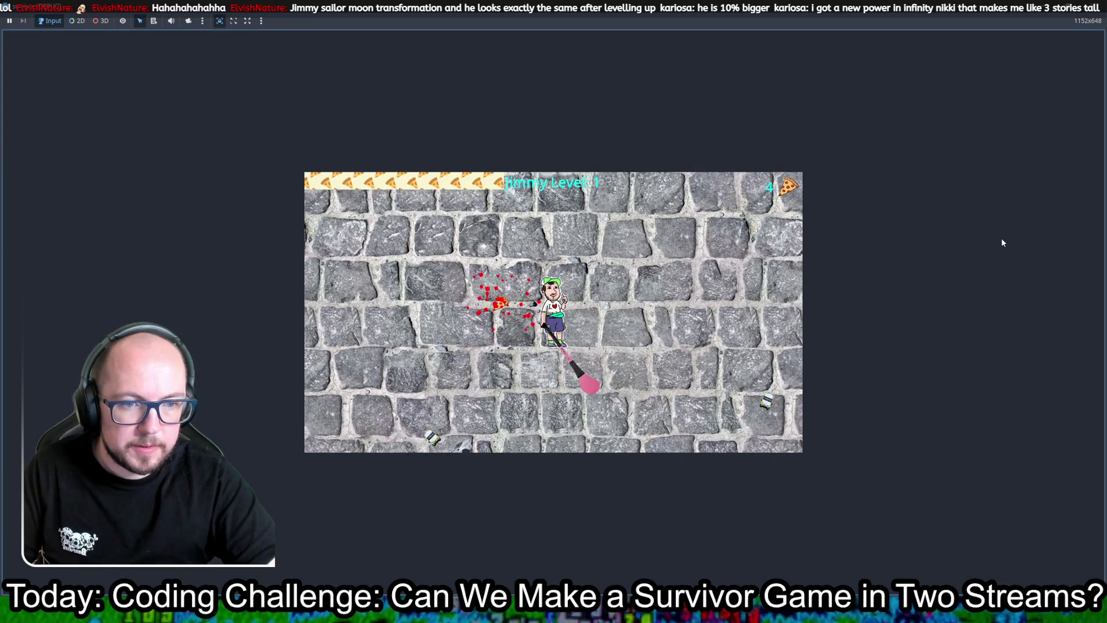
key(w)
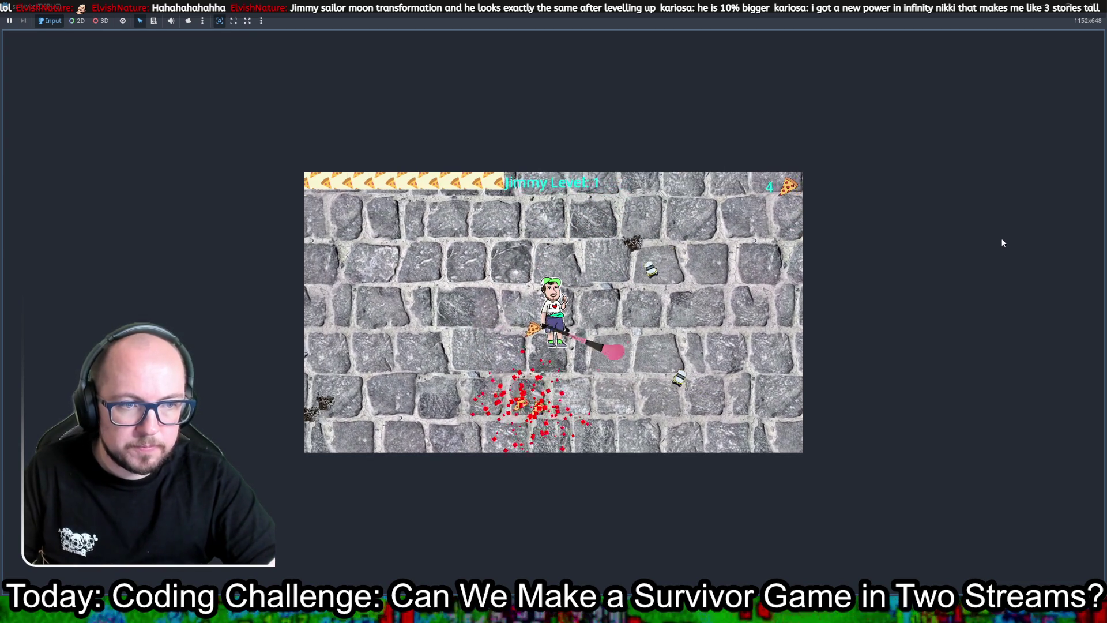
key(s)
key(a)
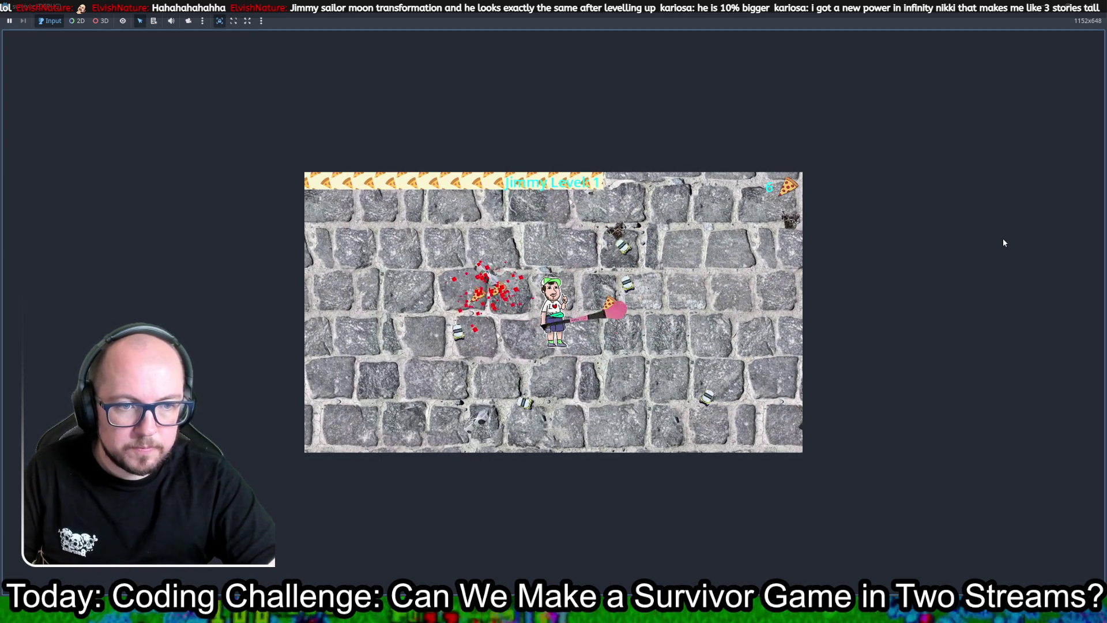
key(s)
key(a)
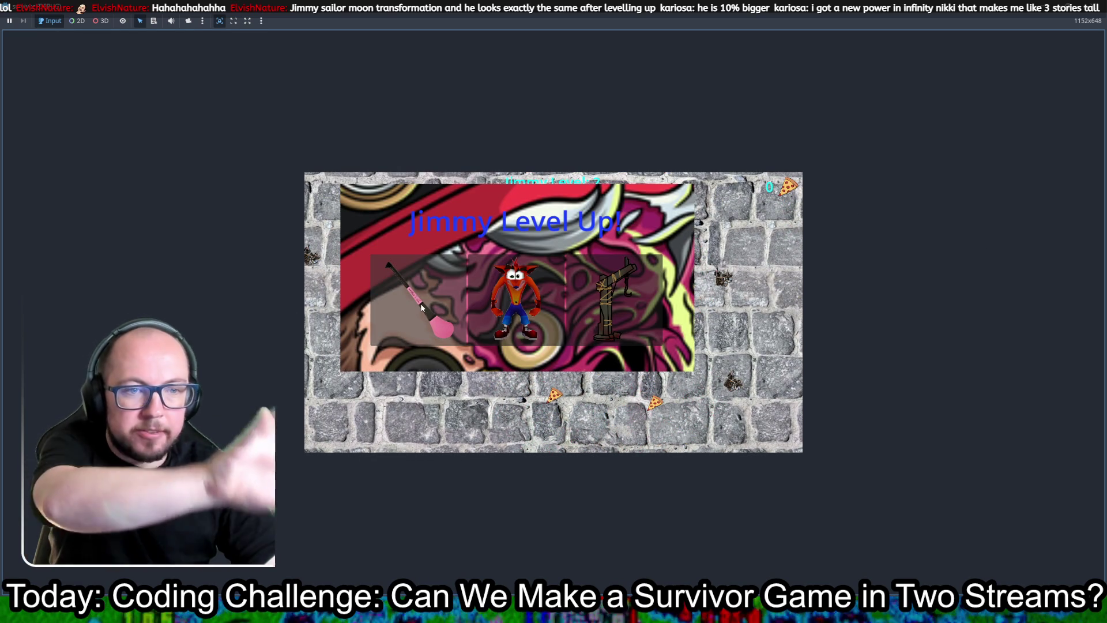
Pick the Crash item, then the lamp-post item in the Level Up popup, and stop the game.
click(535, 307)
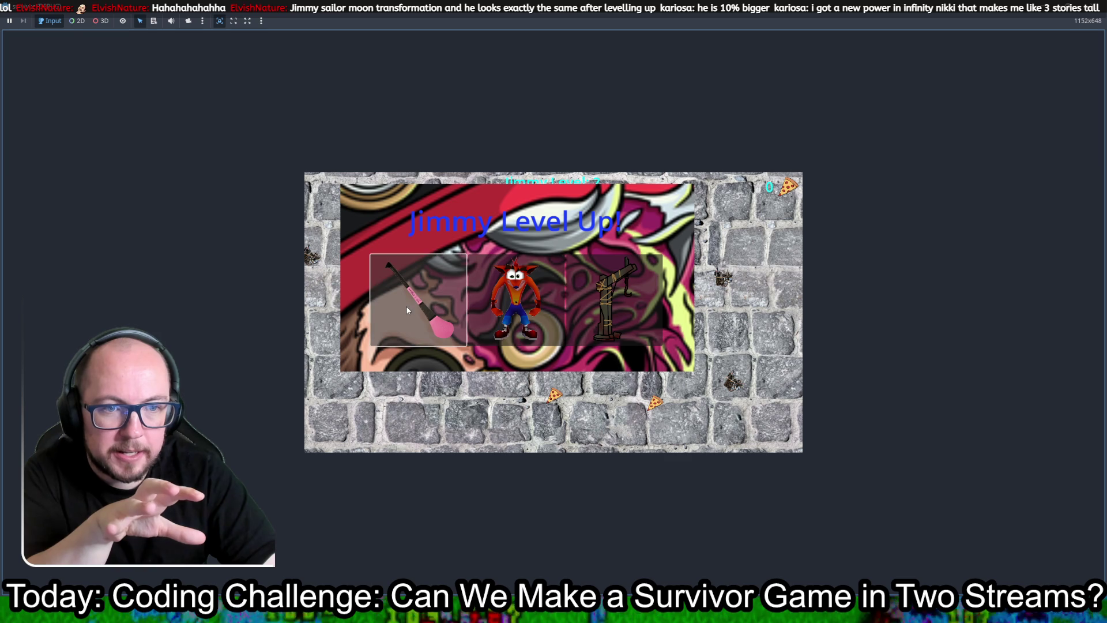
click(660, 307)
click(1097, 4)
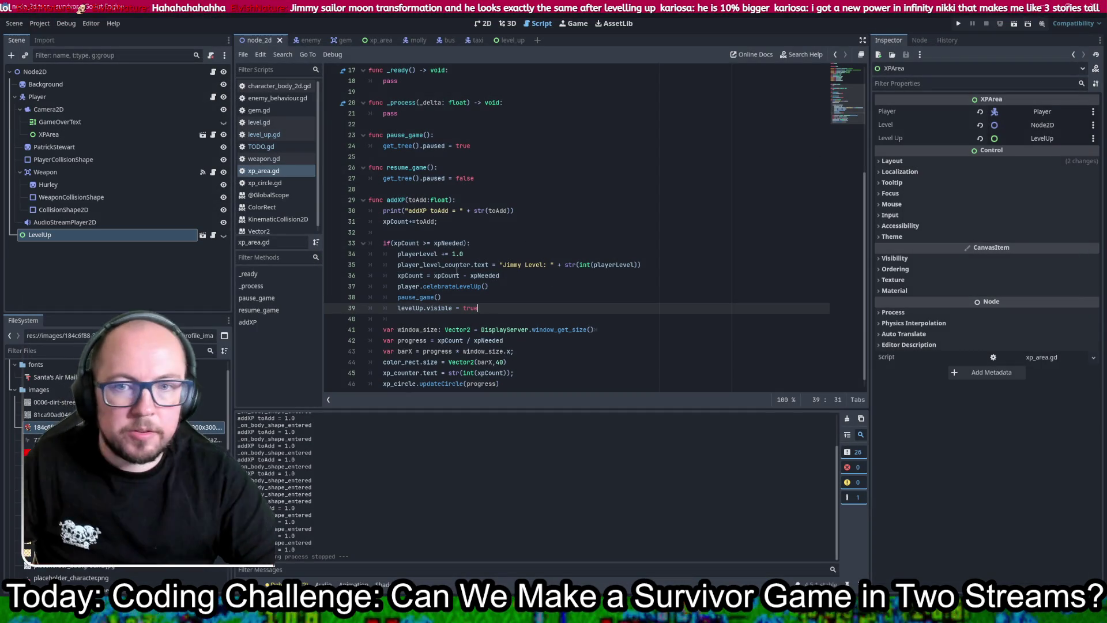
Open the LevelUp node's script and view the node's signals list.
click(213, 236)
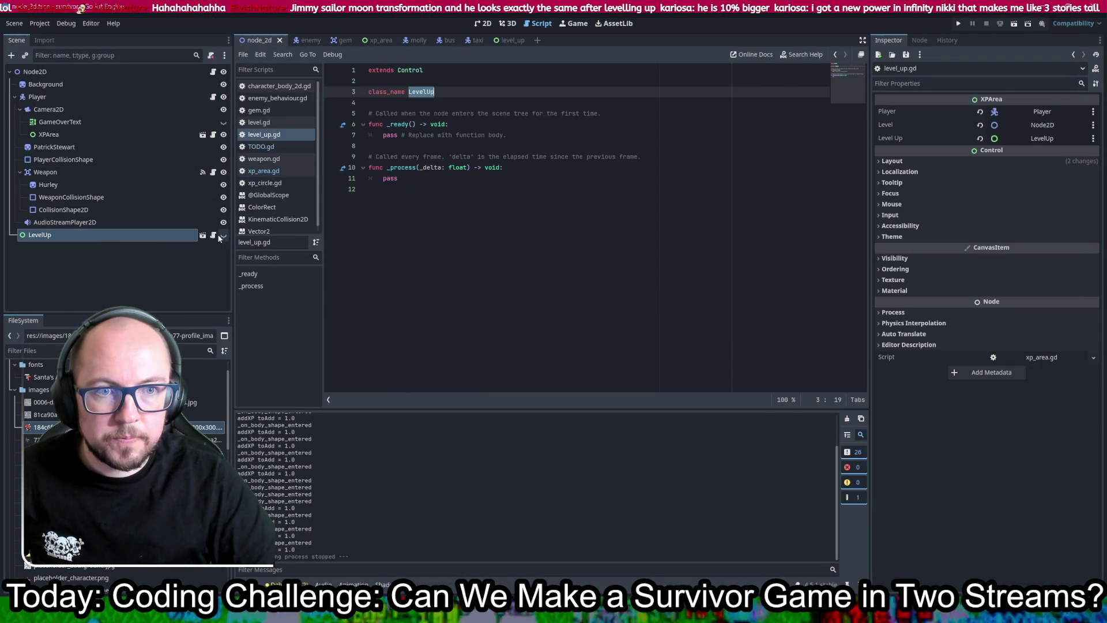
click(47, 236)
click(919, 40)
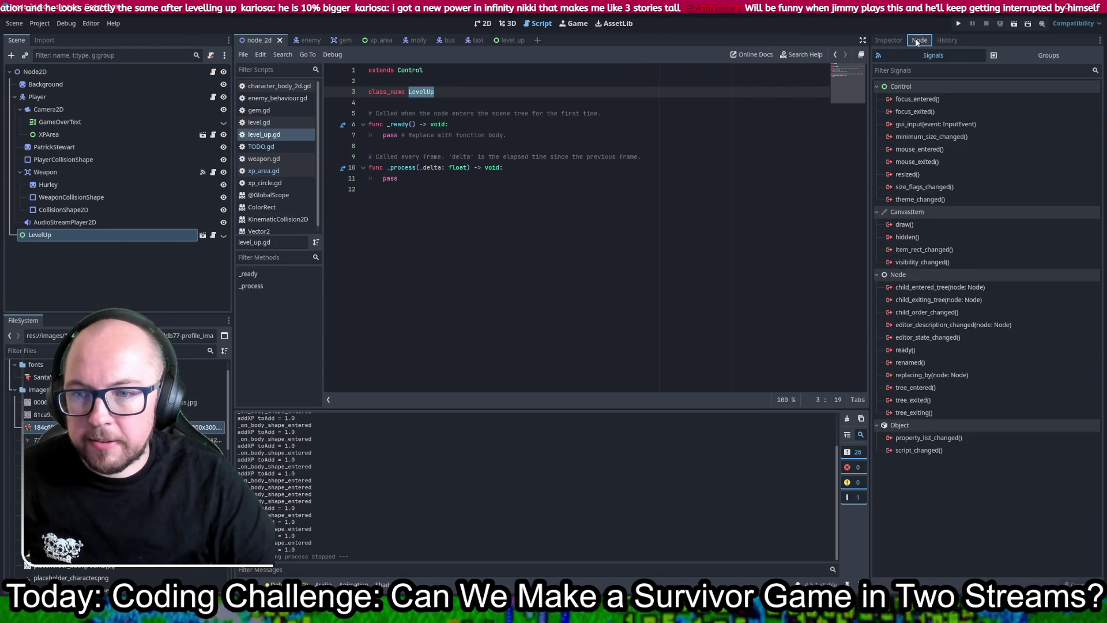
click(668, 158)
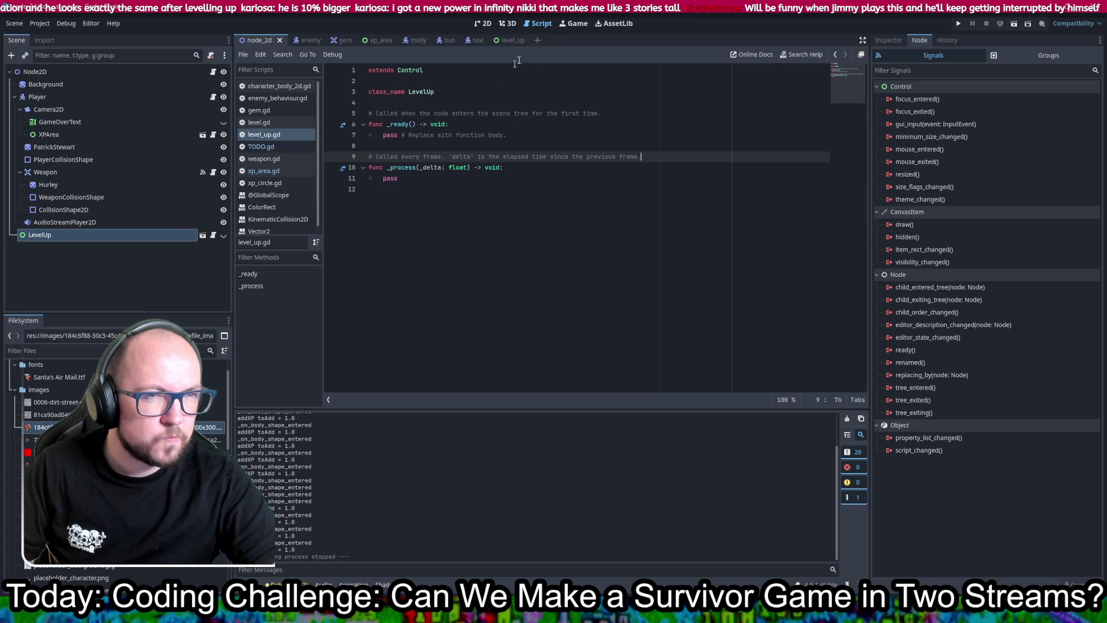
In the level_up scene, try connecting Button's pressed() to LevelUp, cancel, then inspect the LevelUp root.
click(508, 40)
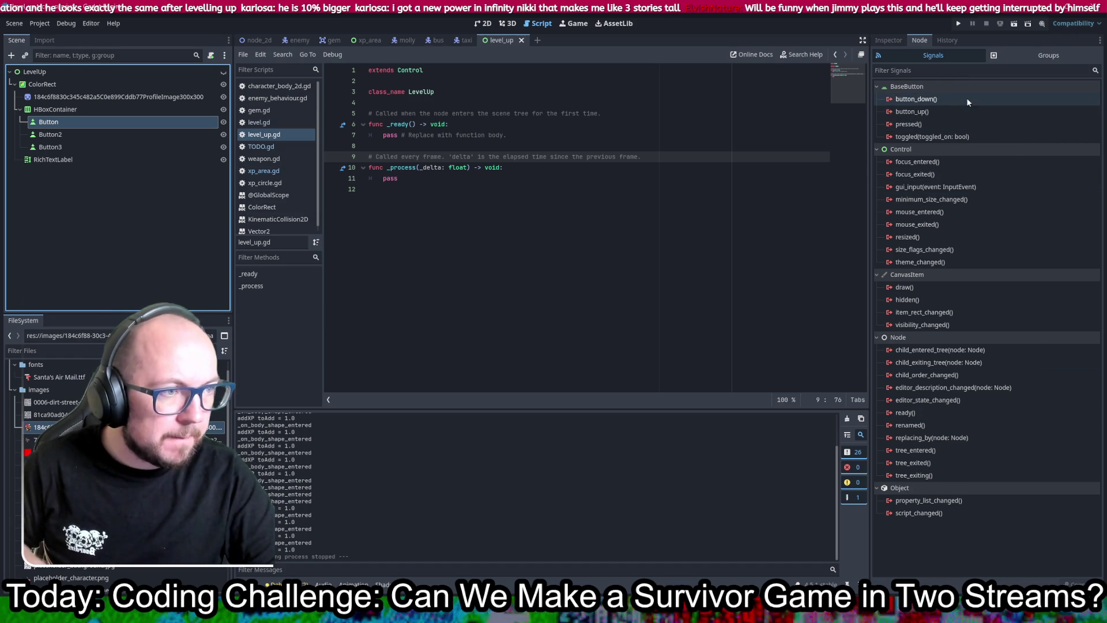
double_click(943, 124)
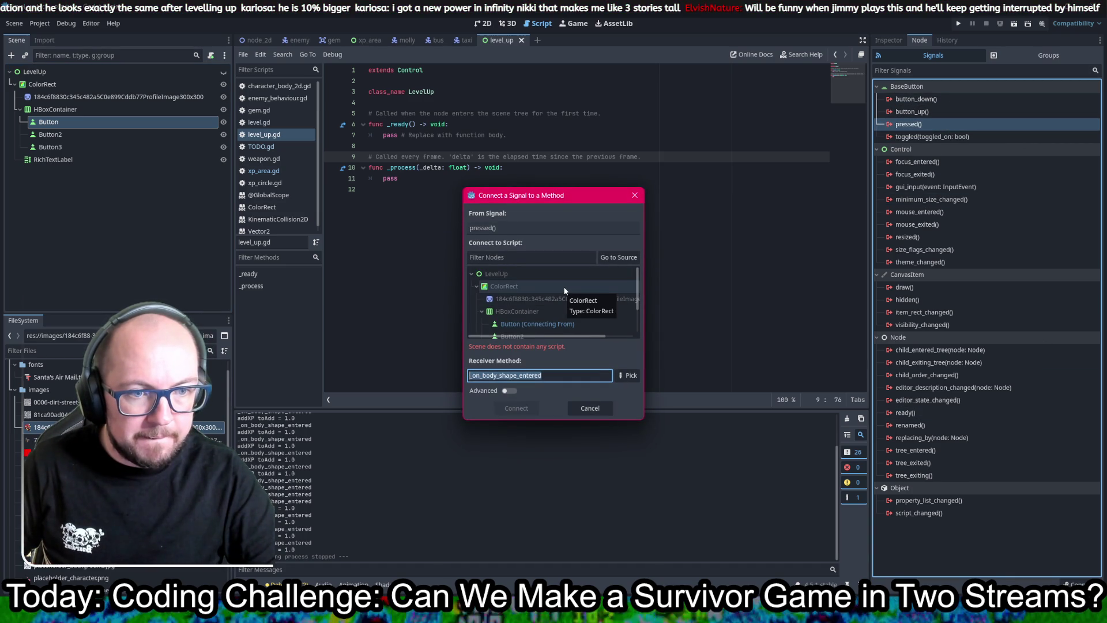
scroll(564, 290, down, 1)
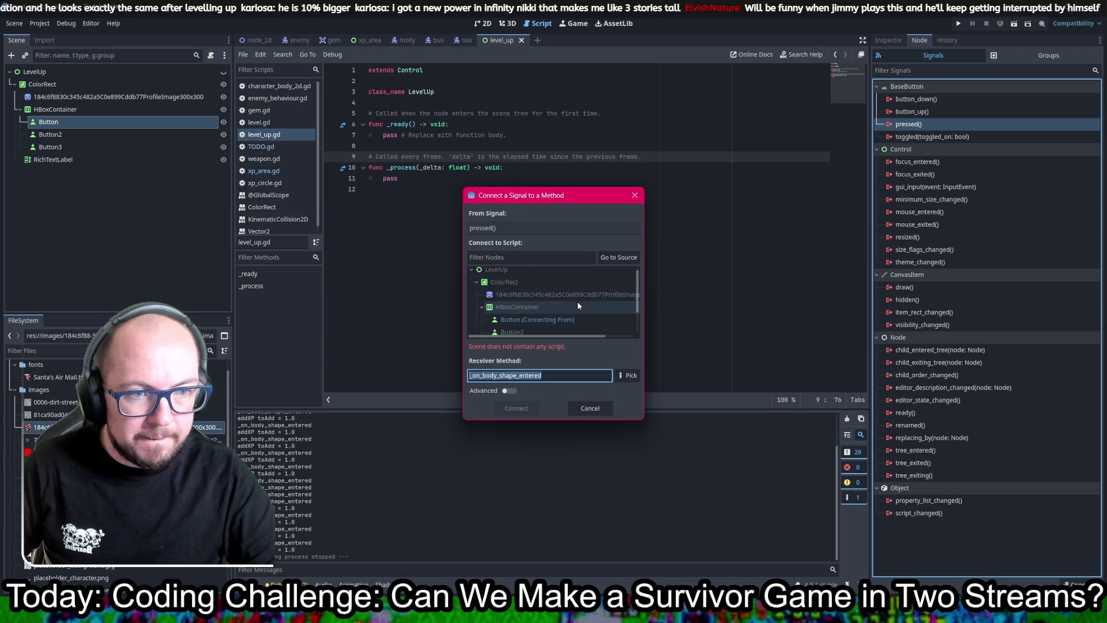
click(511, 275)
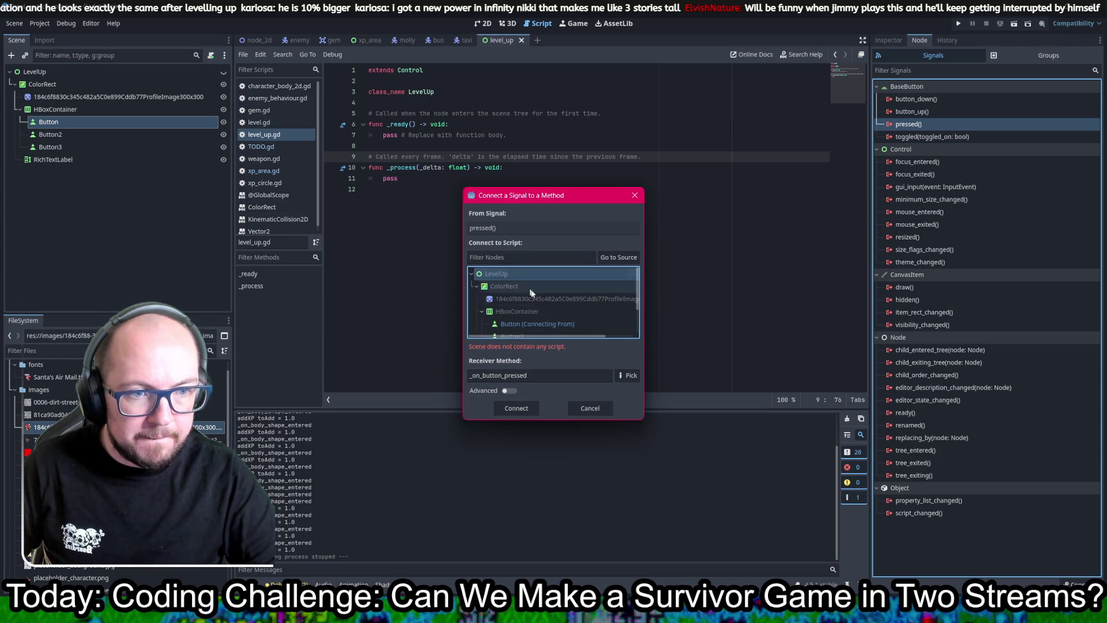
click(594, 408)
click(92, 70)
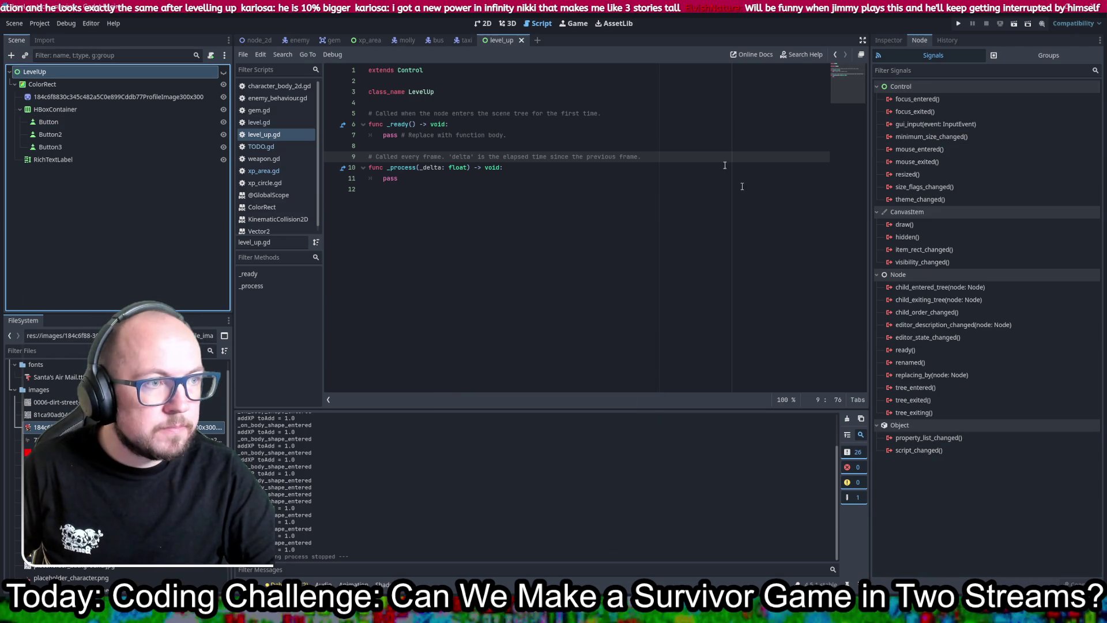
click(888, 38)
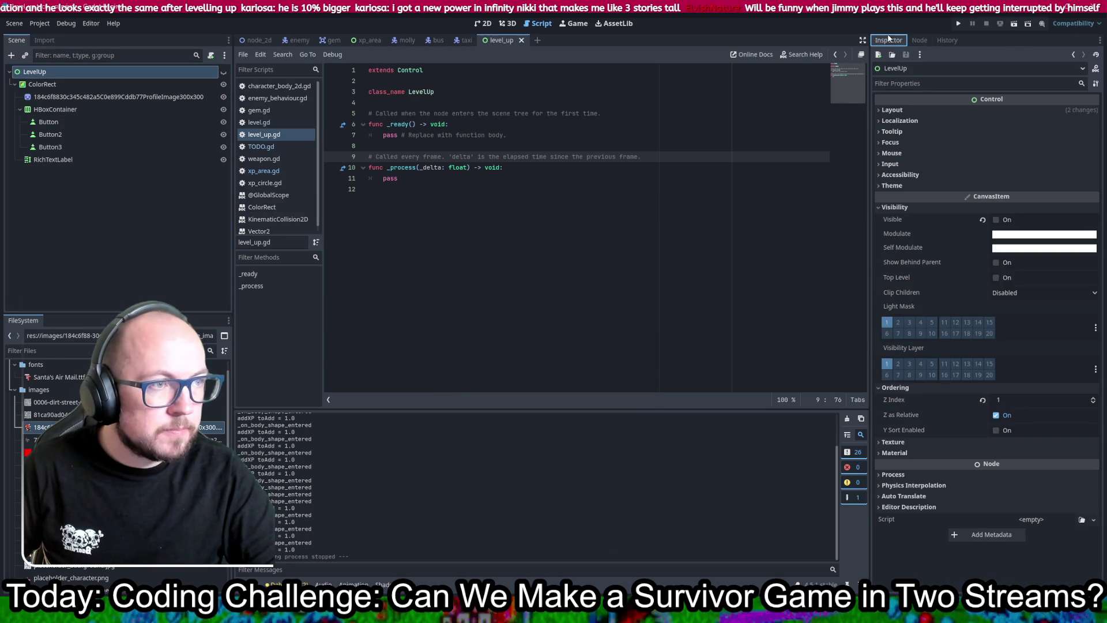
Quick Load level_up.gd as the LevelUp root's script and save with Ctrl+S.
click(1044, 519)
click(1068, 551)
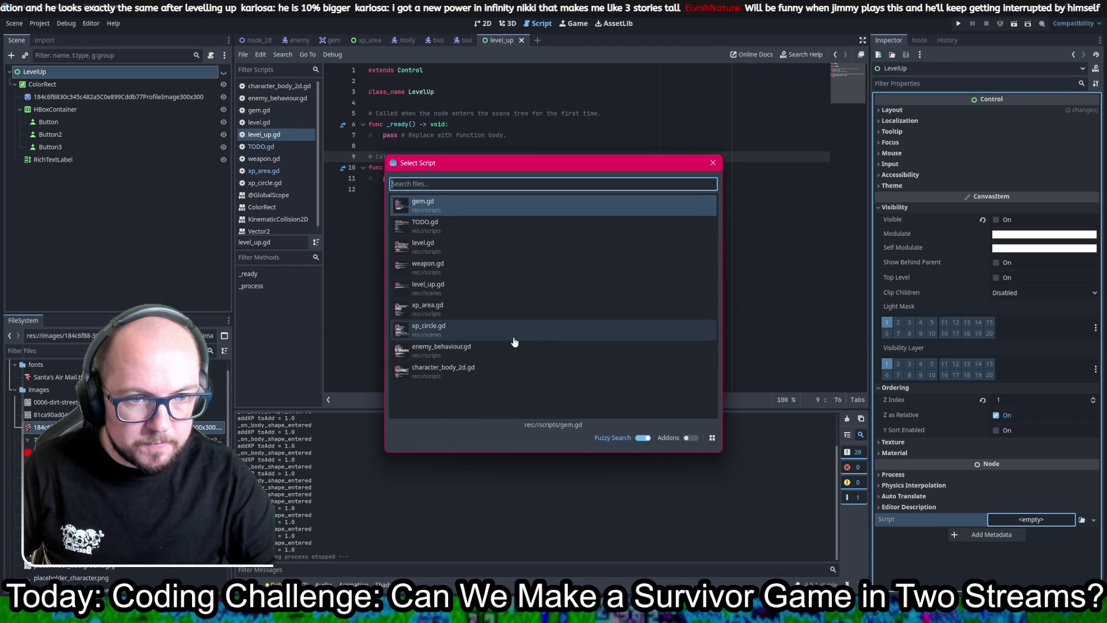
text(level)
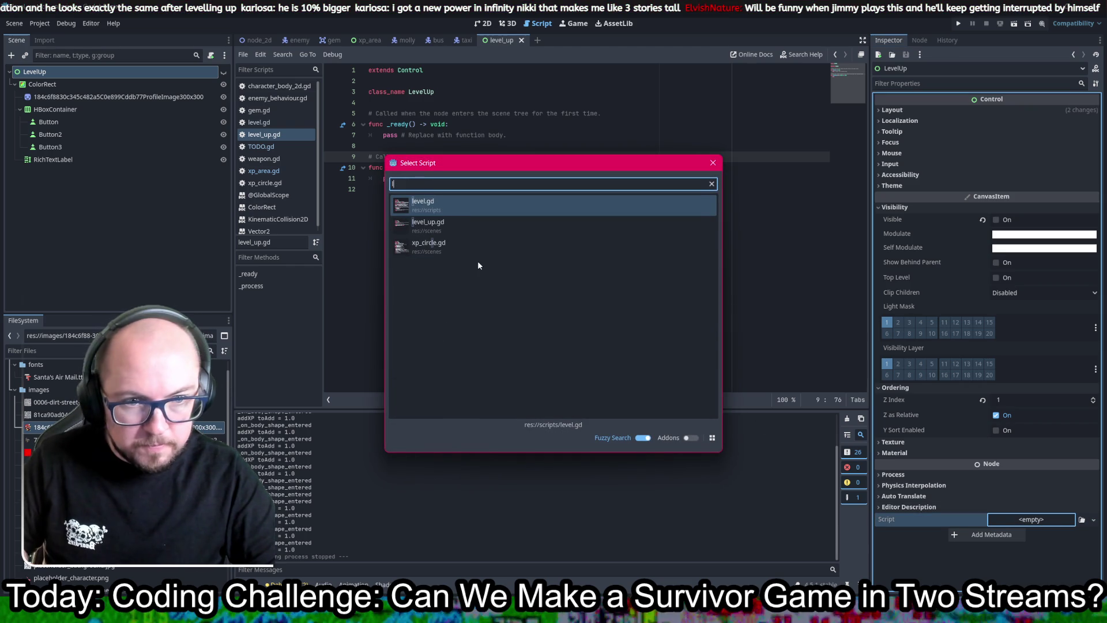
click(457, 221)
key(ctrl+s)
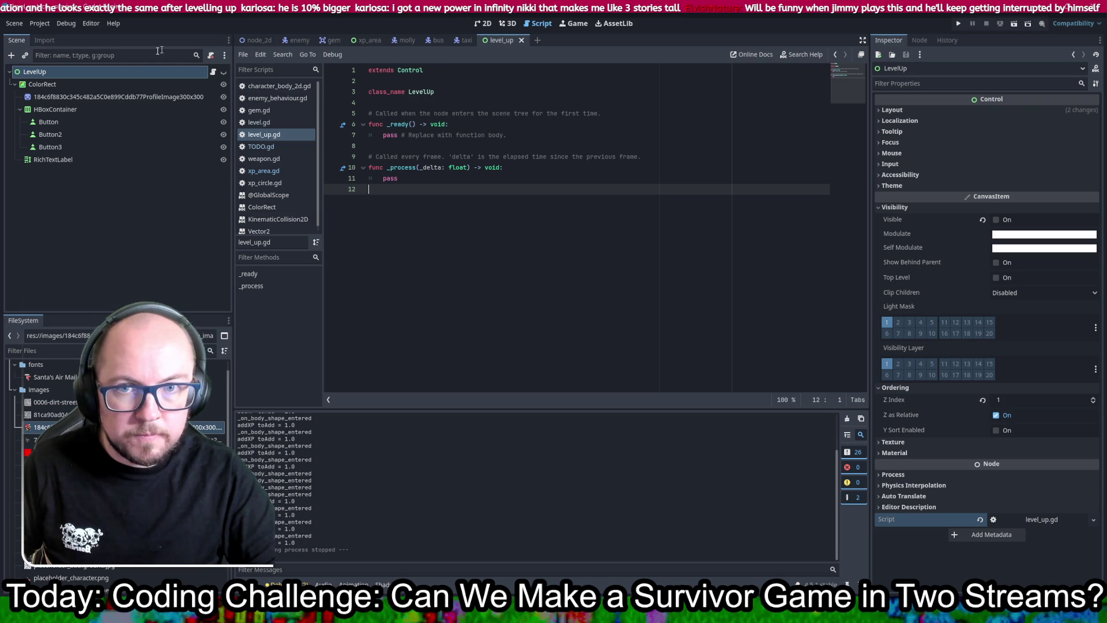
Return to the node_2d main scene and check that its LevelUp instance carries level_up.gd.
click(483, 23)
click(507, 23)
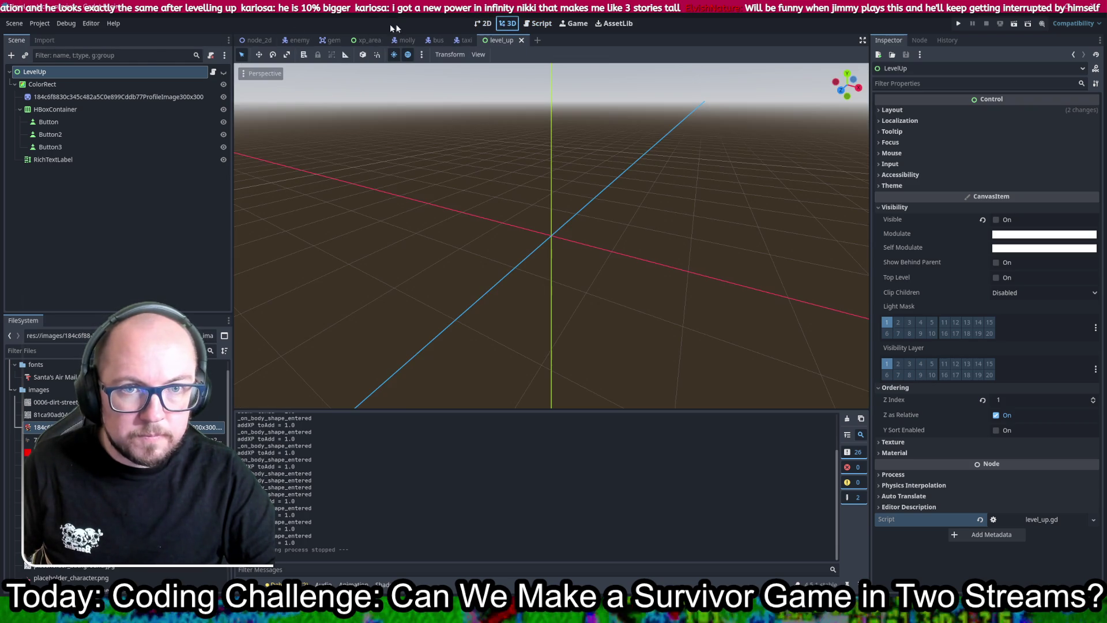
click(248, 39)
right_click(164, 237)
click(114, 260)
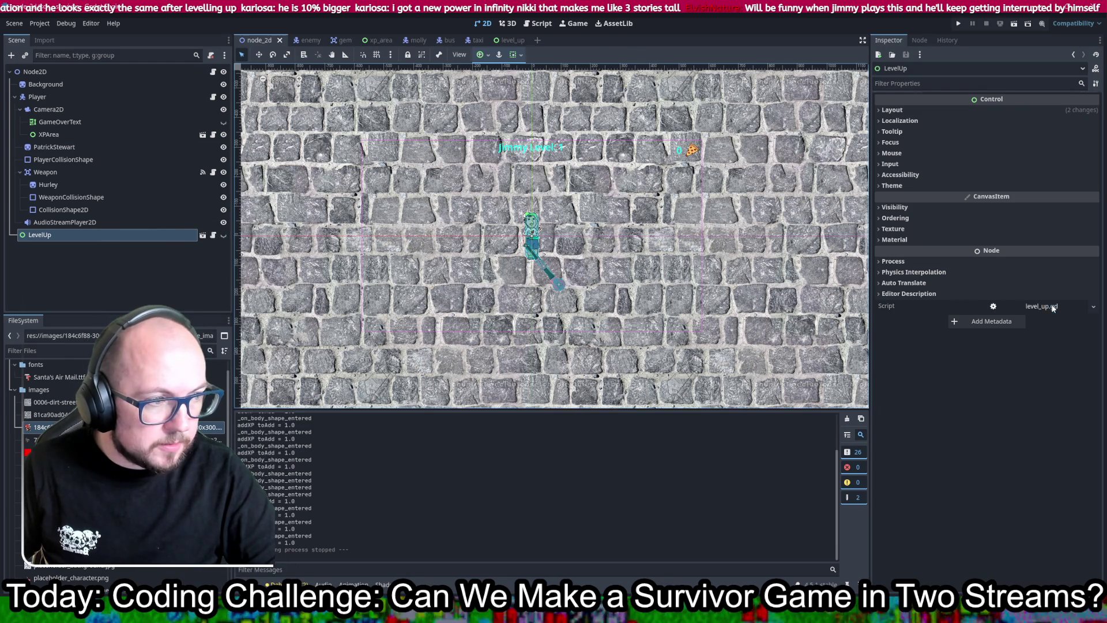
click(1052, 307)
click(98, 235)
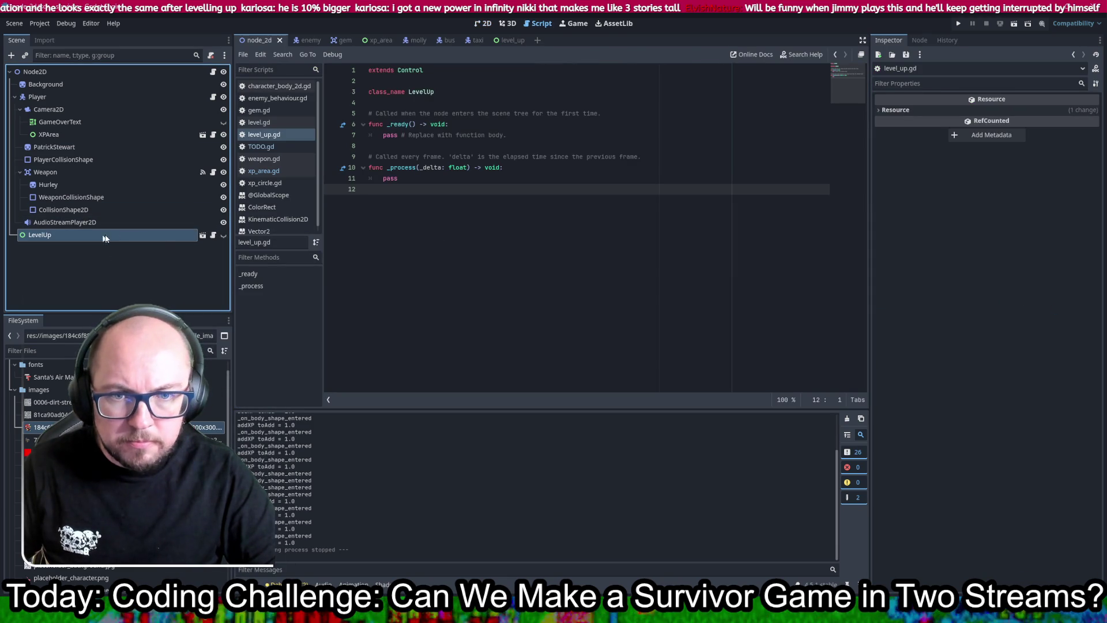